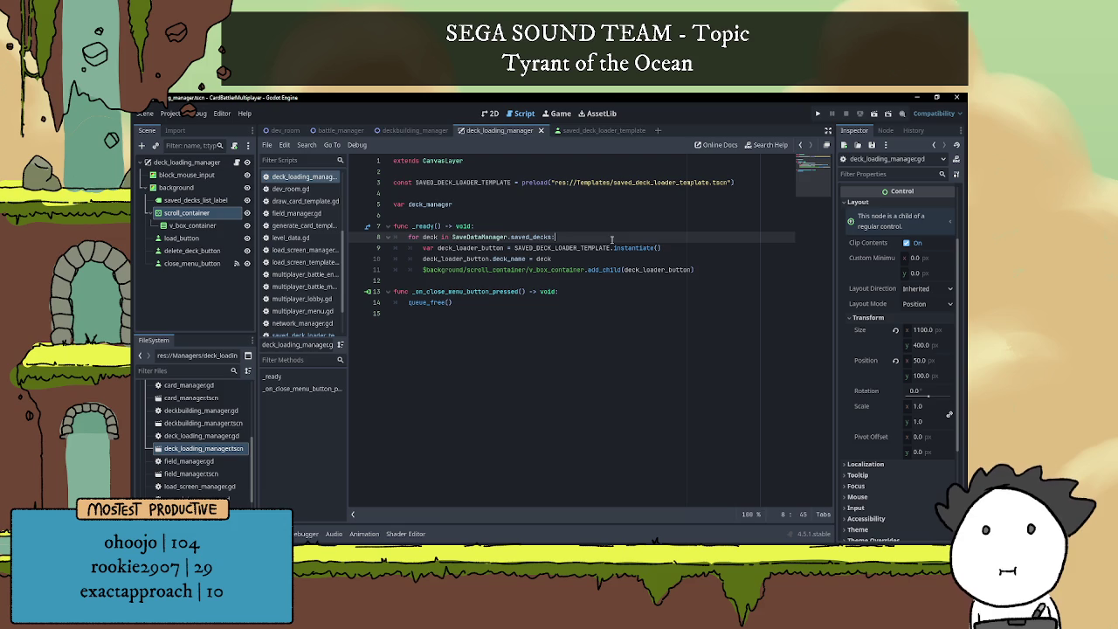
# - Switch to the saved_deck_loader_template scene and open its attached script
pyautogui.click(582, 269)
pyautogui.click(583, 280)
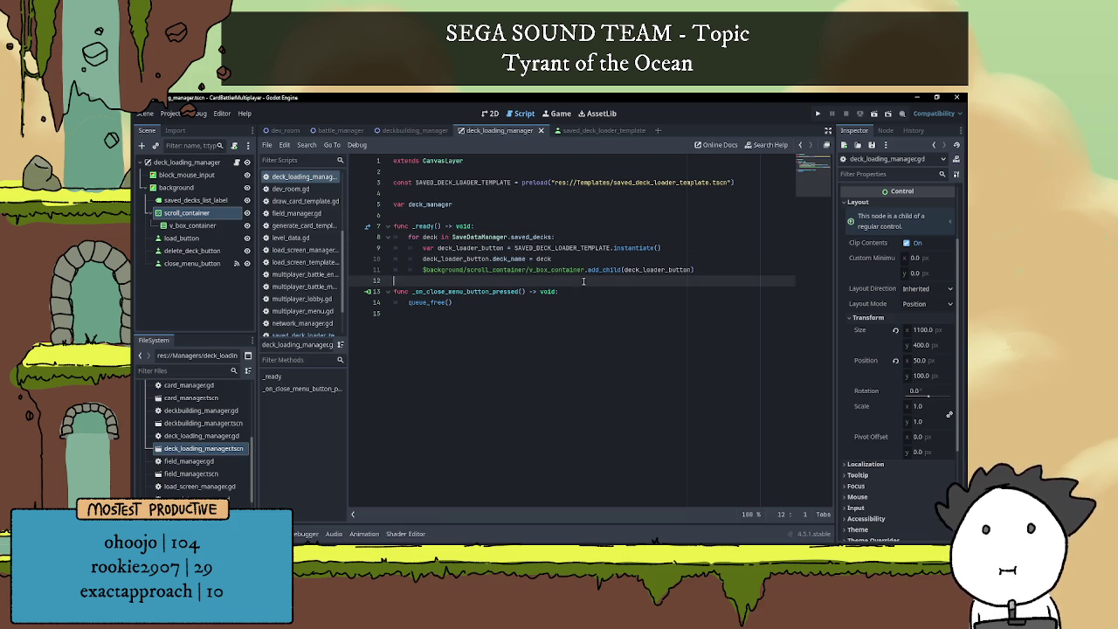
pyautogui.click(576, 259)
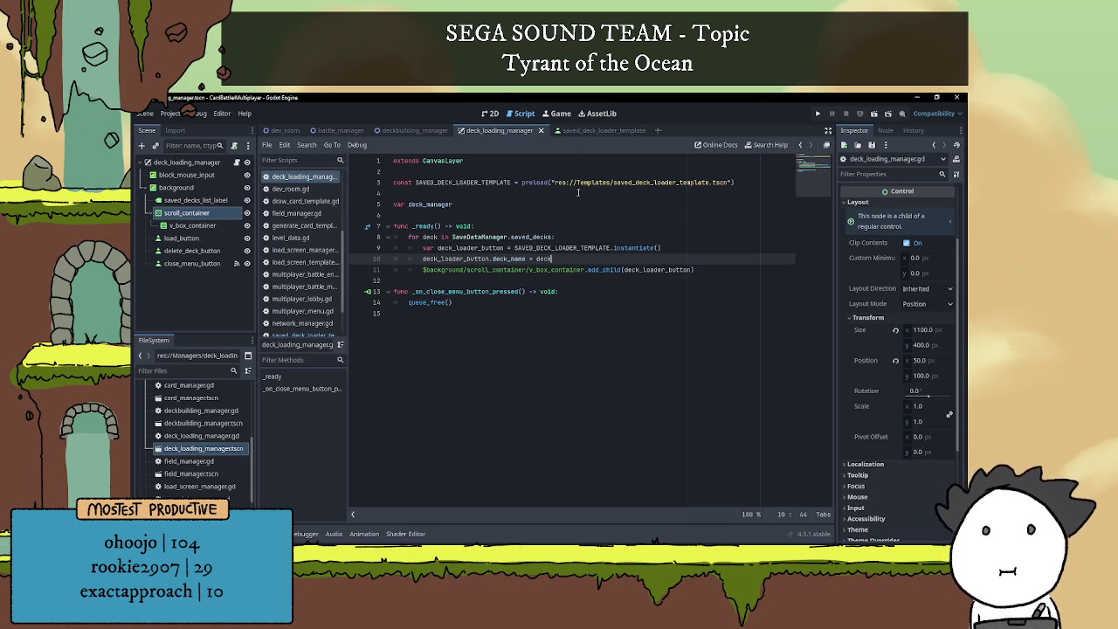
pyautogui.click(593, 130)
pyautogui.click(486, 113)
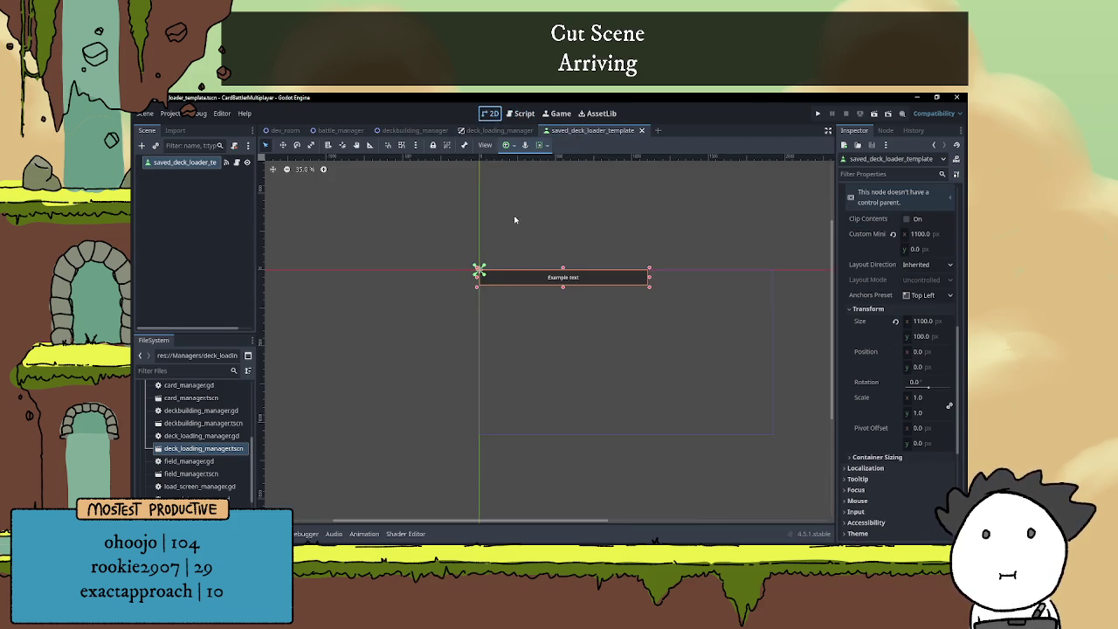
pyautogui.click(236, 162)
# - Place the caret on the empty line below the deck_name variable
pyautogui.click(437, 193)
pyautogui.click(440, 173)
pyautogui.click(435, 194)
pyautogui.click(434, 180)
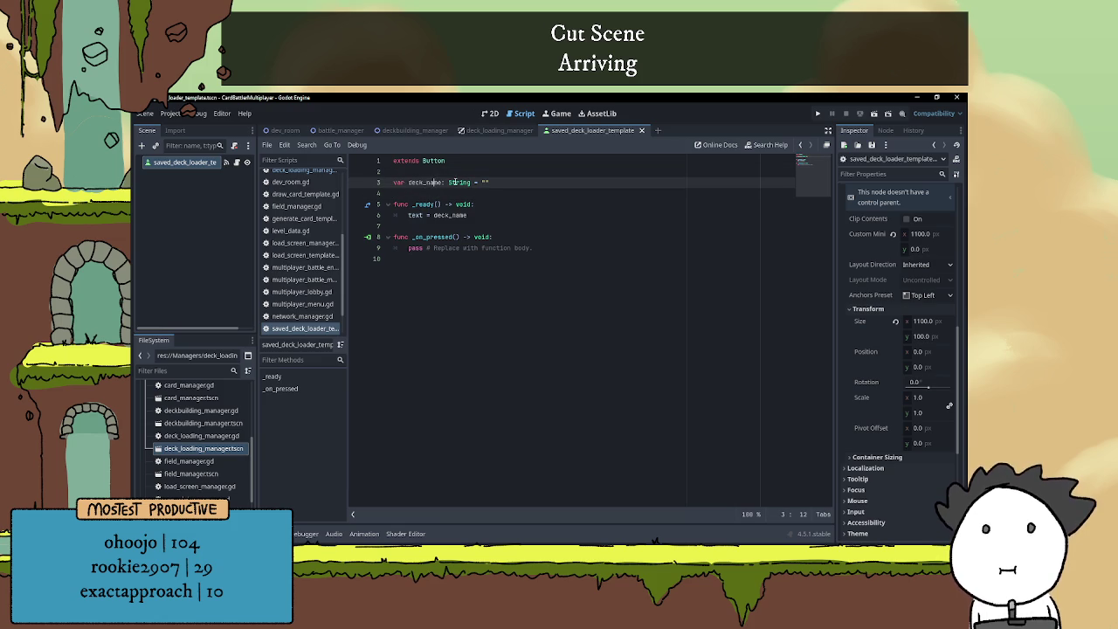
pyautogui.click(454, 192)
# - Declare 'var deck_loader_manager' below the deck_name variable
pyautogui.press('Return')
pyautogui.press('Return')
pyautogui.press('Up')
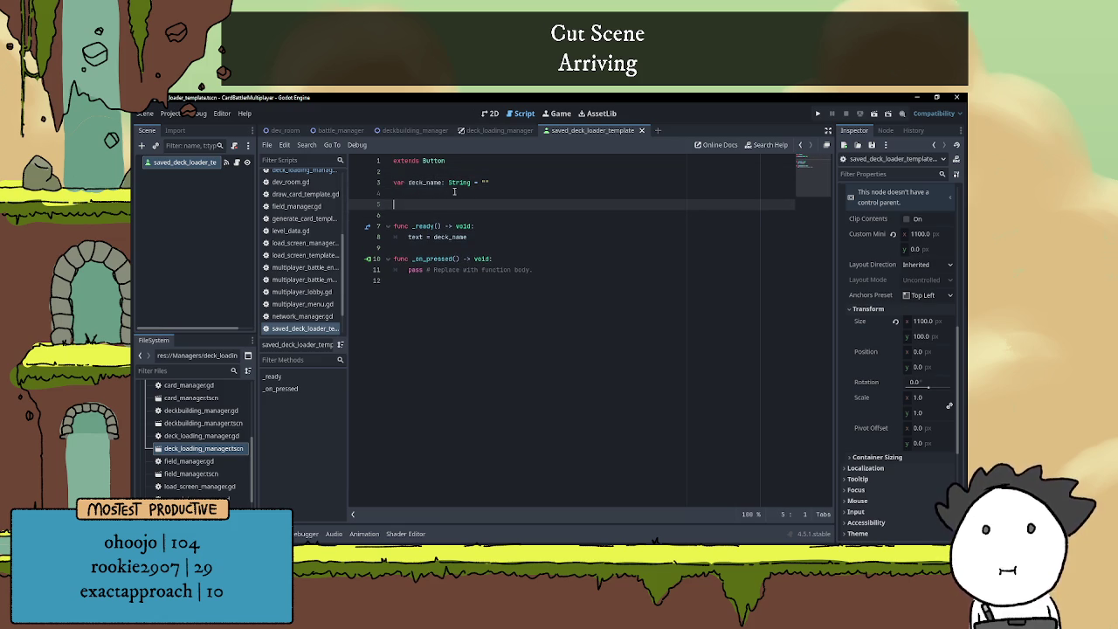
pyautogui.write('ar deck_loader')
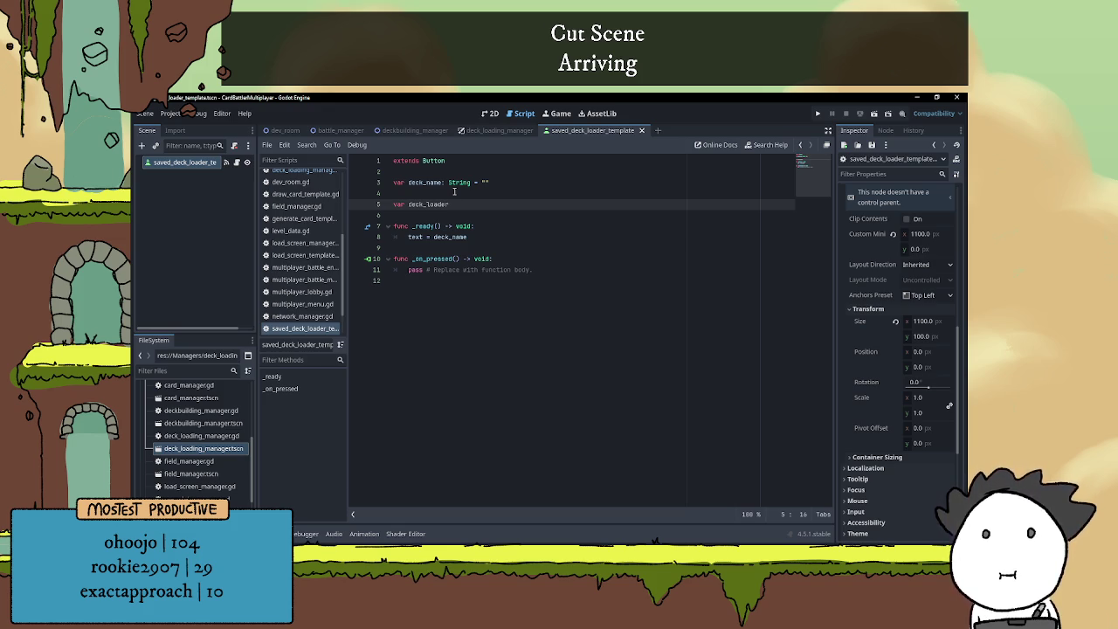
pyautogui.write('_ma')
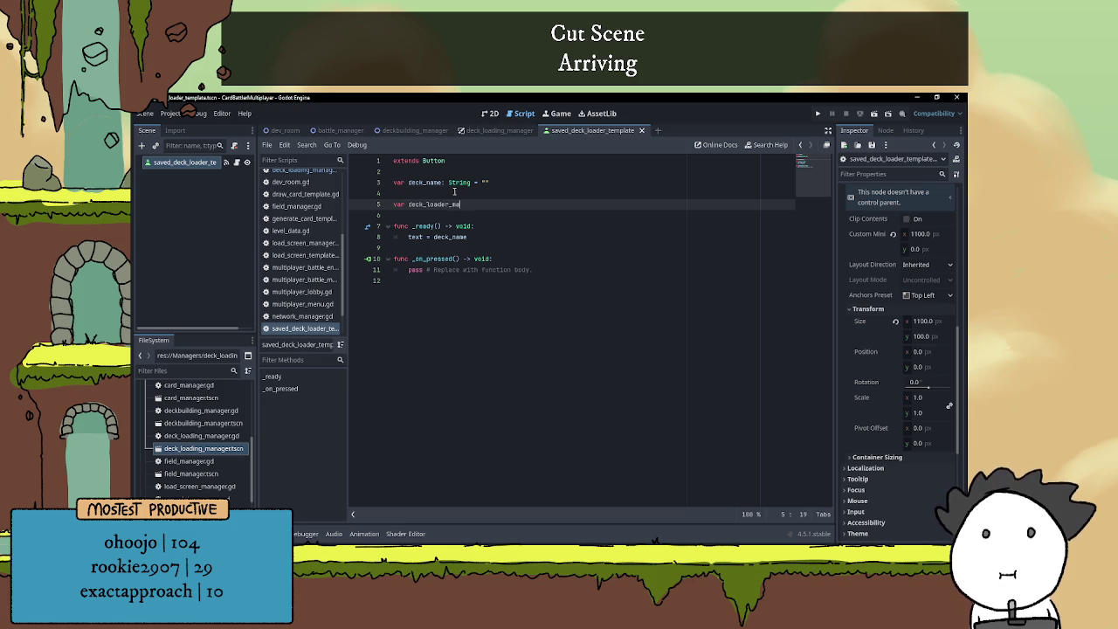
pyautogui.write('nager')
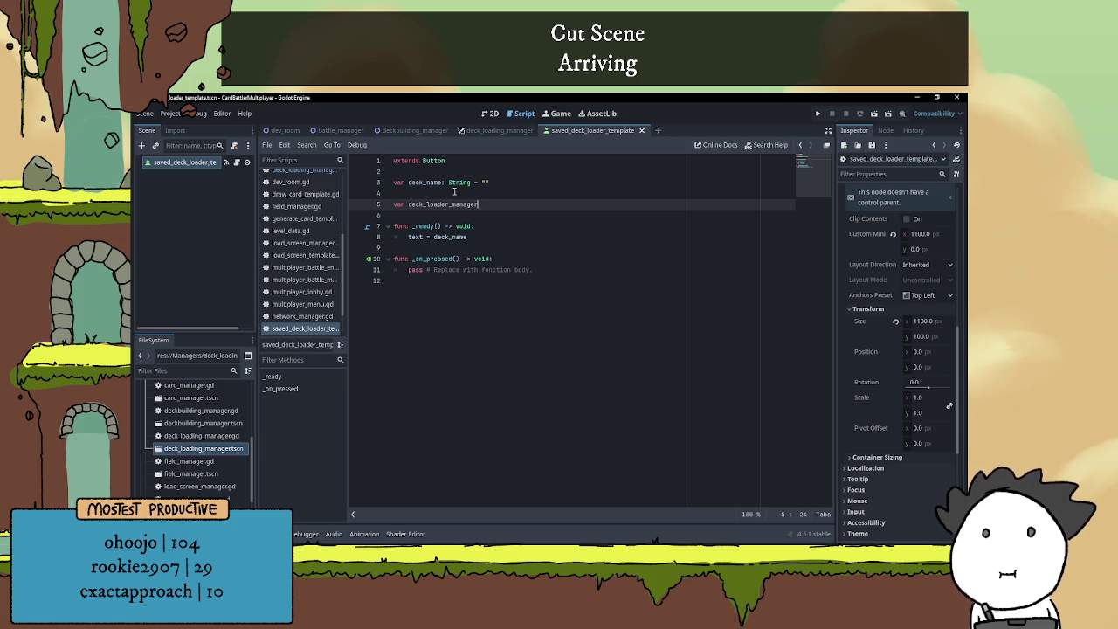
pyautogui.click(448, 215)
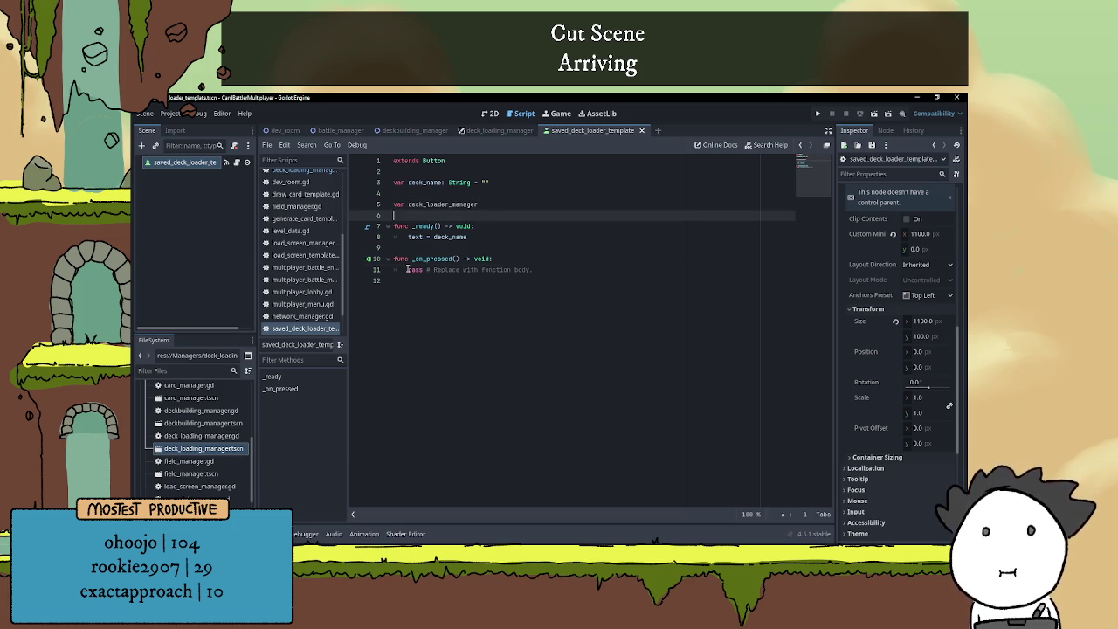
# - Replace 'pass' in _on_pressed with 'deck_loader_manager.current_deck = deck_name'
pyautogui.moveTo(408, 270); pyautogui.dragTo(567, 268)
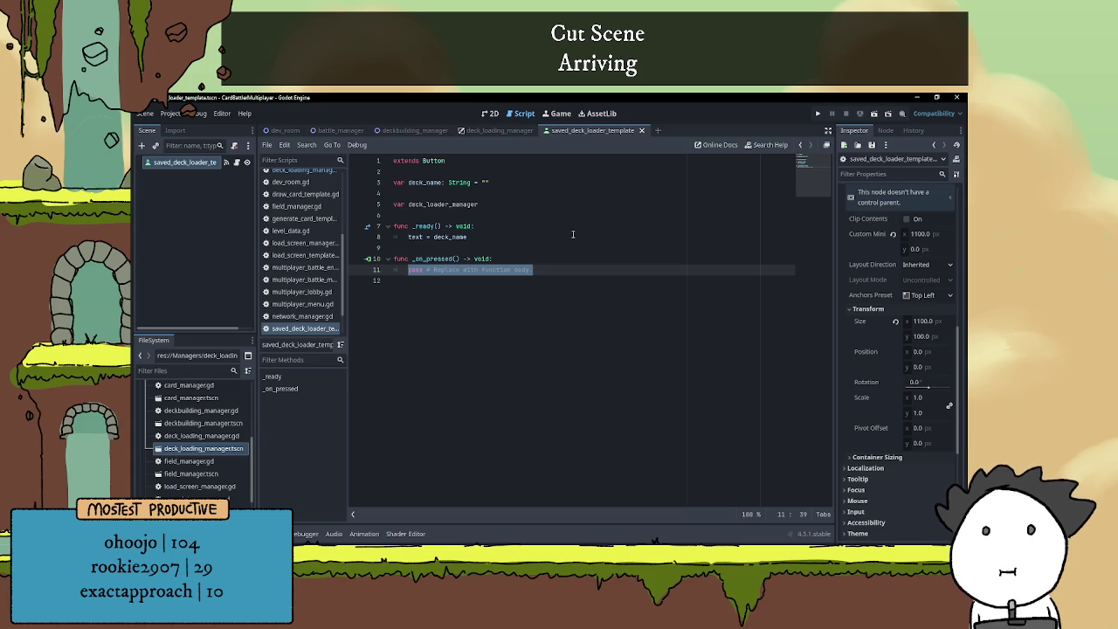
pyautogui.write('dek')
pyautogui.press('Return')
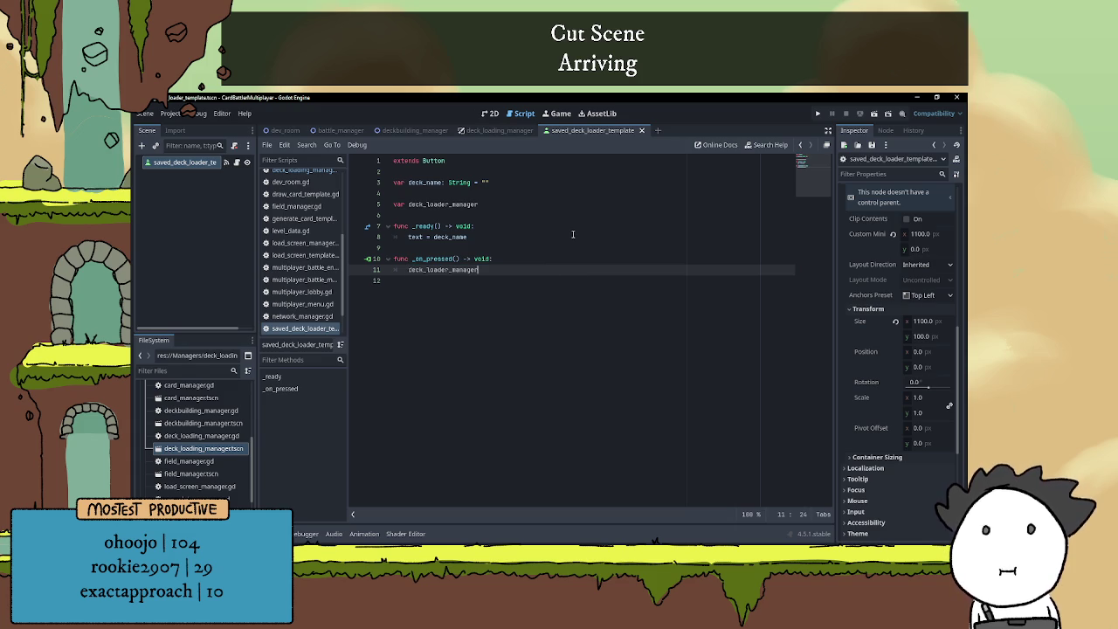
pyautogui.write('.current_')
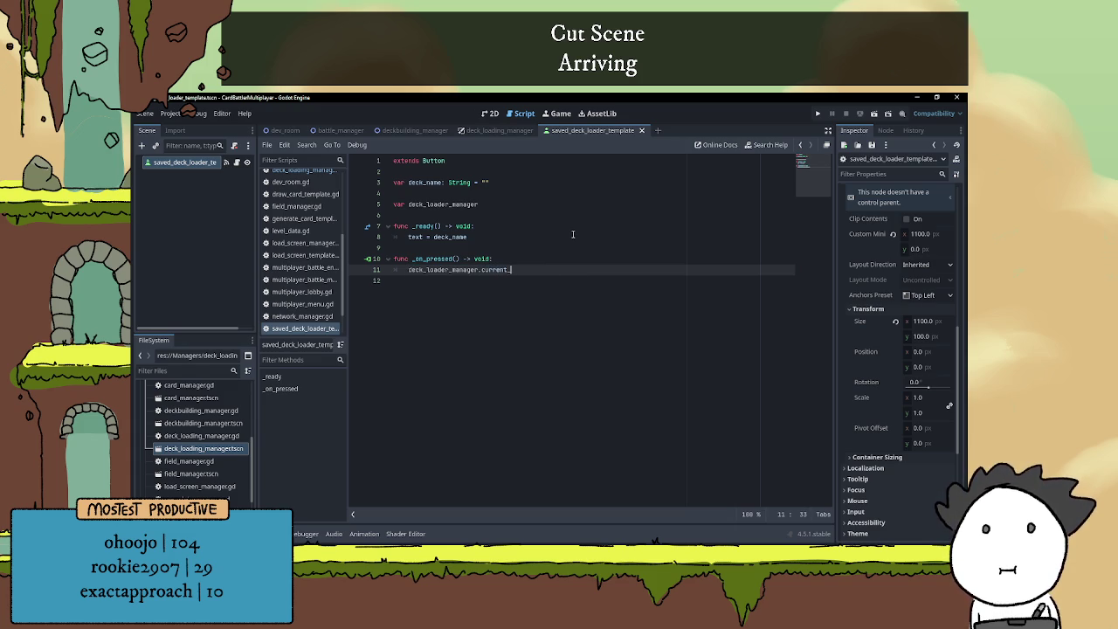
pyautogui.write('deck = ')
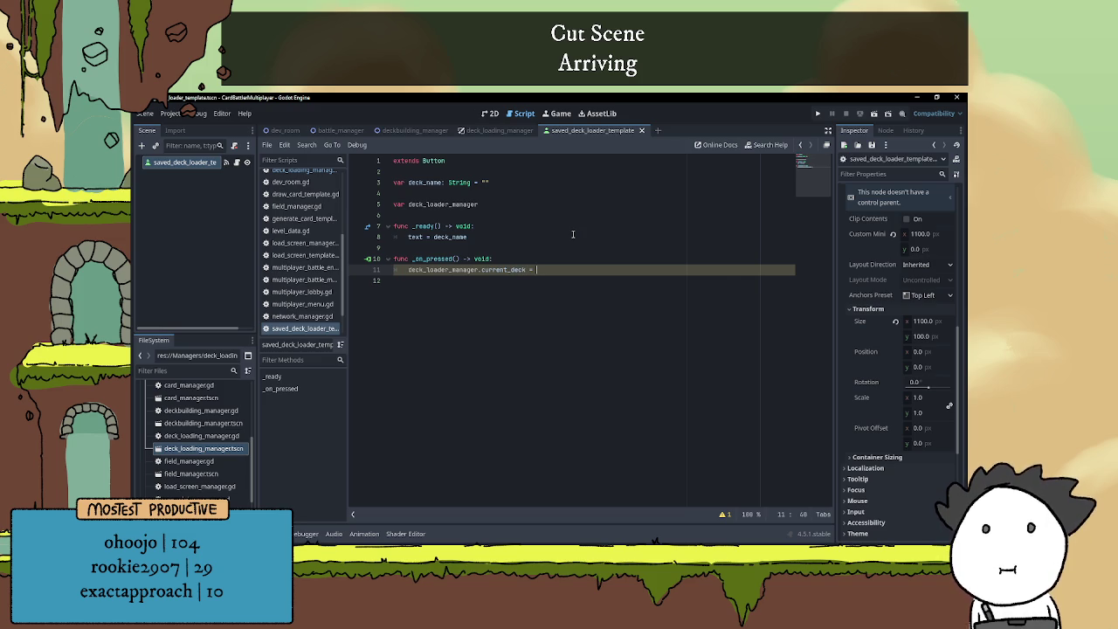
pyautogui.write('deck')
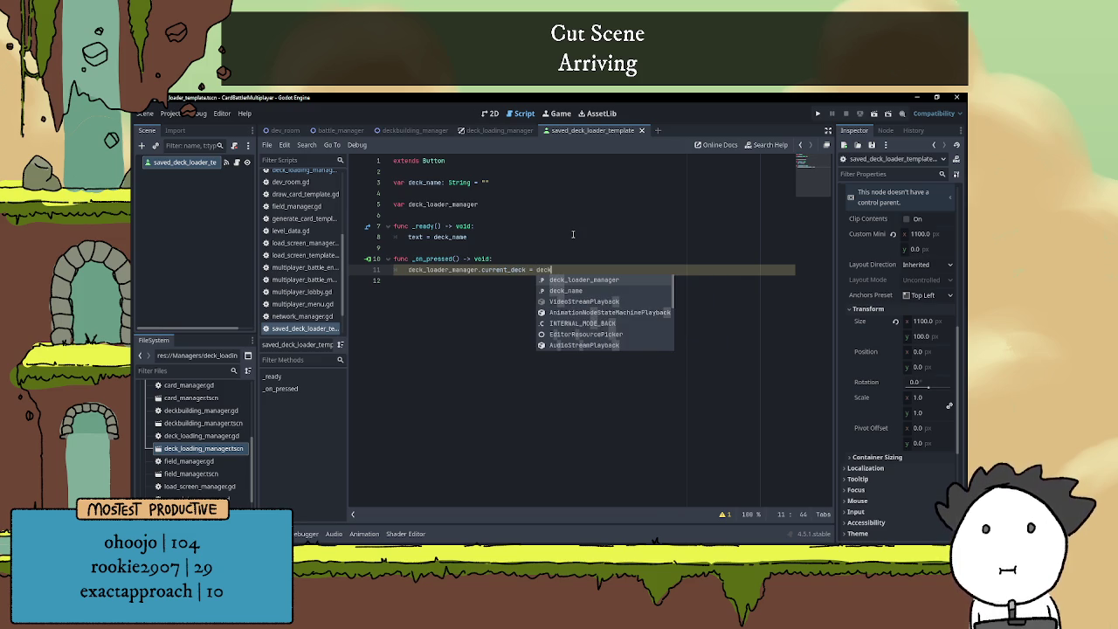
pyautogui.press('Down')
pyautogui.press('Return')
pyautogui.click(565, 247)
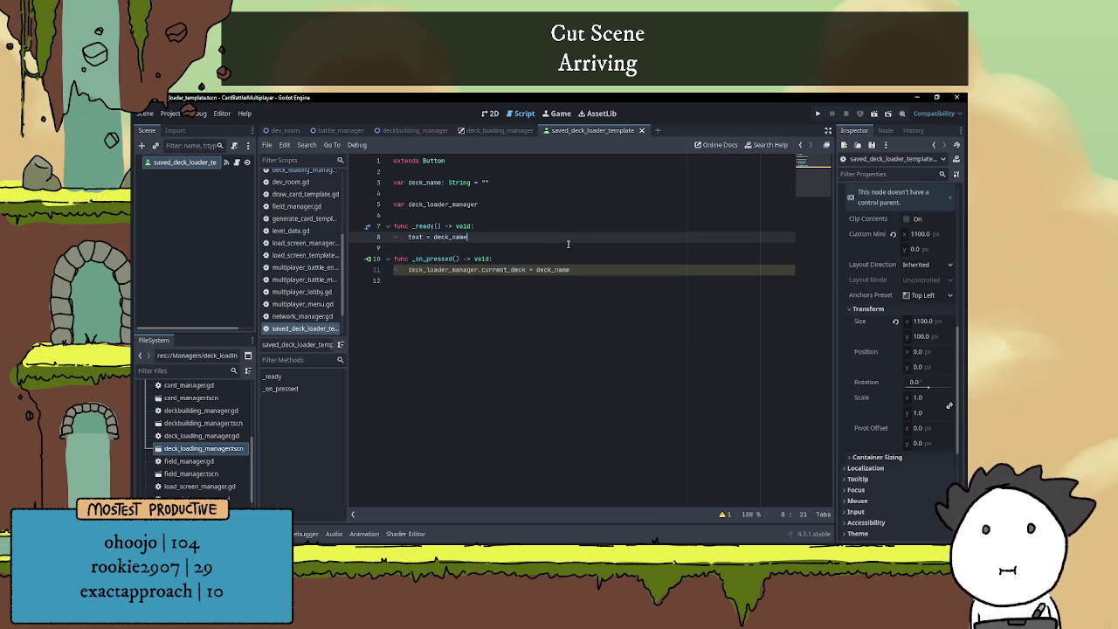
pyautogui.click(499, 130)
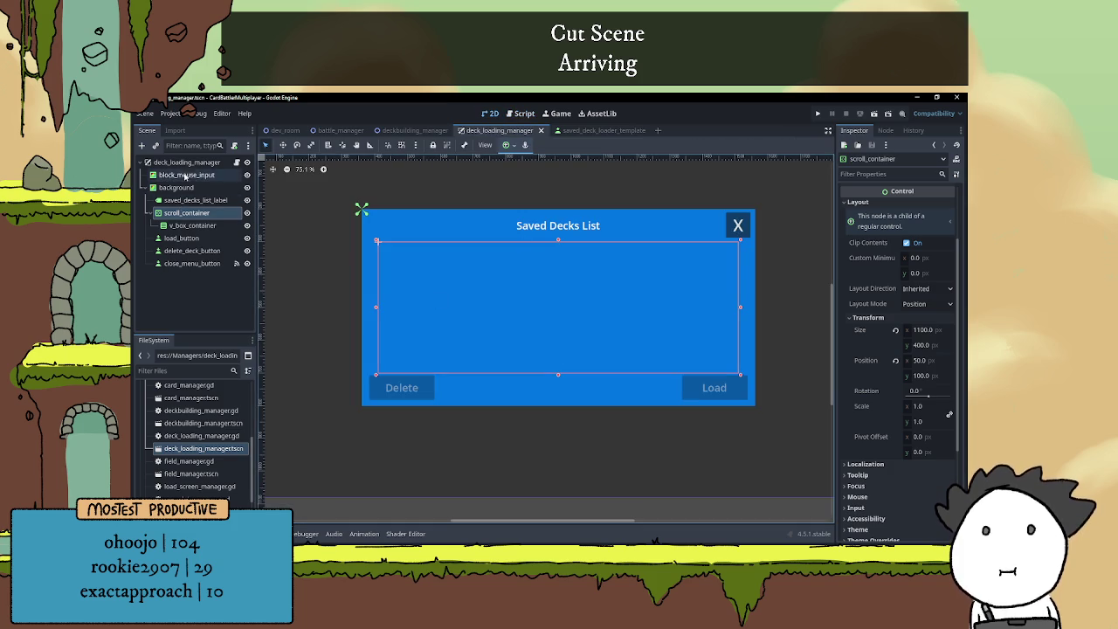
# - Open the deck_loading_manager script and add a 'func disable_current_loaded_deck_button():' header
pyautogui.click(227, 163)
pyautogui.click(235, 162)
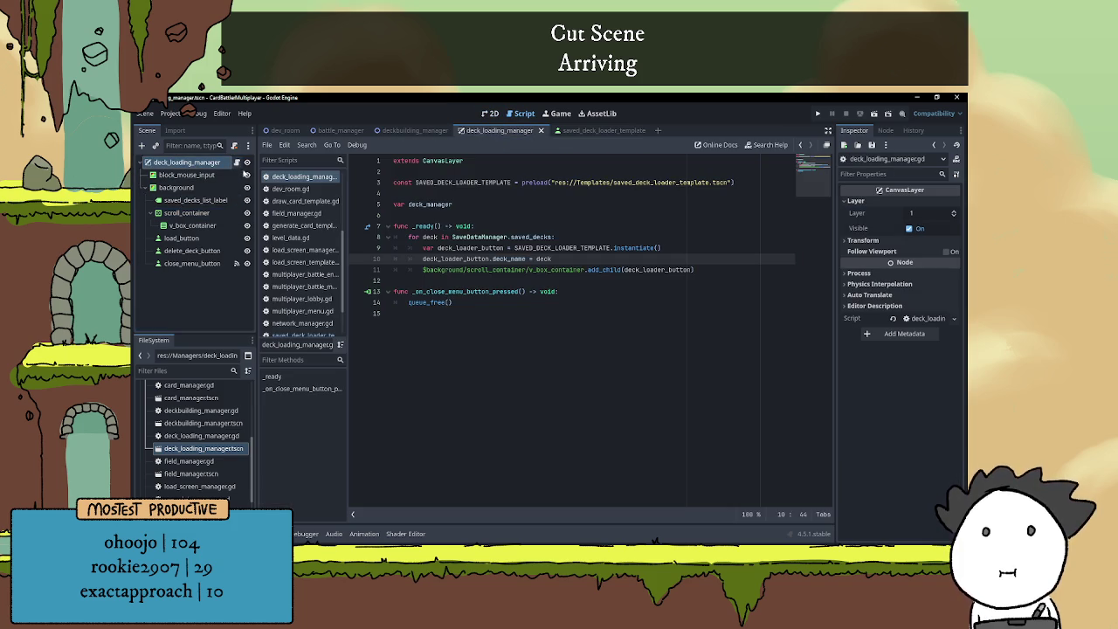
pyautogui.click(468, 279)
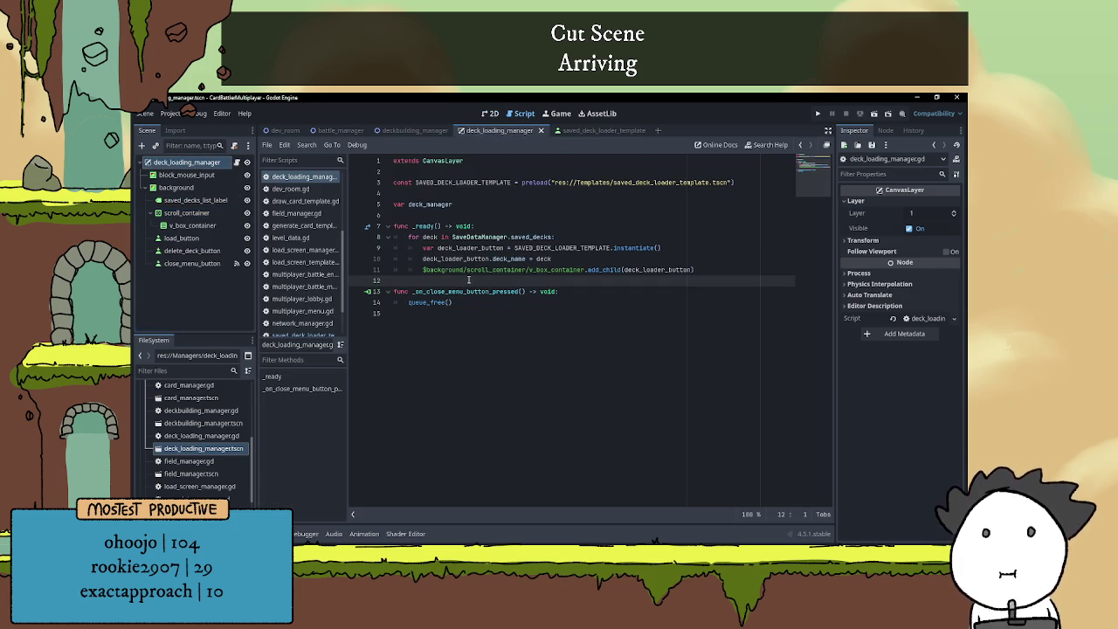
pyautogui.press('Return')
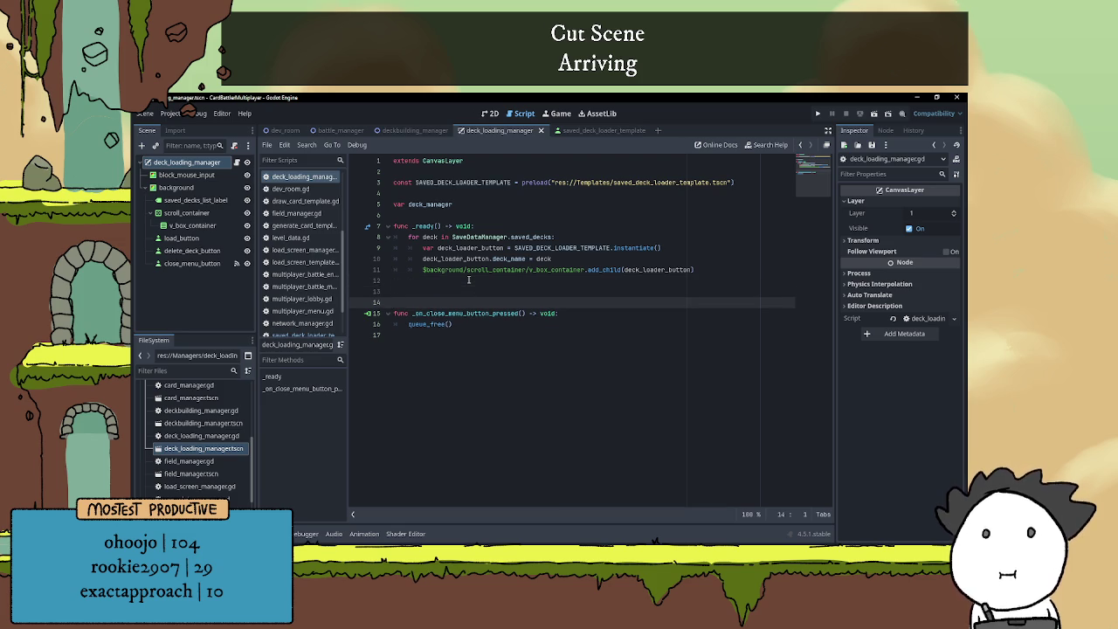
pyautogui.press('Return')
pyautogui.press('Up')
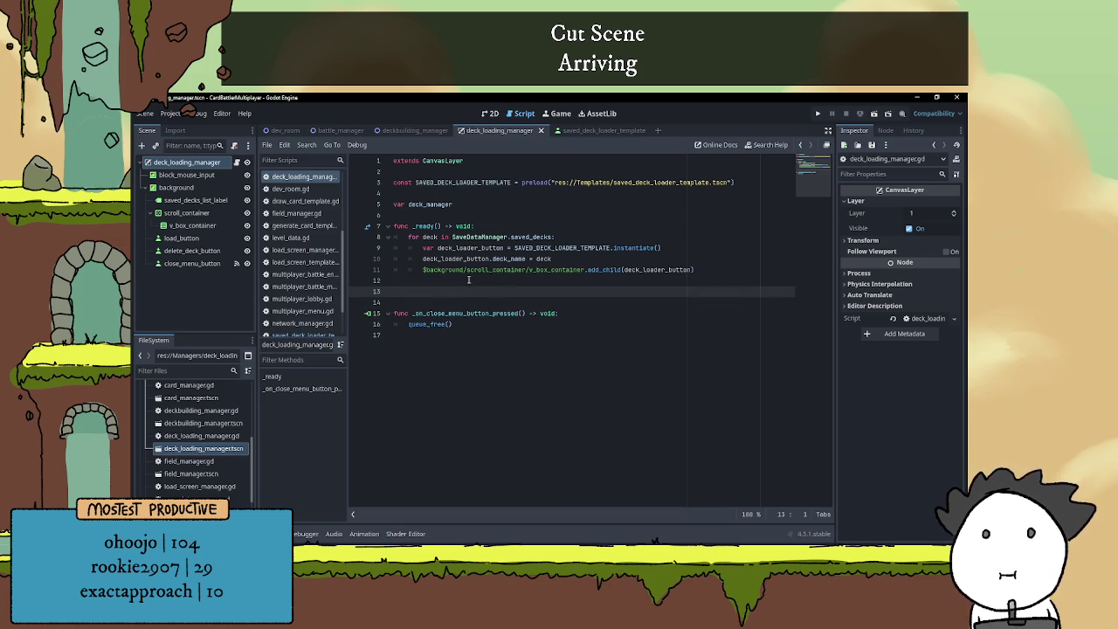
pyautogui.write('func ')
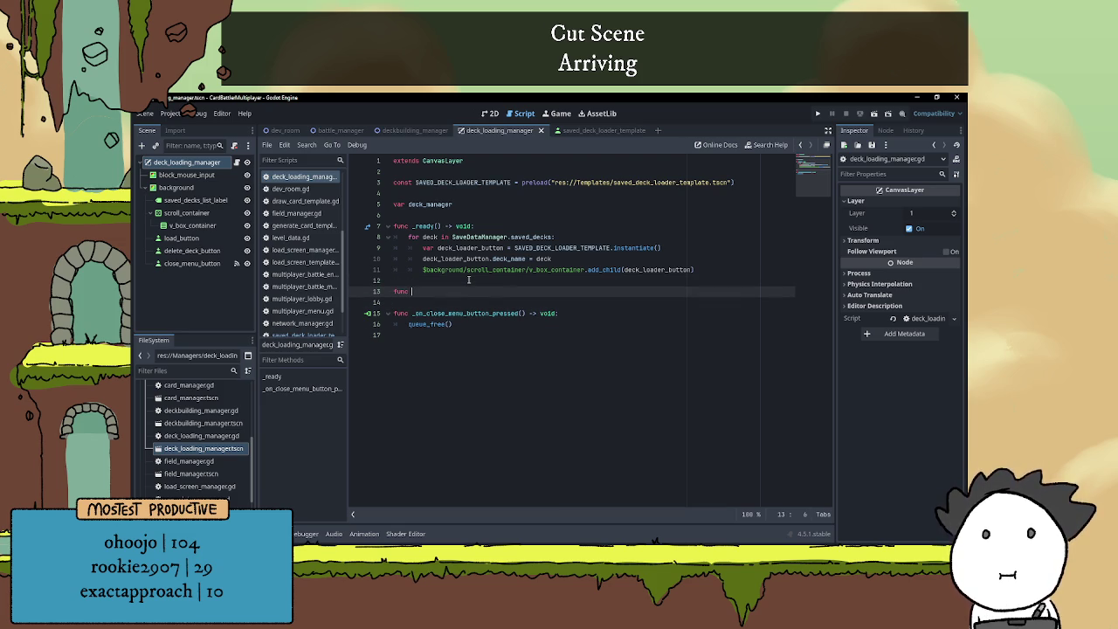
pyautogui.write('disable_deck')
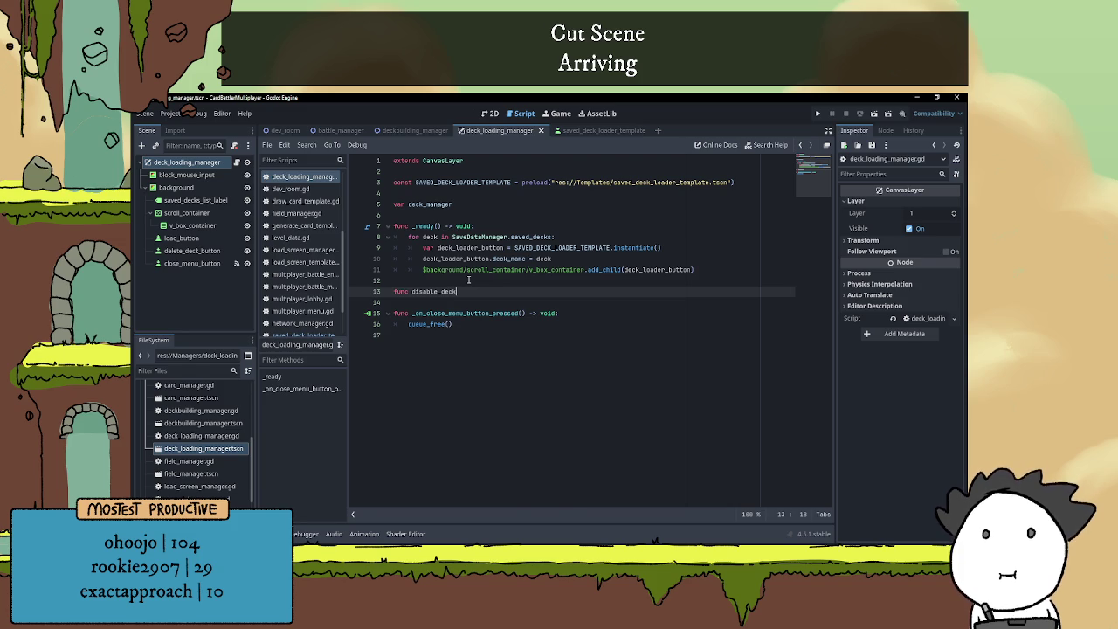
pyautogui.press('BackSpace')
pyautogui.press('BackSpace')
pyautogui.press('BackSpace')
pyautogui.press('BackSpace')
pyautogui.write('cu')
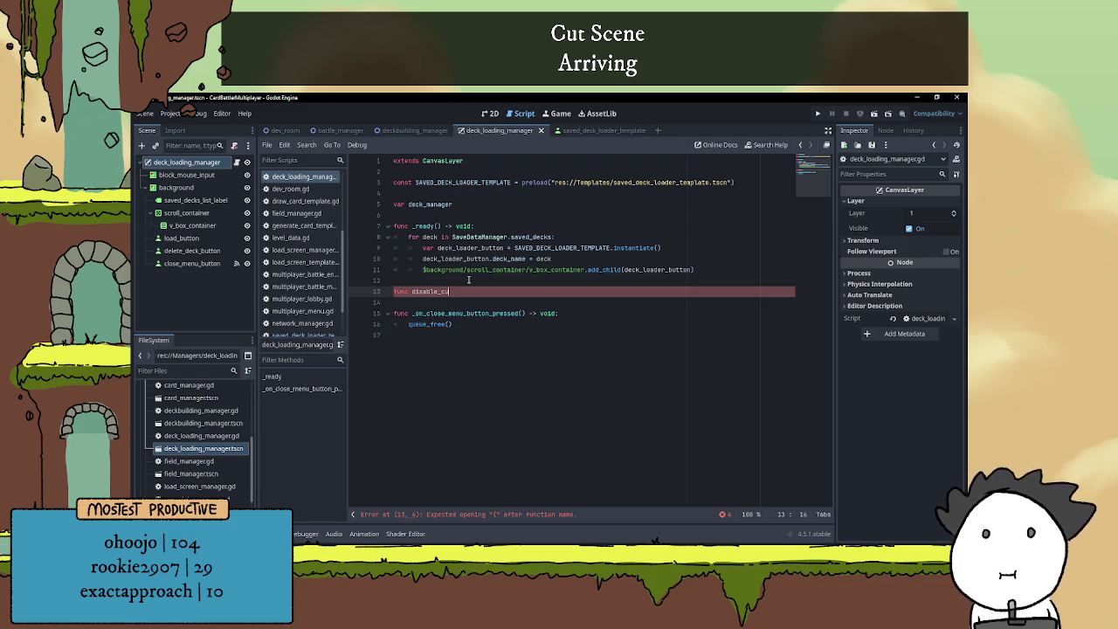
pyautogui.write('rrent_loade')
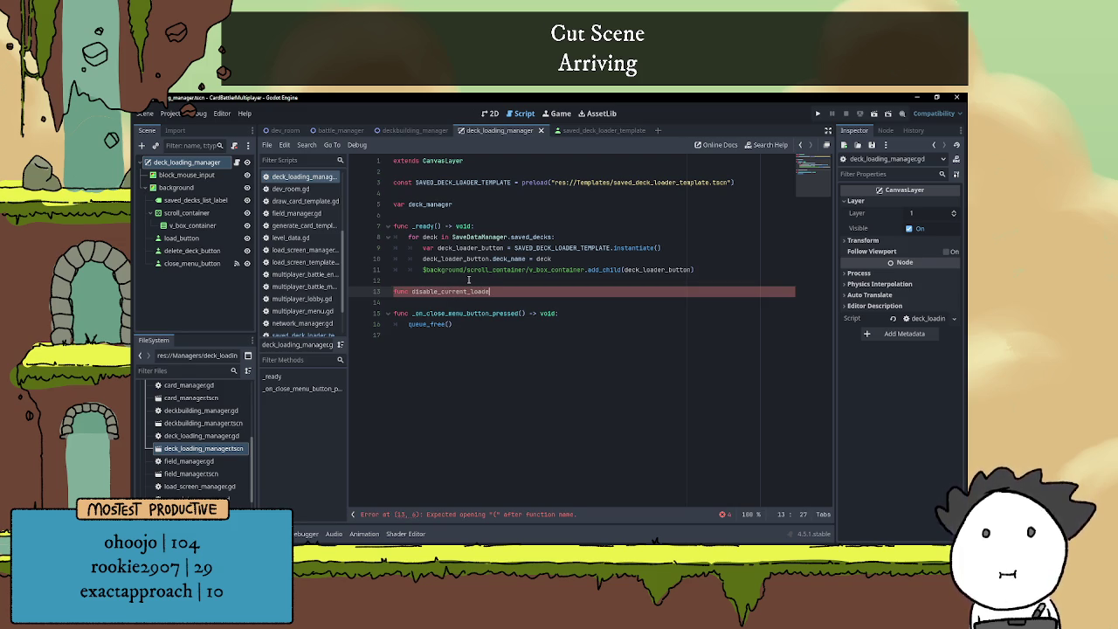
pyautogui.write('d_deck_button')
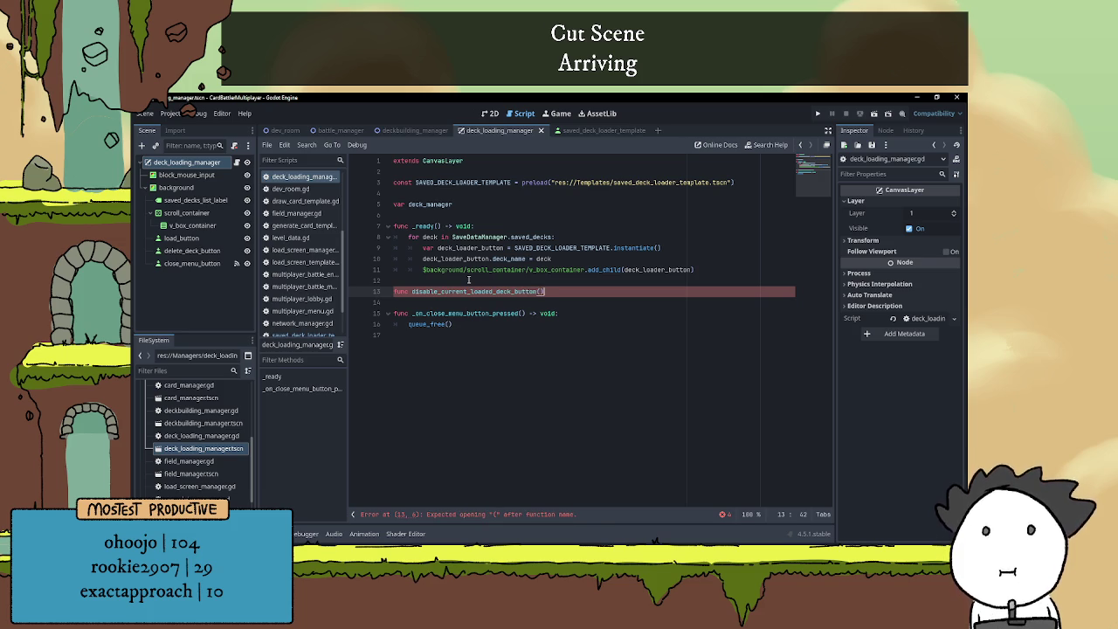
pyautogui.write('():')
pyautogui.press('Return')
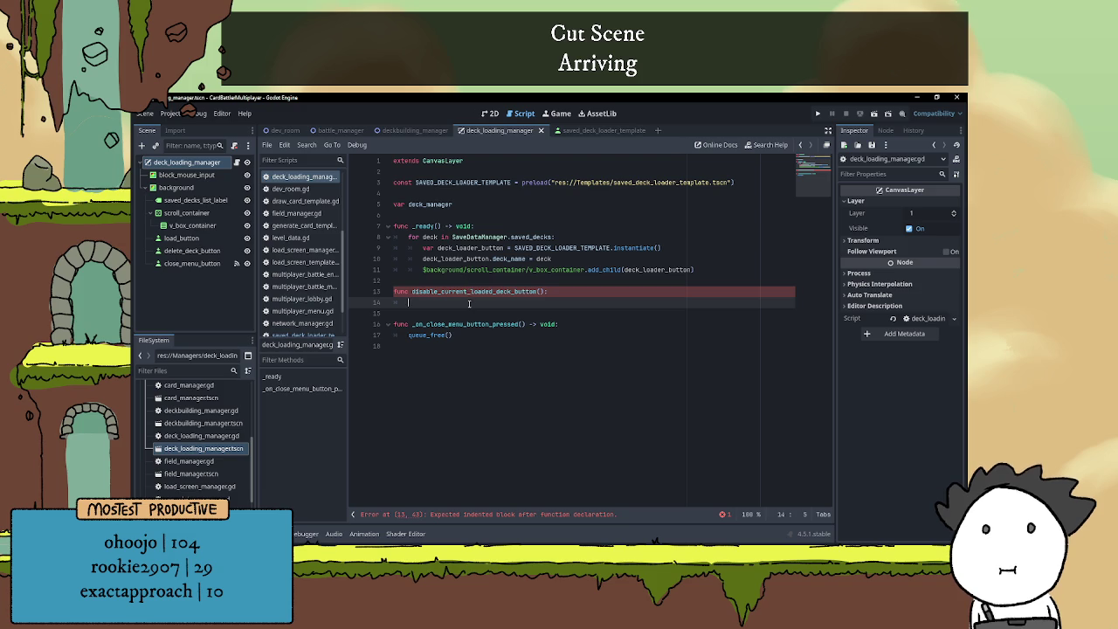
# - Give the function a button parameter and a 'button.disable' body line
pyautogui.click(540, 292)
pyautogui.write('button')
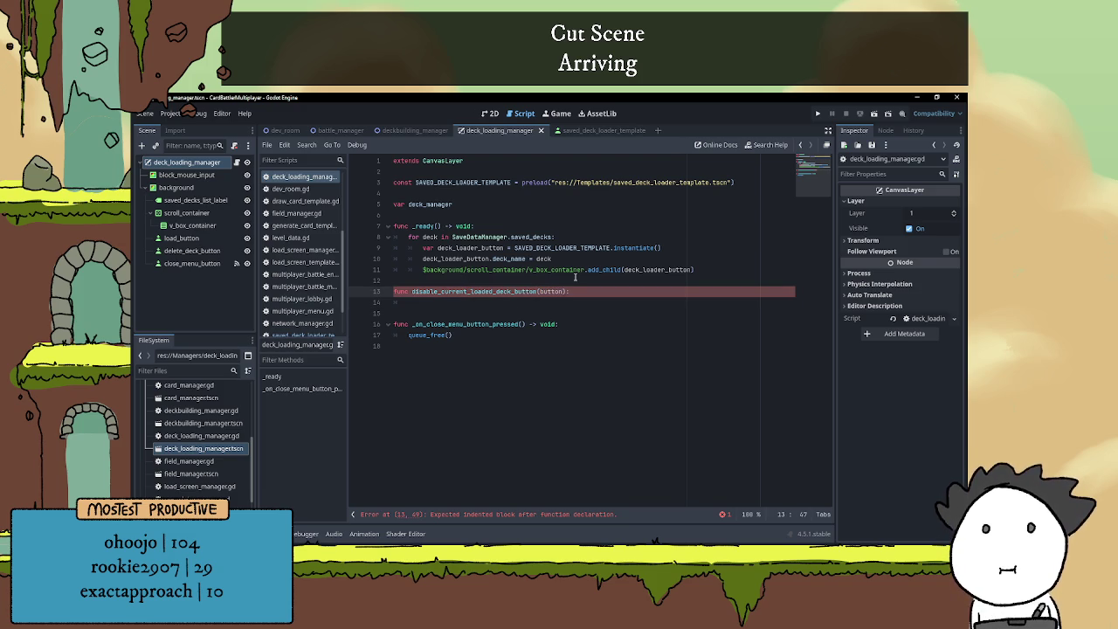
pyautogui.press('Down')
pyautogui.write('but')
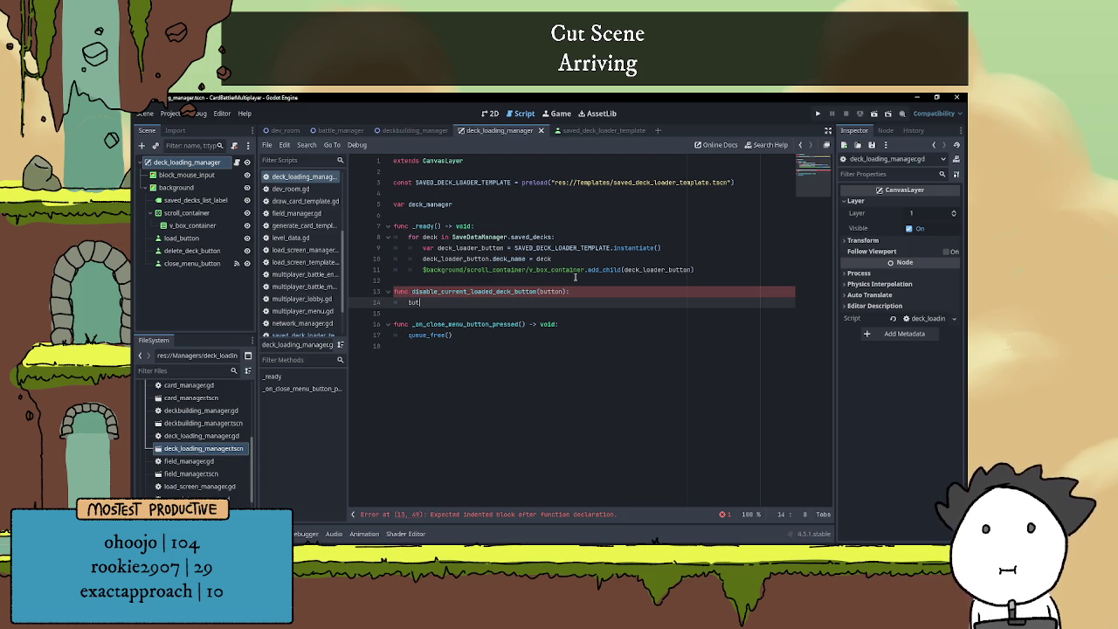
pyautogui.write('ton.disable')
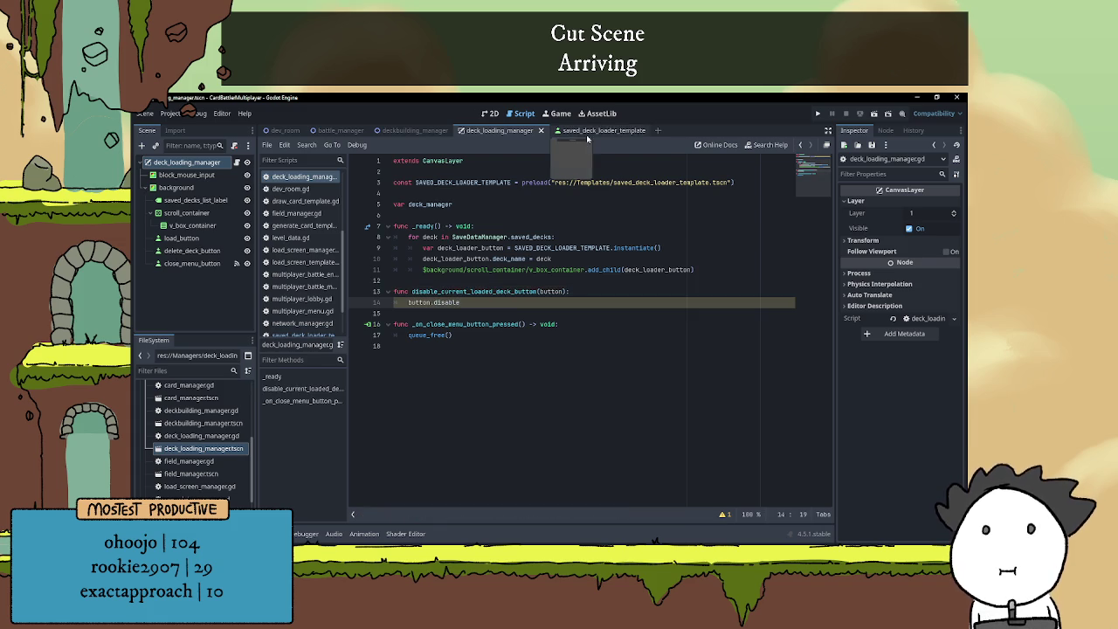
# - Comment out the function's two lines with Ctrl+K, then reselect them
pyautogui.moveTo(498, 302)
pyautogui.mouseDown()
pyautogui.moveTo(395, 302)
pyautogui.moveTo(395, 291)
pyautogui.mouseUp()
pyautogui.hotkey('ctrl', 'k')
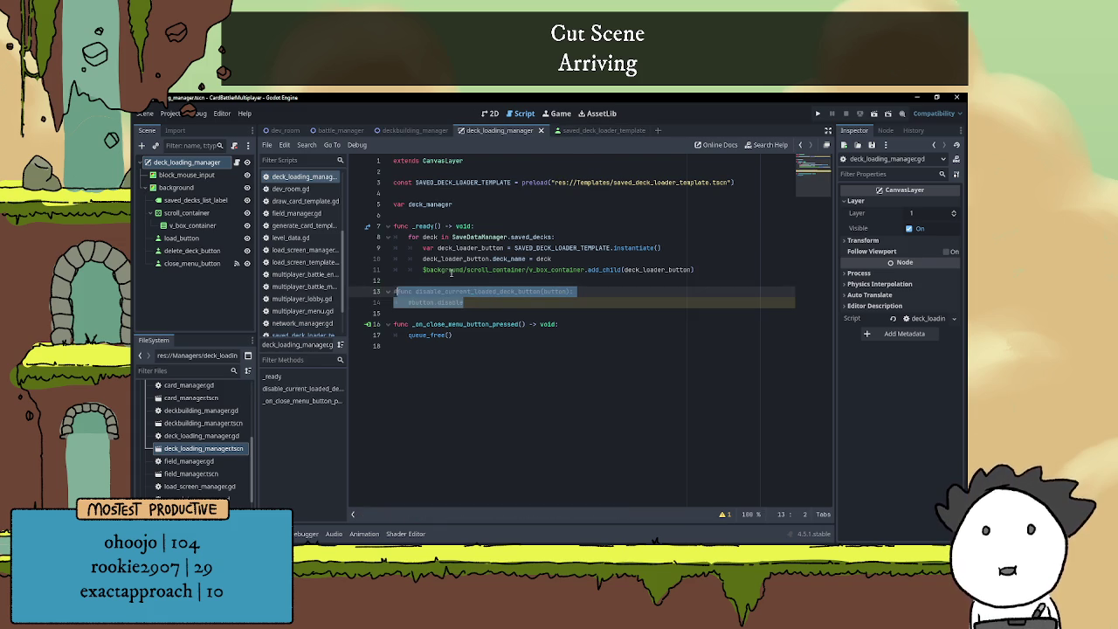
pyautogui.click(514, 302)
pyautogui.click(510, 284)
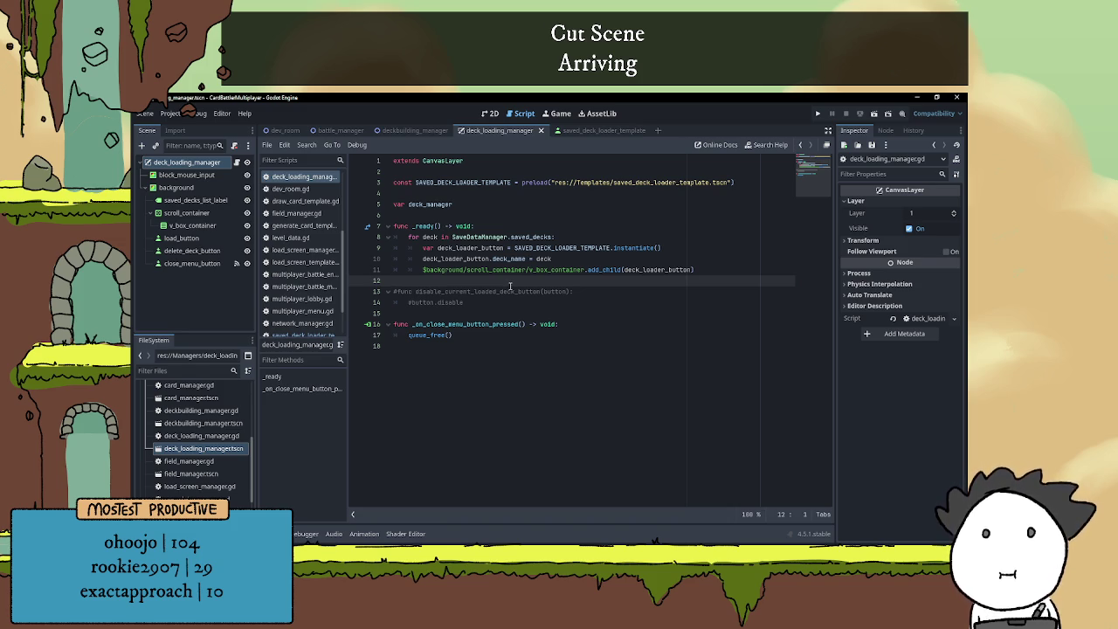
pyautogui.doubleClick(508, 292)
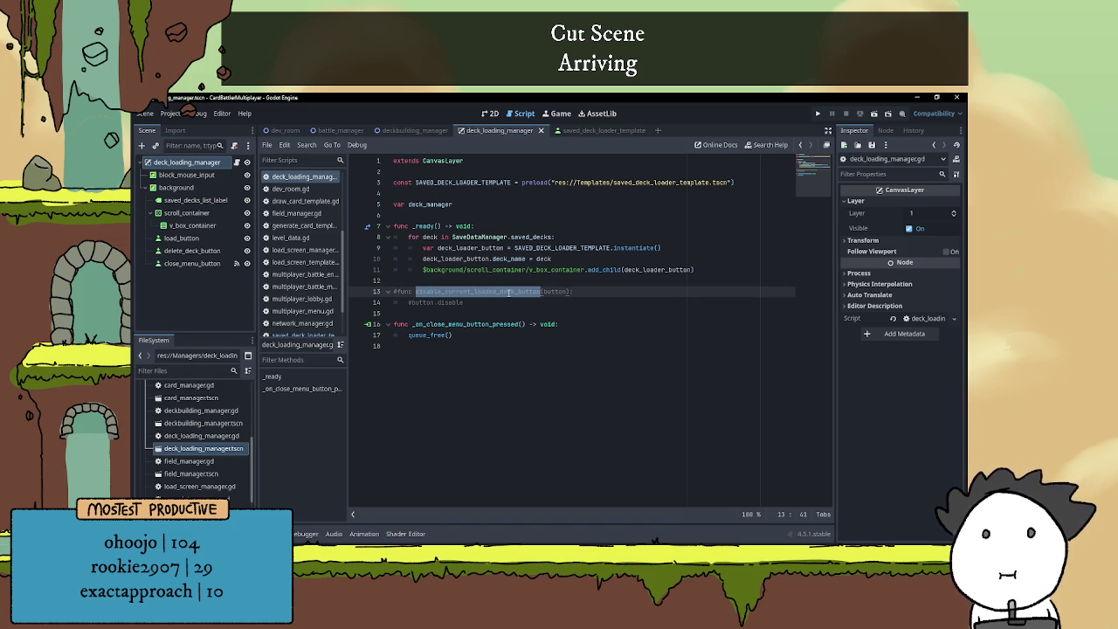
pyautogui.click(507, 292)
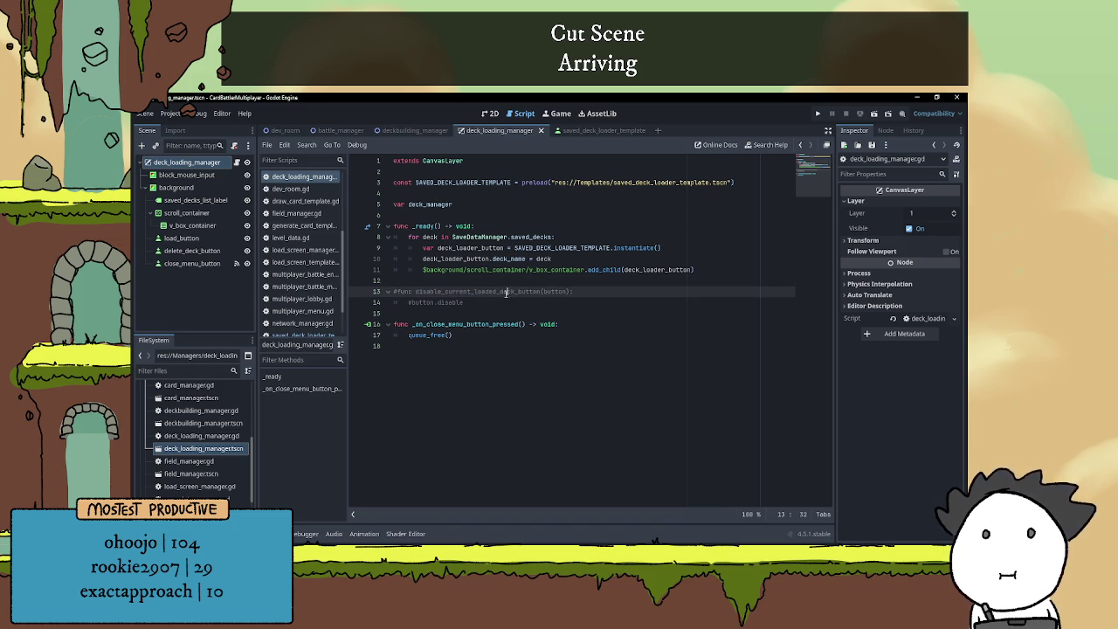
pyautogui.moveTo(472, 291); pyautogui.dragTo(489, 303)
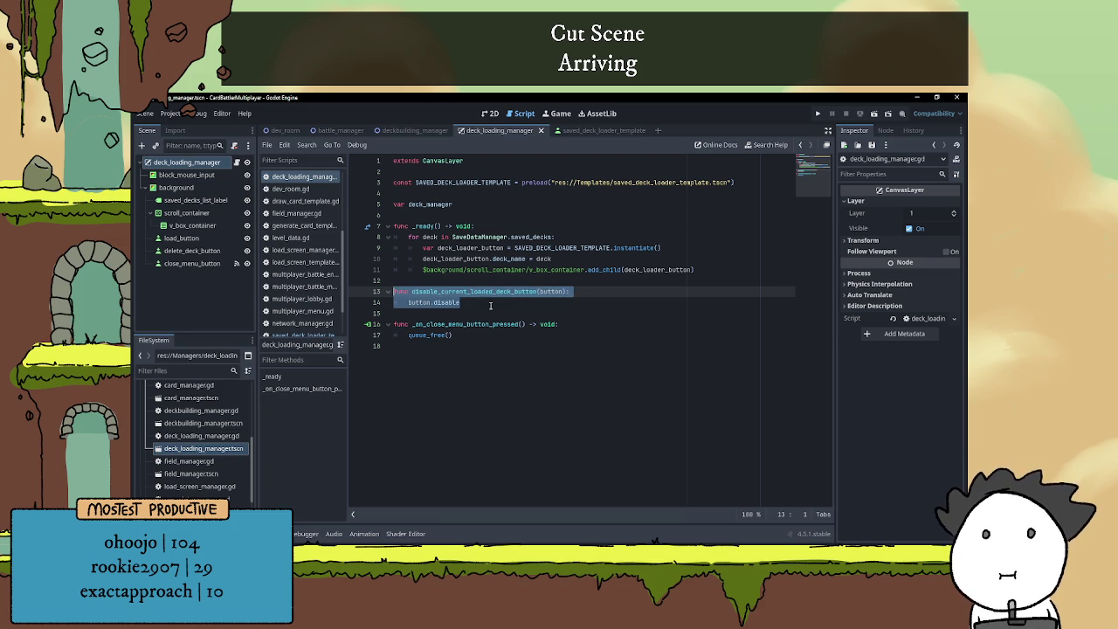
# - Uncomment the function, complete 'button.disabled = true', and start an if line above it
pyautogui.hotkey('ctrl', 'k')
pyautogui.write('d = true')
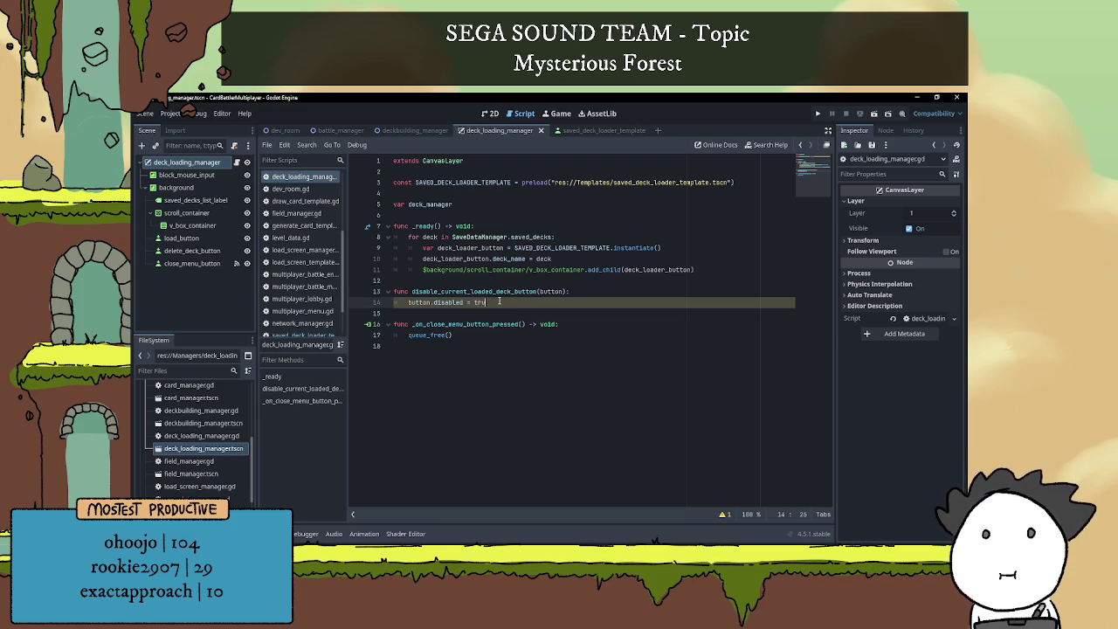
pyautogui.click(581, 290)
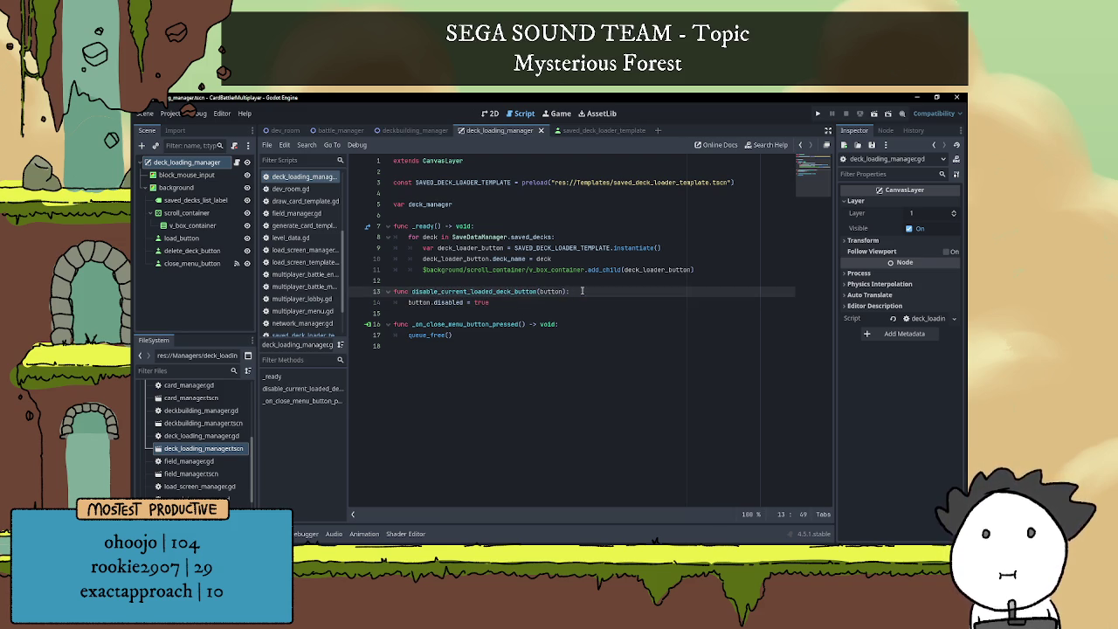
pyautogui.press('Return')
pyautogui.write('if')
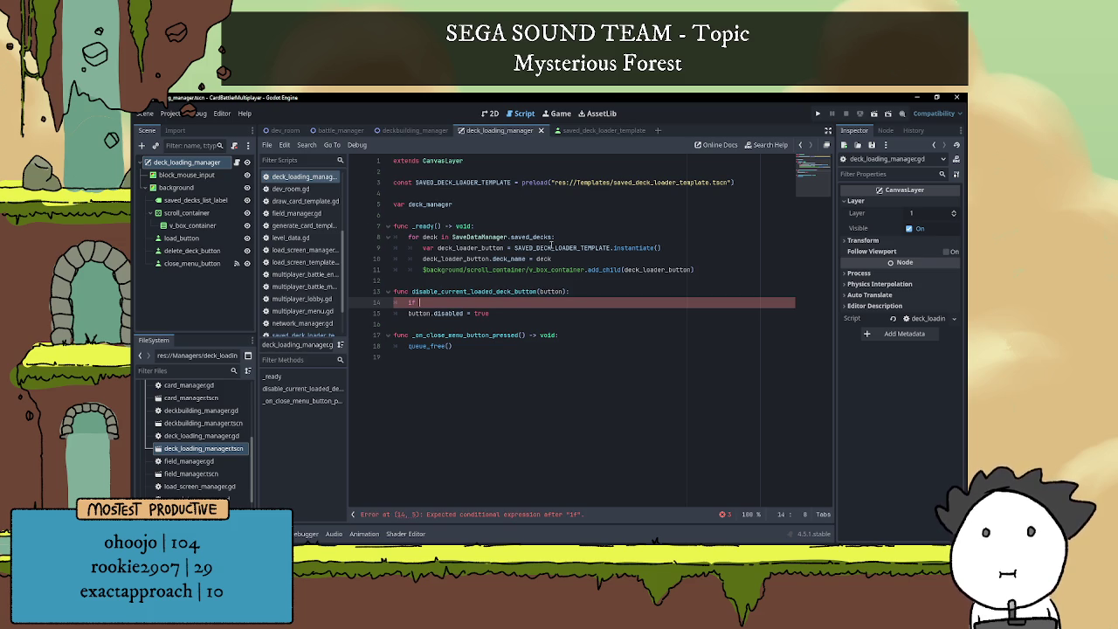
# - Declare 'var current_loaded_deck' below the preload constant
pyautogui.click(478, 193)
pyautogui.press('Return')
pyautogui.press('Return')
pyautogui.press('Up')
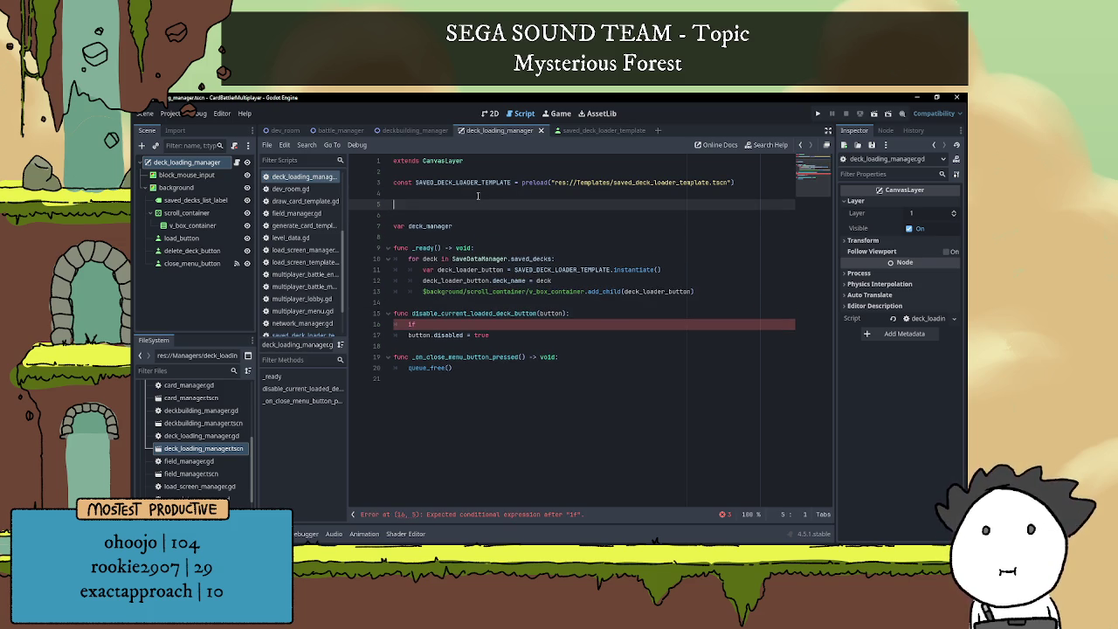
pyautogui.write('const')
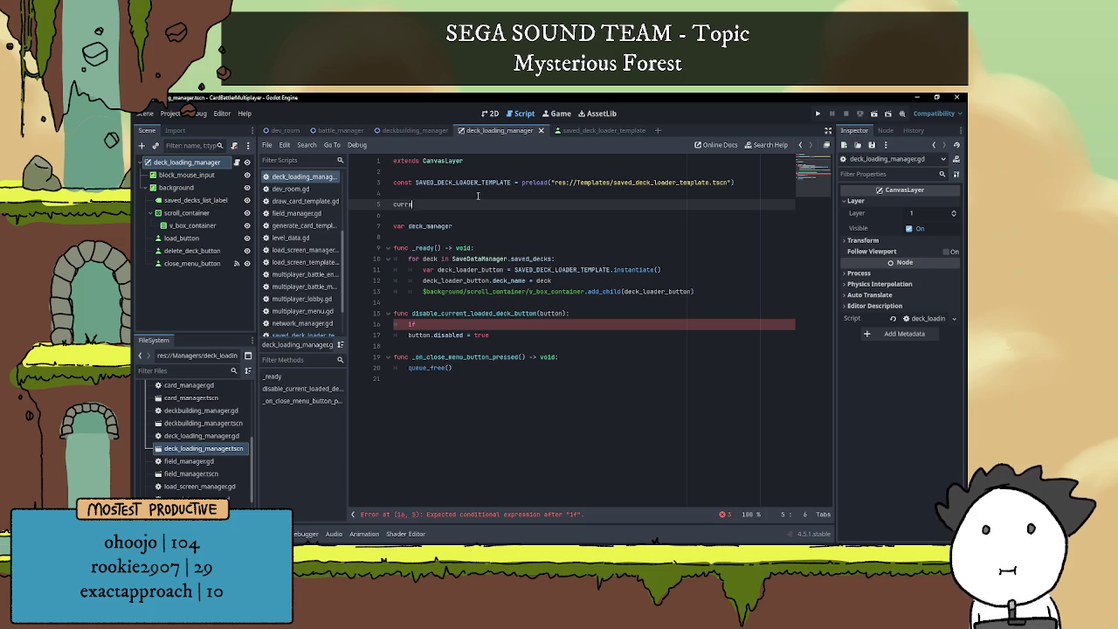
pyautogui.press('BackSpace')
pyautogui.press('BackSpace')
pyautogui.press('BackSpace')
pyautogui.press('BackSpace')
pyautogui.write('var ')
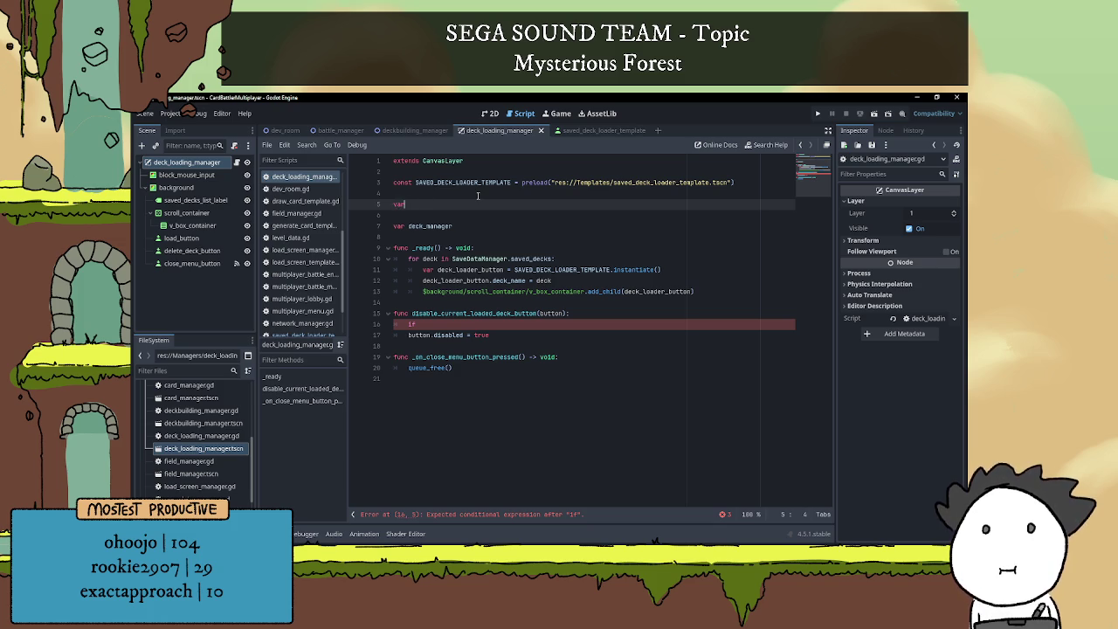
pyautogui.write('current')
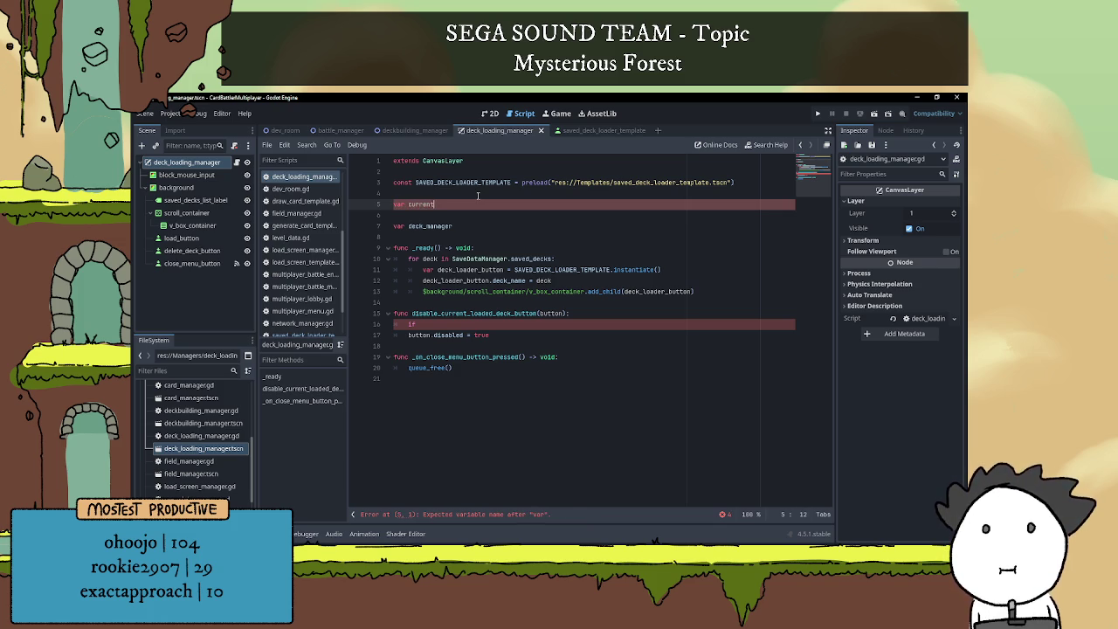
pyautogui.write('_loaded_')
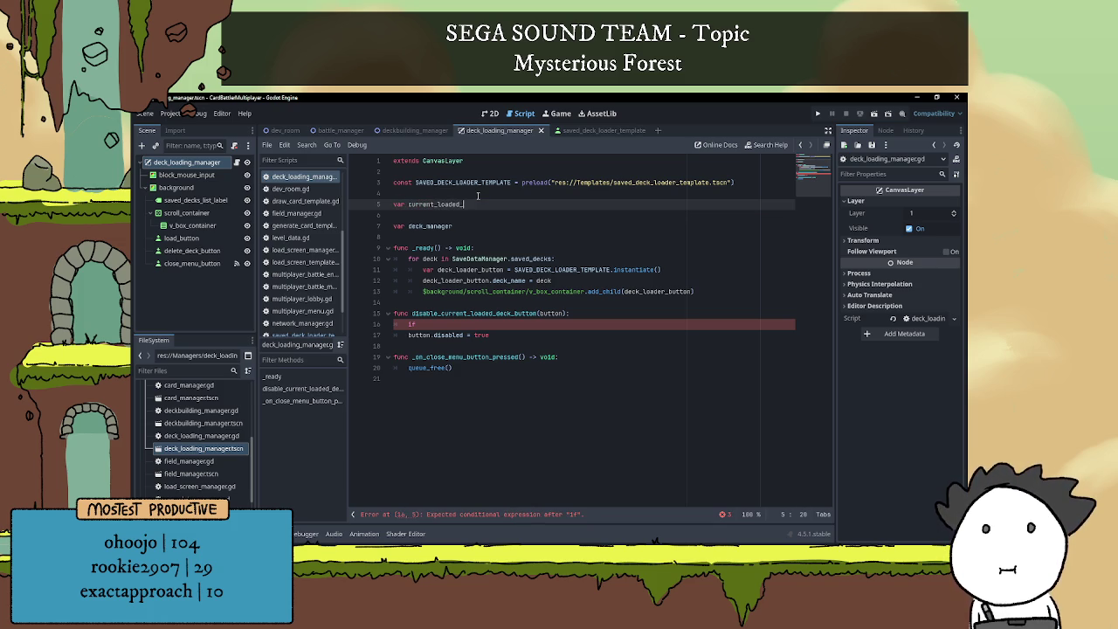
pyautogui.write('deck')
# - Check the template's current_deck name, rename the variable to current_deck, and start 'if current_deck'
pyautogui.click(602, 130)
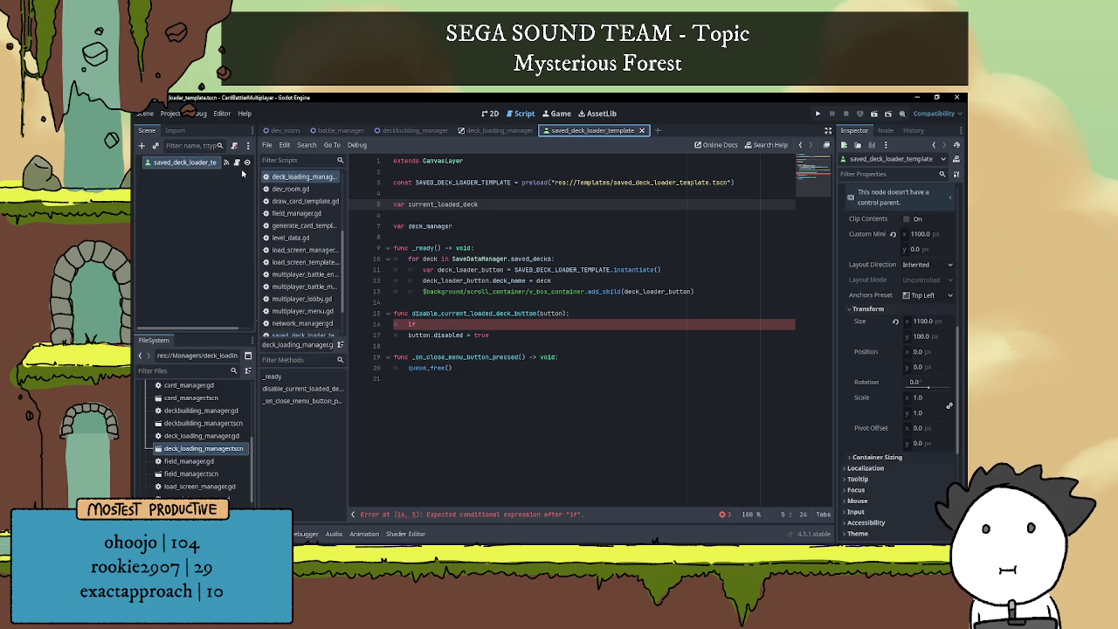
pyautogui.click(235, 164)
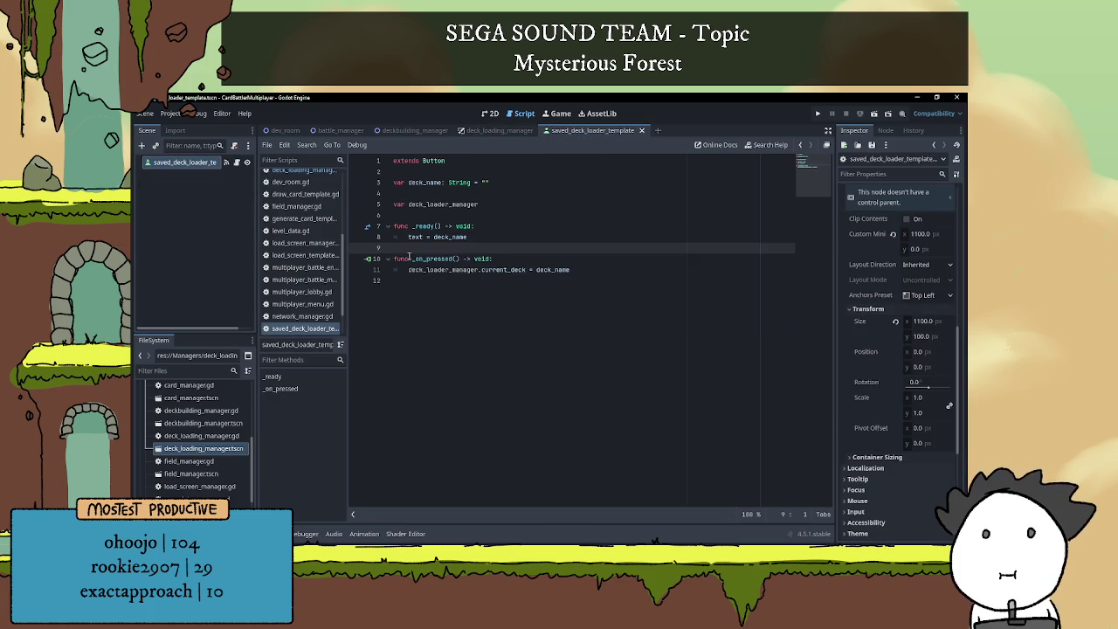
pyautogui.doubleClick(502, 270)
pyautogui.click(498, 131)
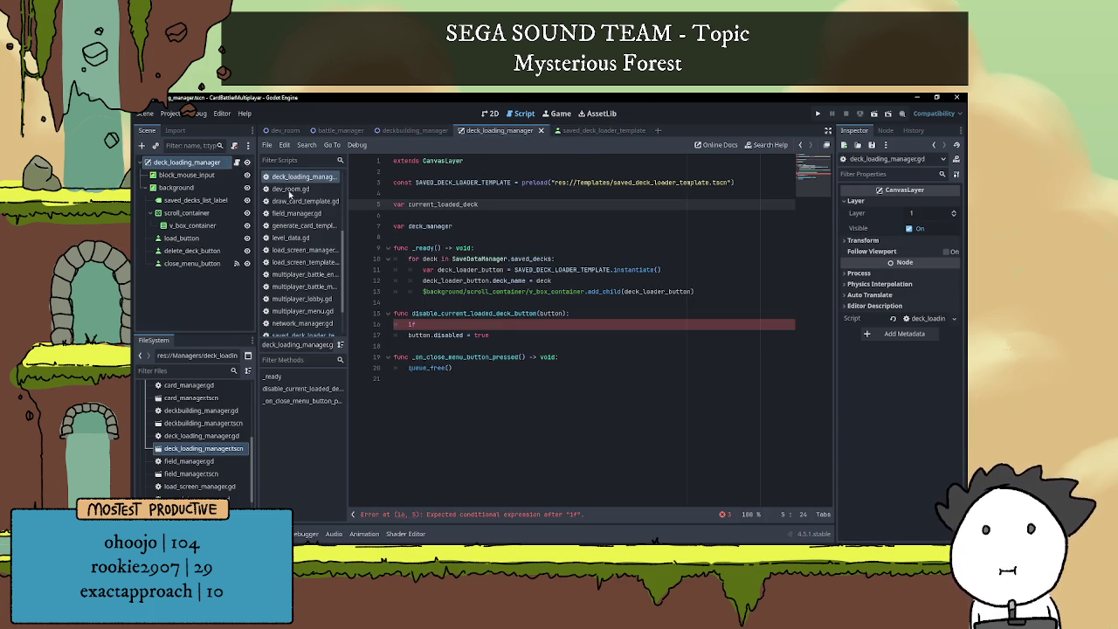
pyautogui.click(459, 203)
pyautogui.press('BackSpace')
pyautogui.press('BackSpace')
pyautogui.press('BackSpace')
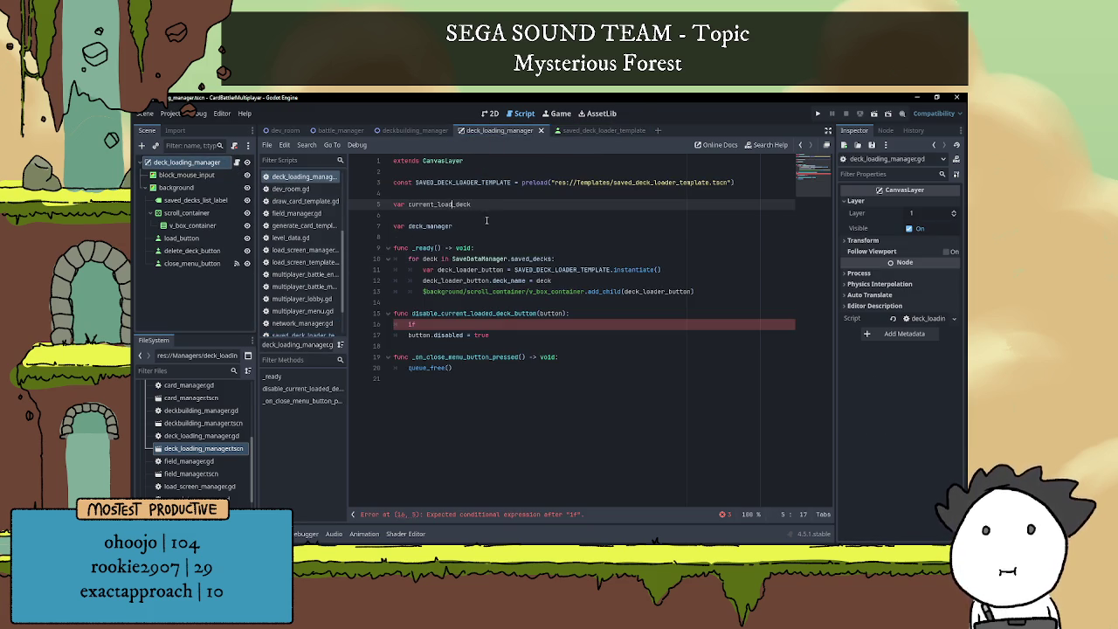
pyautogui.press('End')
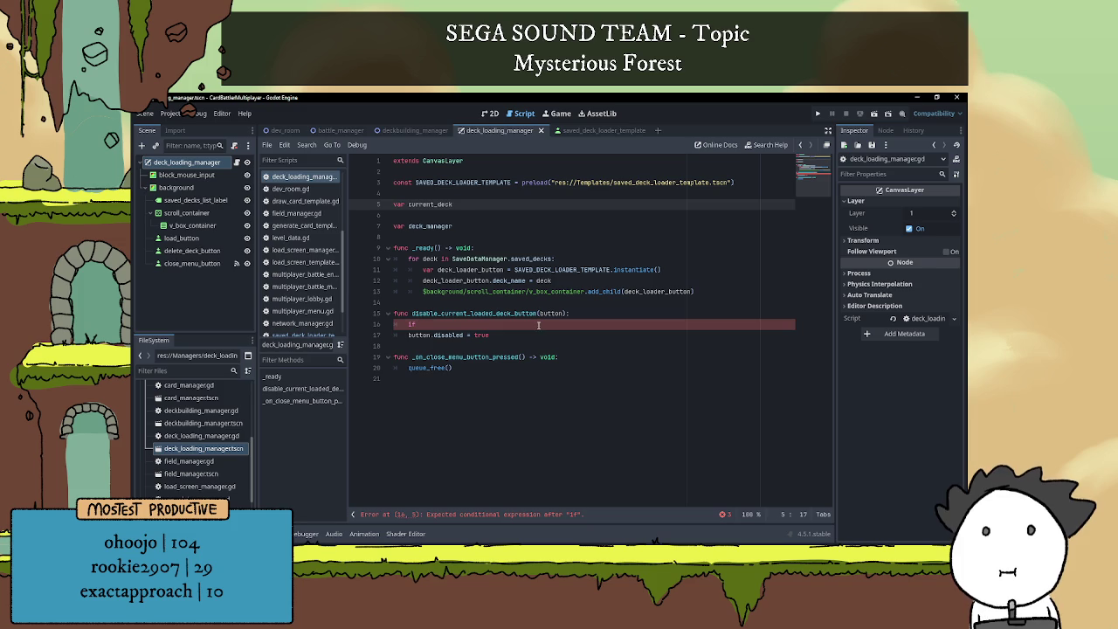
pyautogui.click(538, 325)
pyautogui.write('current_deck !=')
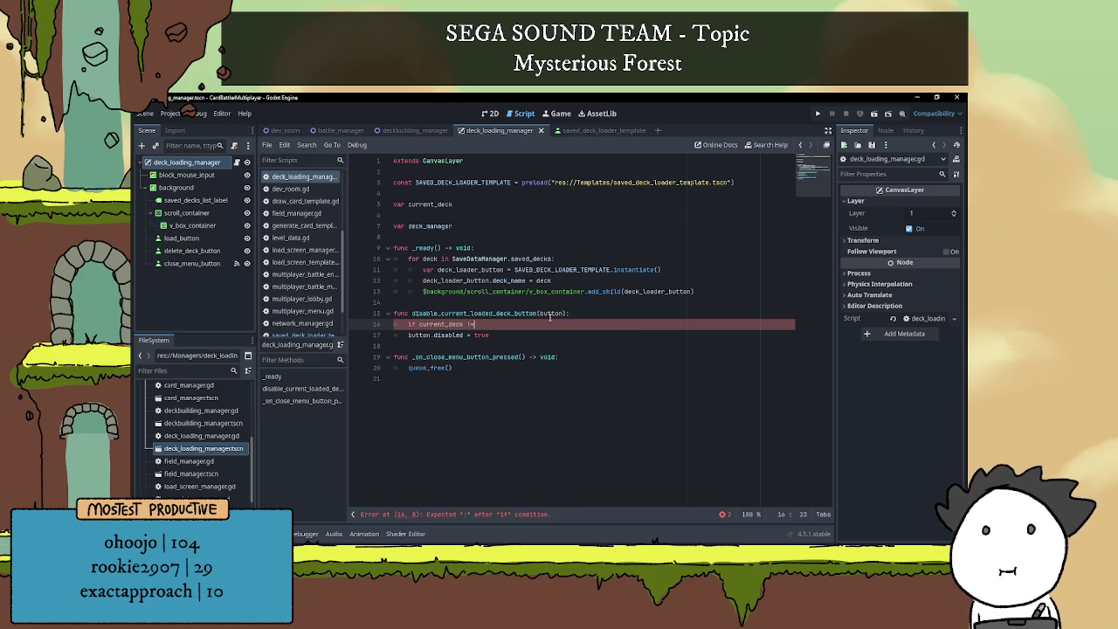
# - Finish the condition as 'if current_deck == null:' and tidy the disabled line below it
pyautogui.write(' null')
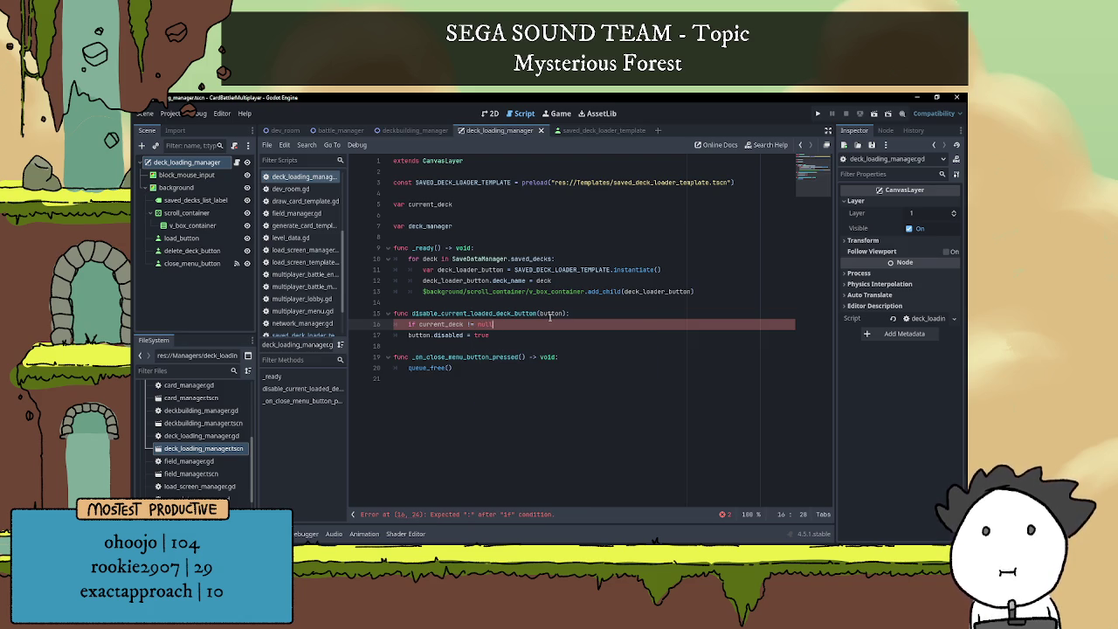
pyautogui.press('BackSpace')
pyautogui.press('BackSpace')
pyautogui.press('BackSpace')
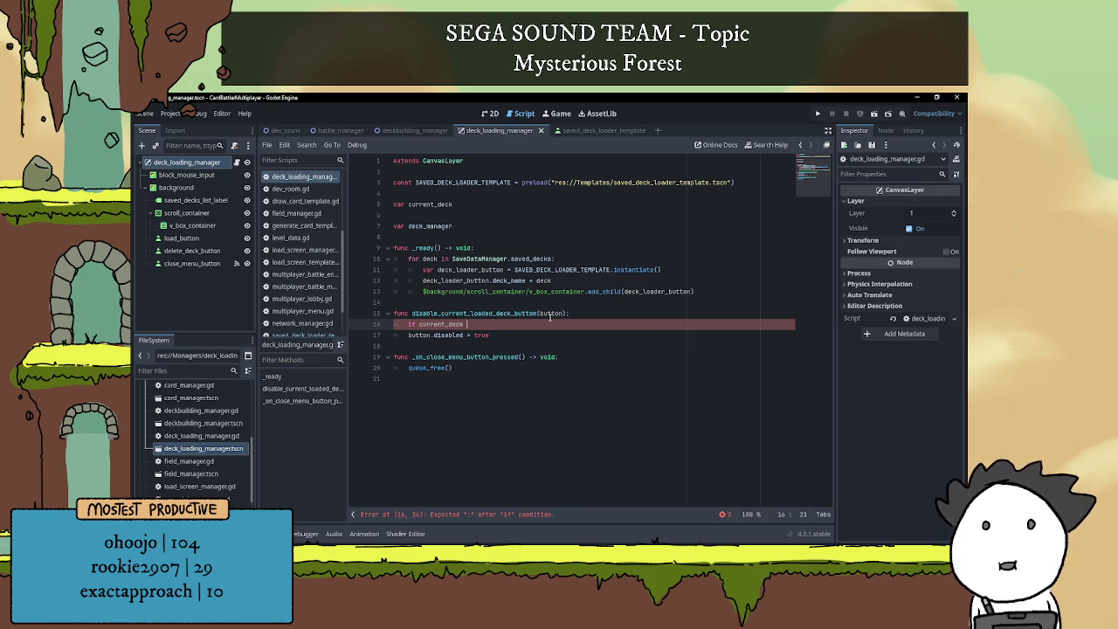
pyautogui.write('== nu')
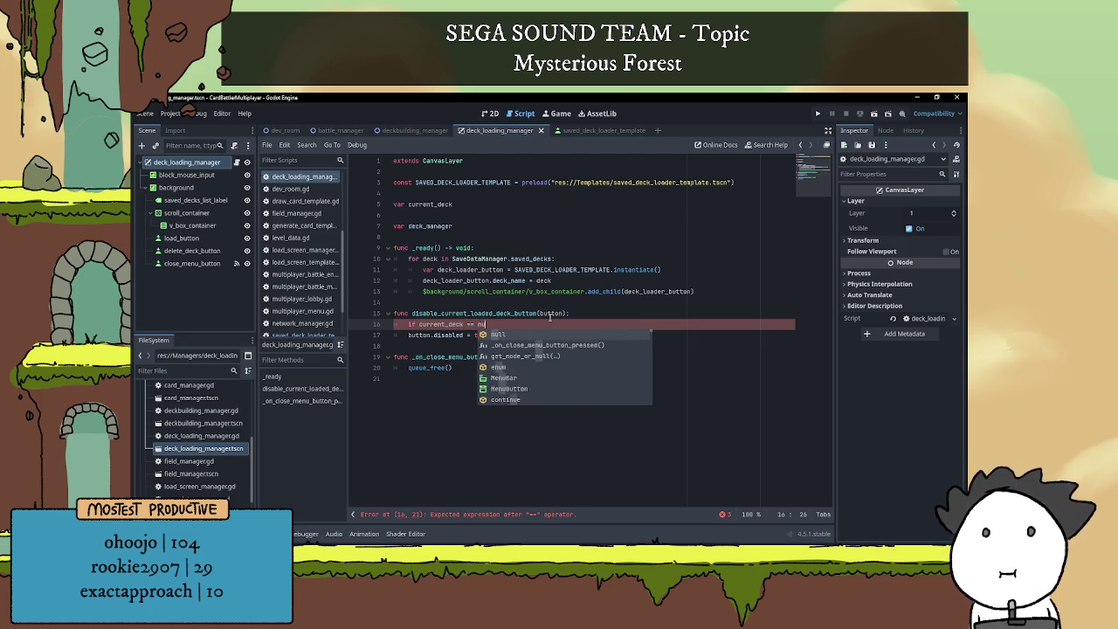
pyautogui.write('ll:')
pyautogui.press('Return')
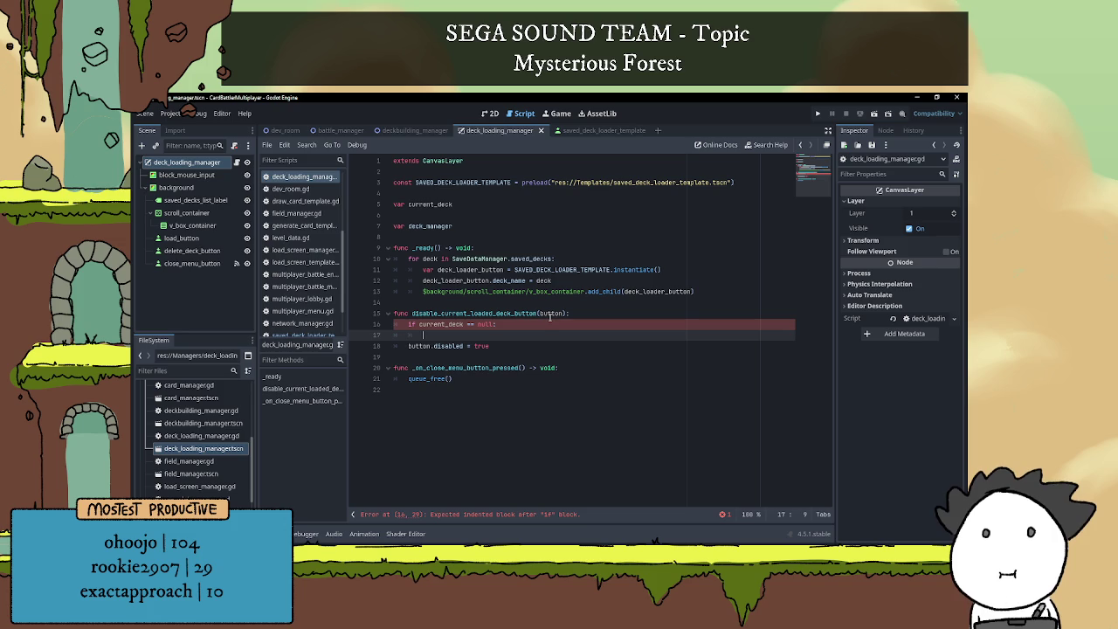
pyautogui.press('Down')
pyautogui.press('Home')
pyautogui.press('BackSpace')
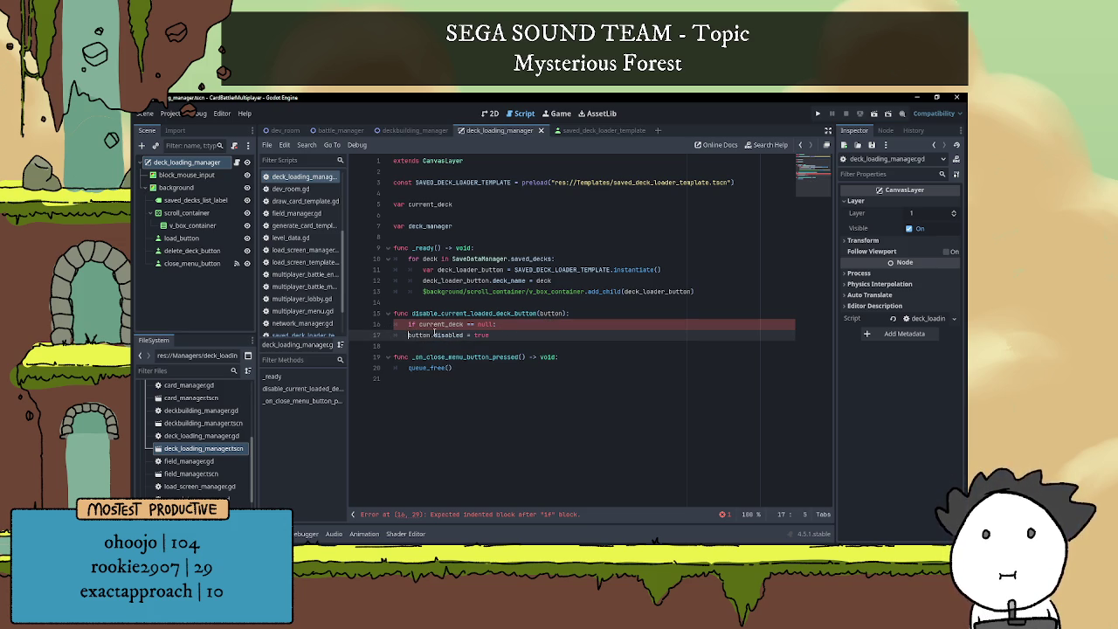
pyautogui.write('current_d')
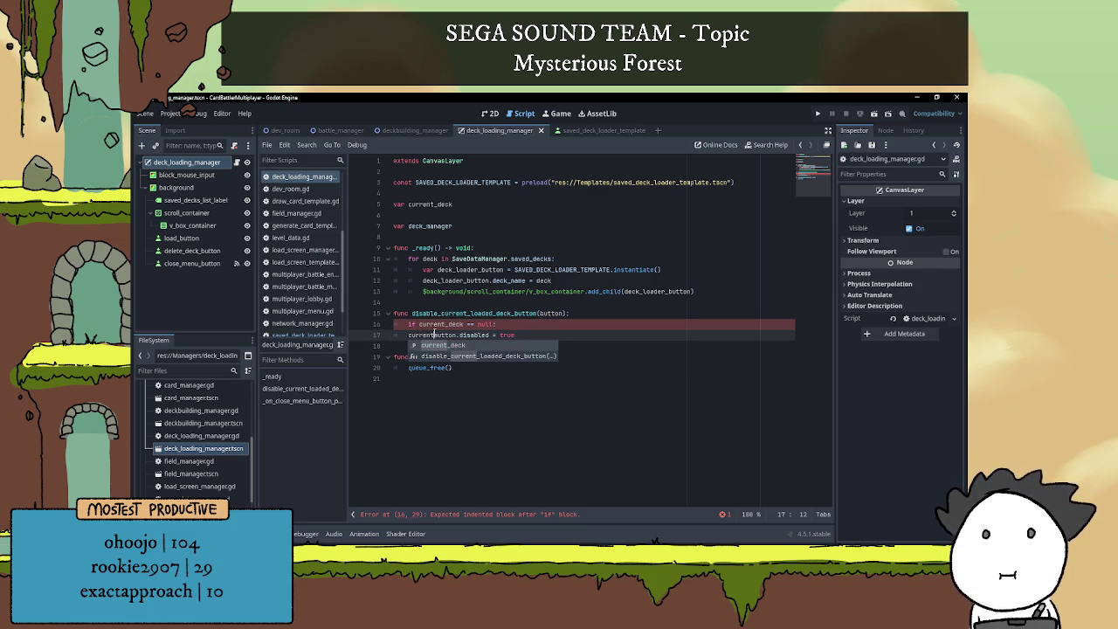
pyautogui.write('eck_')
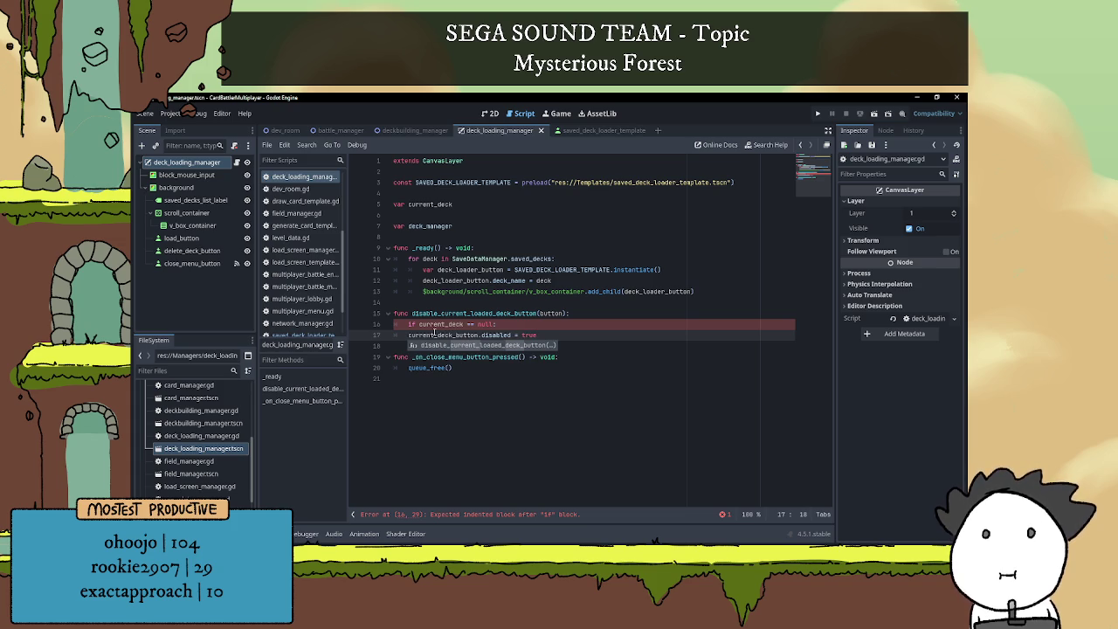
# - Rename the function parameter to current_deck_button and indent the disabled line under the if
pyautogui.doubleClick(465, 335)
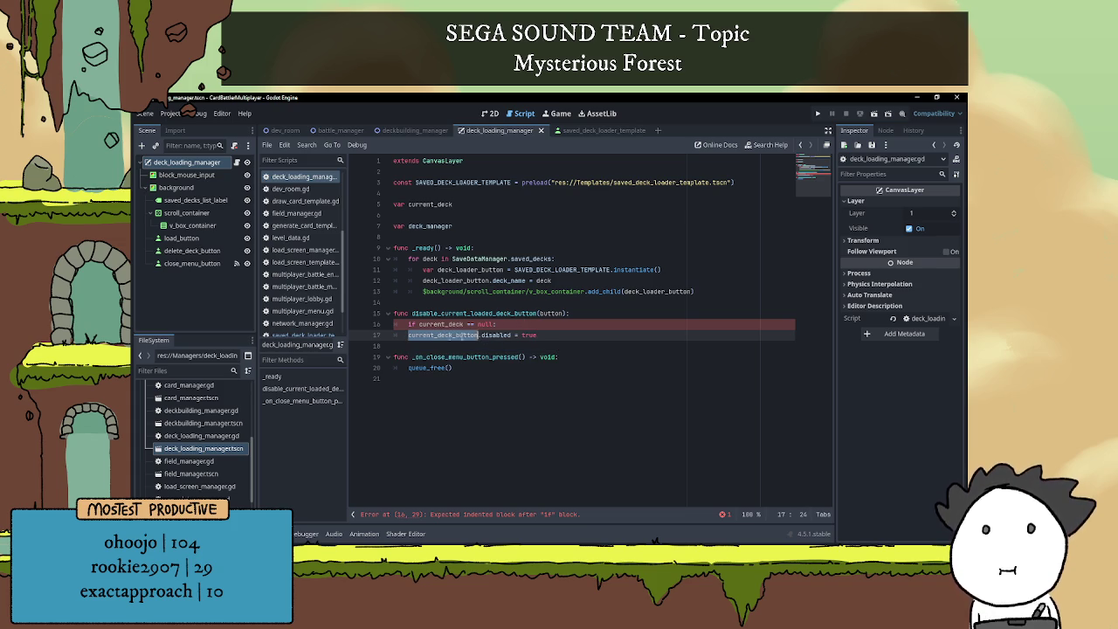
pyautogui.hotkey('ctrl', 'c')
pyautogui.doubleClick(552, 313)
pyautogui.hotkey('ctrl', 'v')
pyautogui.click(563, 327)
pyautogui.click(437, 323)
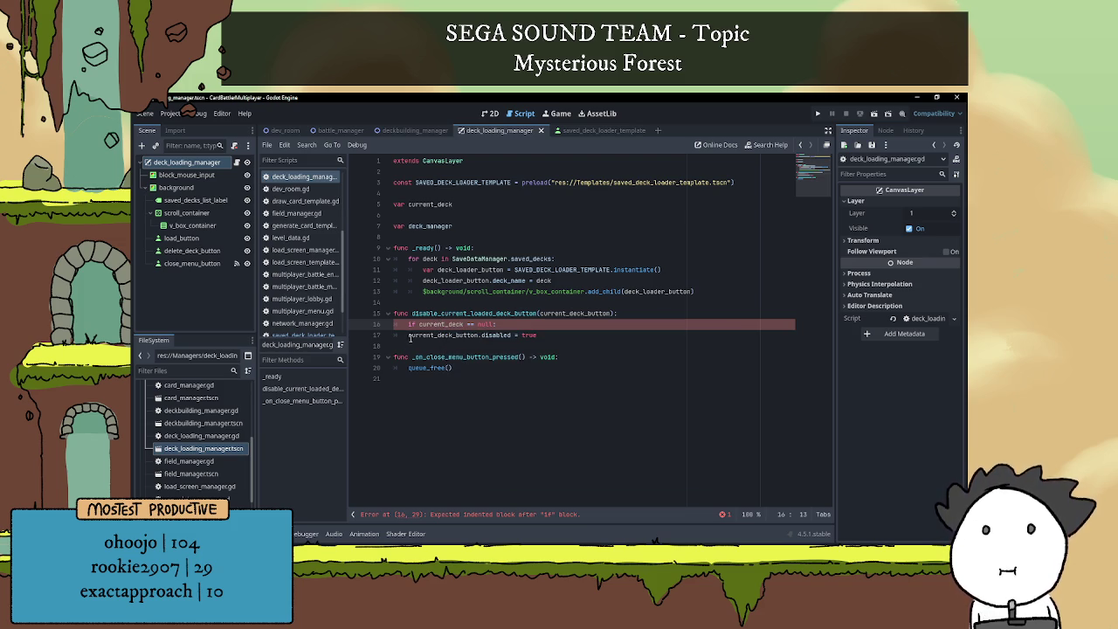
pyautogui.click(407, 334)
pyautogui.press('Tab')
pyautogui.click(528, 324)
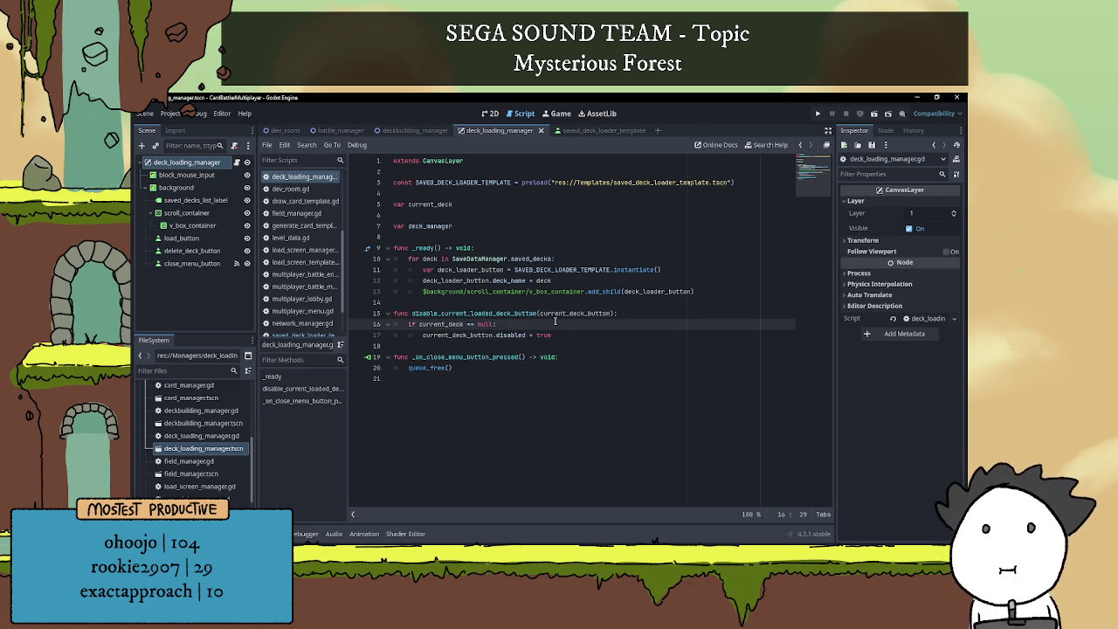
# - Add 'current_deck = current_deck_button' inside the if block
pyautogui.click(574, 334)
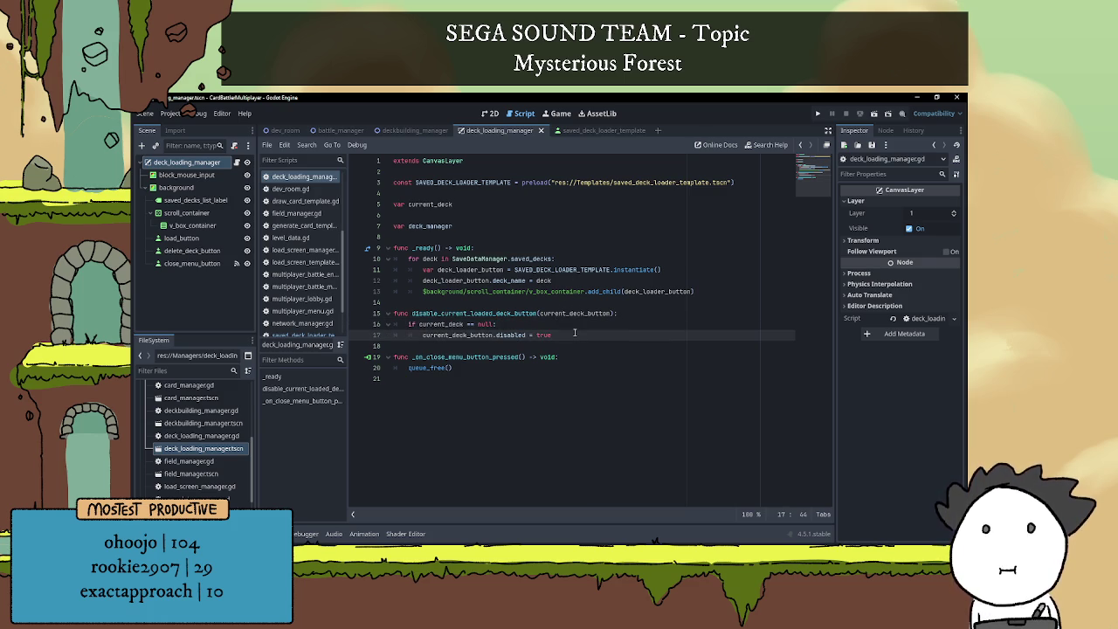
pyautogui.press('Return')
pyautogui.write('cur')
pyautogui.press('Return')
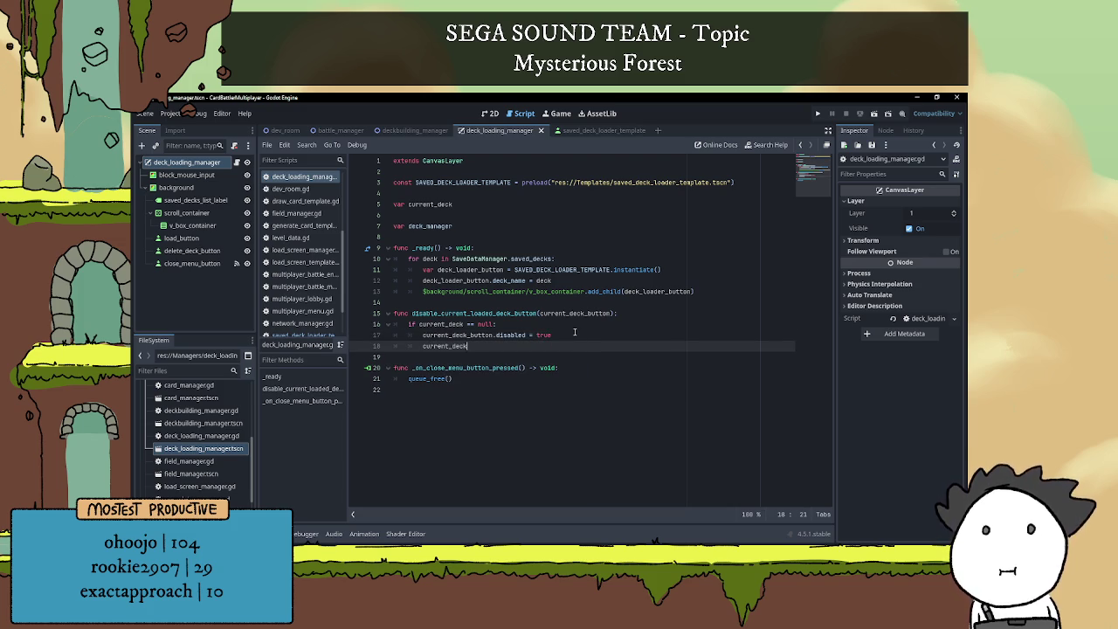
pyautogui.write(' =')
pyautogui.doubleClick(548, 312)
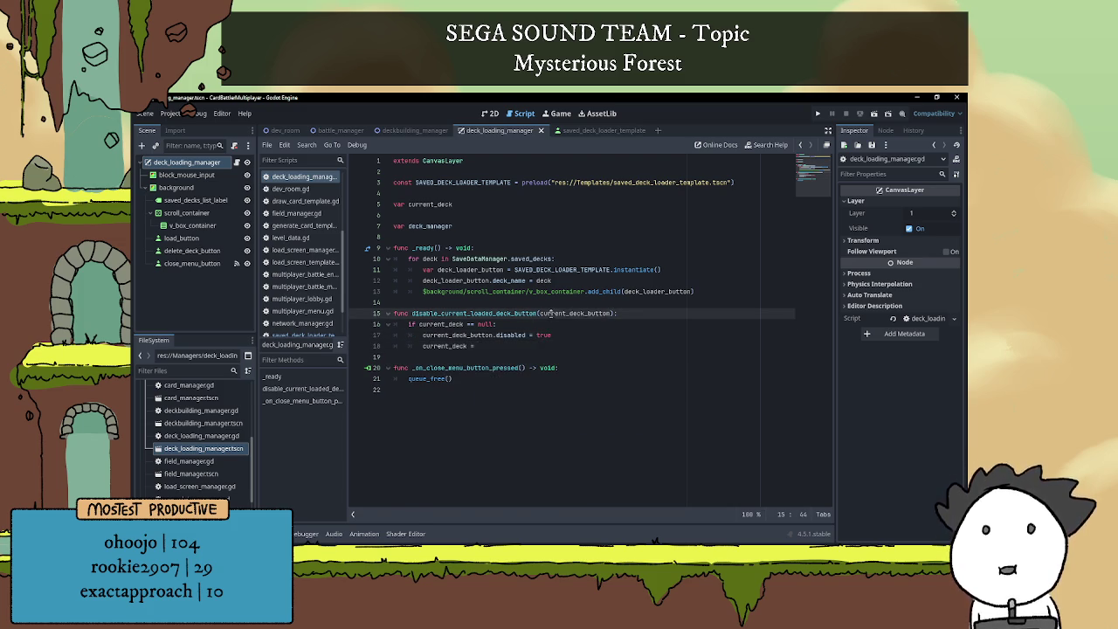
pyautogui.click(501, 348)
pyautogui.hotkey('ctrl', 'v')
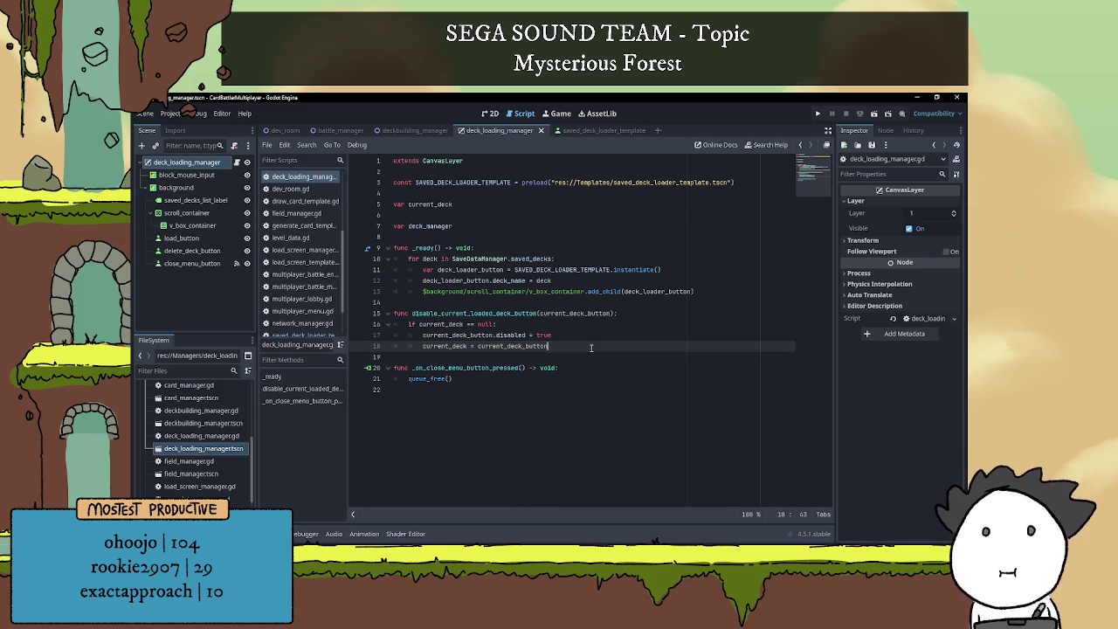
# - Add an else block that sets 'current_deck.disabled = false'
pyautogui.press('Return')
pyautogui.write('elif cu')
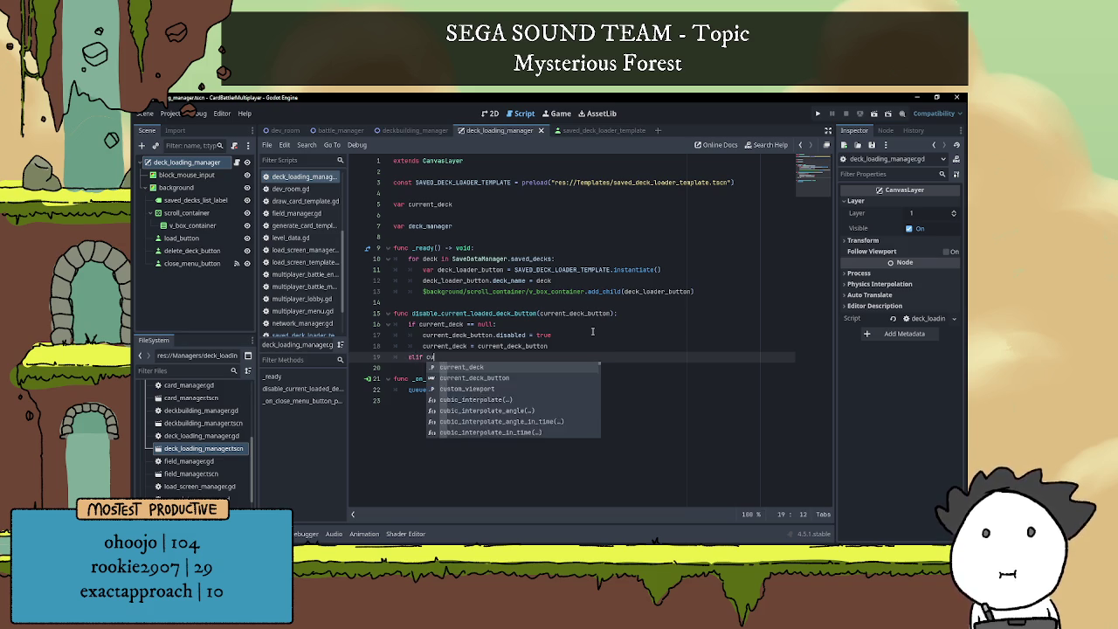
pyautogui.write('rre')
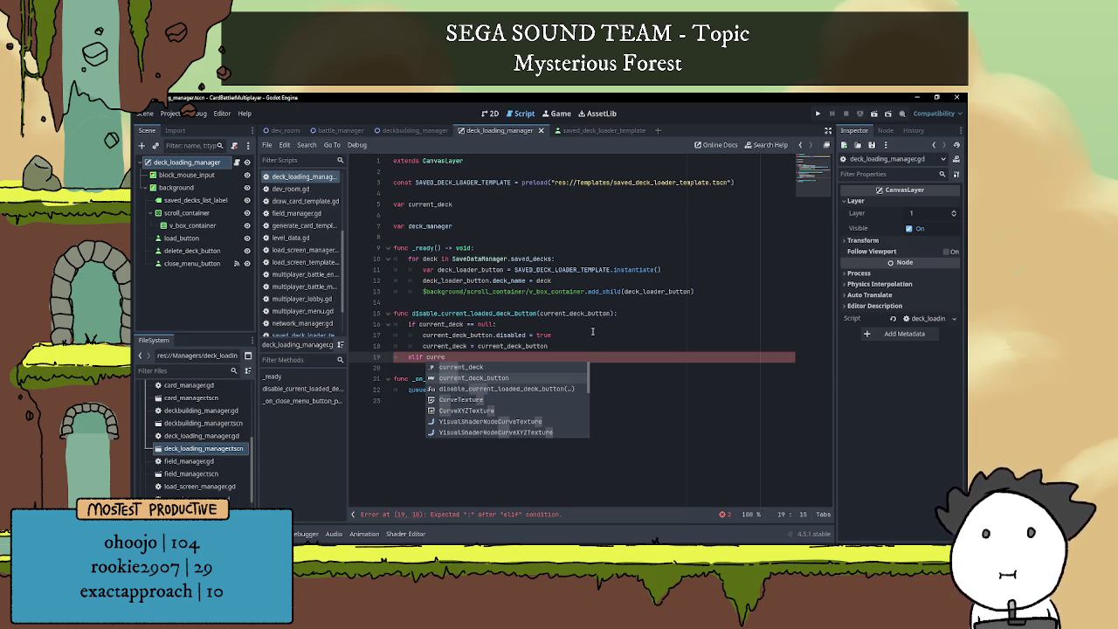
pyautogui.press('BackSpace')
pyautogui.press('BackSpace')
pyautogui.press('BackSpace')
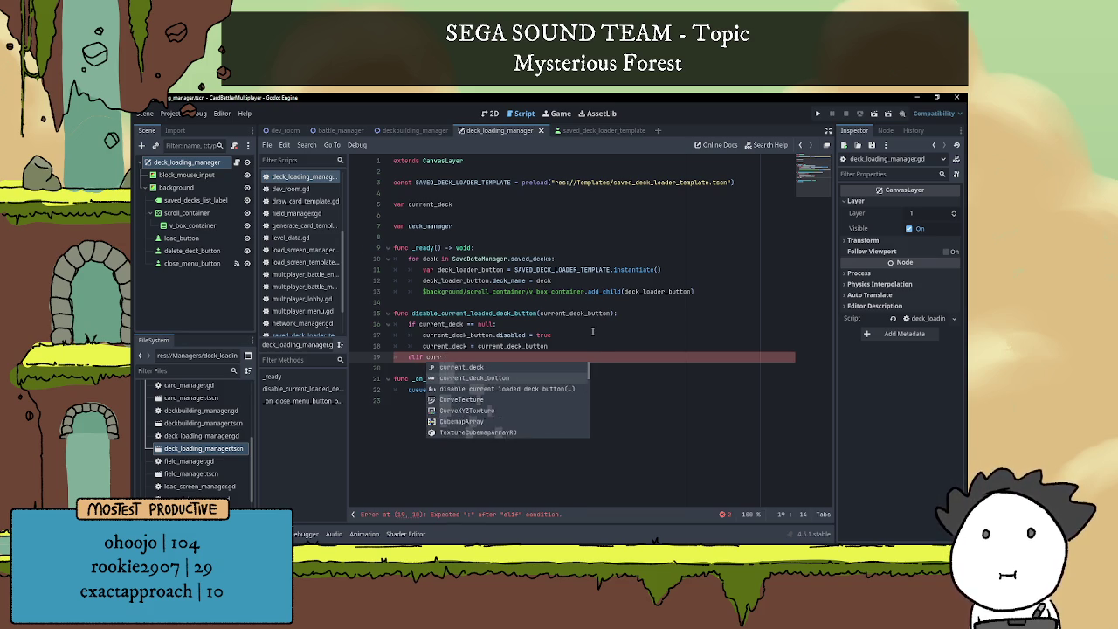
pyautogui.write('se')
pyautogui.press('Escape')
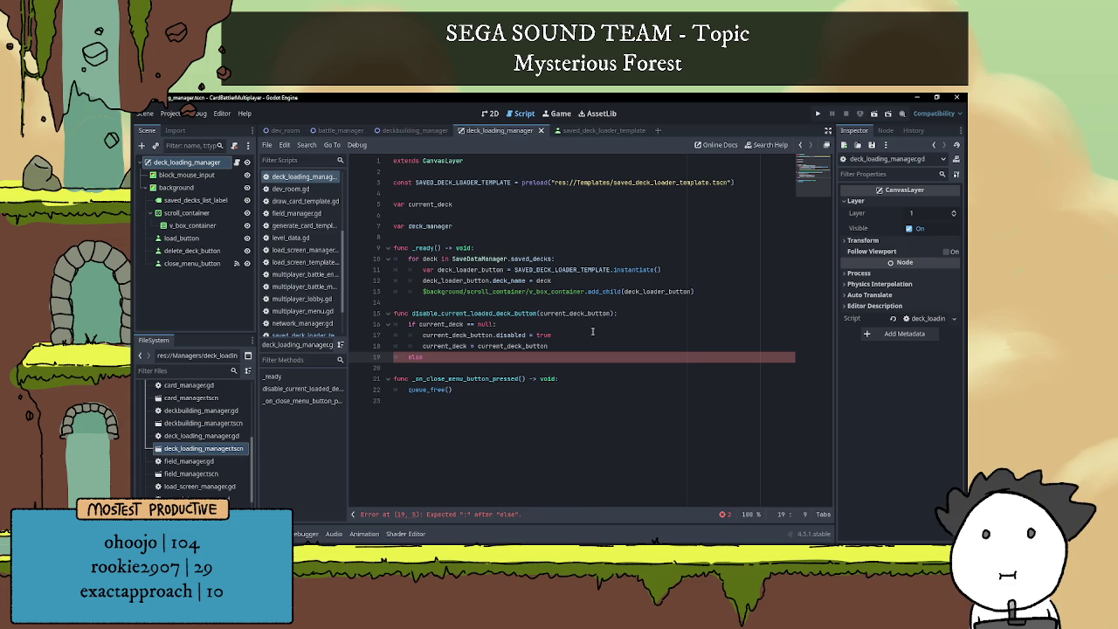
pyautogui.press('BackSpace')
pyautogui.press('BackSpace')
pyautogui.press('BackSpace')
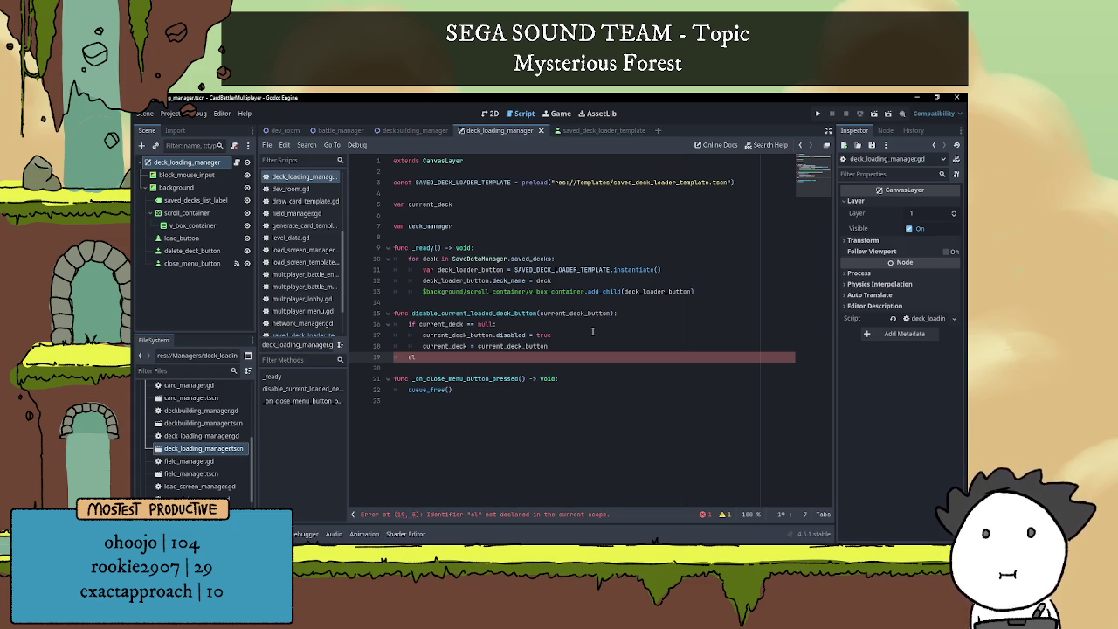
pyautogui.write('se:')
pyautogui.press('Return')
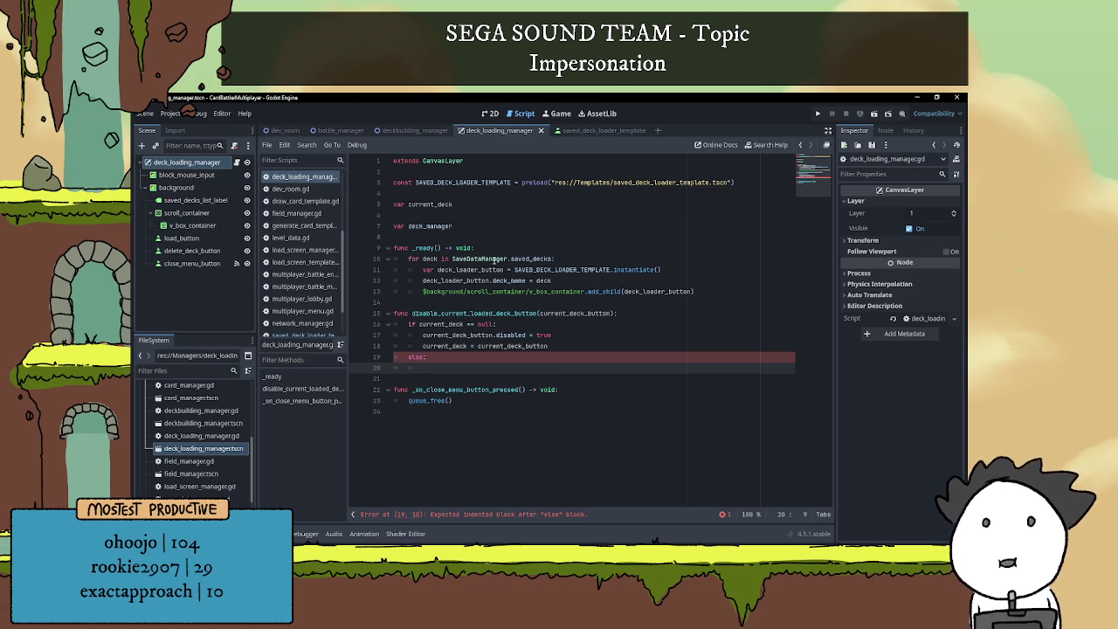
pyautogui.doubleClick(423, 203)
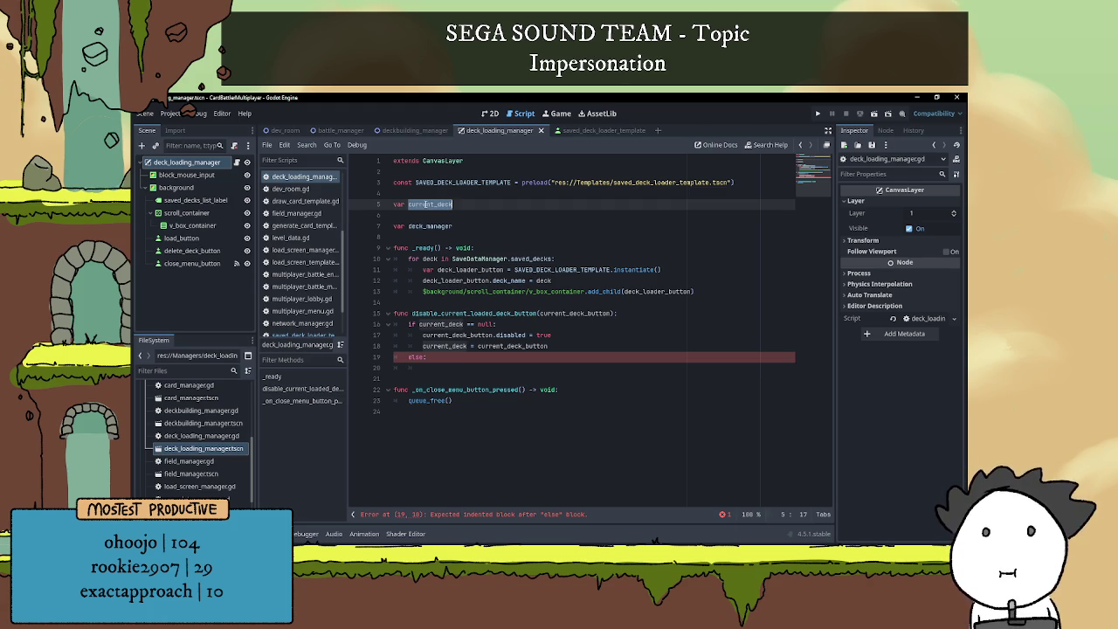
pyautogui.click(430, 373)
pyautogui.hotkey('ctrl', 'v')
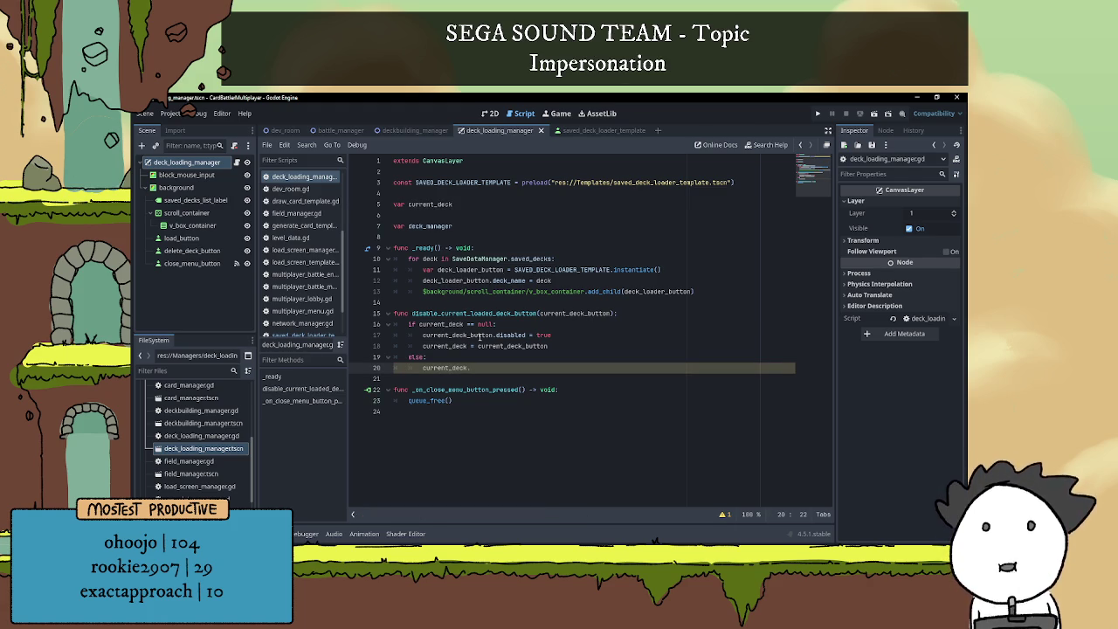
pyautogui.write('disabled = fal')
pyautogui.press('Return')
pyautogui.press('Return')
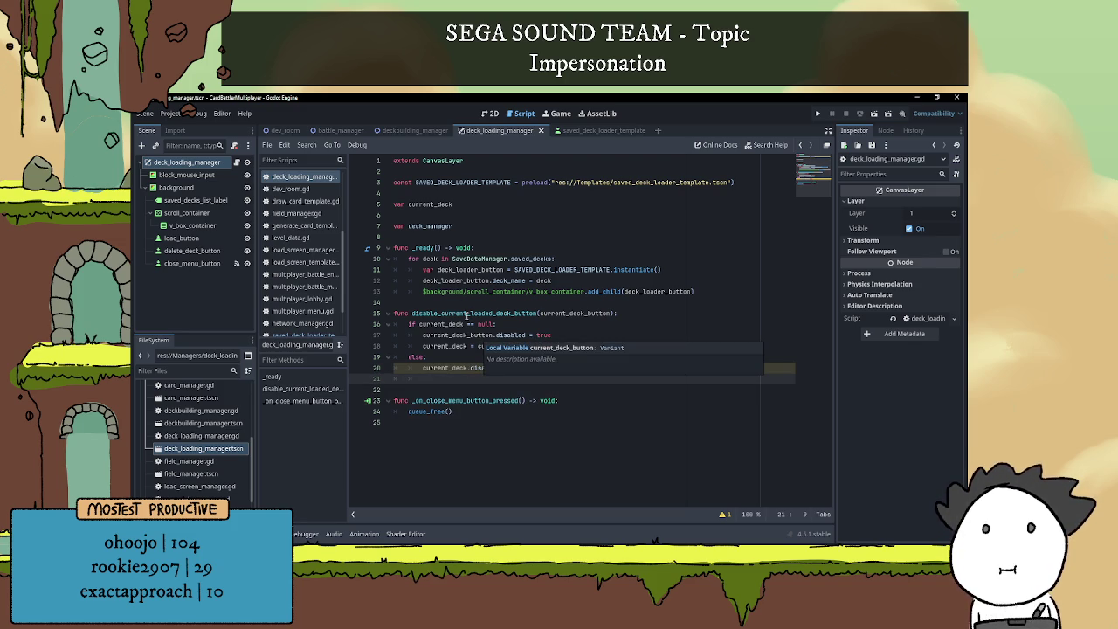
# - Copy the disable-button statement and the current_deck assignment into the else block
pyautogui.click(455, 346)
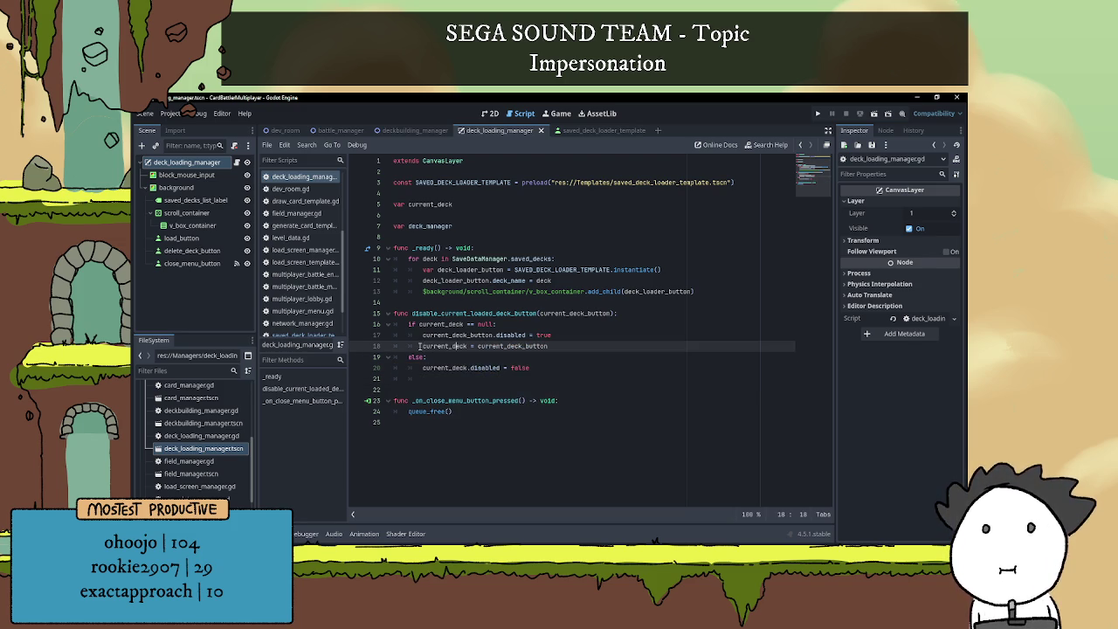
pyautogui.moveTo(423, 334); pyautogui.dragTo(552, 335)
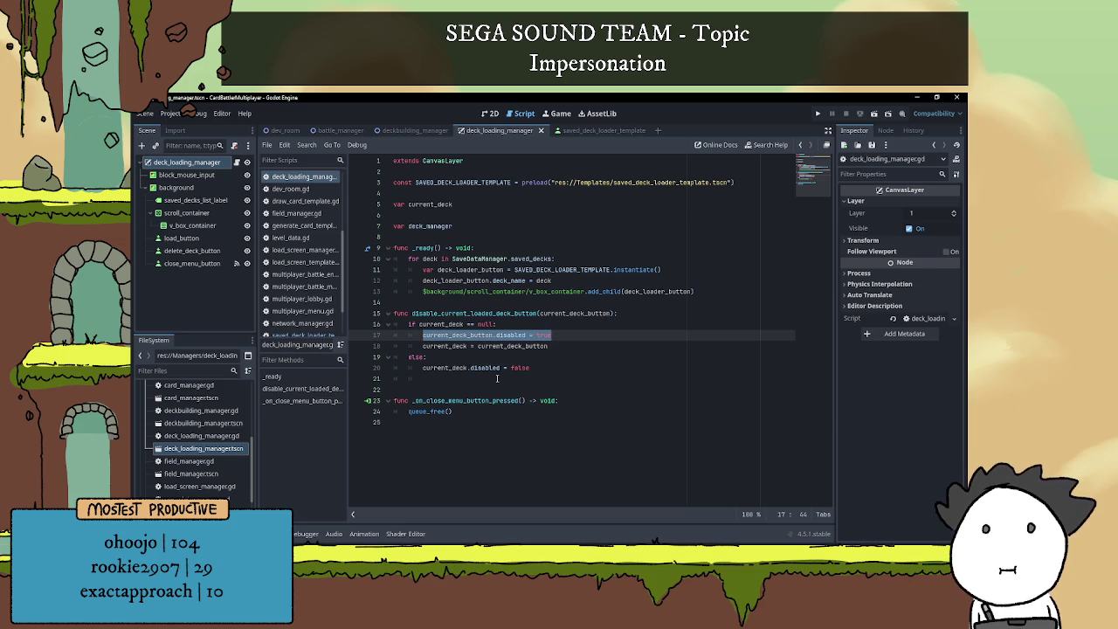
pyautogui.hotkey('ctrl', 'c')
pyautogui.click(466, 378)
pyautogui.hotkey('ctrl', 'v')
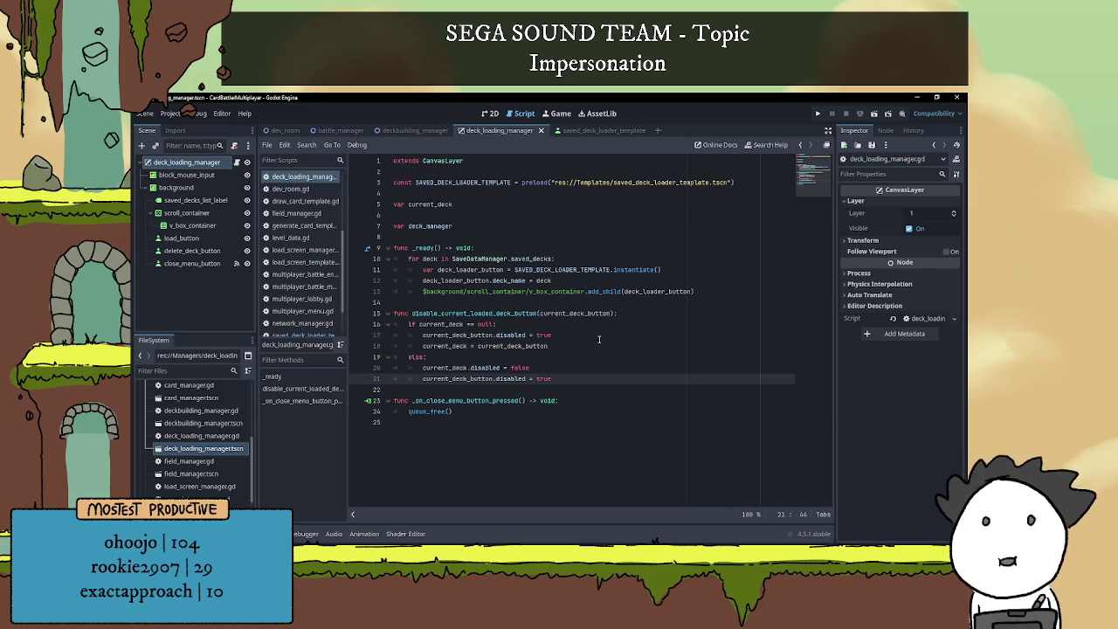
pyautogui.press('Return')
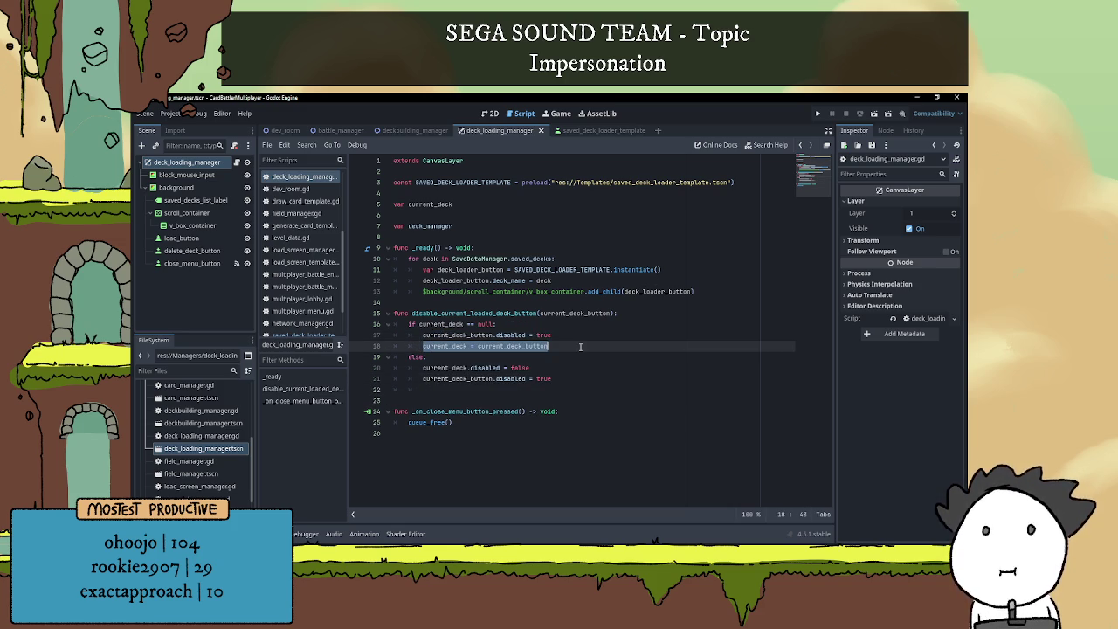
pyautogui.hotkey('ctrl', 'v')
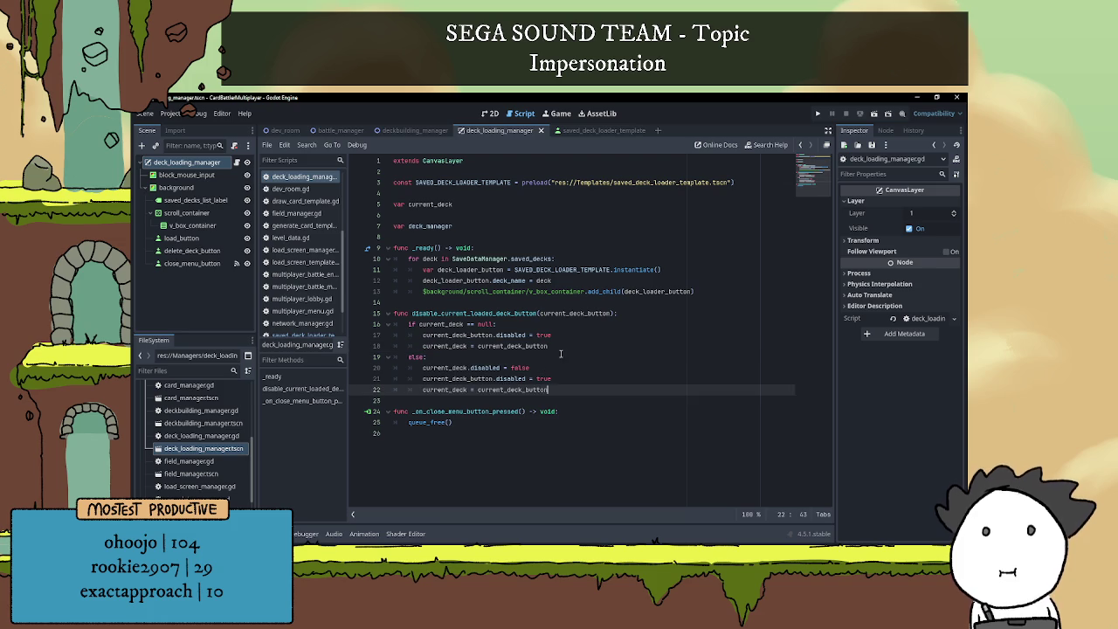
# - Rename the function to disable_current_deck_button by removing 'loaded'
pyautogui.click(568, 352)
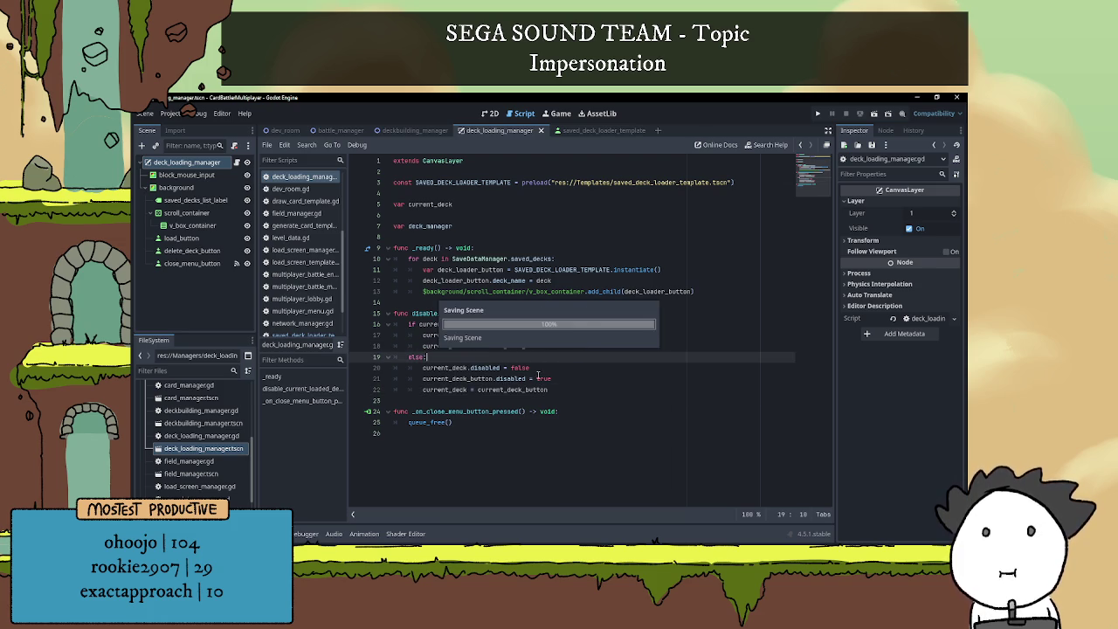
pyautogui.click(558, 301)
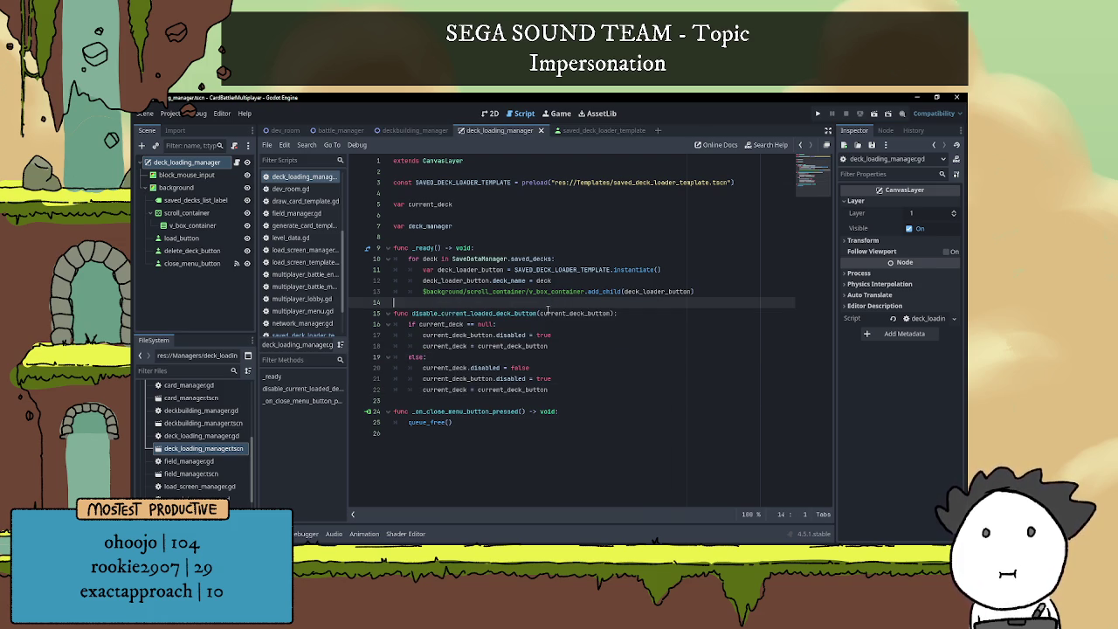
pyautogui.click(547, 324)
pyautogui.moveTo(494, 312); pyautogui.dragTo(471, 313)
pyautogui.press('BackSpace')
pyautogui.press('BackSpace')
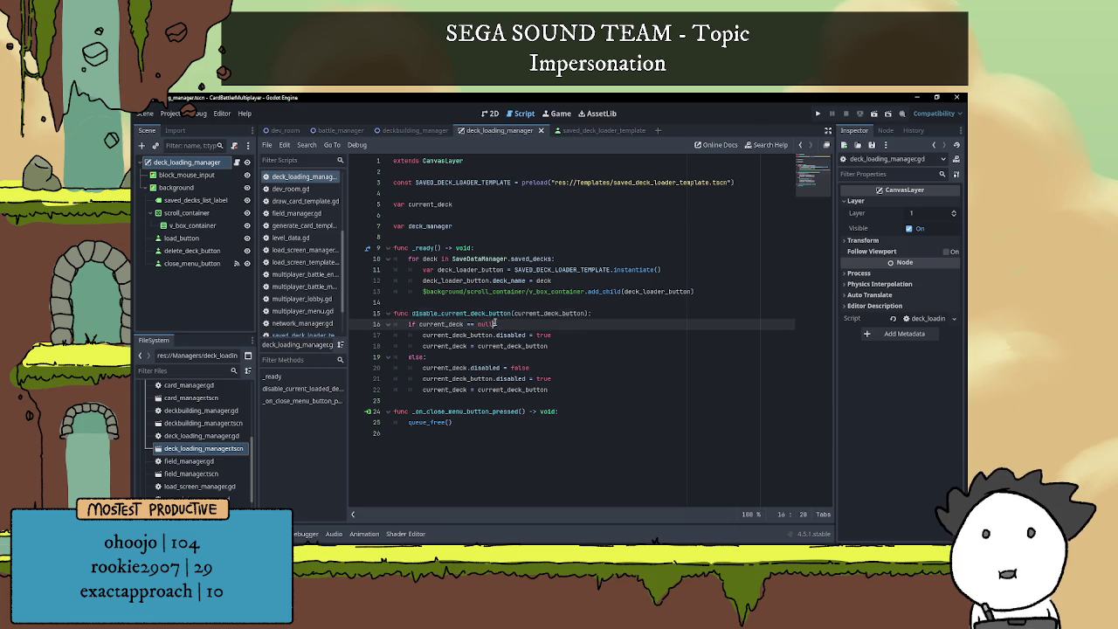
pyautogui.write(':')
pyautogui.click(479, 299)
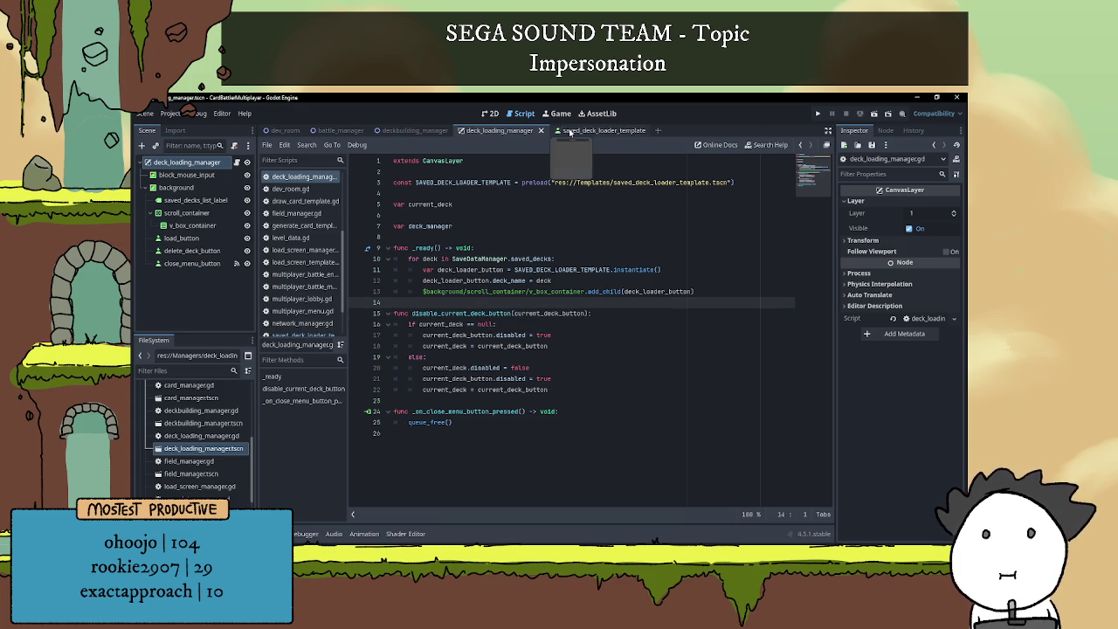
pyautogui.click(602, 130)
pyautogui.click(225, 163)
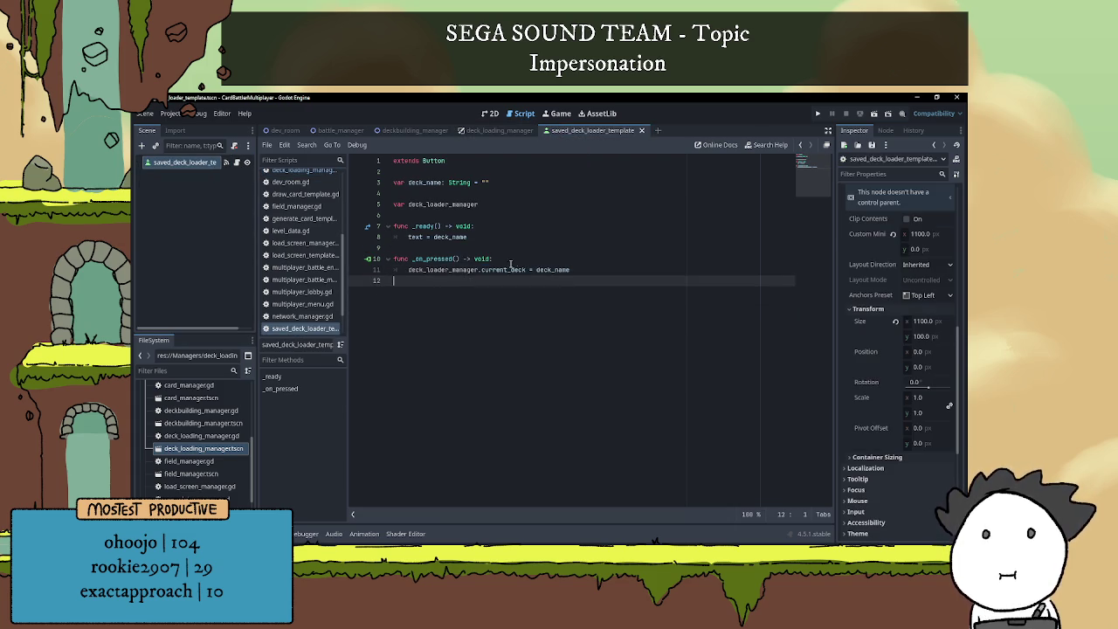
# - Replace the _on_pressed body with 'disable_current_deck_button(self)' and save
pyautogui.moveTo(408, 270); pyautogui.dragTo(610, 271)
pyautogui.hotkey('ctrl', 'v')
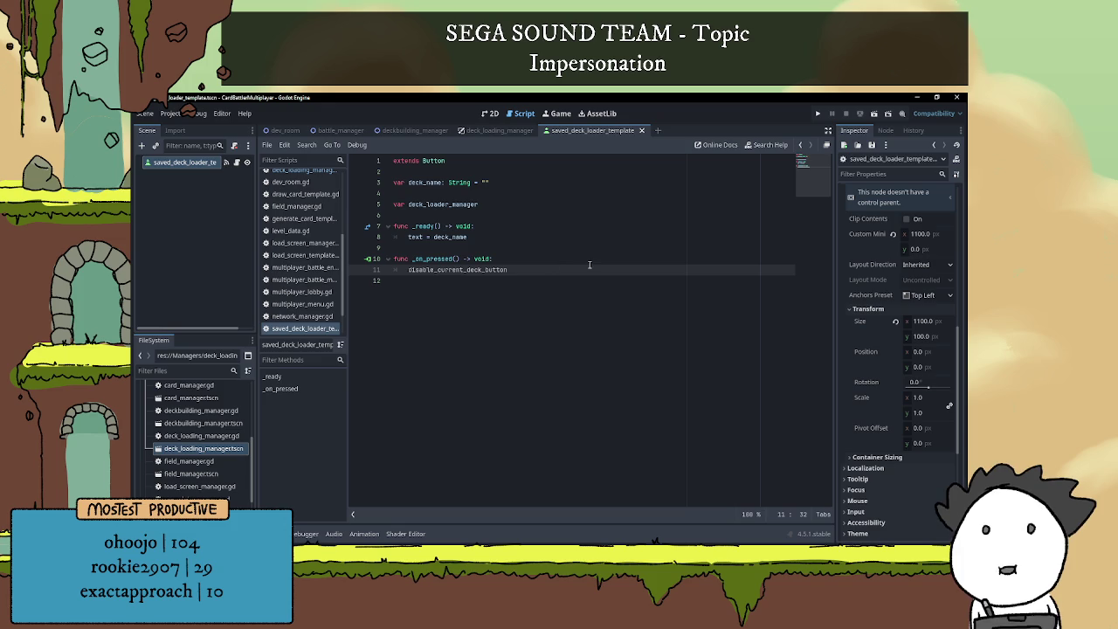
pyautogui.write('(self')
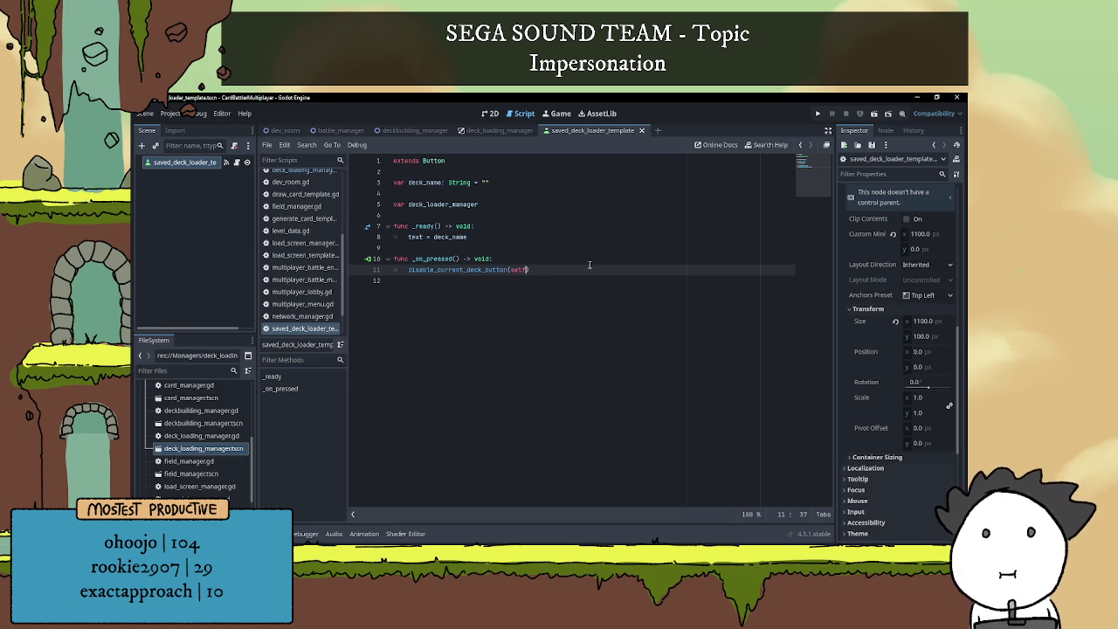
pyautogui.click(528, 259)
pyautogui.hotkey('ctrl', 's')
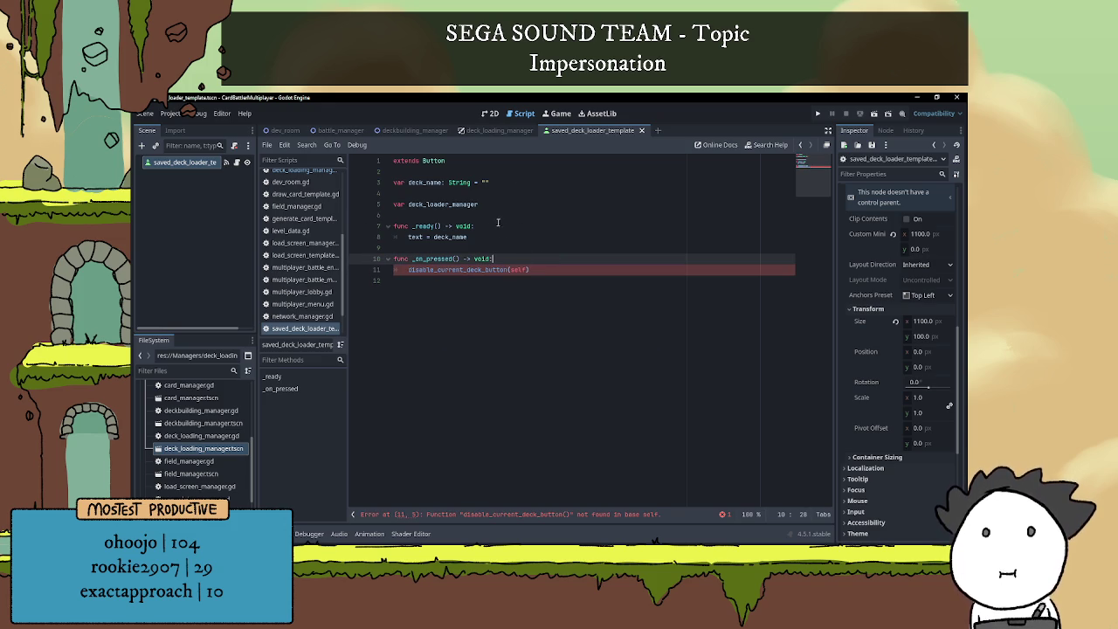
# - Prefix the call with 'deck_loader_manager.' and save the script
pyautogui.click(408, 269)
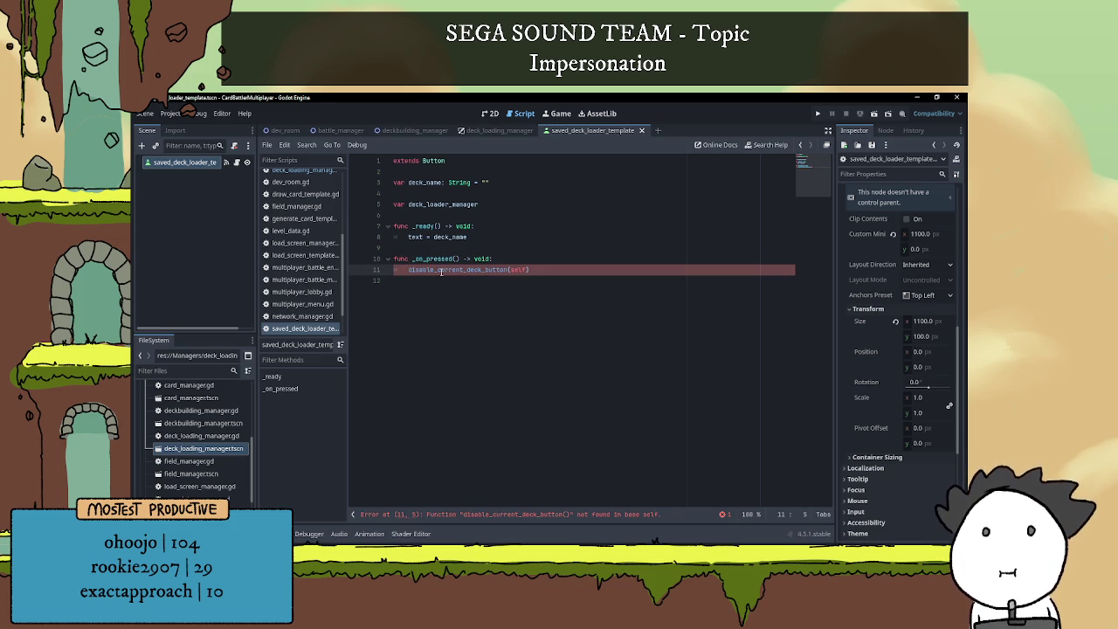
pyautogui.doubleClick(463, 202)
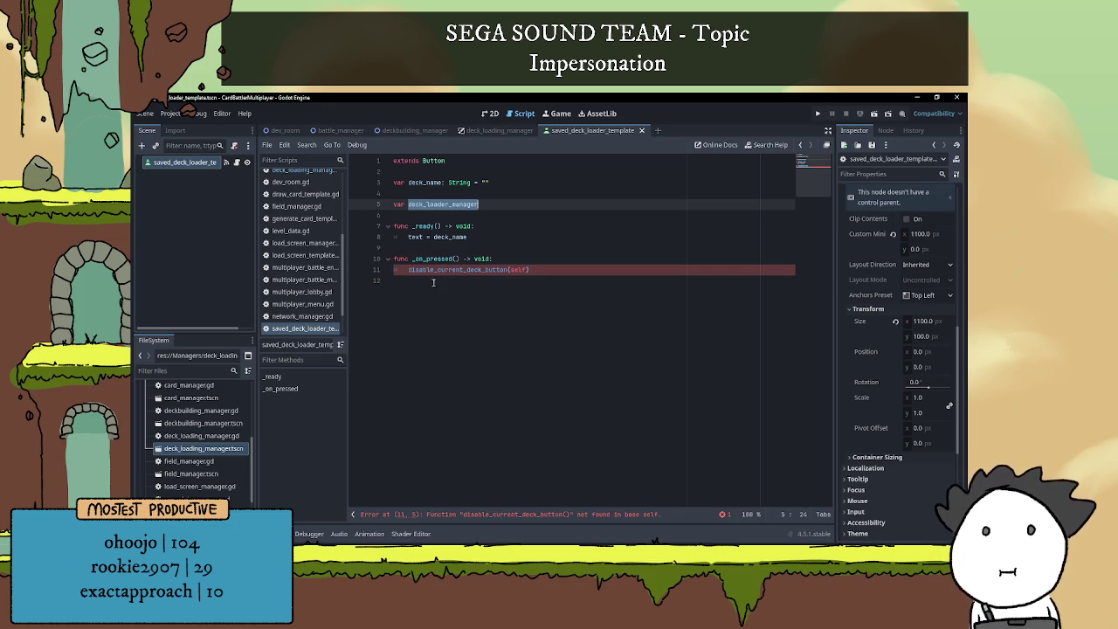
pyautogui.hotkey('ctrl', 'c')
pyautogui.click(407, 270)
pyautogui.hotkey('ctrl', 'v')
pyautogui.write('.')
pyautogui.press('Up')
pyautogui.press('Up')
pyautogui.hotkey('ctrl', 's')
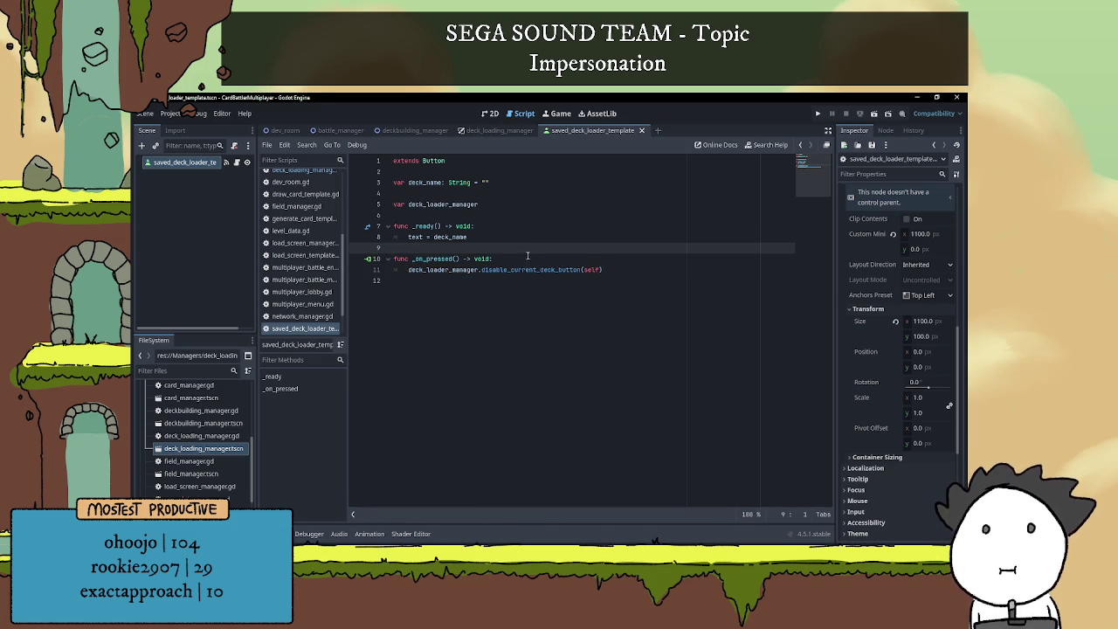
pyautogui.click(522, 189)
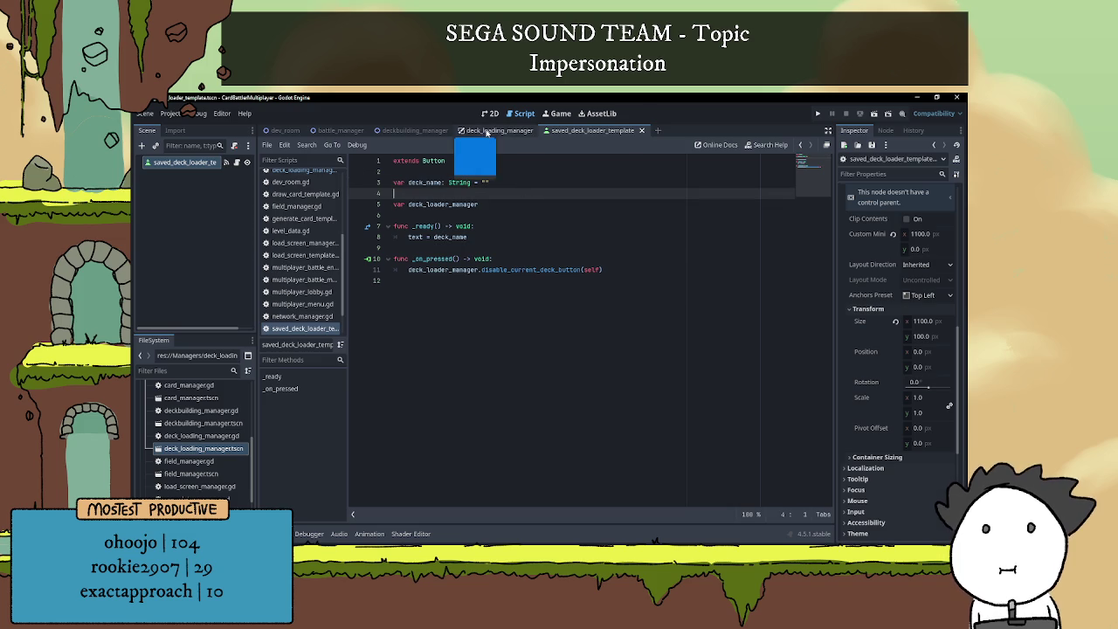
# - In deck_loading_manager, add a first line in disable_current_deck_button referencing $background/saved_decks_list_label
pyautogui.click(489, 131)
pyautogui.click(236, 163)
pyautogui.click(574, 335)
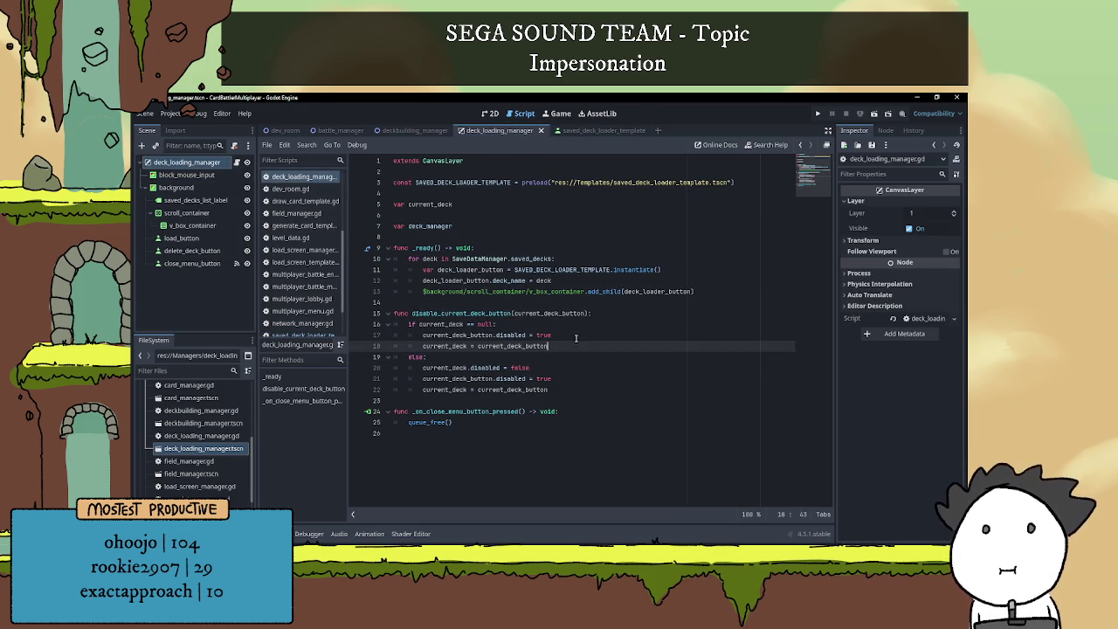
pyautogui.click(607, 314)
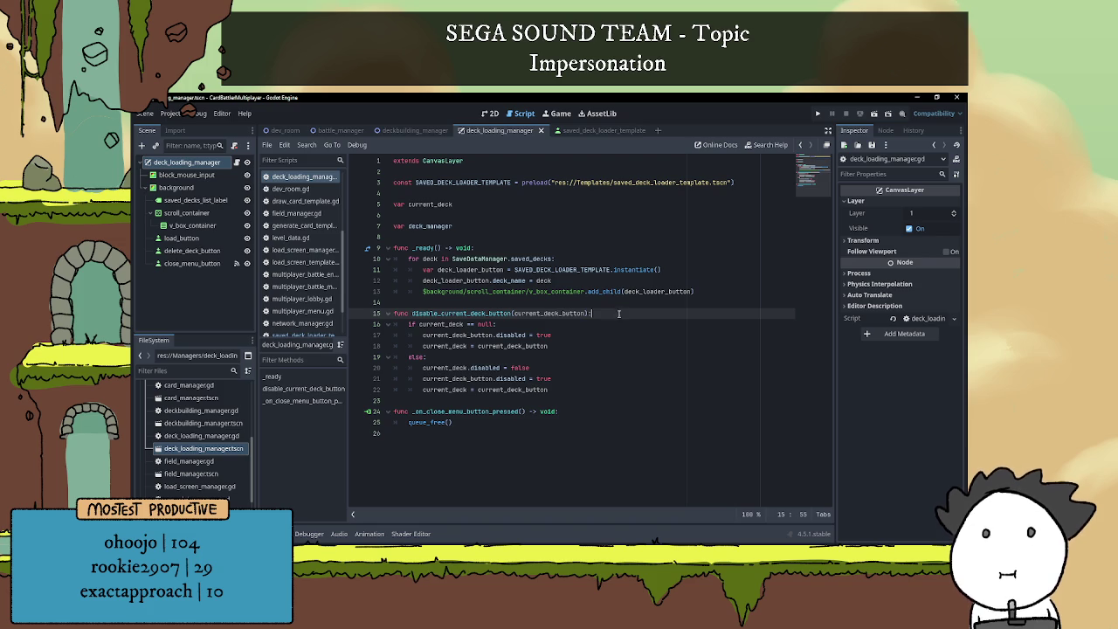
pyautogui.press('Return')
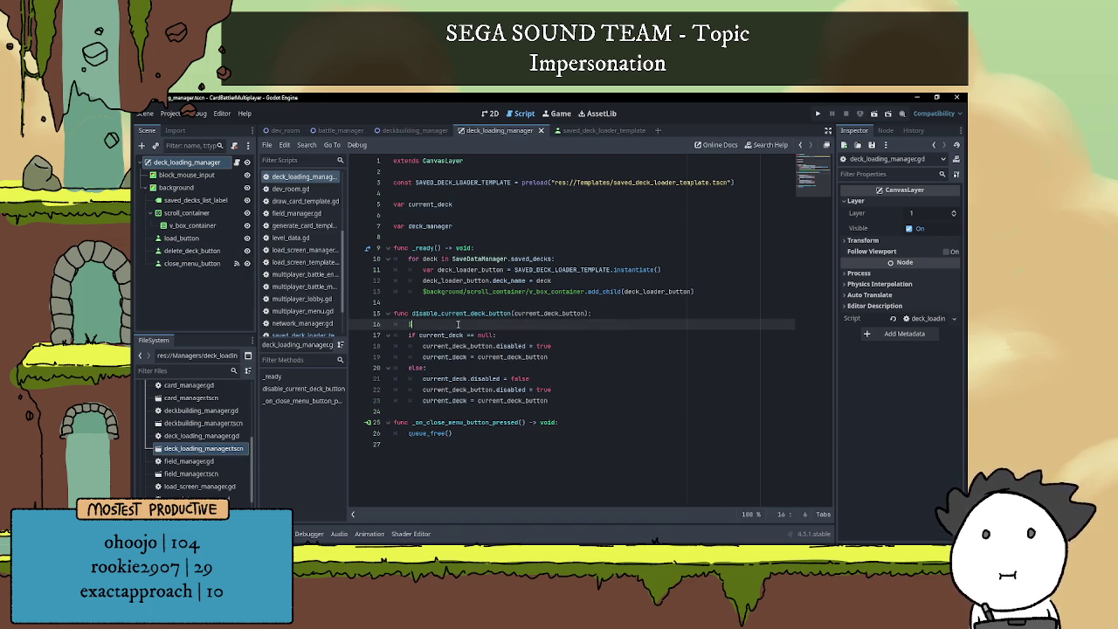
pyautogui.write('$del')
pyautogui.press('Down')
pyautogui.press('Return')
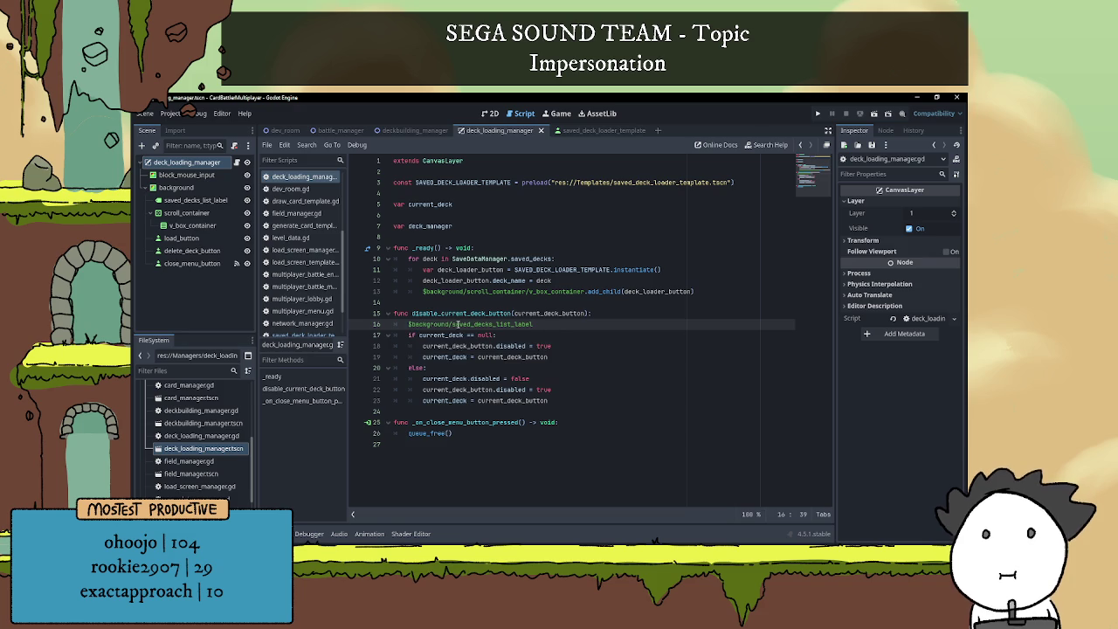
# - Change line 16 to $background/delete_deck_button.disabled = false and add $background/load_button.disabled = false
pyautogui.hotkey('ctrl', 'BackSpace')
pyautogui.hotkey('ctrl', 'BackSpace')
pyautogui.hotkey('ctrl', 'BackSpace')
pyautogui.write('del')
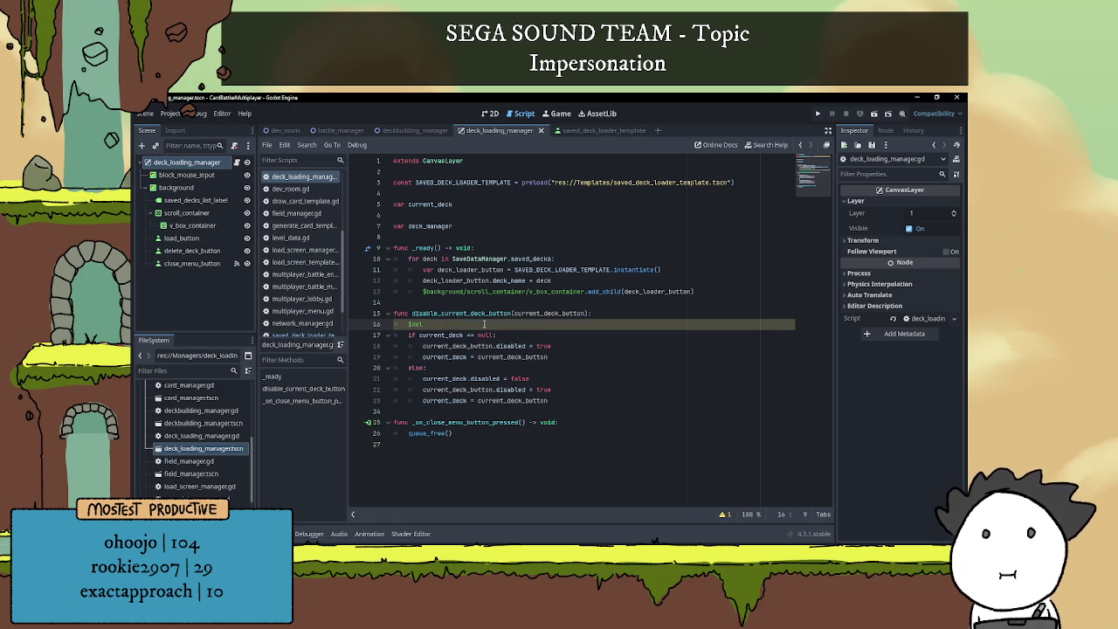
pyautogui.write('ete')
pyautogui.press('Return')
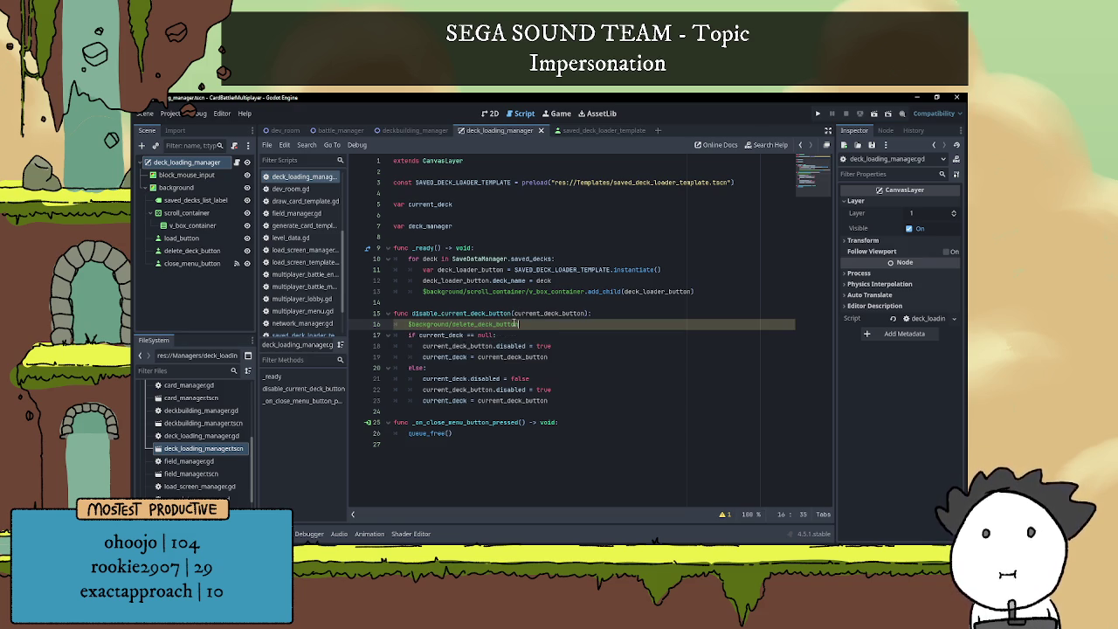
pyautogui.write('.dis')
pyautogui.press('Return')
pyautogui.write('= false')
pyautogui.press('Return')
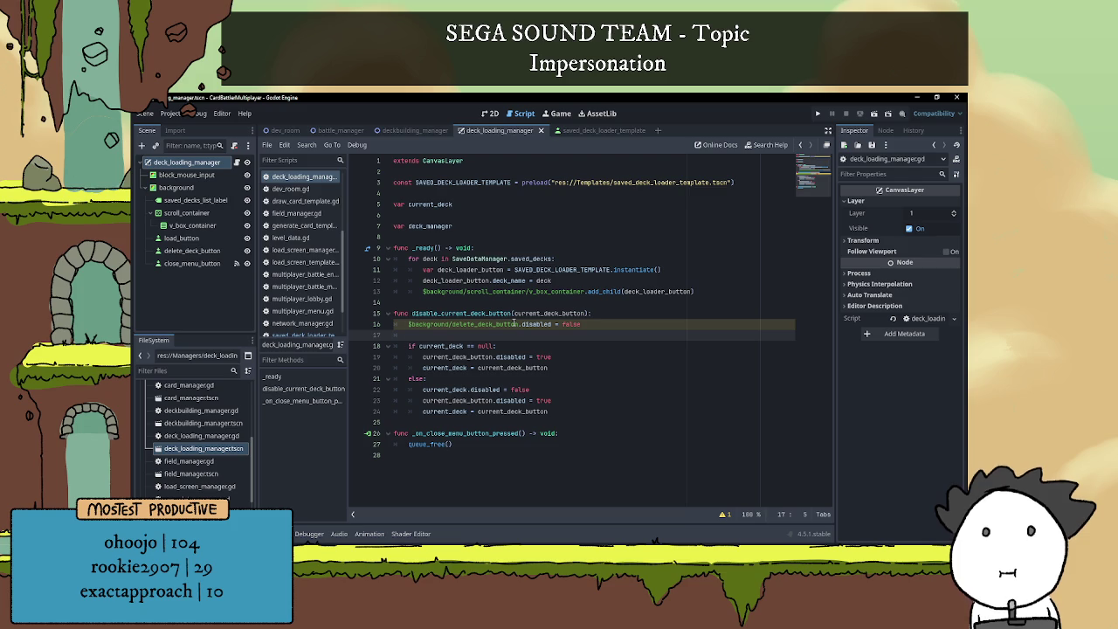
pyautogui.write('$')
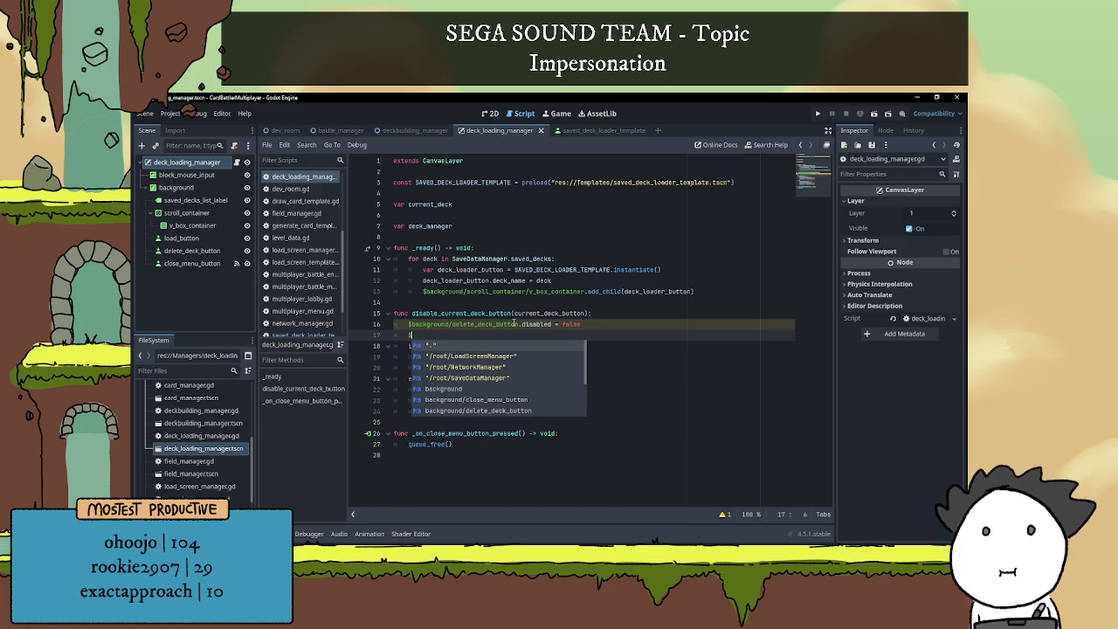
pyautogui.write('background/load_button.disabled ')
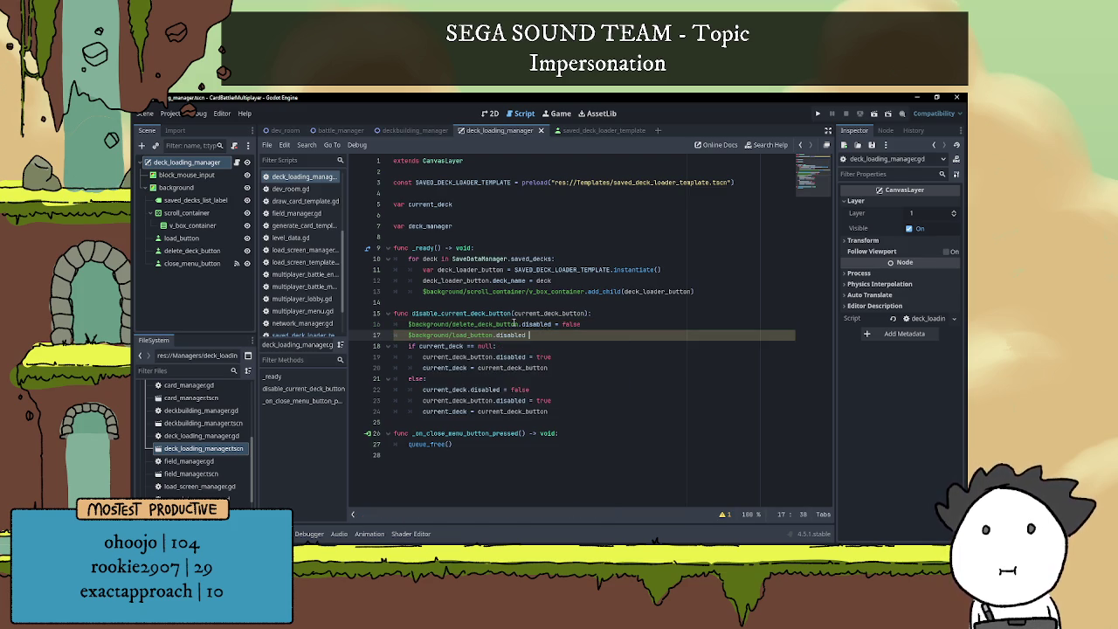
pyautogui.write('= false')
# - Save the script and run the game to test the deck list
pyautogui.hotkey('ctrl', 's')
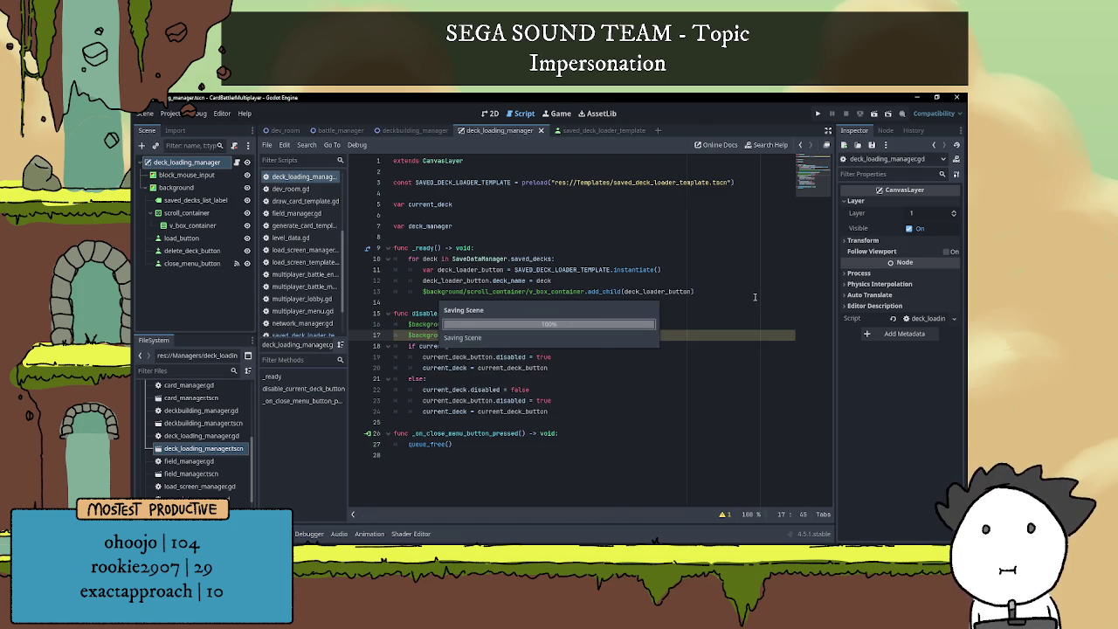
pyautogui.click(733, 302)
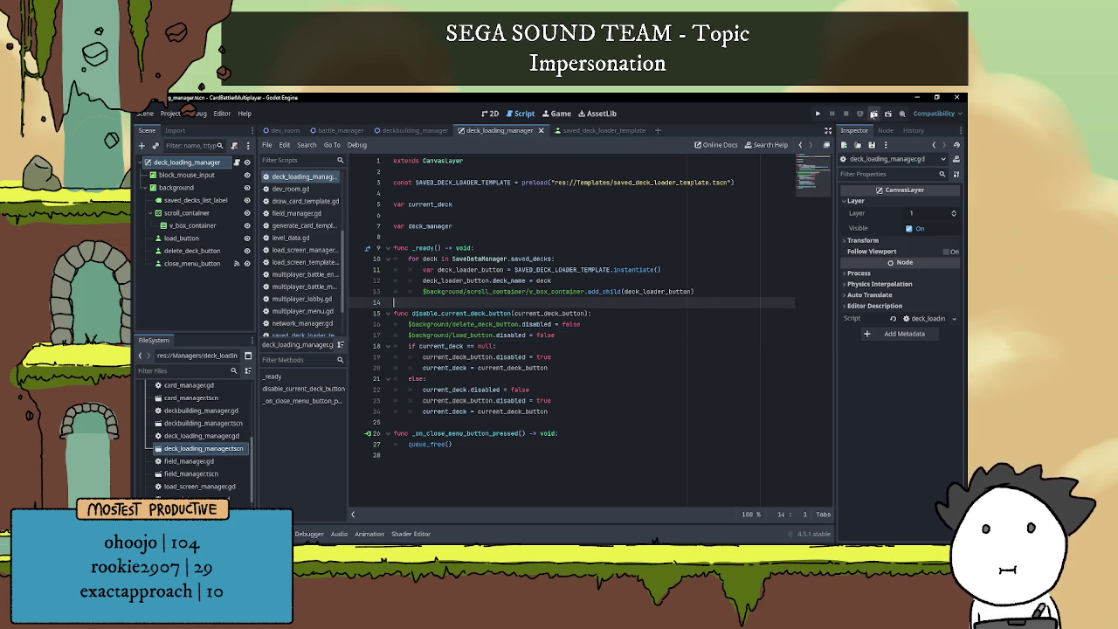
pyautogui.press('F6')
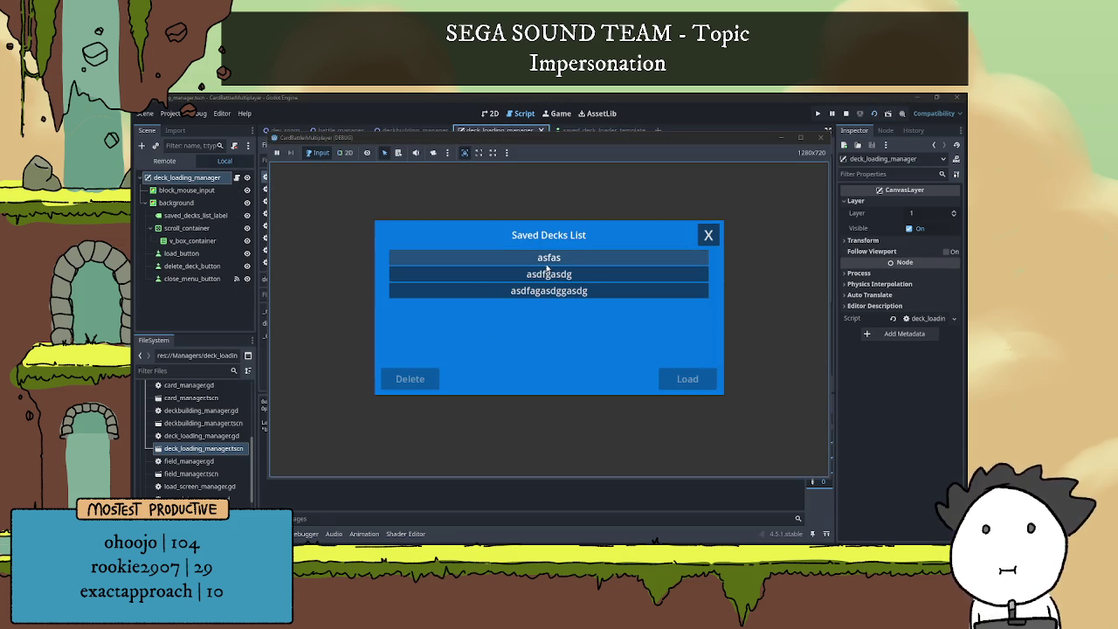
# - Pick the asfas deck in the game, inspect the failing disable_current_deck_button call, and stop the crashed session
pyautogui.click(549, 257)
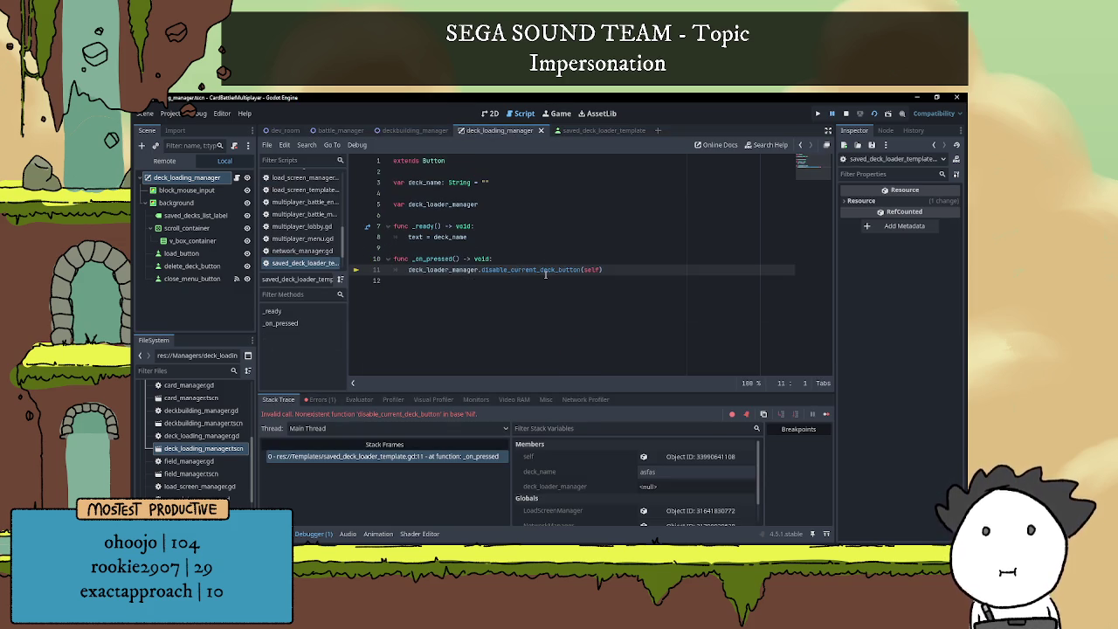
pyautogui.doubleClick(538, 271)
pyautogui.click(542, 284)
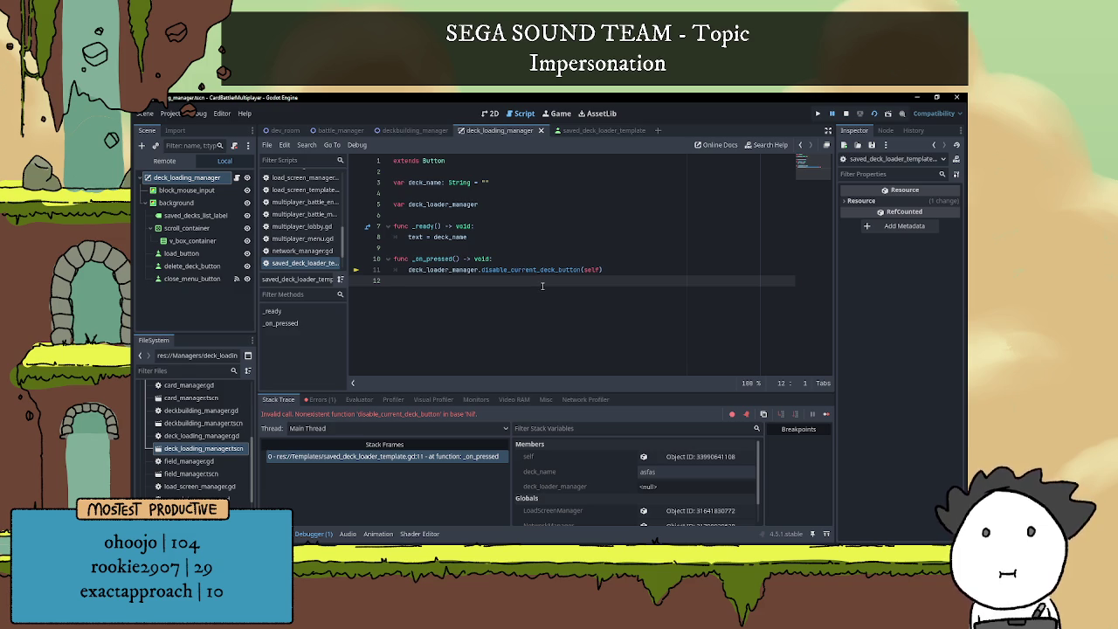
pyautogui.click(845, 112)
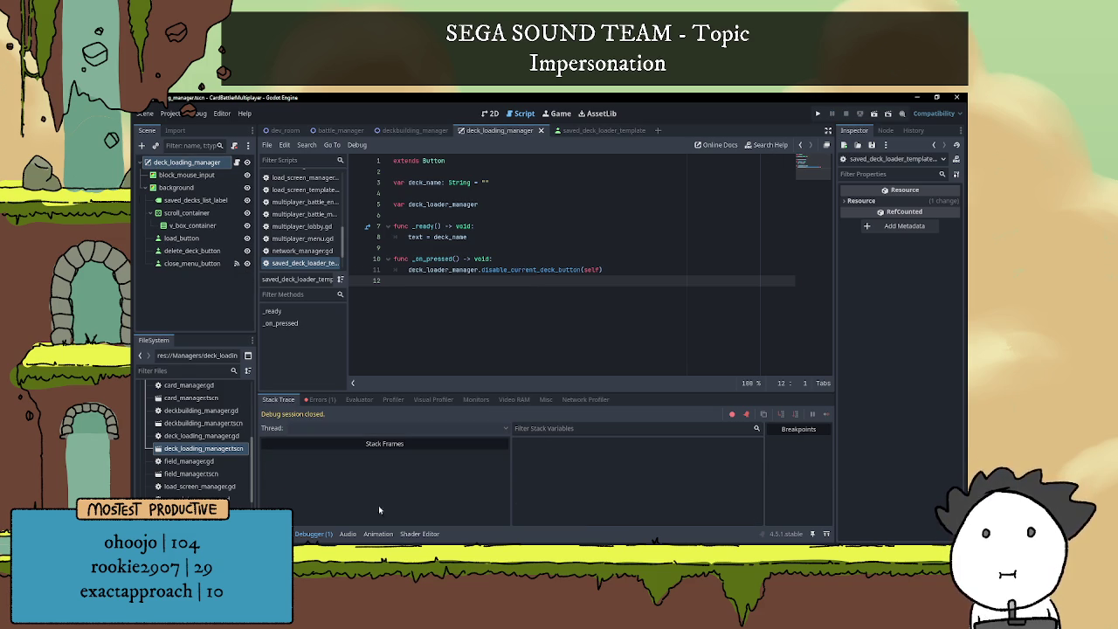
pyautogui.click(314, 533)
# - Open the deck_loading_manager script and add a blank line after the deck_name assignment
pyautogui.click(408, 130)
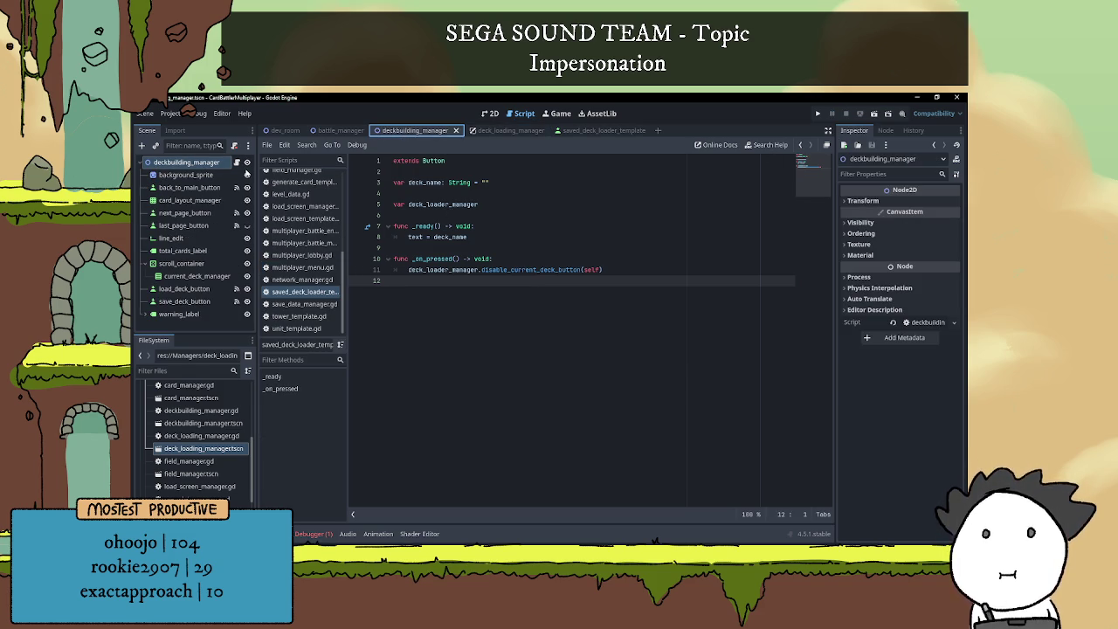
pyautogui.click(236, 164)
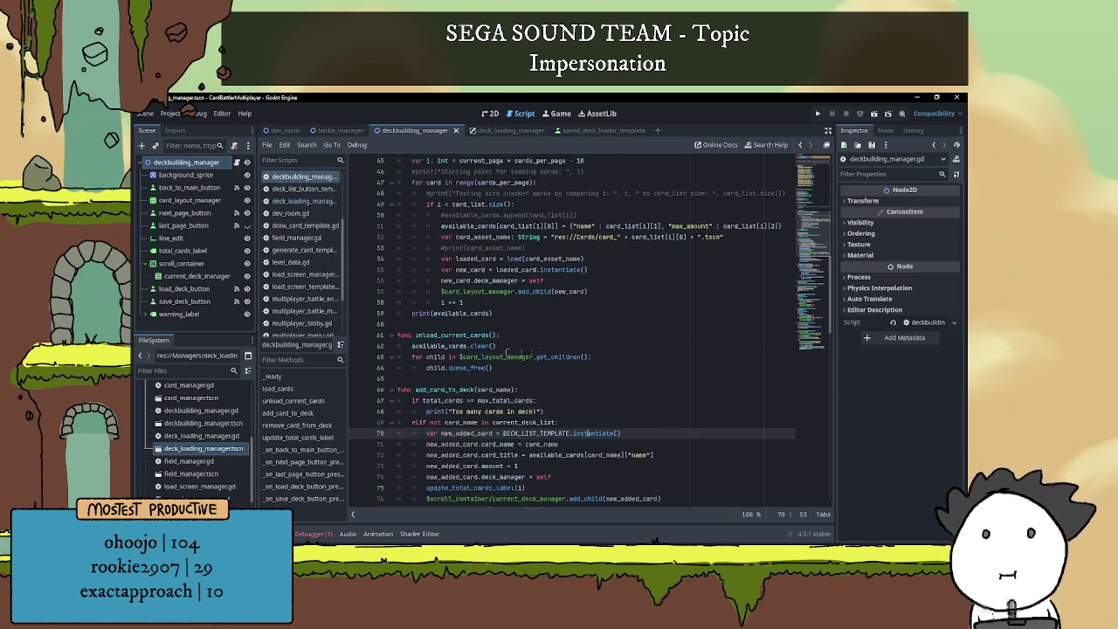
pyautogui.click(490, 112)
pyautogui.click(501, 130)
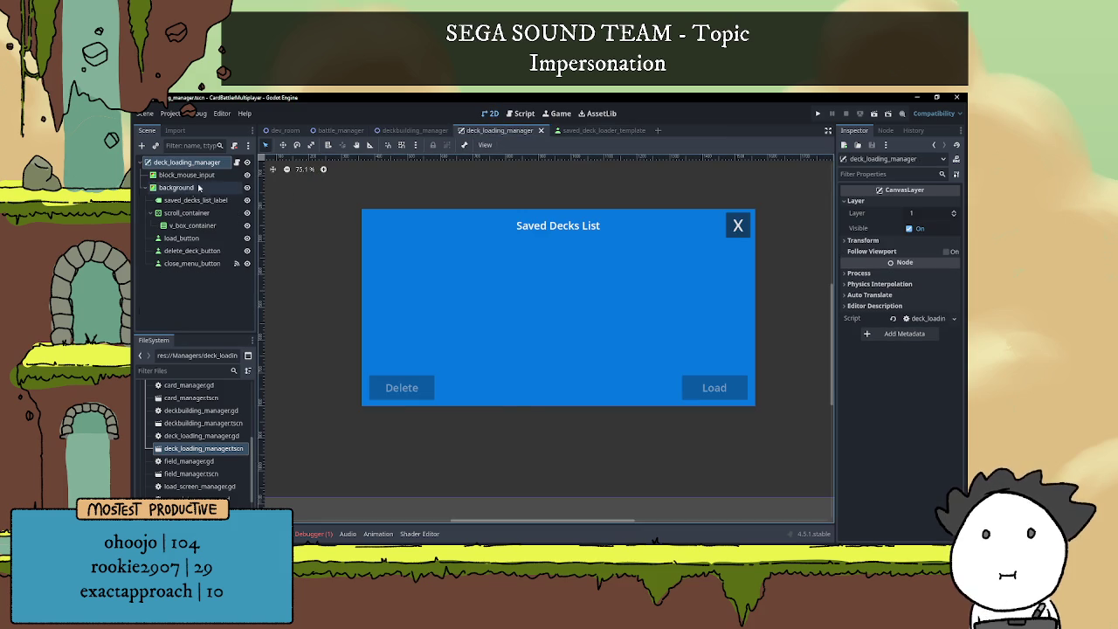
pyautogui.click(236, 162)
pyautogui.click(584, 283)
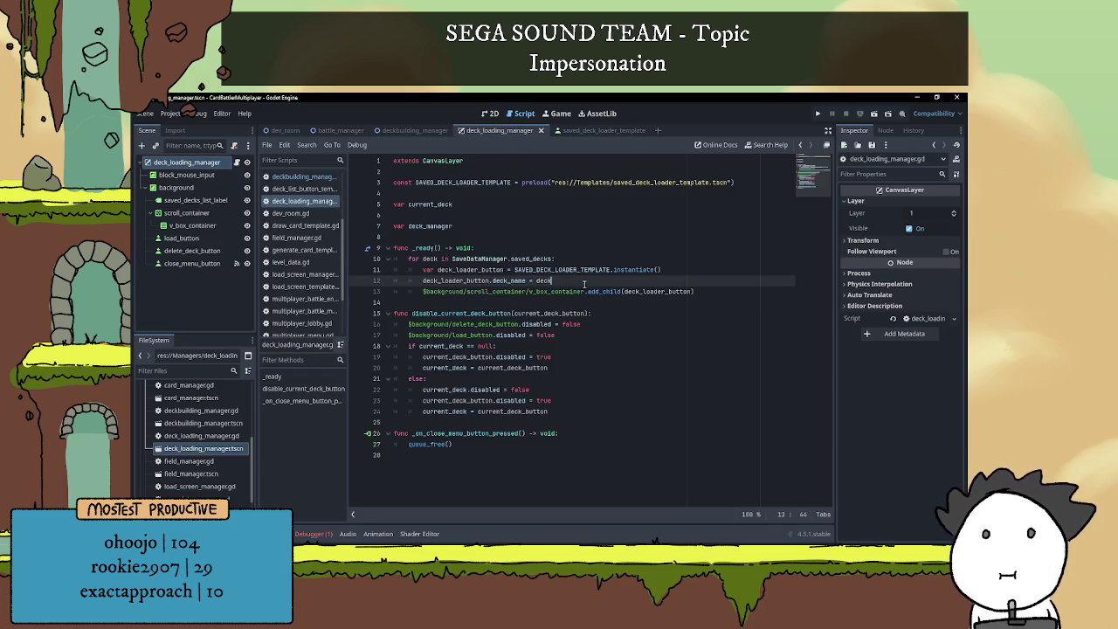
pyautogui.press('Return')
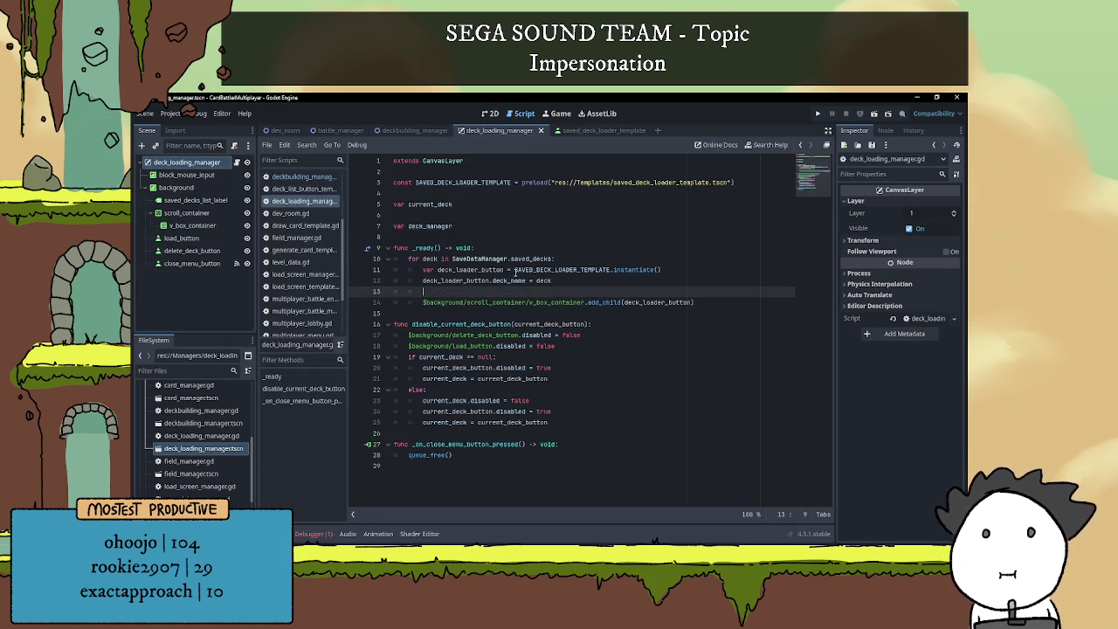
# - Add deck_loader_button.deck_loader_manager = self in the _ready loop and run the scene again
pyautogui.doubleClick(484, 283)
pyautogui.write('deck_loader_button')
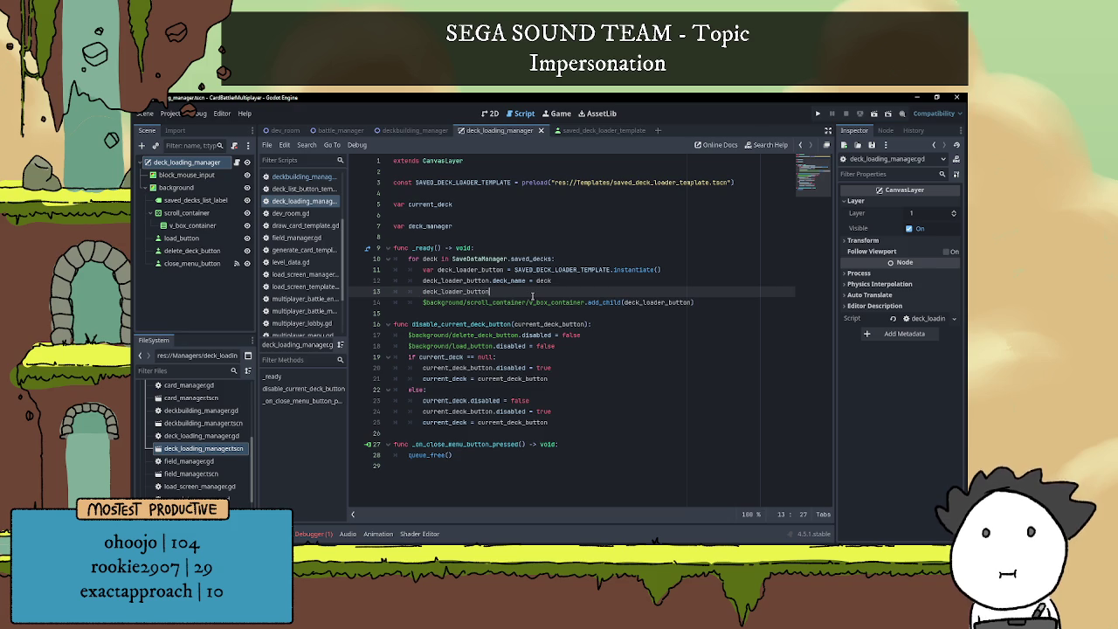
pyautogui.write('.deck')
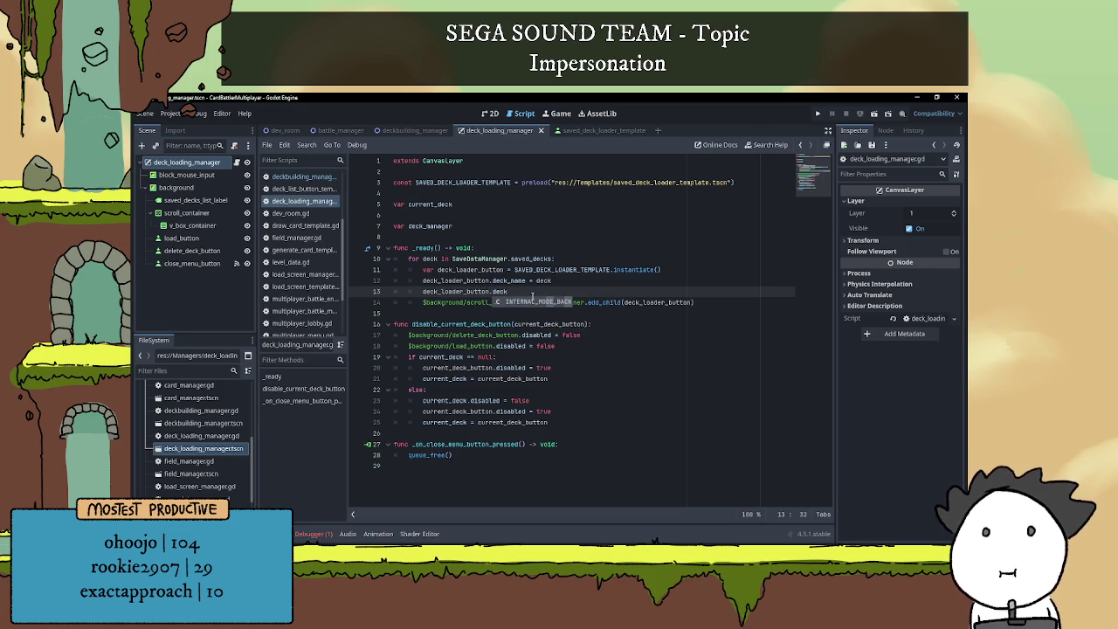
pyautogui.write('_')
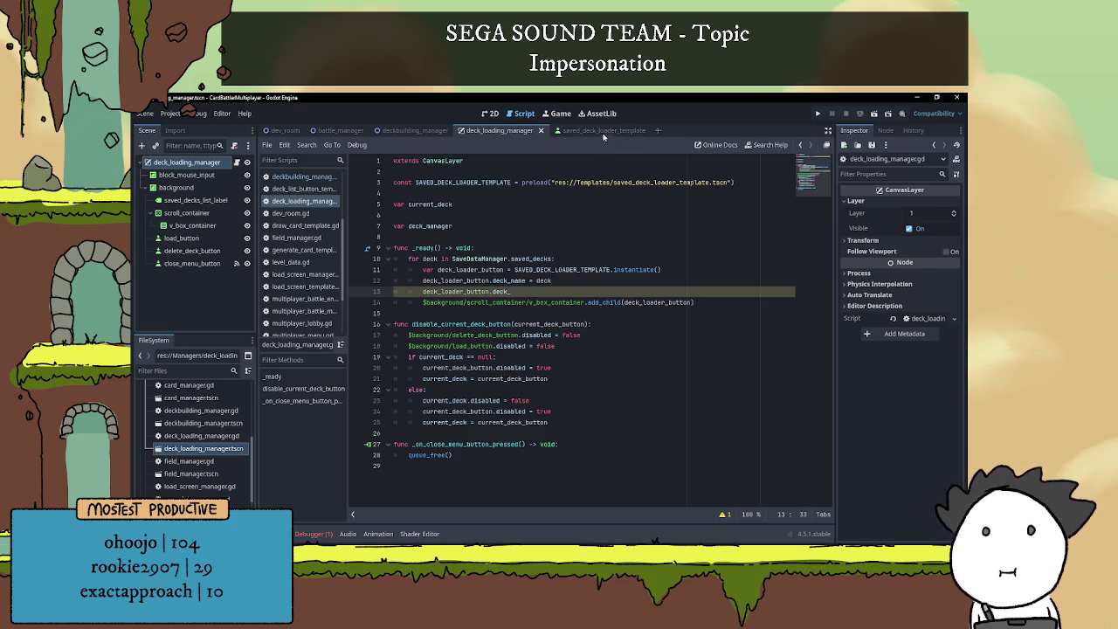
pyautogui.click(603, 131)
pyautogui.click(236, 162)
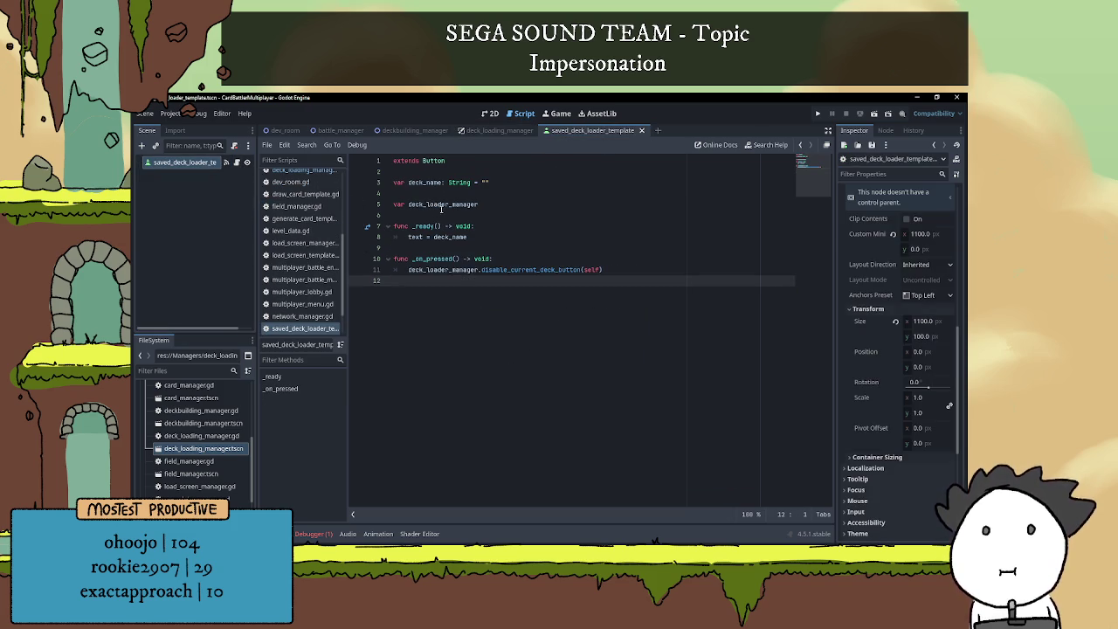
pyautogui.doubleClick(441, 204)
pyautogui.click(499, 130)
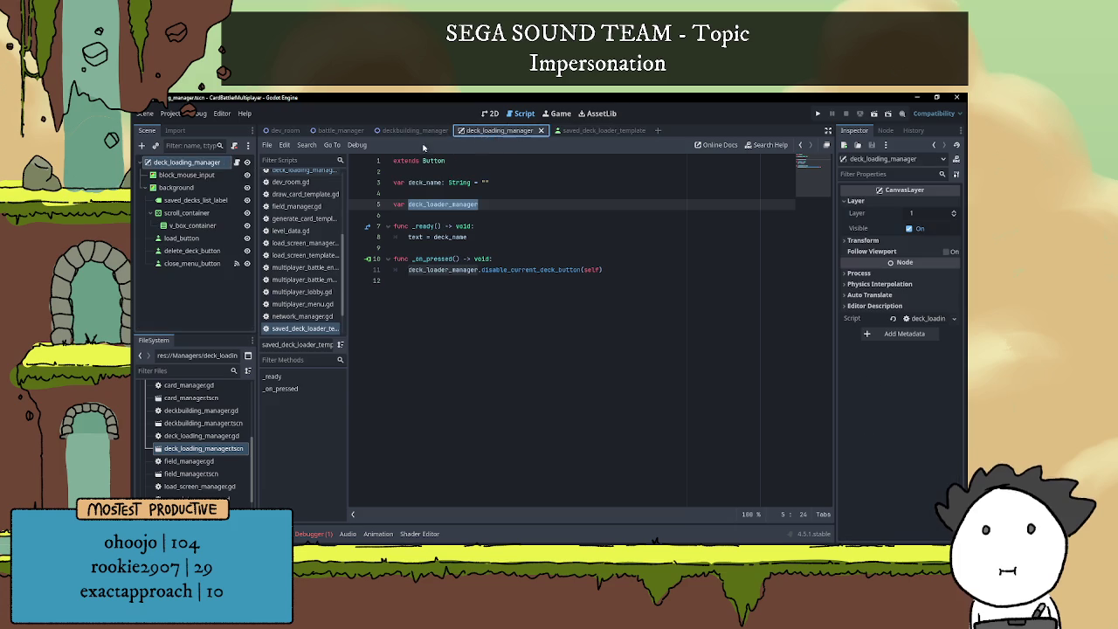
pyautogui.click(237, 163)
pyautogui.write('loader_manager')
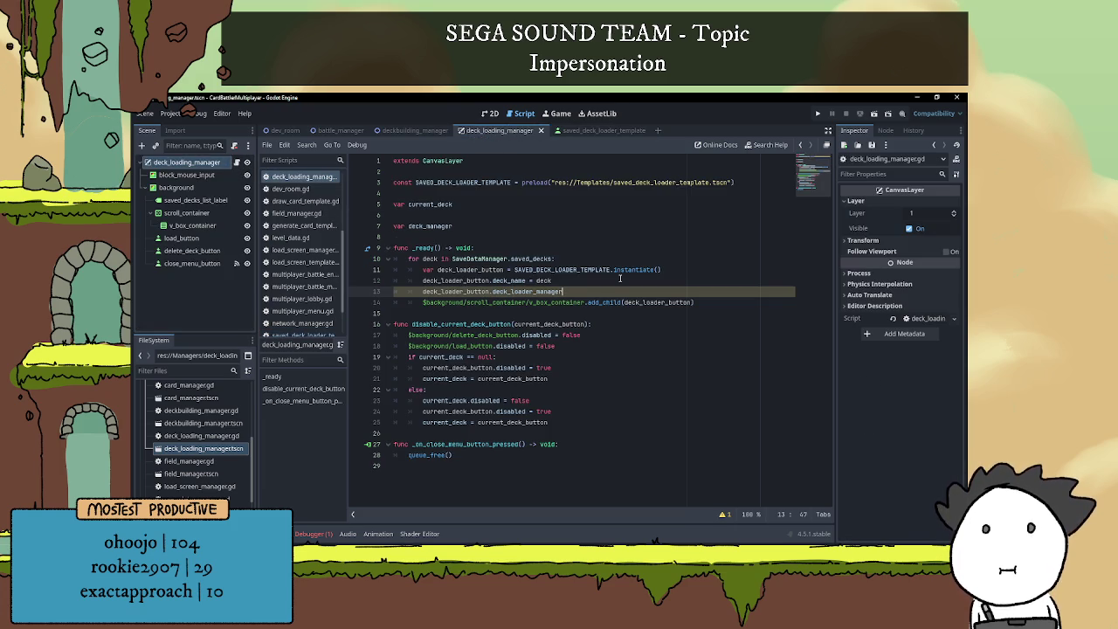
pyautogui.write(' = self')
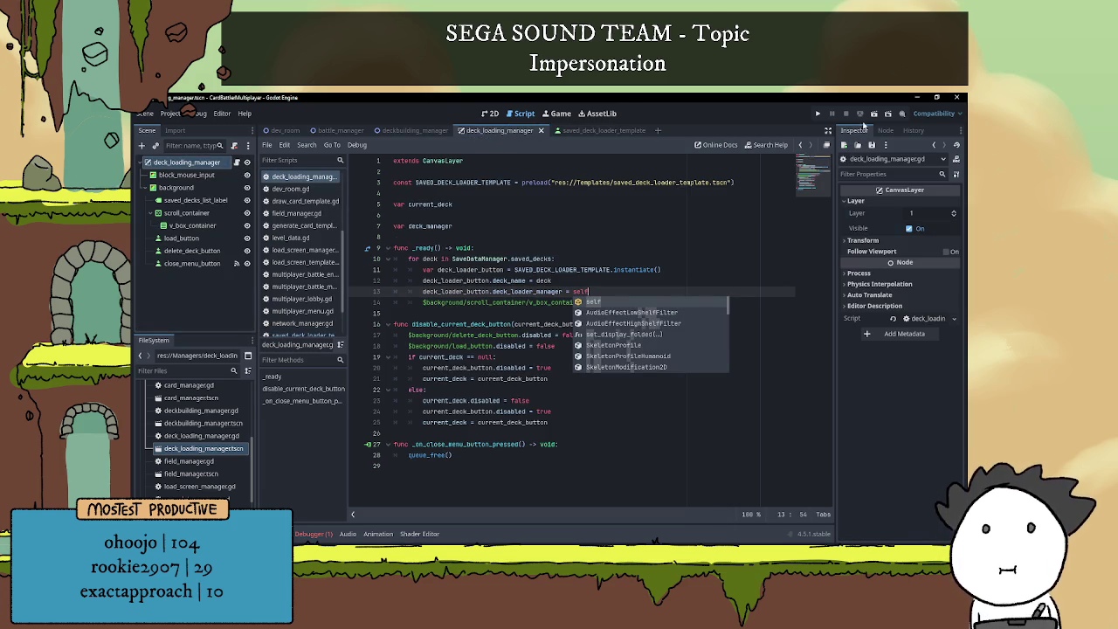
pyautogui.click(873, 115)
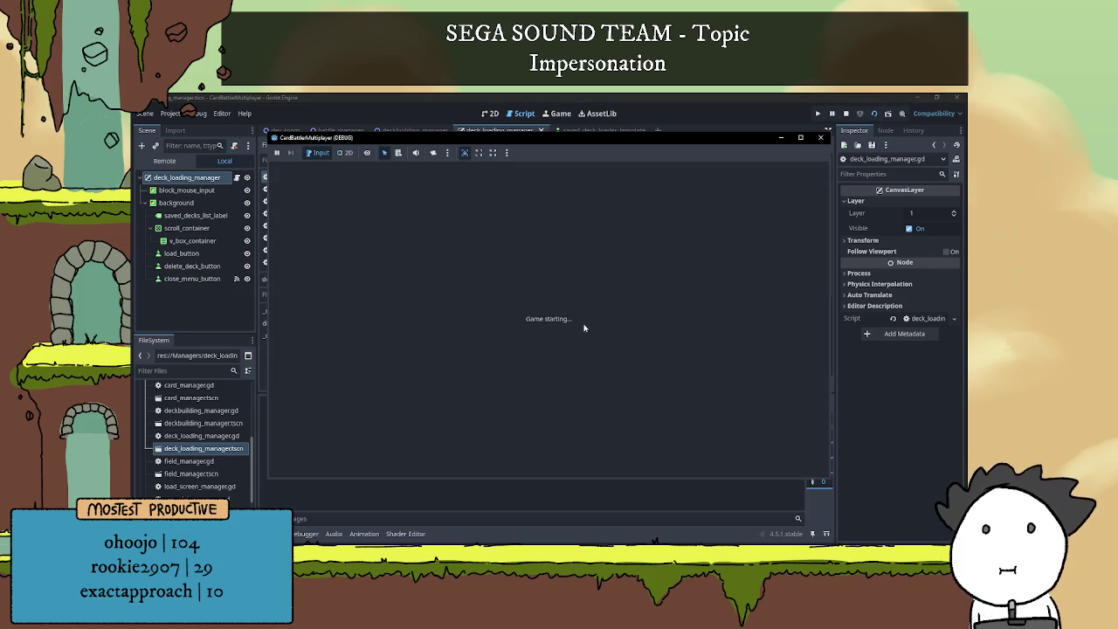
# - Select the asfas deck and the other saved decks in turn to check for crashes
pyautogui.click(559, 258)
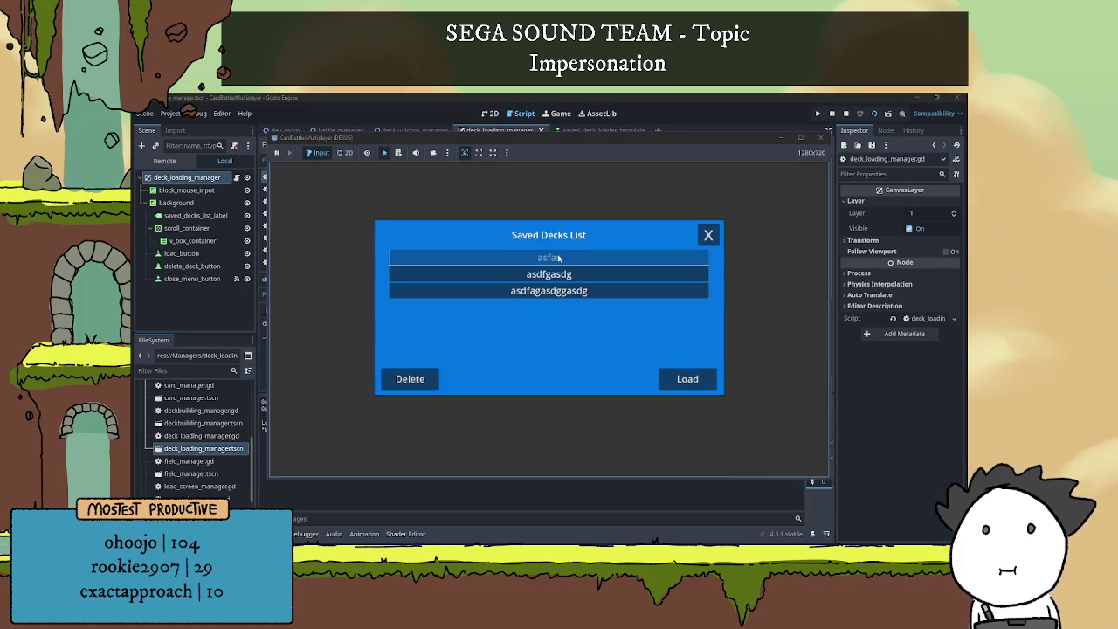
pyautogui.click(559, 274)
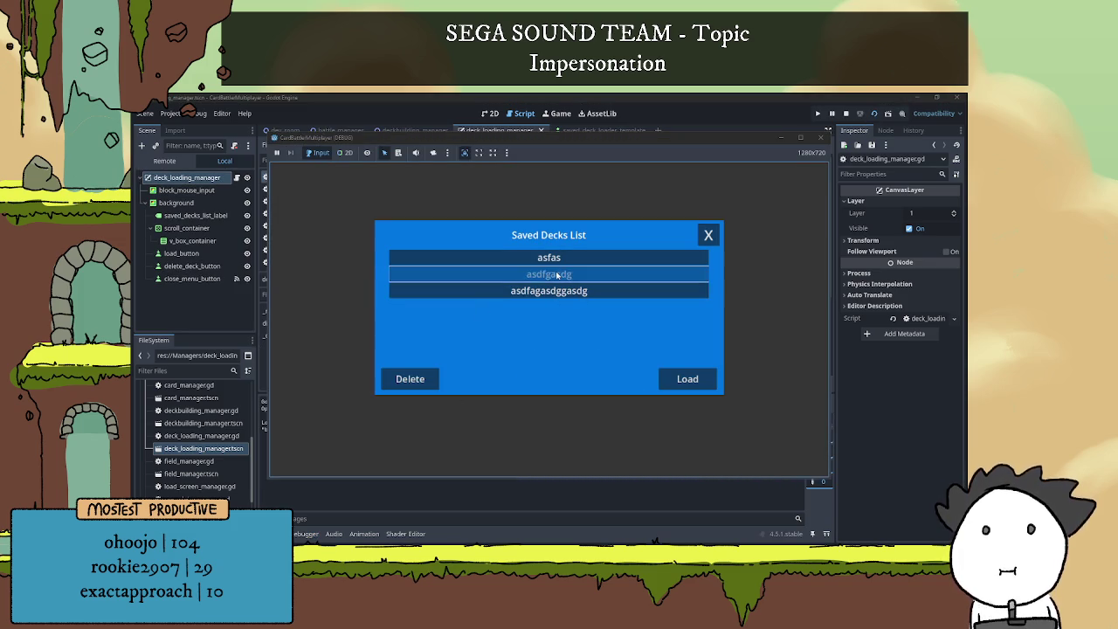
pyautogui.click(560, 293)
pyautogui.click(562, 260)
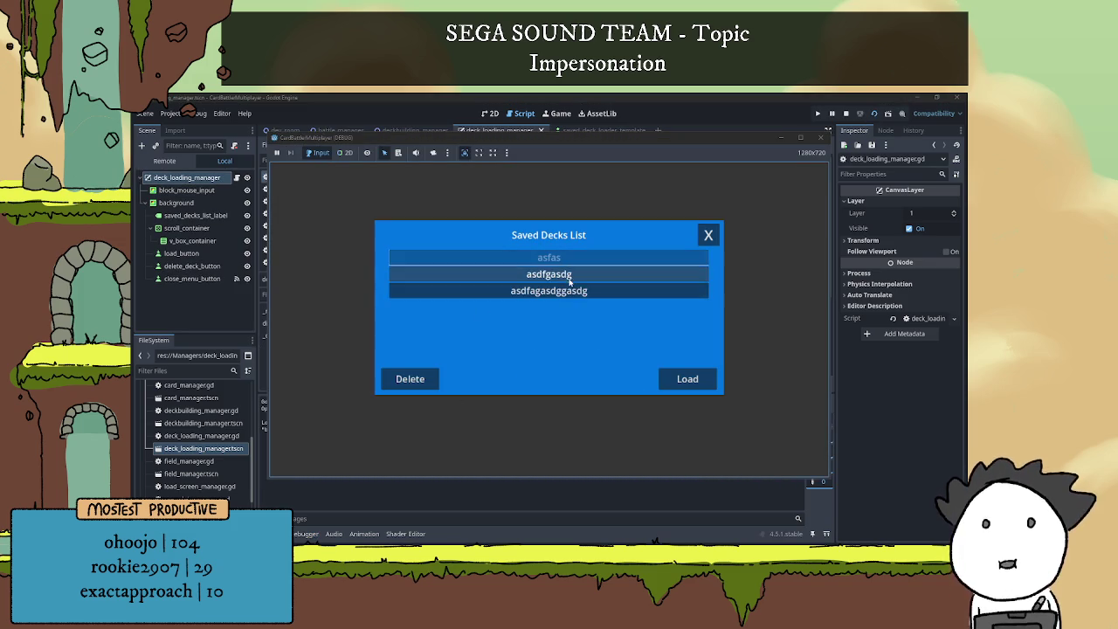
pyautogui.click(577, 293)
pyautogui.click(563, 259)
pyautogui.click(566, 274)
pyautogui.click(568, 261)
# - Pick asdfagasdggasdg and switch selections again, then close the Saved Decks List and stop the game
pyautogui.click(569, 272)
pyautogui.click(567, 288)
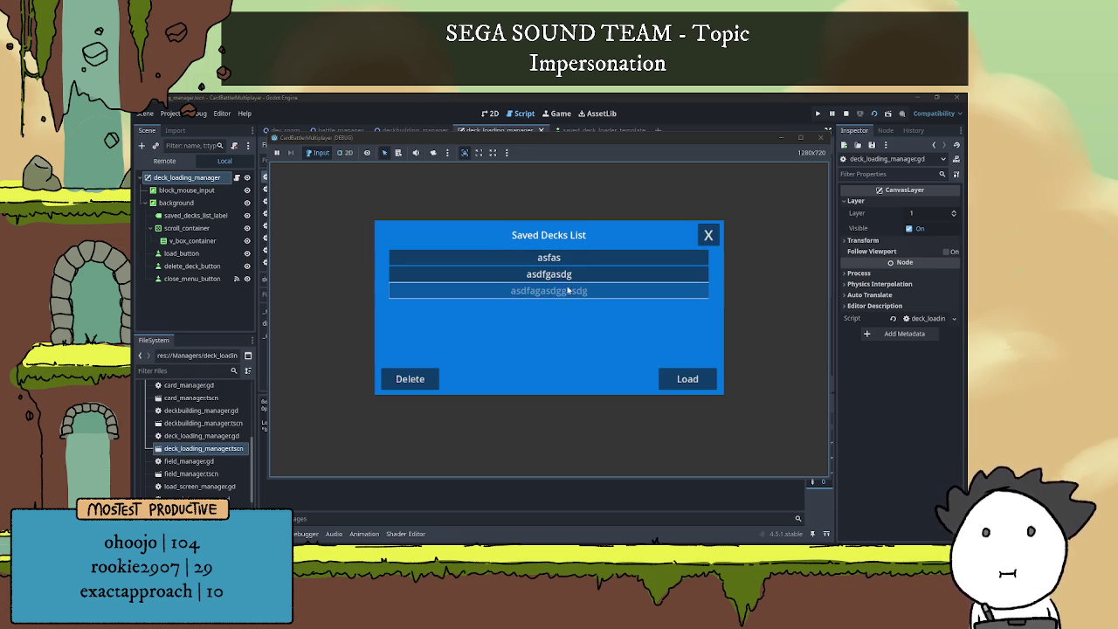
pyautogui.click(641, 262)
pyautogui.click(631, 289)
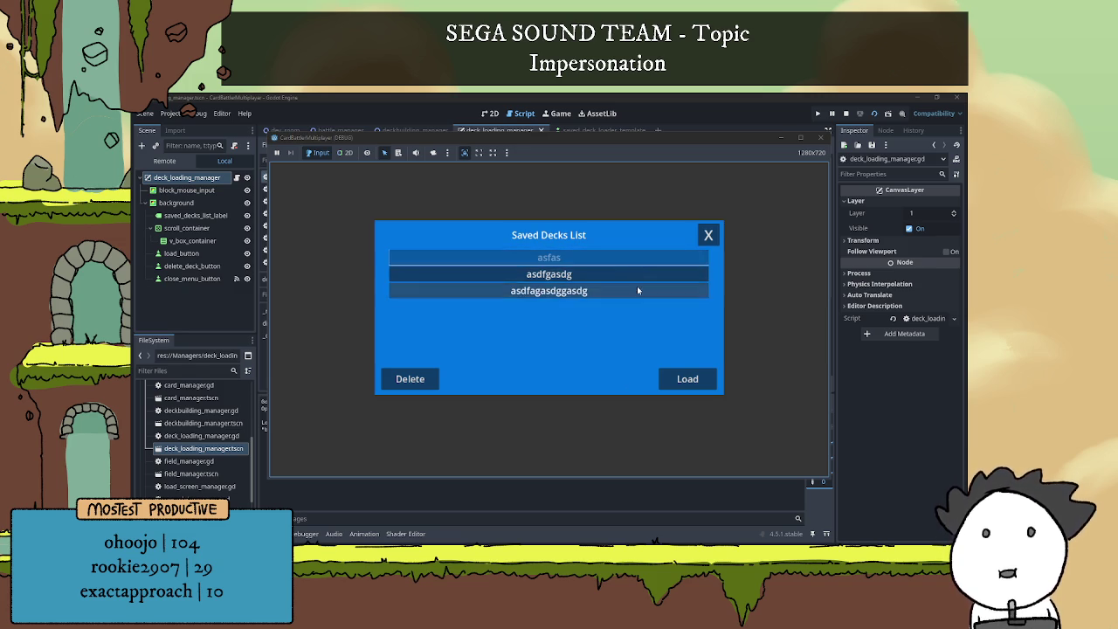
pyautogui.click(644, 262)
pyautogui.click(708, 235)
pyautogui.click(845, 114)
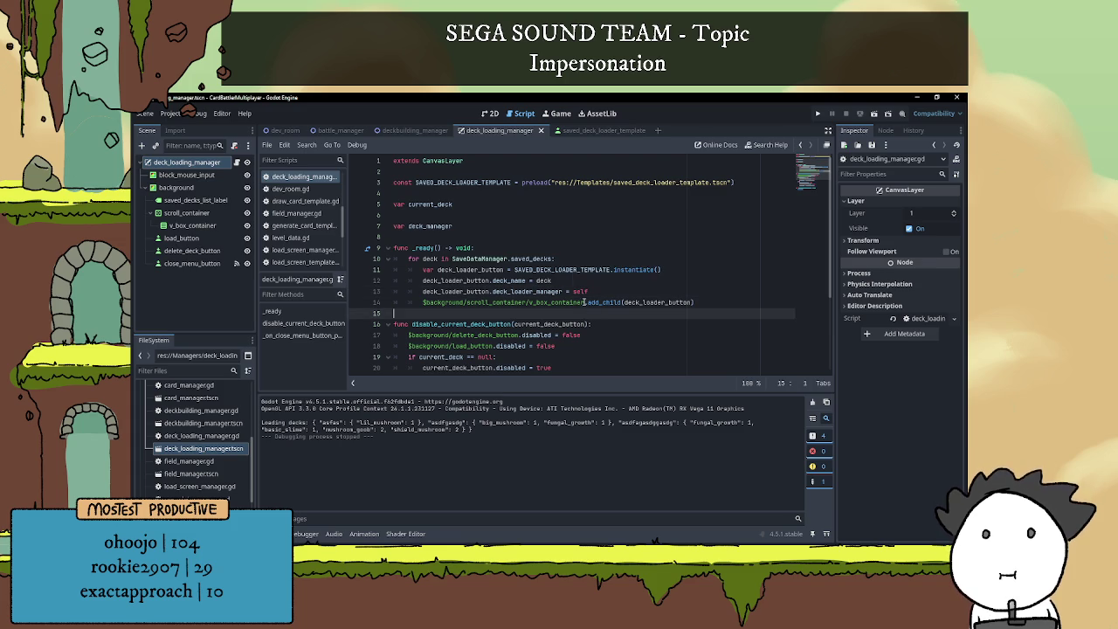
# - Connect load_button's pressed signal to a new _on_load_button_pressed handler
pyautogui.click(581, 281)
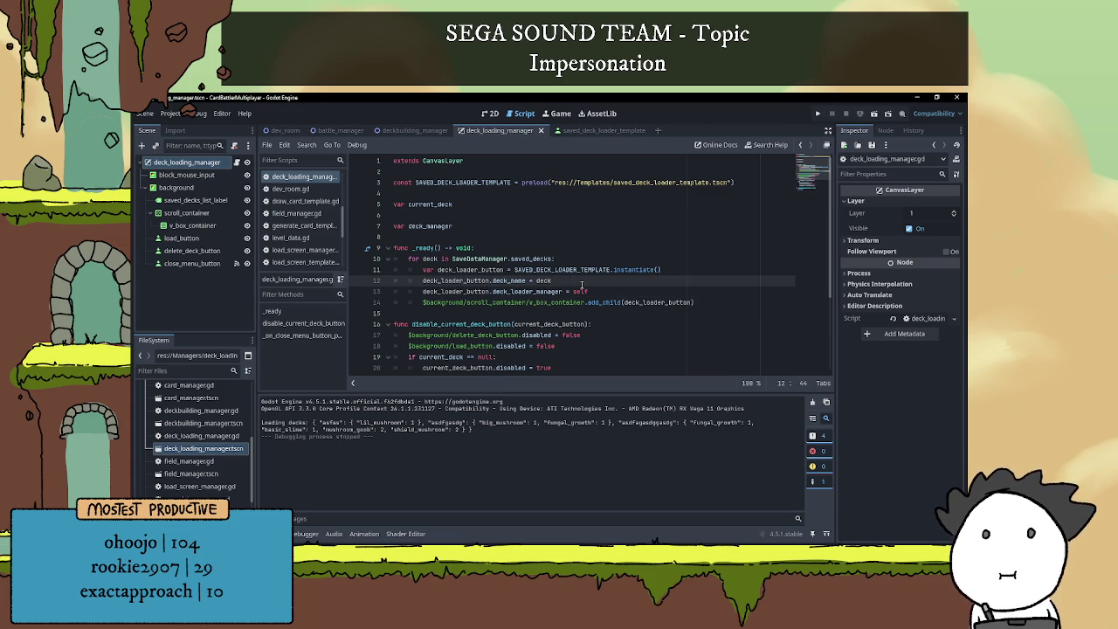
pyautogui.scroll(-3, 573, 297)
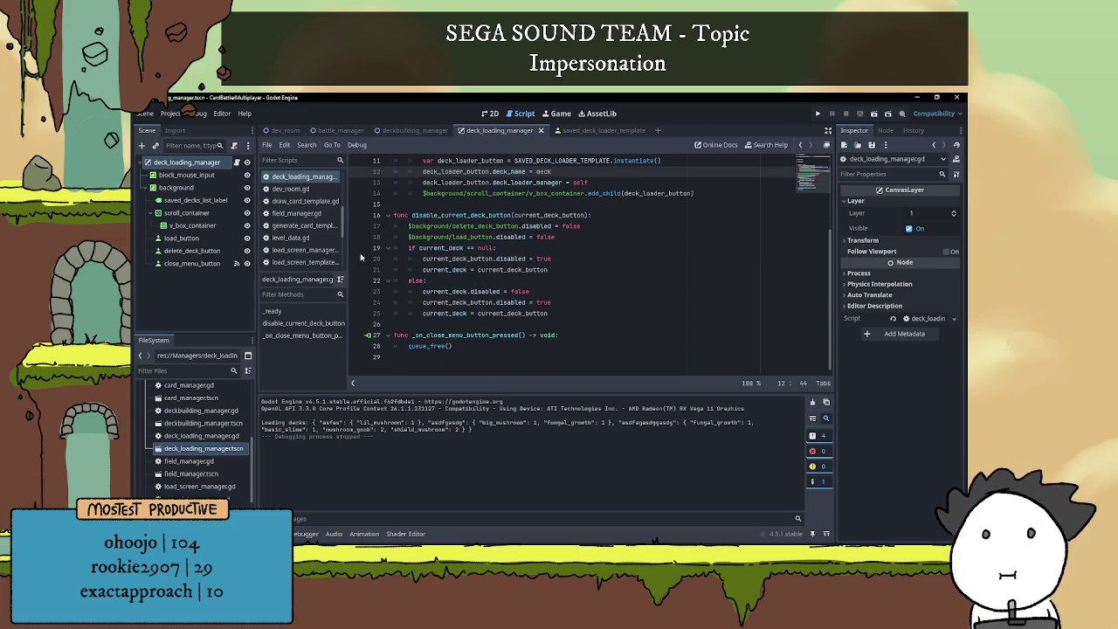
pyautogui.click(189, 250)
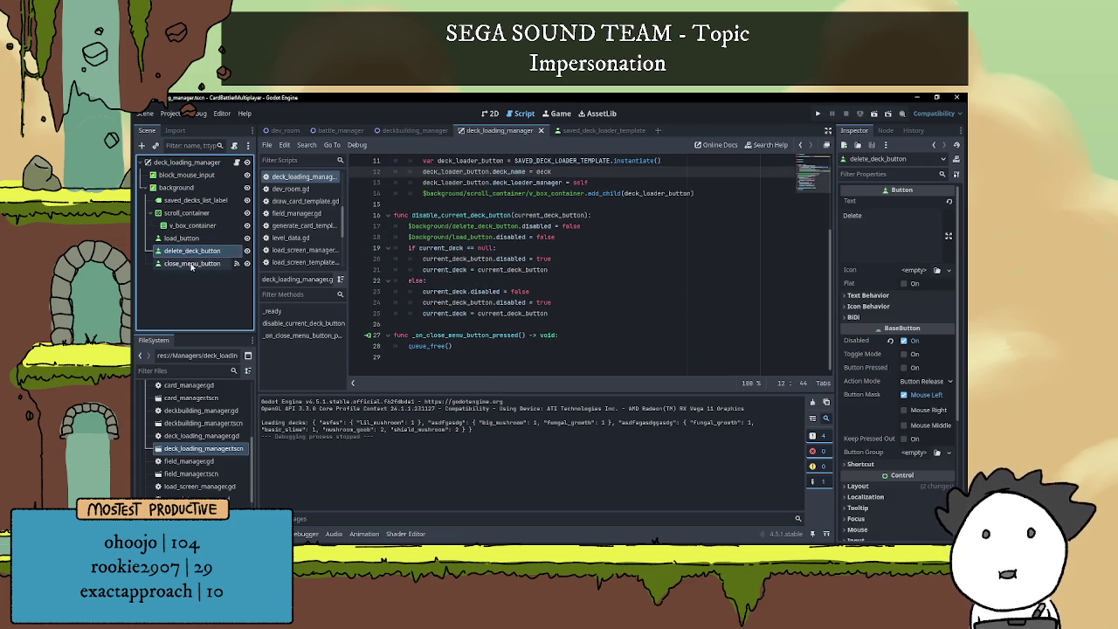
pyautogui.click(181, 237)
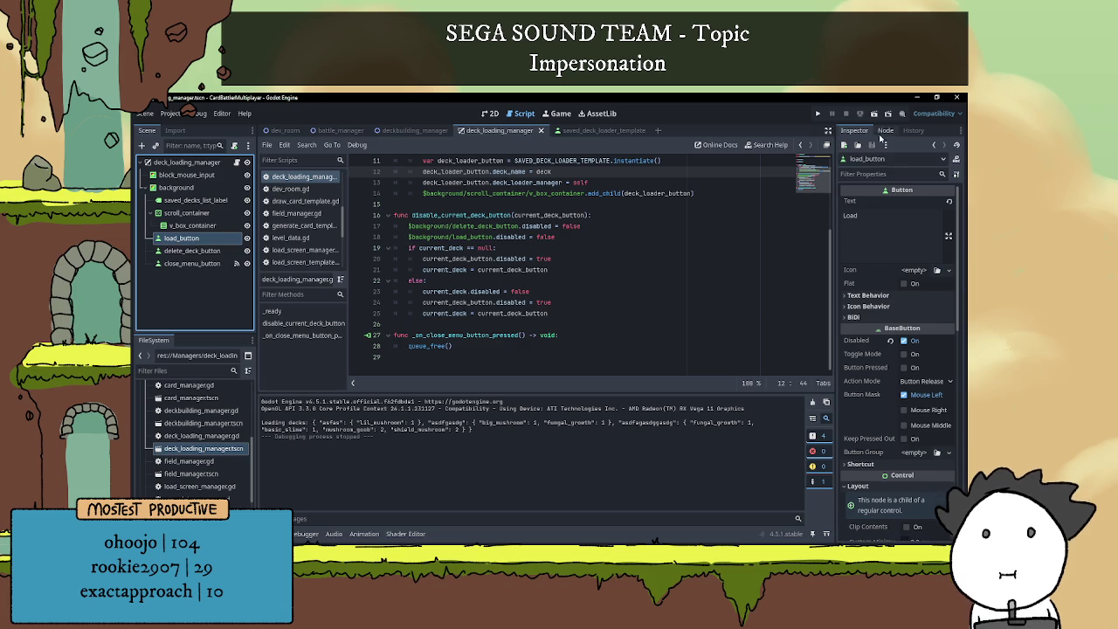
pyautogui.click(885, 130)
pyautogui.doubleClick(884, 215)
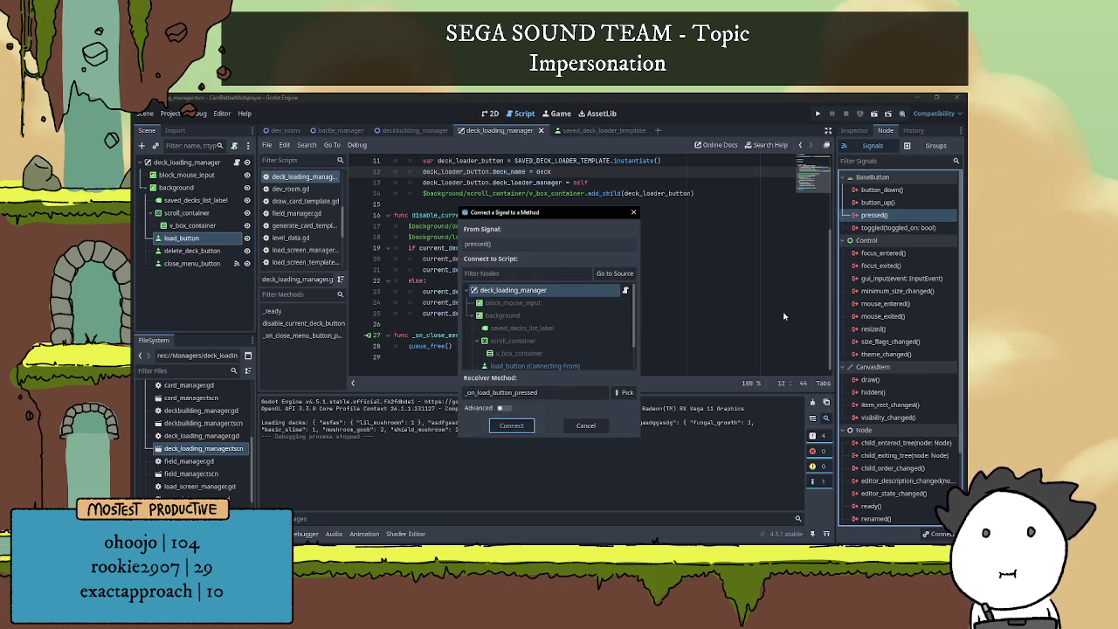
pyautogui.press('Return')
# - Connect delete_deck_button's pressed signal to _on_delete_deck_button_pressed and remove extra blank lines
pyautogui.click(189, 251)
pyautogui.doubleClick(876, 214)
pyautogui.press('Return')
pyautogui.click(419, 323)
pyautogui.press('BackSpace')
pyautogui.click(433, 280)
pyautogui.press('BackSpace')
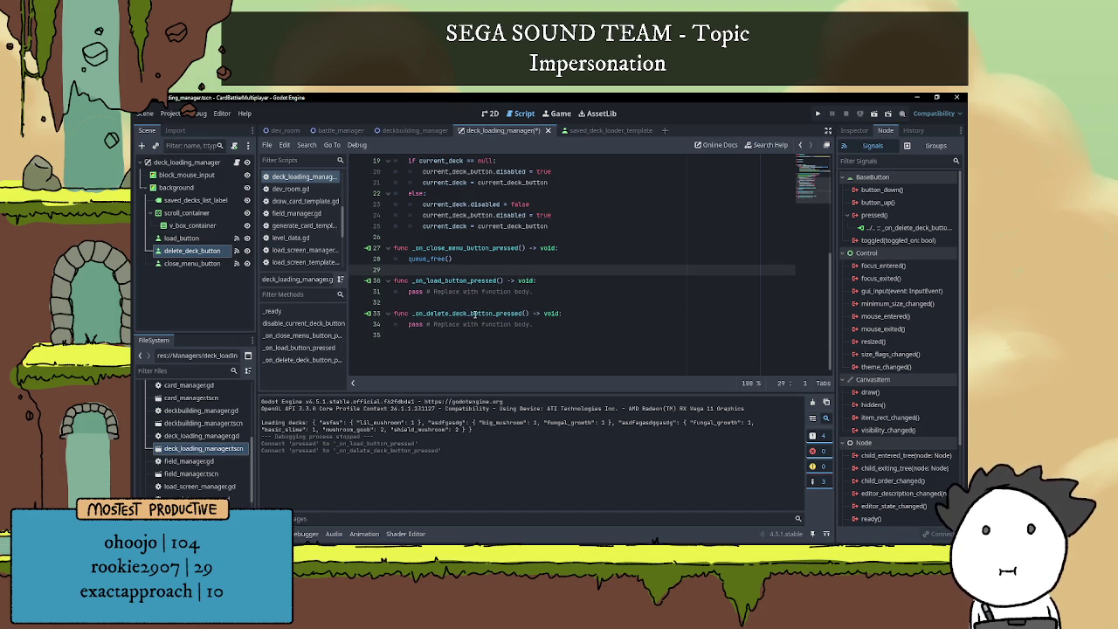
# - Move the _on_close_menu_button_pressed handler to the end of the script, removing leftover blank lines
pyautogui.moveTo(478, 258); pyautogui.dragTo(384, 248)
pyautogui.hotkey('ctrl', 'c')
pyautogui.press('BackSpace')
pyautogui.click(437, 260)
pyautogui.press('BackSpace')
pyautogui.press('BackSpace')
pyautogui.click(447, 306)
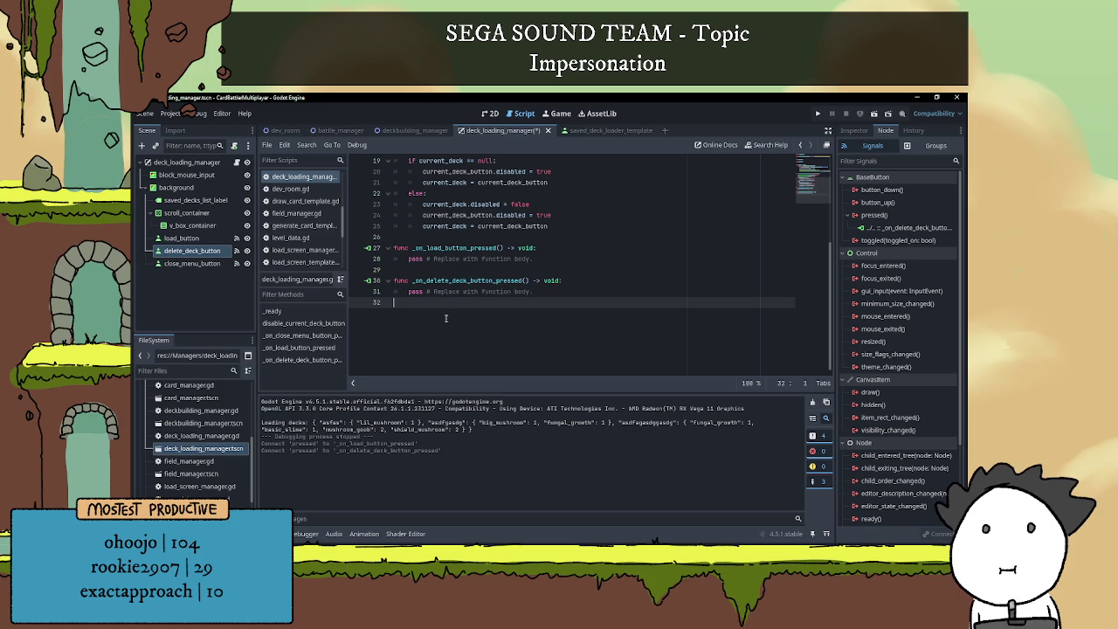
pyautogui.hotkey('ctrl', 'v')
# - Save the script and switch to the Notepad to-do list
pyautogui.click(449, 292)
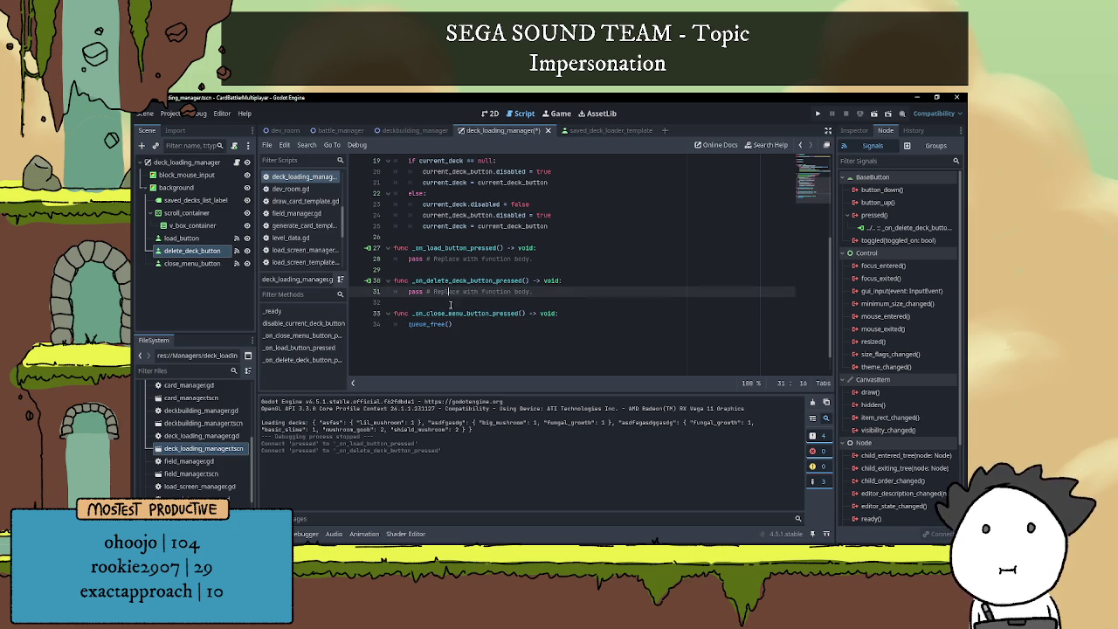
pyautogui.click(451, 303)
pyautogui.hotkey('ctrl', 's')
pyautogui.scroll(4, 519, 289)
pyautogui.scroll(-2, 519, 289)
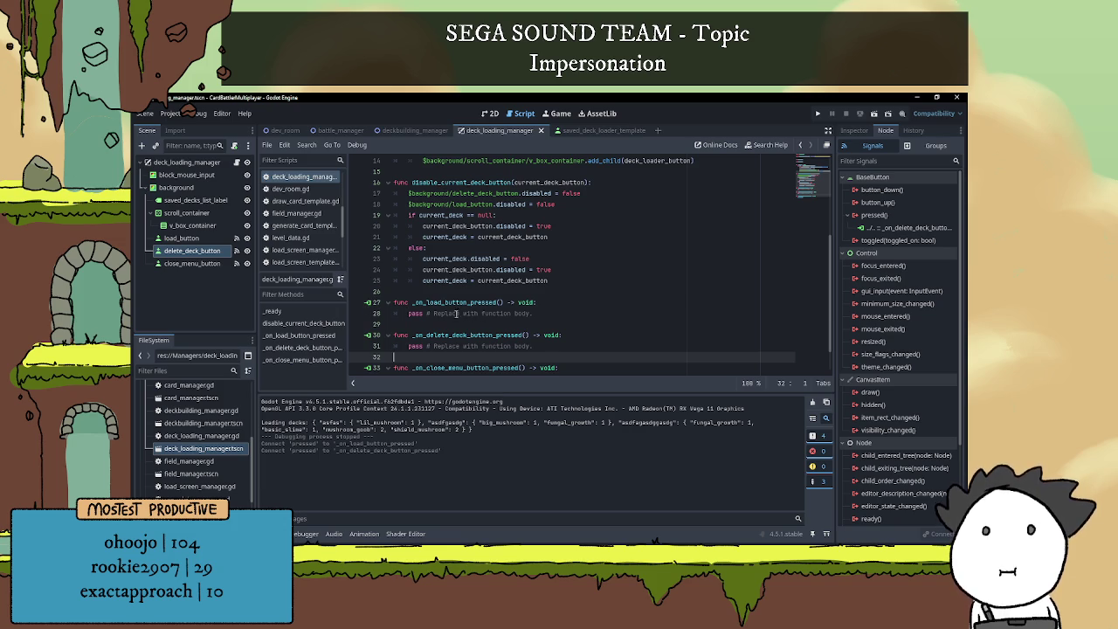
pyautogui.scroll(-1, 445, 328)
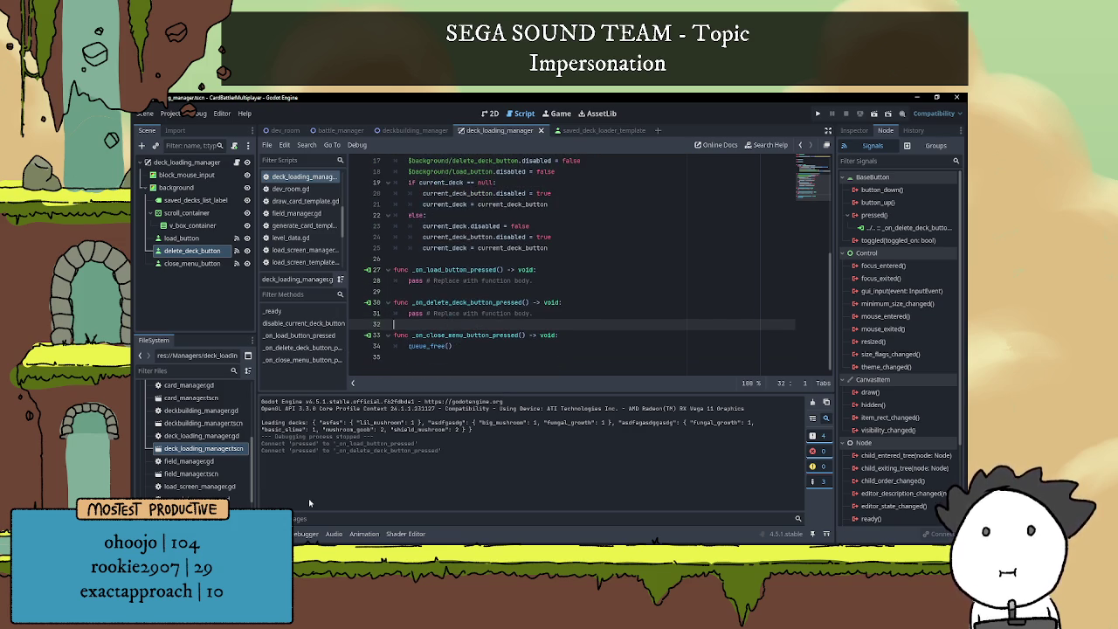
pyautogui.hotkey('alt', 'Tab')
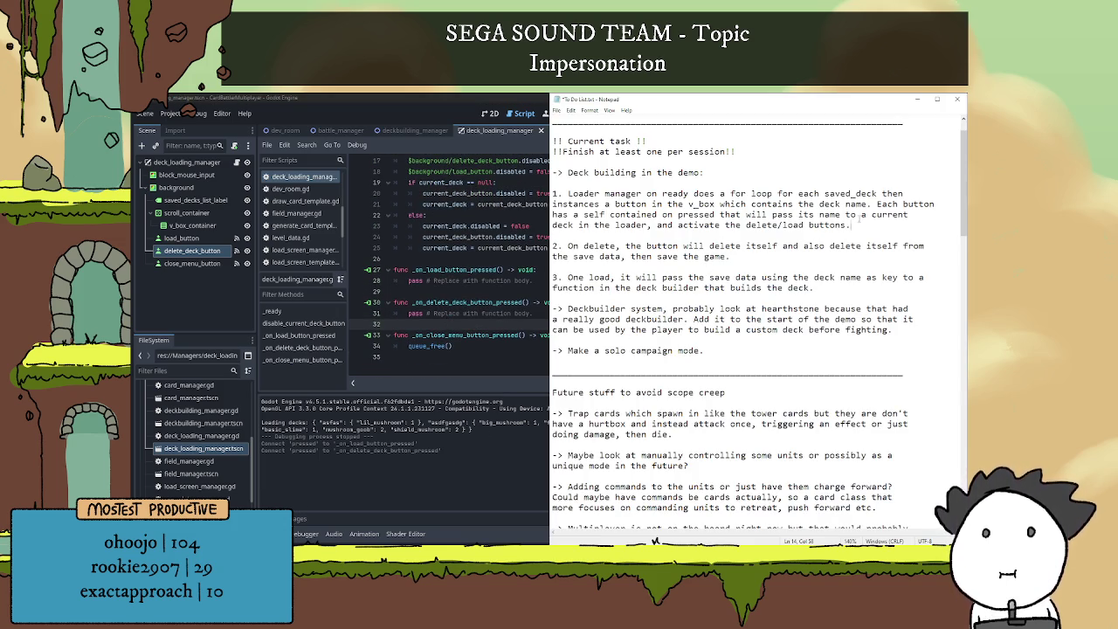
# - Delete the finished '1. Loader manager…' item from the to-do list and return to the script
pyautogui.moveTo(850, 225); pyautogui.dragTo(539, 186)
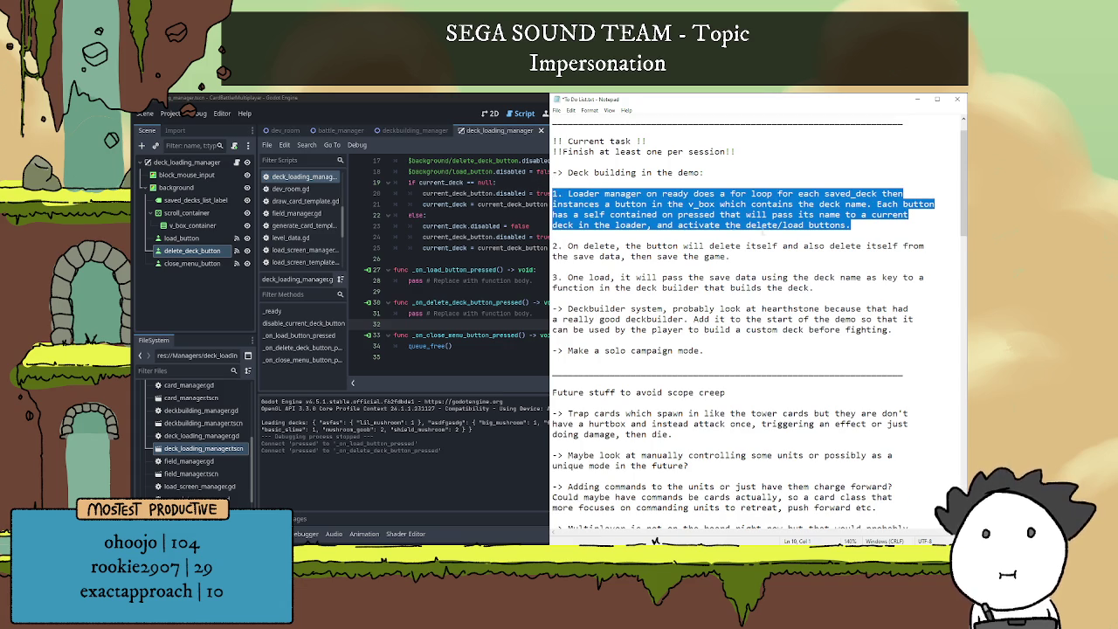
pyautogui.press('Delete')
pyautogui.press('Delete')
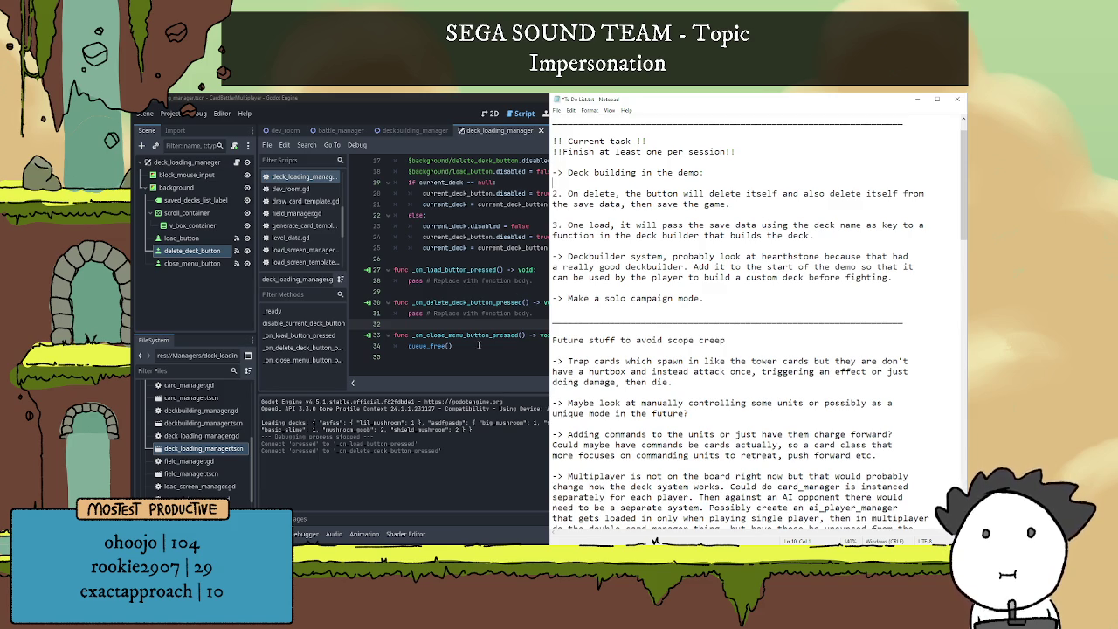
pyautogui.click(461, 293)
# - Replace the delete handler's pass with SaveDataManager.saved_decks[current_deck]
pyautogui.moveTo(409, 311)
pyautogui.mouseDown()
pyautogui.moveTo(545, 302)
pyautogui.moveTo(554, 313)
pyautogui.mouseUp()
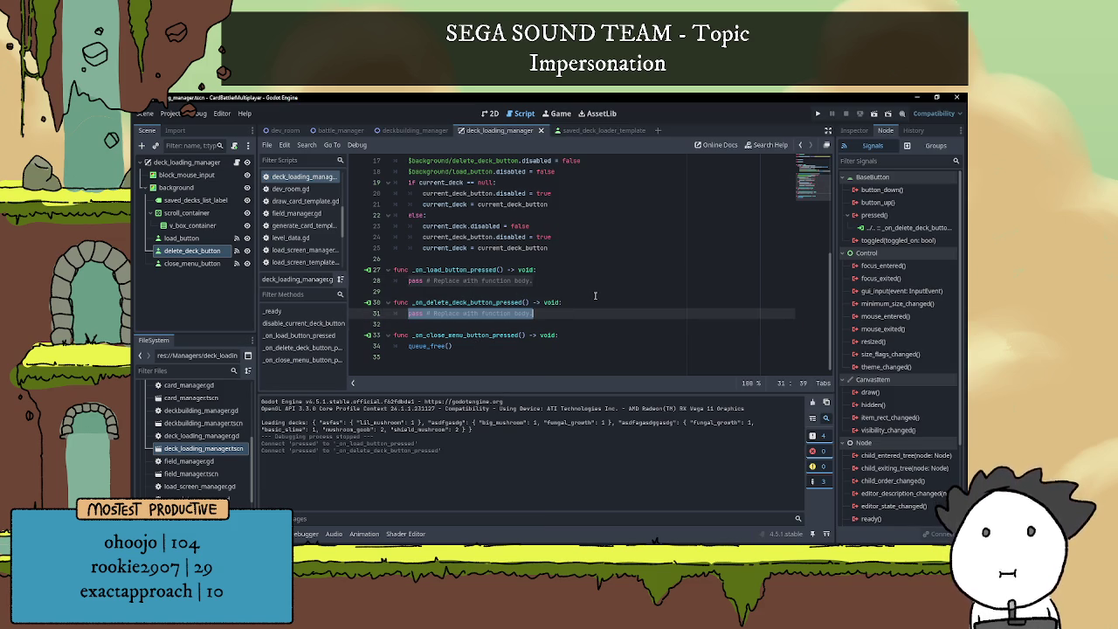
pyautogui.press('BackSpace')
pyautogui.write('Save')
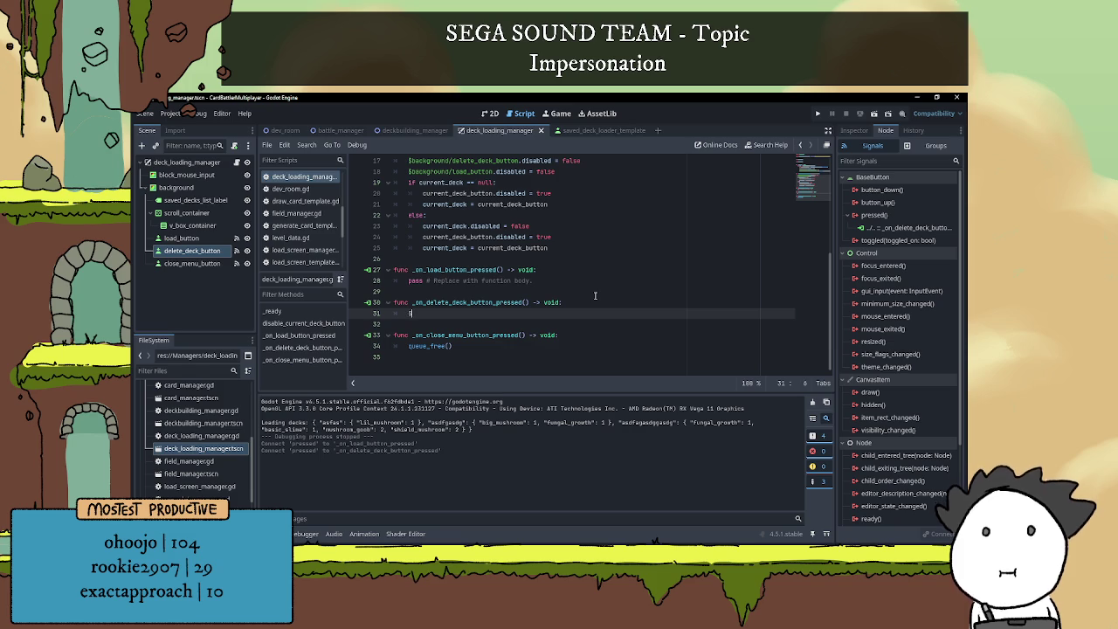
pyautogui.press('Return')
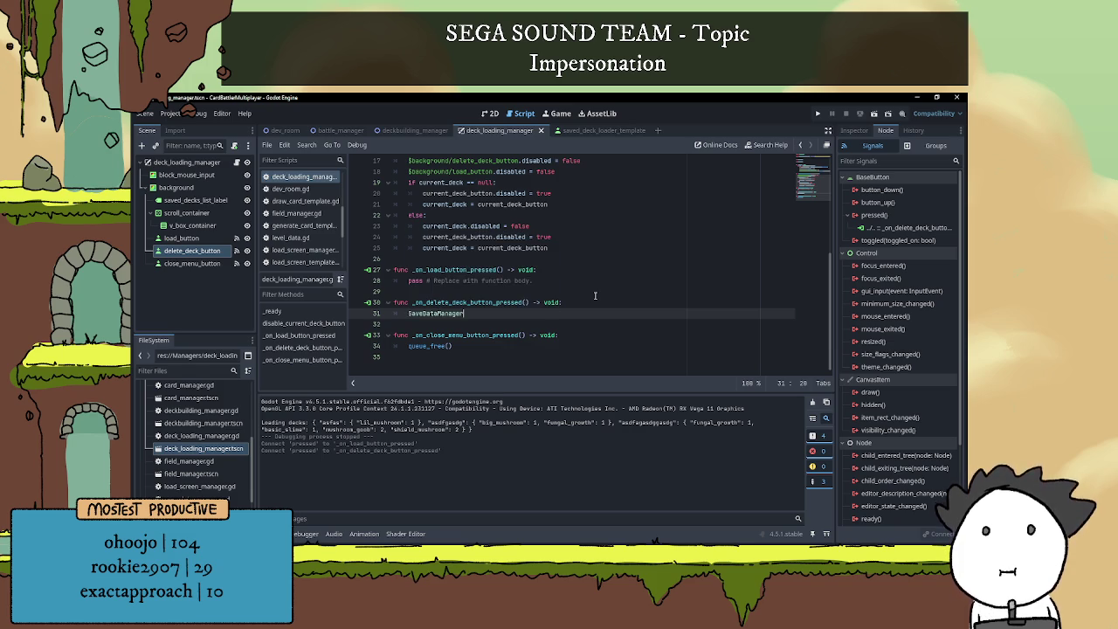
pyautogui.write('.')
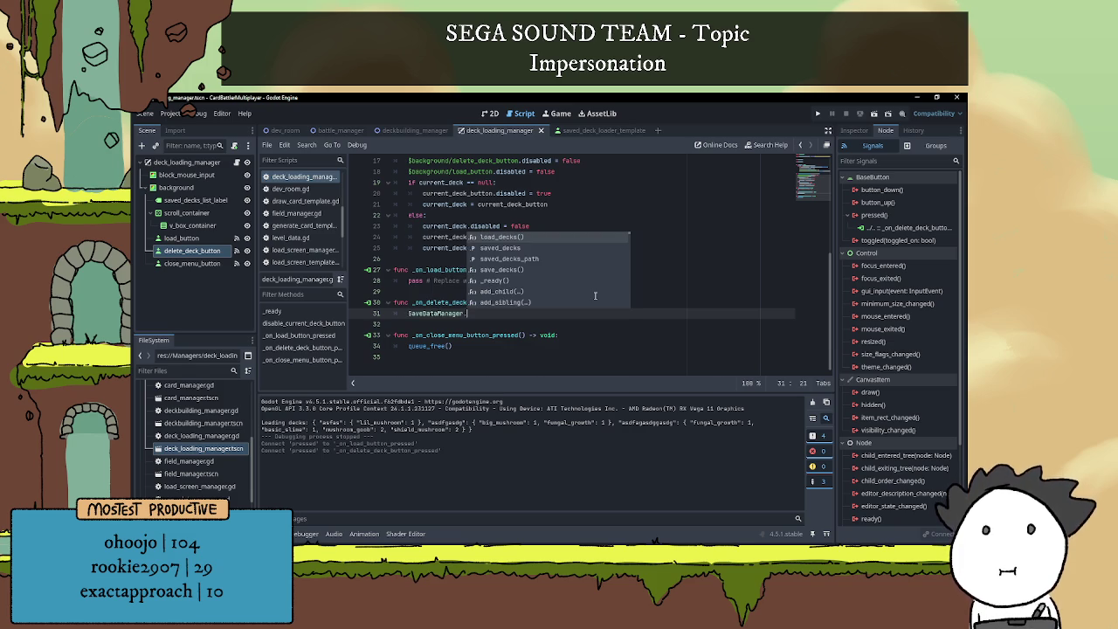
pyautogui.write('sa')
pyautogui.press('Return')
pyautogui.write('[')
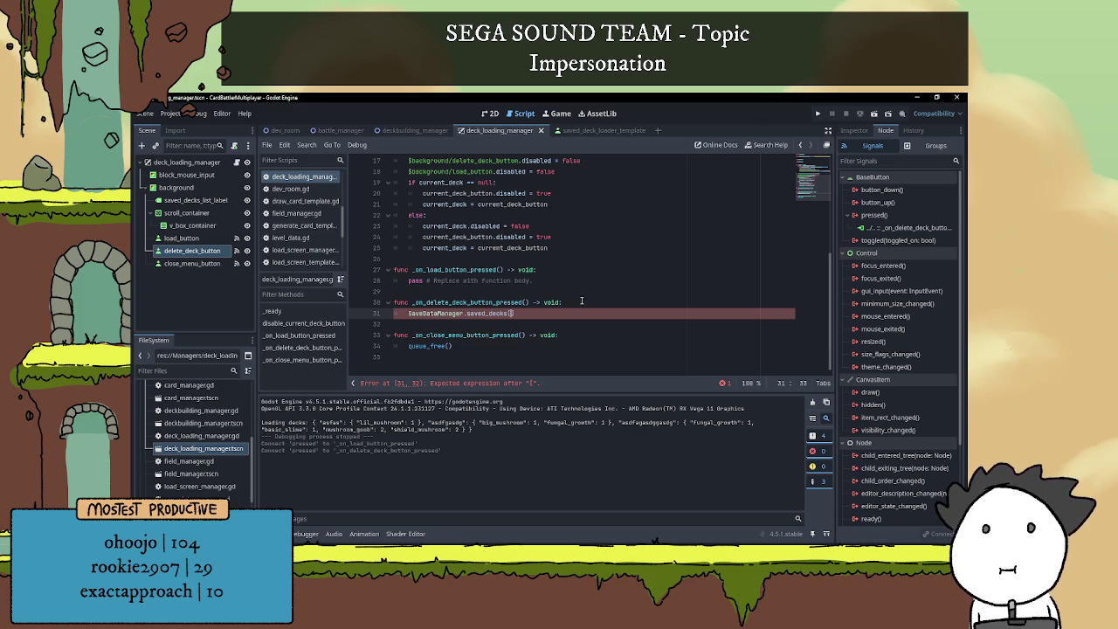
pyautogui.write('curre')
pyautogui.press('Return')
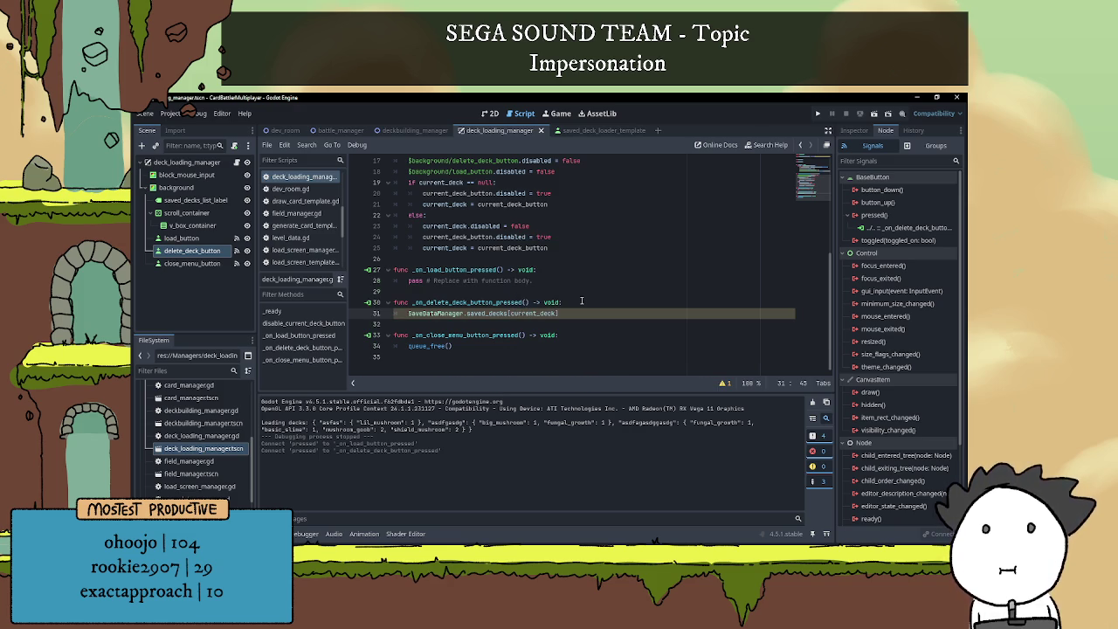
# - Wrap the lookup in an if SaveDataManager.saved_decks[current_deck]: check with the original line indented beneath
pyautogui.hotkey('ctrl', 'shift', 'Return')
pyautogui.write('if')
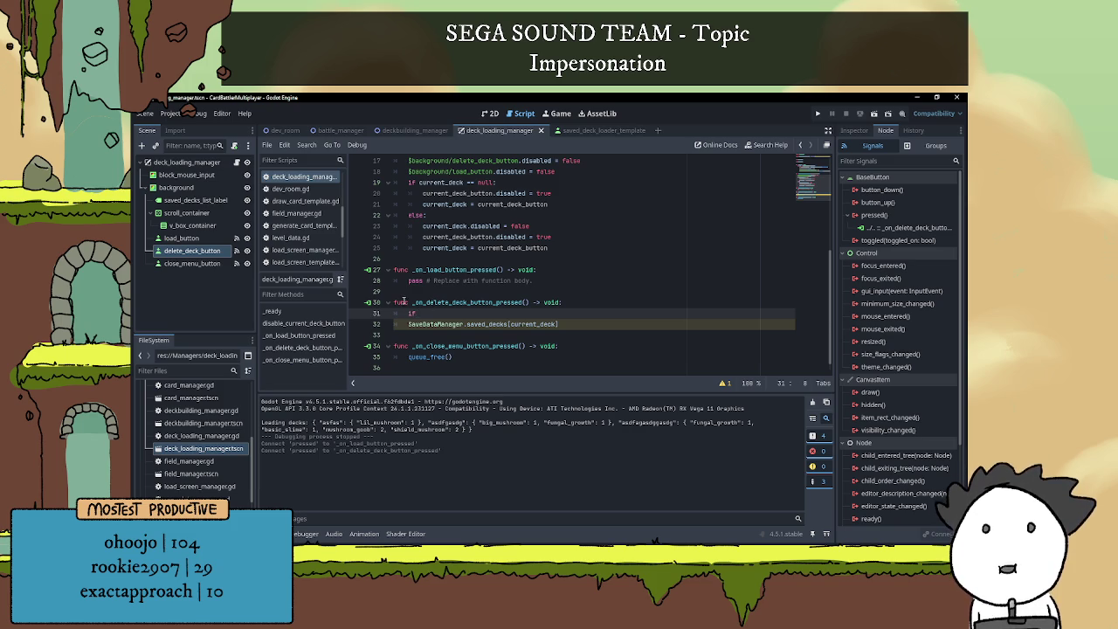
pyautogui.moveTo(408, 324); pyautogui.dragTo(593, 327)
pyautogui.hotkey('ctrl', 'c')
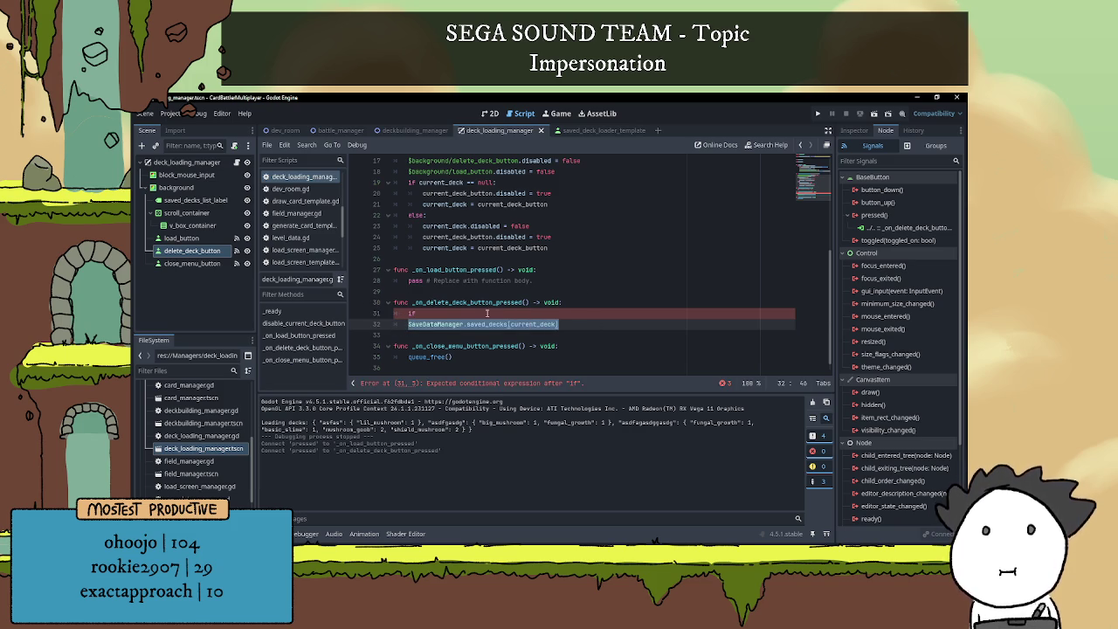
pyautogui.click(463, 313)
pyautogui.hotkey('ctrl', 'v')
pyautogui.write(':')
pyautogui.press('Down')
pyautogui.press('Home')
pyautogui.press('Tab')
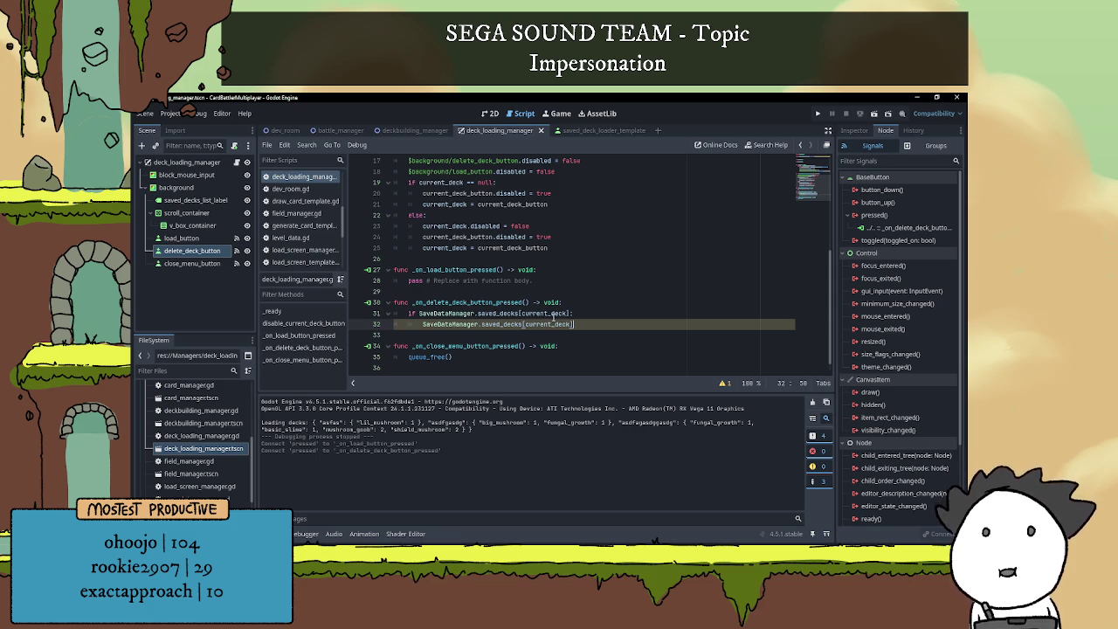
# - Change the if check to use current_deck.deck_name and add a blank line at the function's start
pyautogui.click(563, 313)
pyautogui.write('.deck_na')
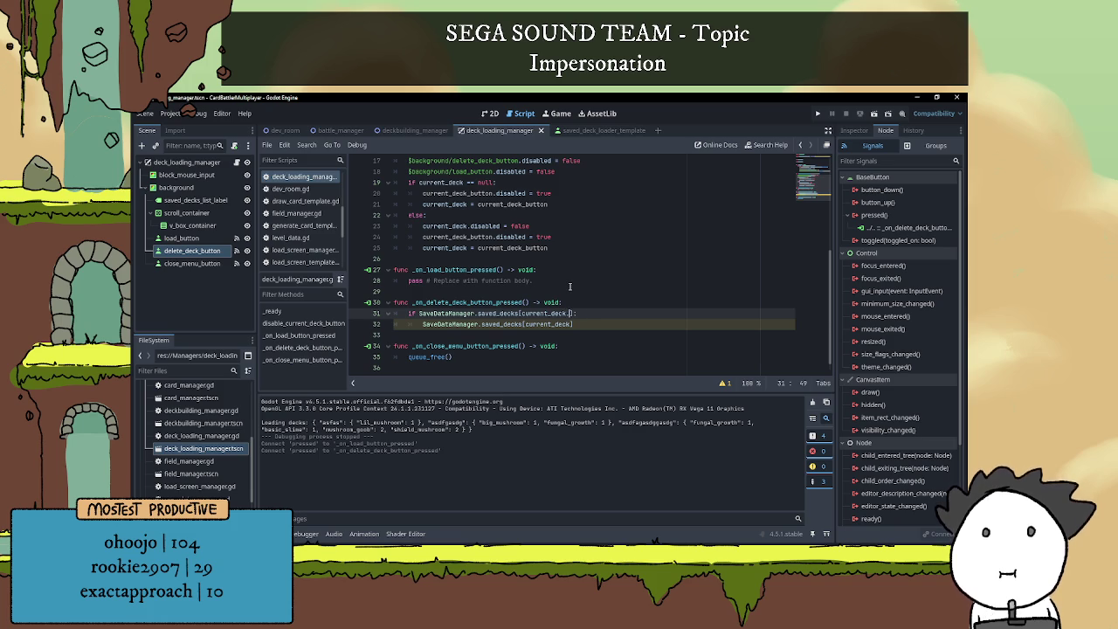
pyautogui.write('me')
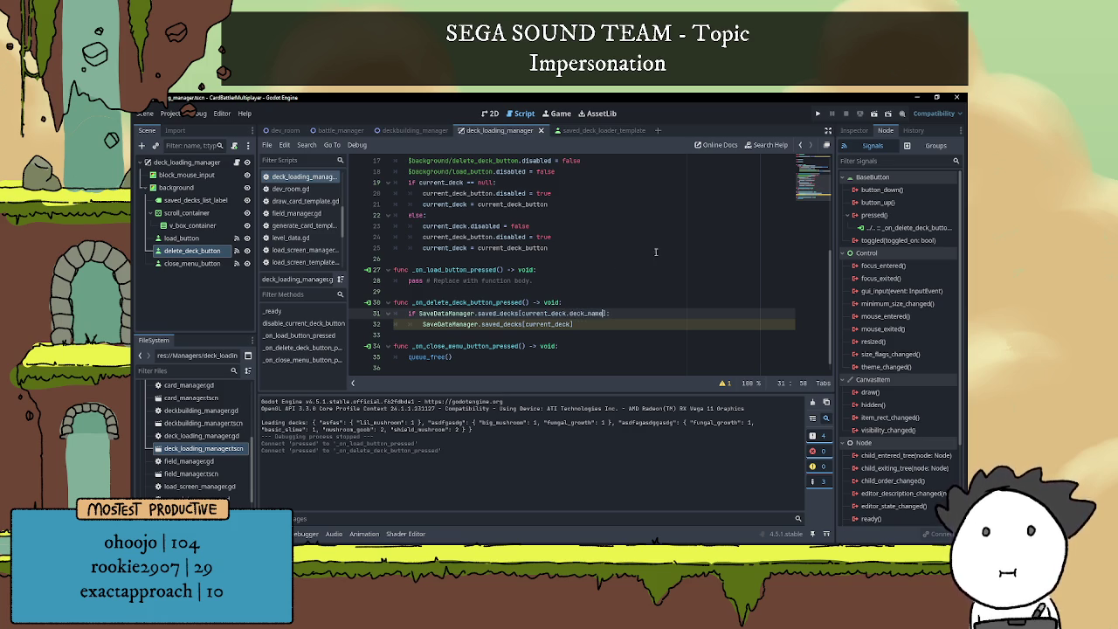
pyautogui.click(568, 302)
pyautogui.press('Return')
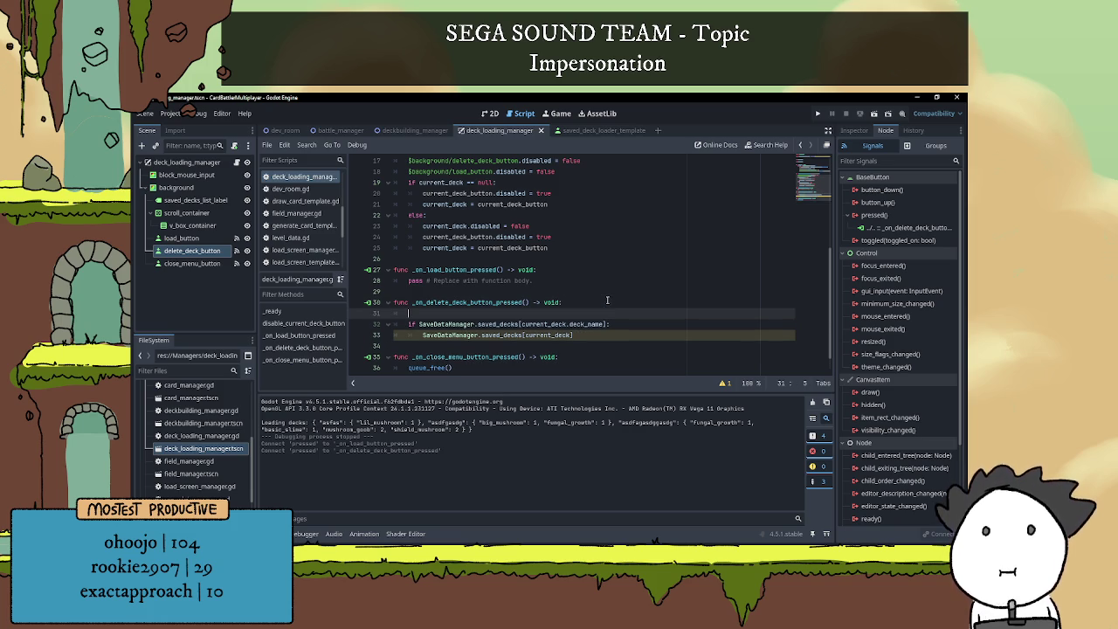
# - Declare var deck_name = current_deck.deck_name at the top of the delete handler
pyautogui.write('var ')
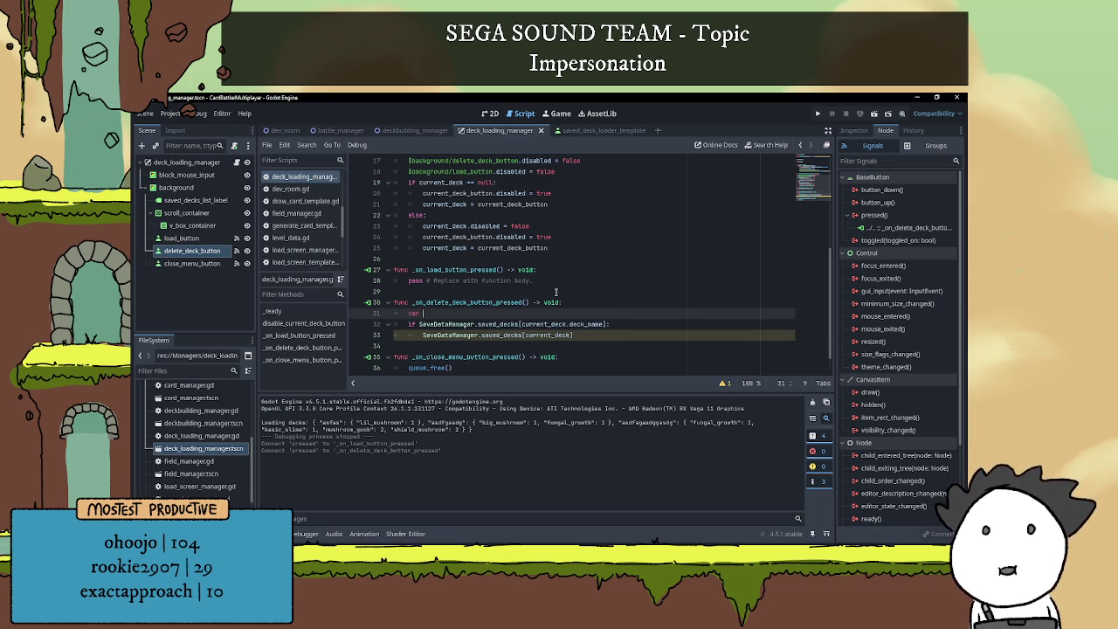
pyautogui.write('deckname')
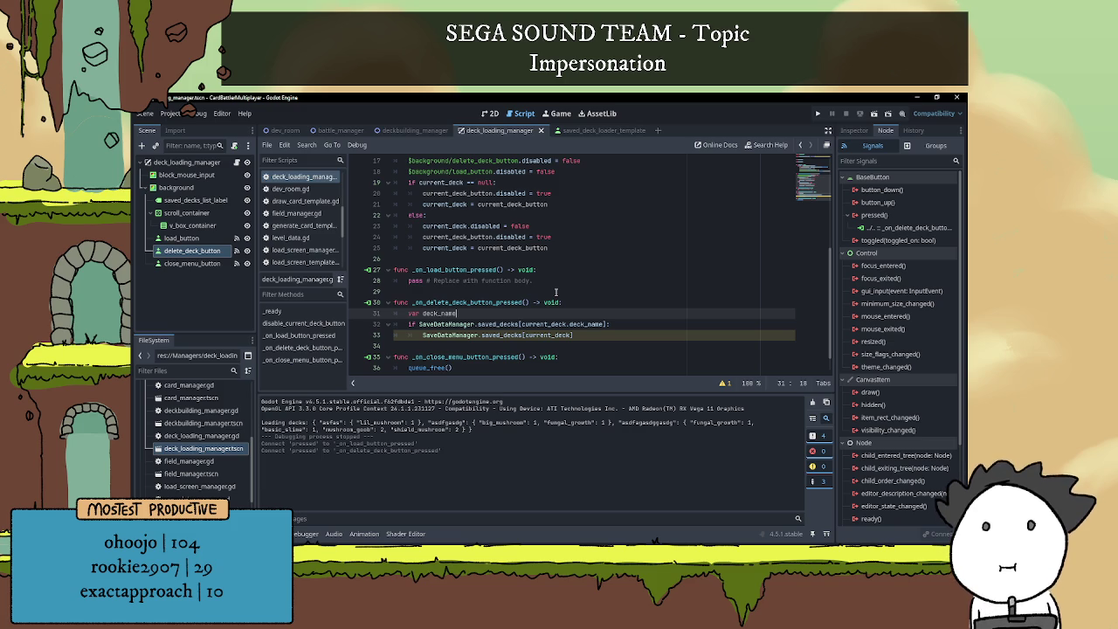
pyautogui.write('=')
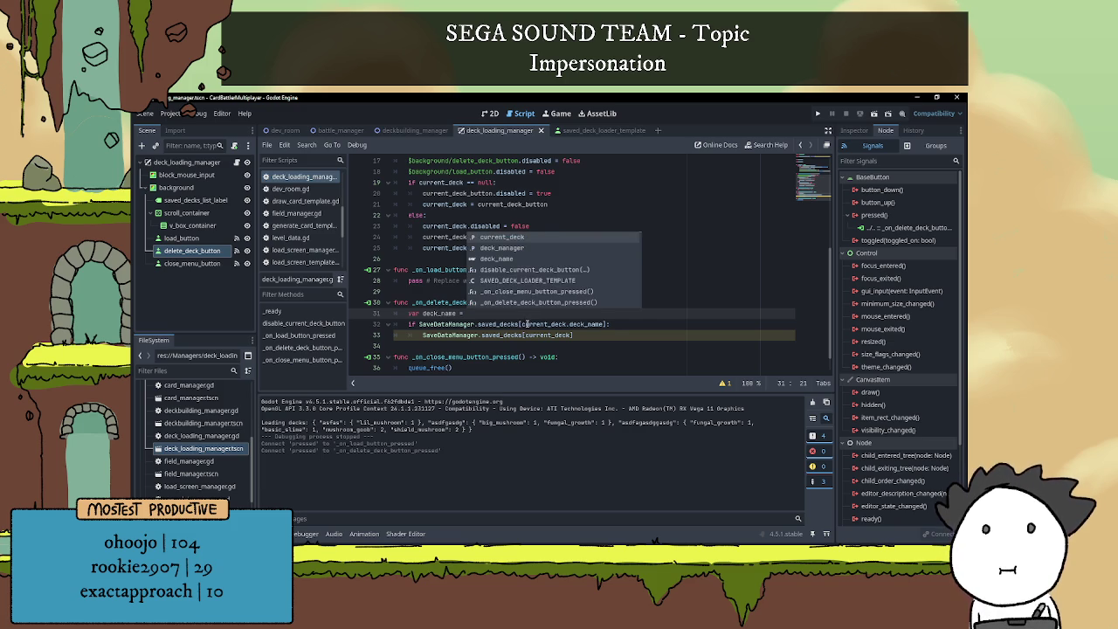
pyautogui.click(521, 324)
pyautogui.keyDown('shift'); pyautogui.click(605, 324); pyautogui.keyUp('shift')
pyautogui.hotkey('ctrl', 'x')
pyautogui.press('Up')
pyautogui.hotkey('ctrl', 'v')
pyautogui.click(526, 324)
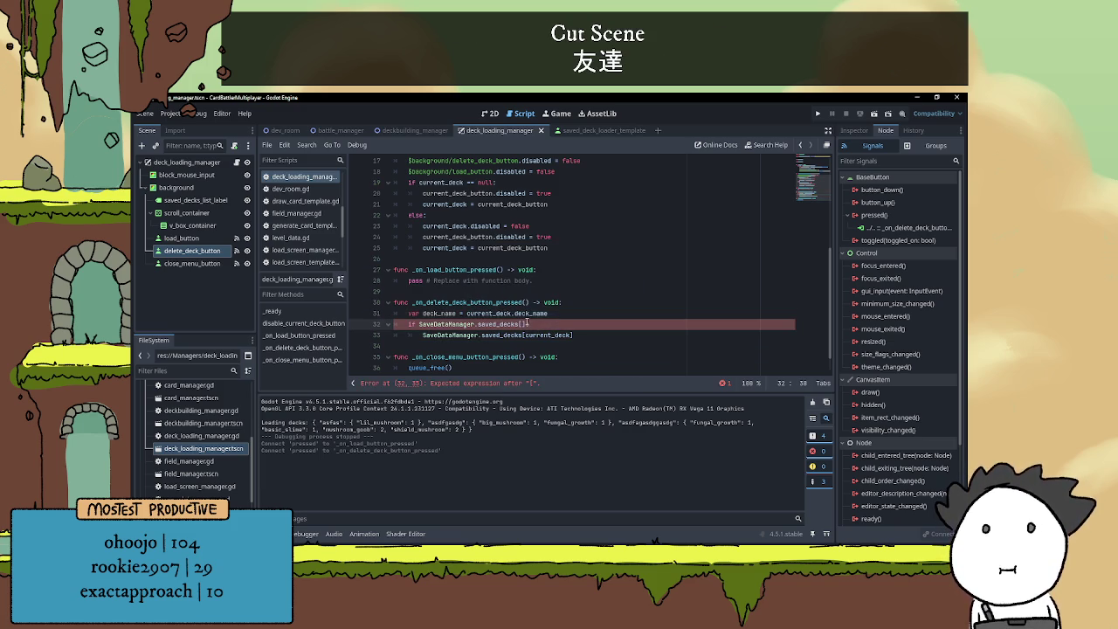
# - Use saved_decks[deck_name] in the if check and the line below it
pyautogui.doubleClick(447, 313)
pyautogui.hotkey('ctrl', 'c')
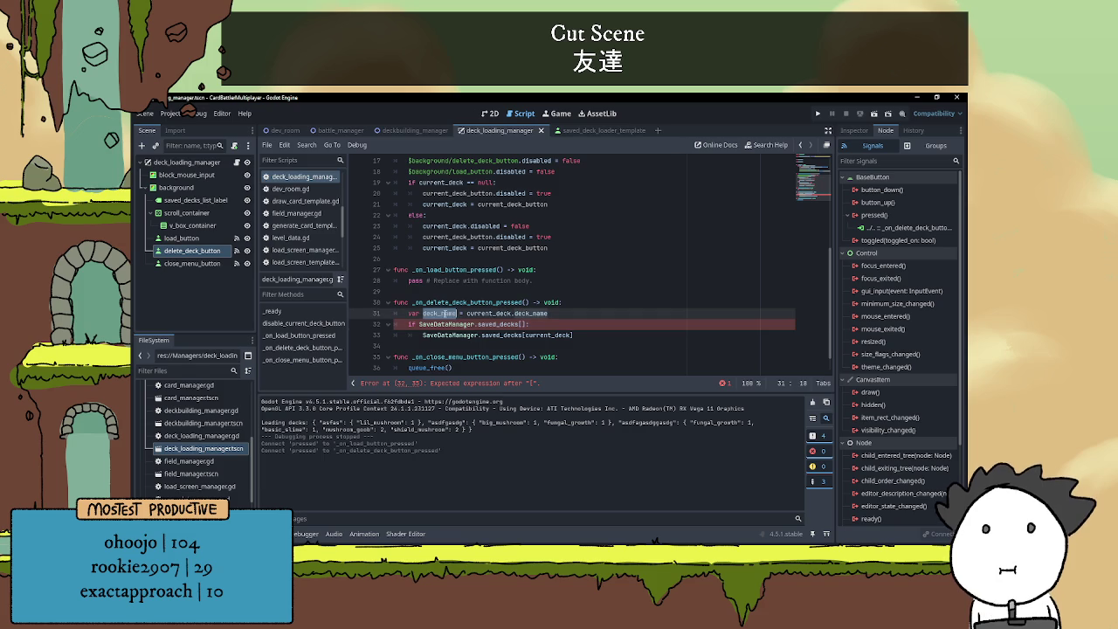
pyautogui.click(522, 324)
pyautogui.hotkey('ctrl', 'v')
pyautogui.doubleClick(526, 324)
pyautogui.hotkey('ctrl', 'x')
pyautogui.press('Right')
pyautogui.hotkey('ctrl', 'v')
pyautogui.doubleClick(542, 334)
pyautogui.hotkey('ctrl', 'v')
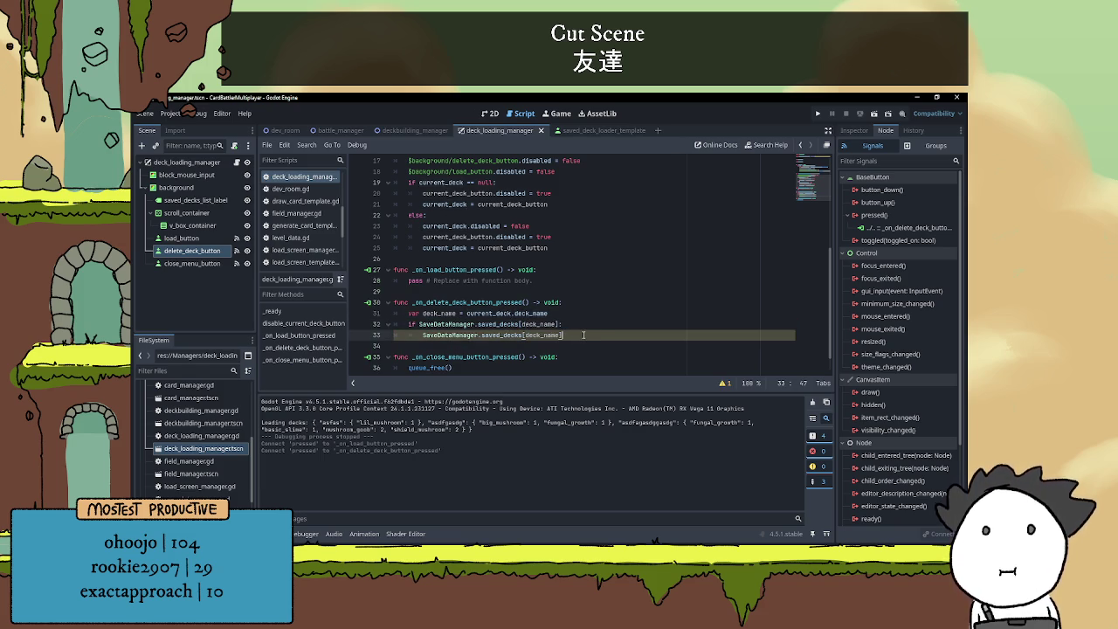
# - Change the body line to SaveDataManager.saved_decks.erase(deck_name)
pyautogui.scroll(-1, 593, 325)
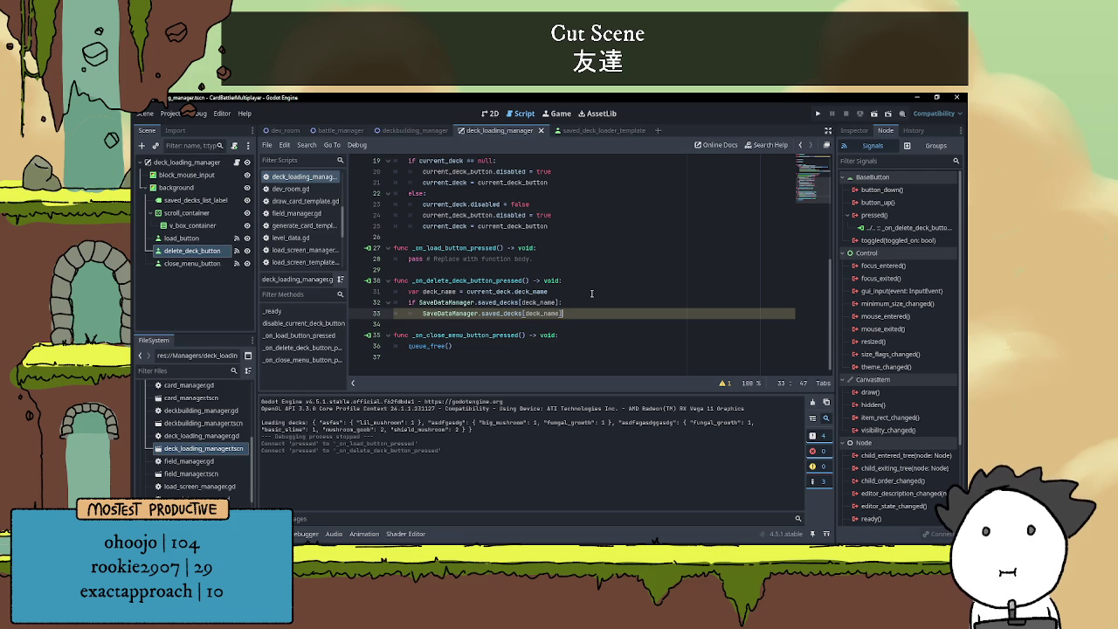
pyautogui.write('.')
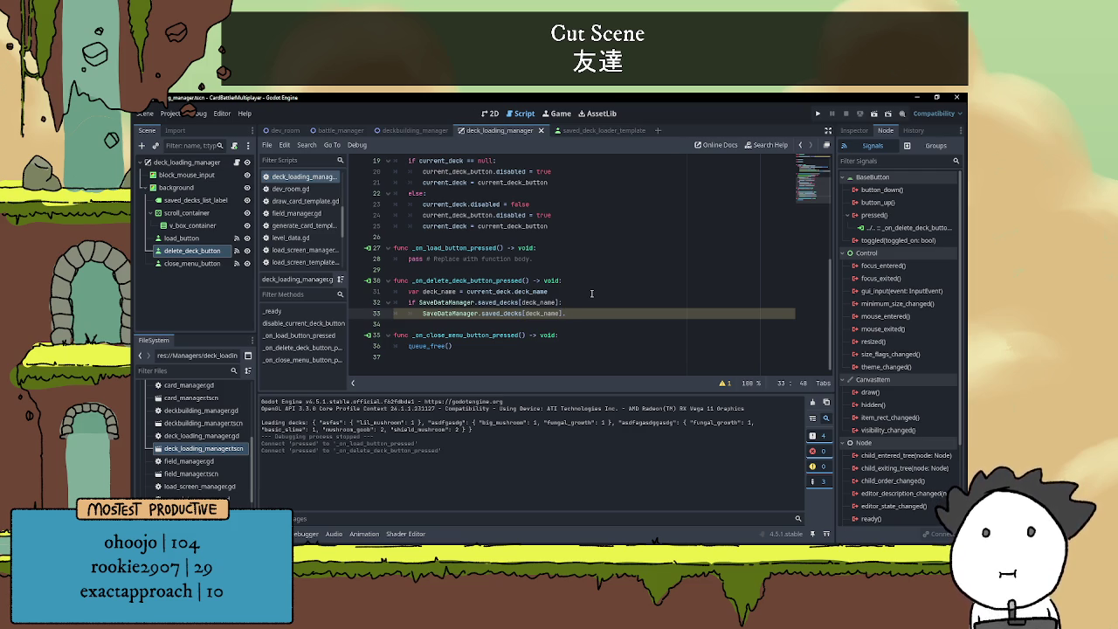
pyautogui.moveTo(566, 312); pyautogui.dragTo(522, 312)
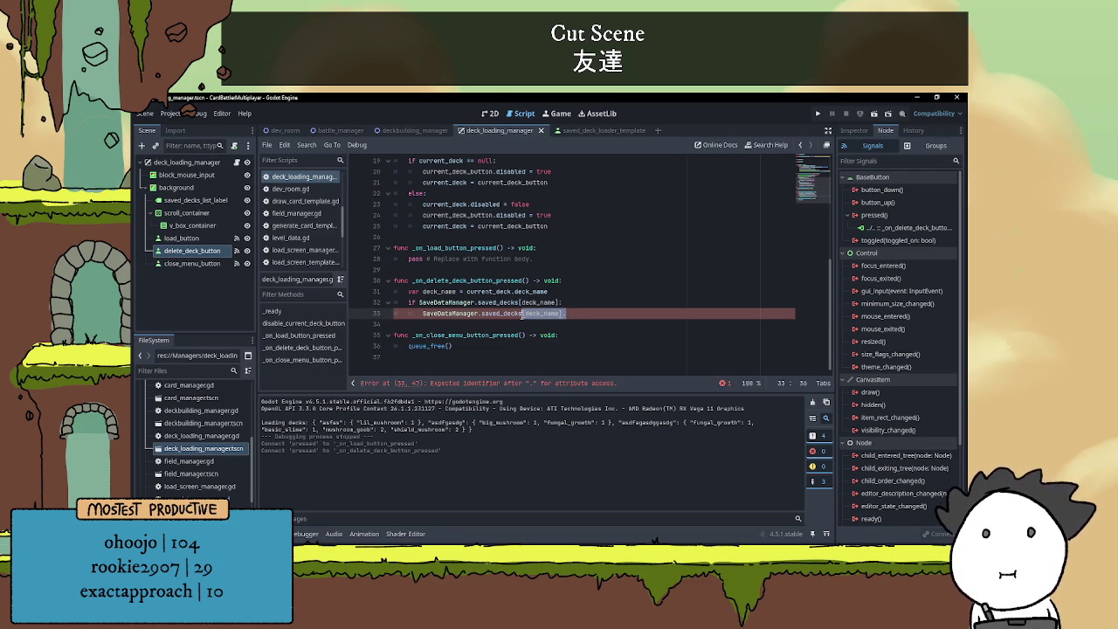
pyautogui.press('BackSpace')
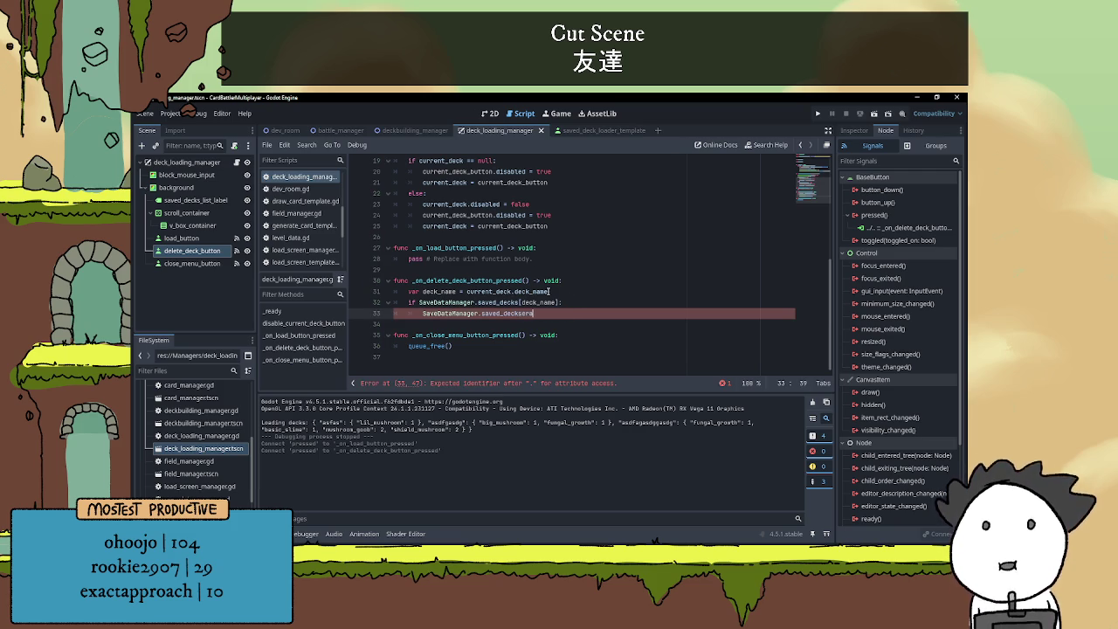
pyautogui.write('.erase')
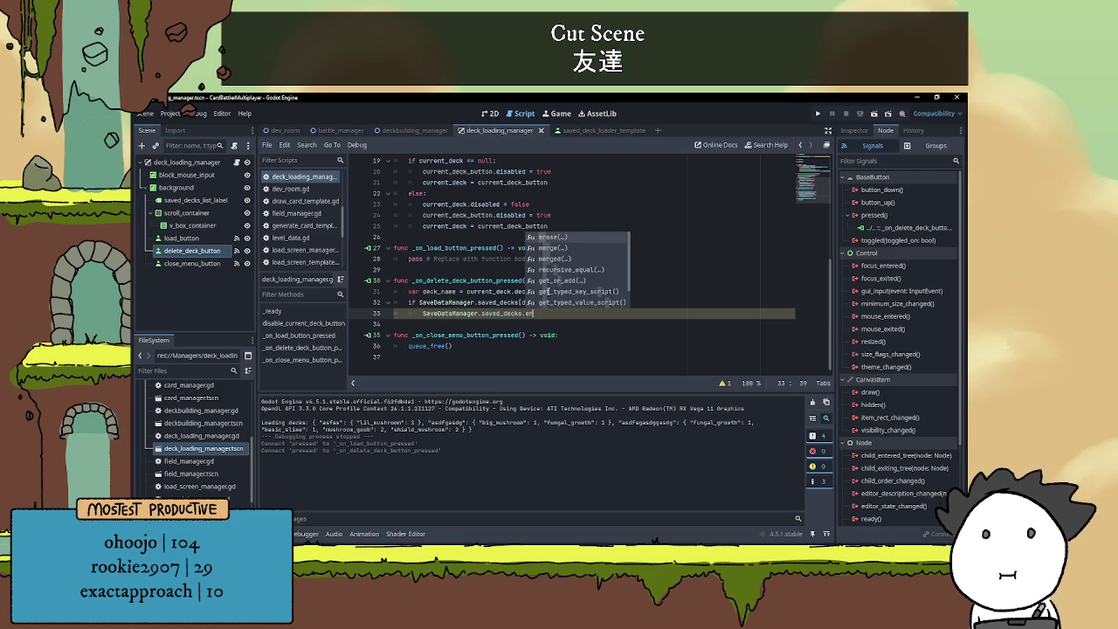
pyautogui.press('Return')
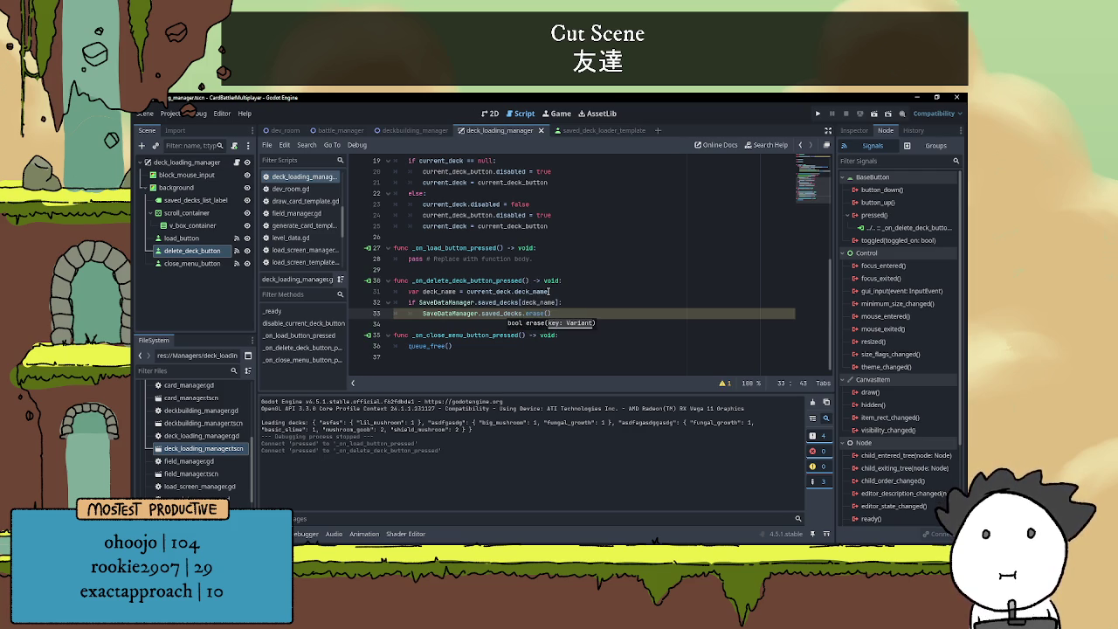
pyautogui.doubleClick(439, 291)
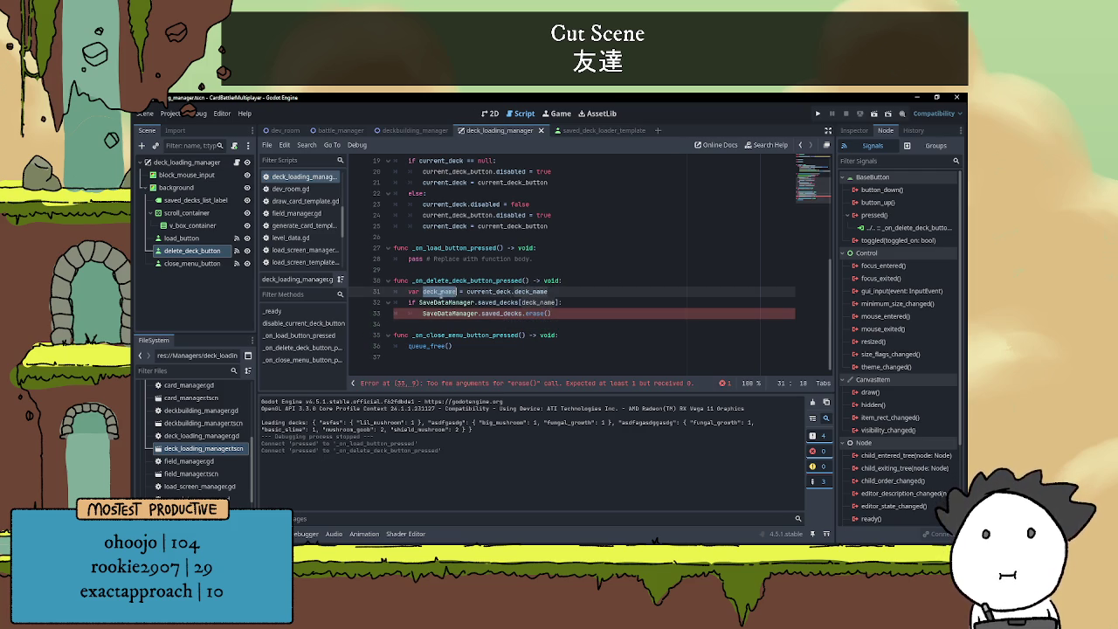
pyautogui.hotkey('ctrl', 'c')
pyautogui.click(547, 313)
pyautogui.hotkey('ctrl', 'v')
pyautogui.click(634, 312)
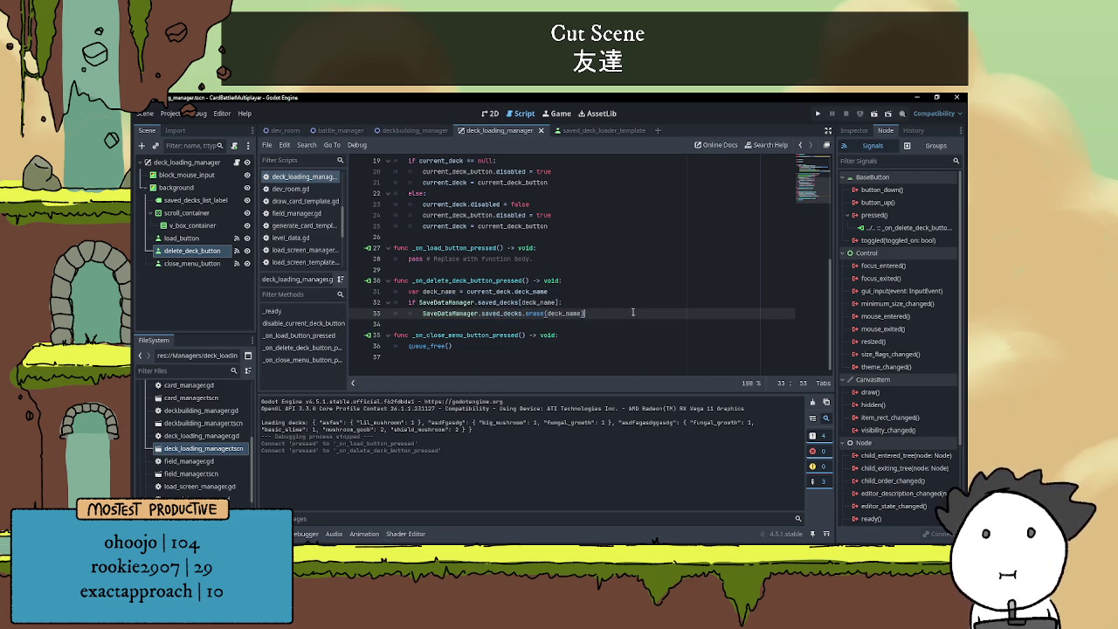
pyautogui.press('Return')
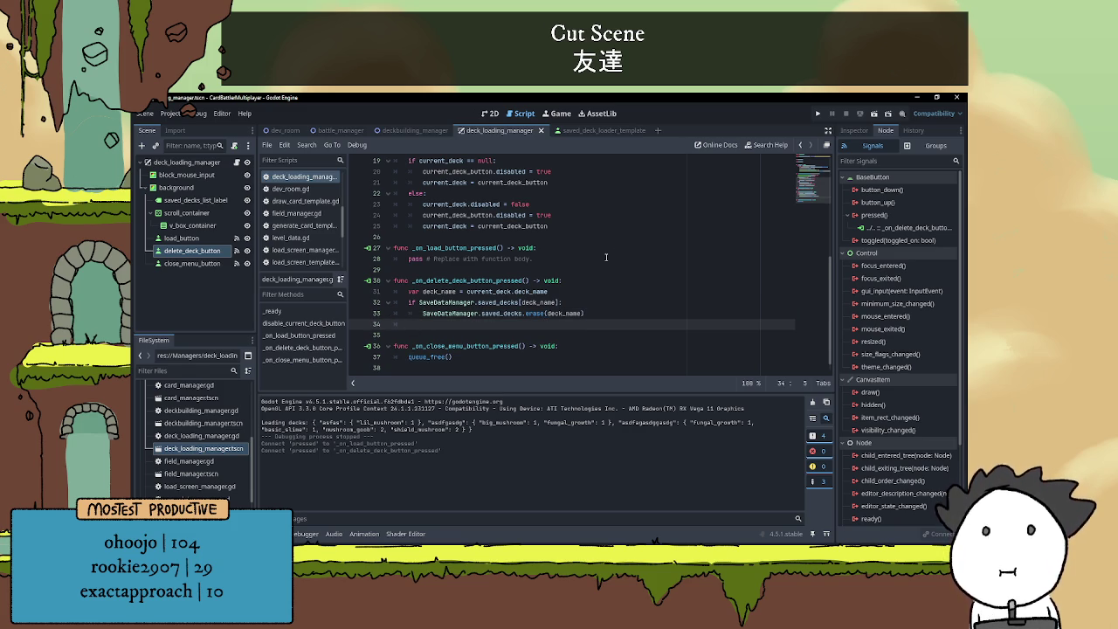
# - Add current_deck.queue_free() after the erase call and review the handler's lines
pyautogui.write('curren')
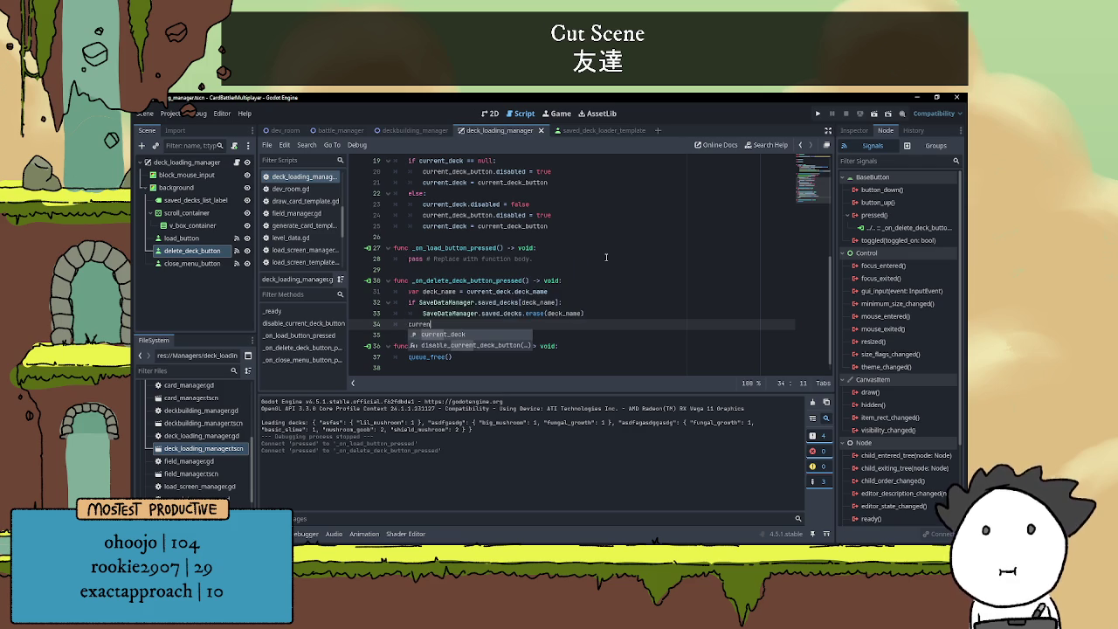
pyautogui.write('t_deck.que')
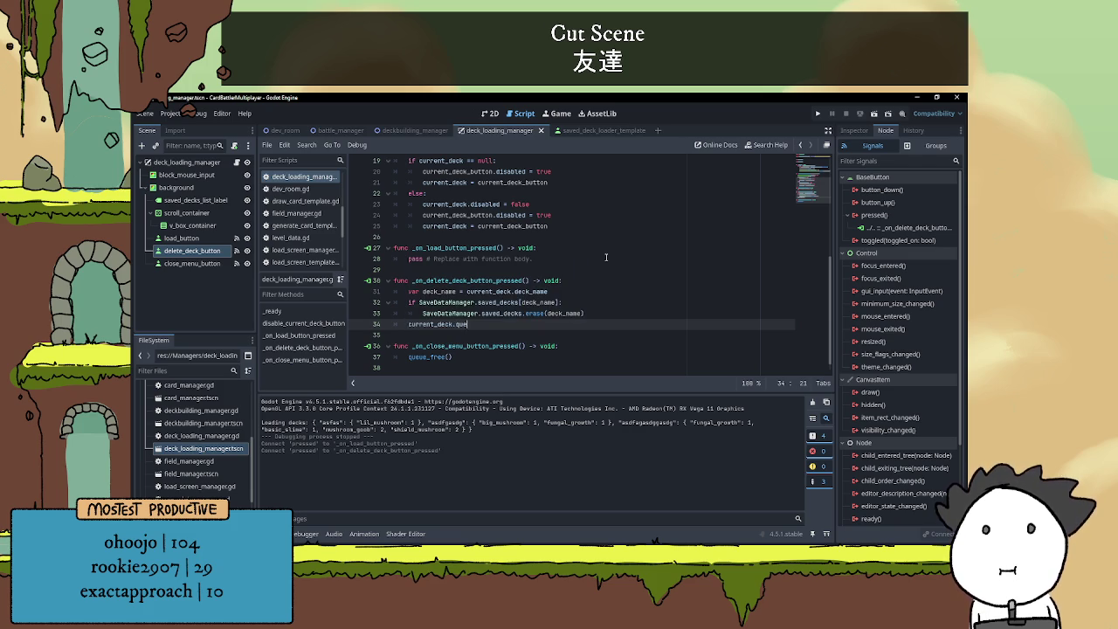
pyautogui.write('ue_free')
pyautogui.press('Return')
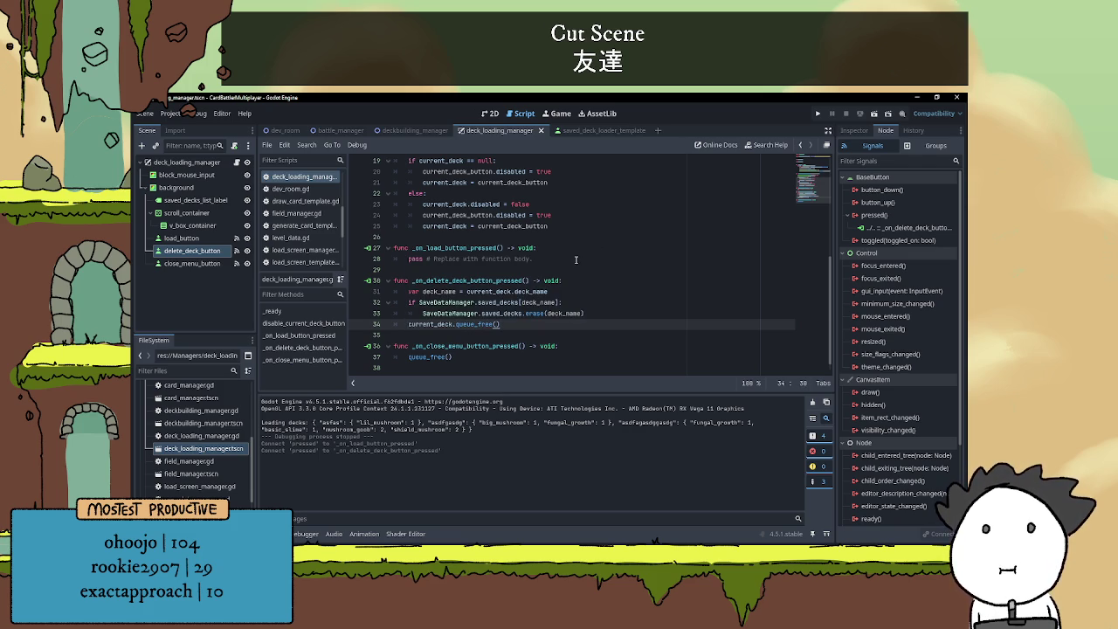
pyautogui.click(625, 308)
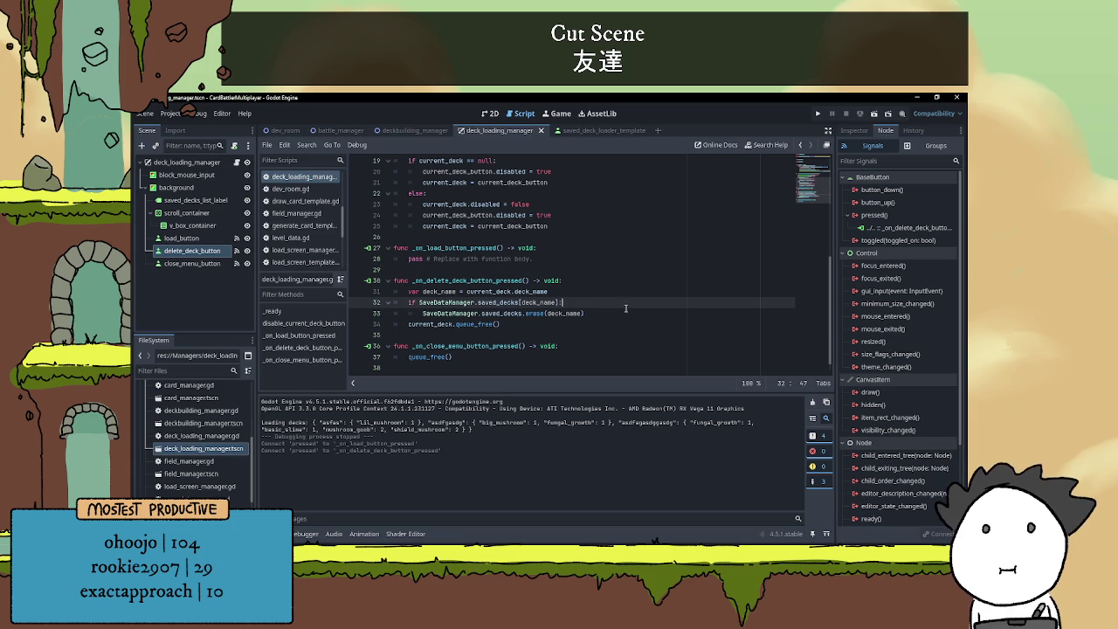
pyautogui.click(585, 321)
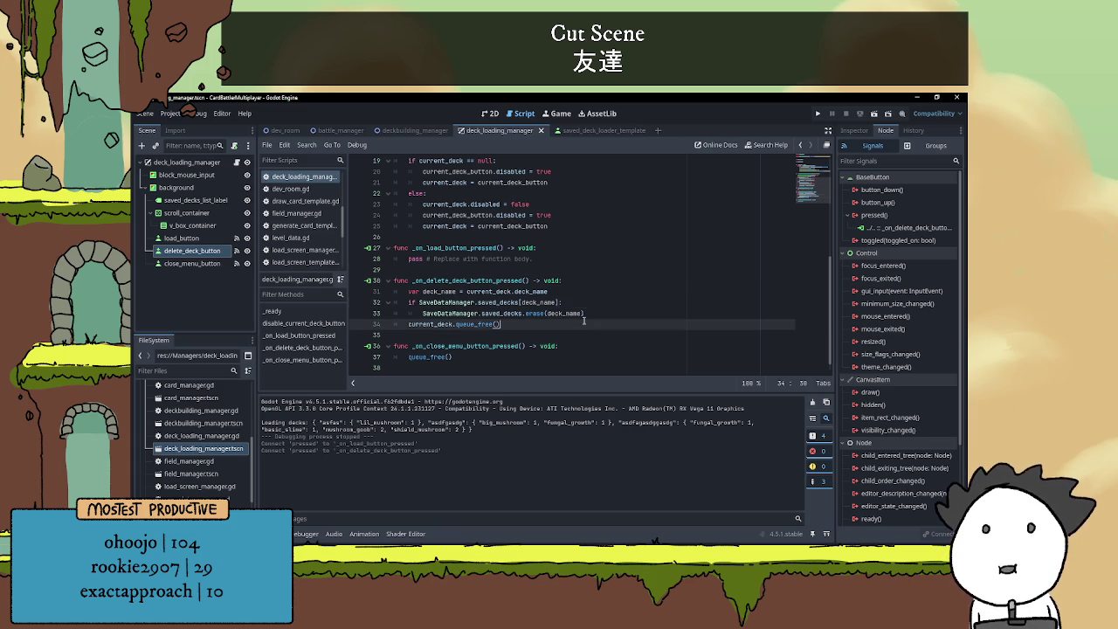
pyautogui.click(598, 293)
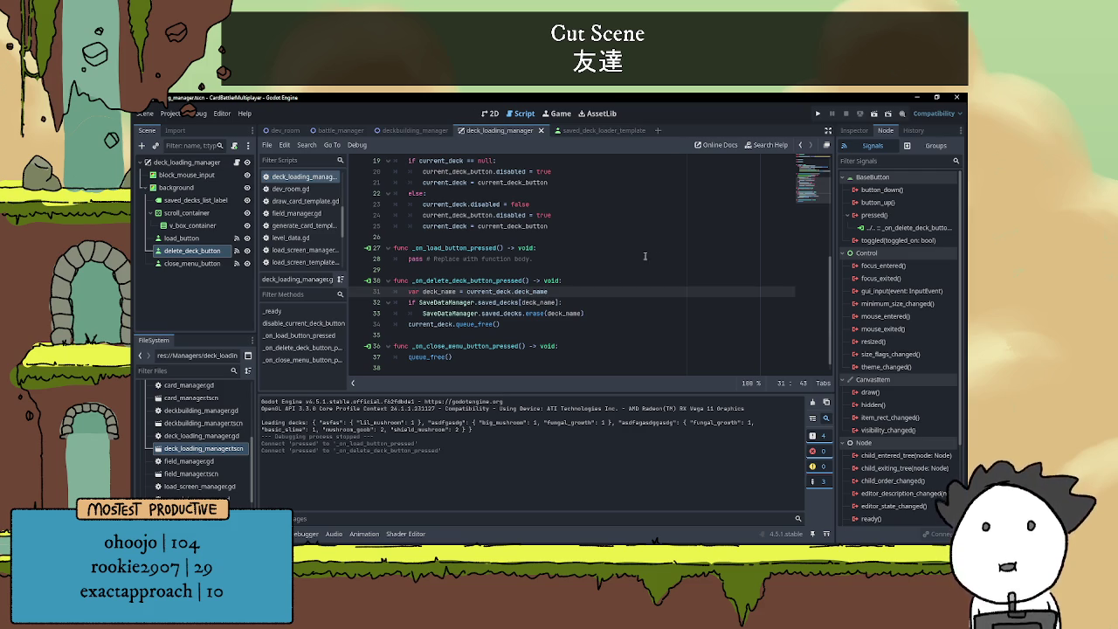
pyautogui.click(611, 280)
pyautogui.scroll(-1, 609, 294)
pyautogui.click(604, 302)
pyautogui.click(603, 312)
pyautogui.click(610, 279)
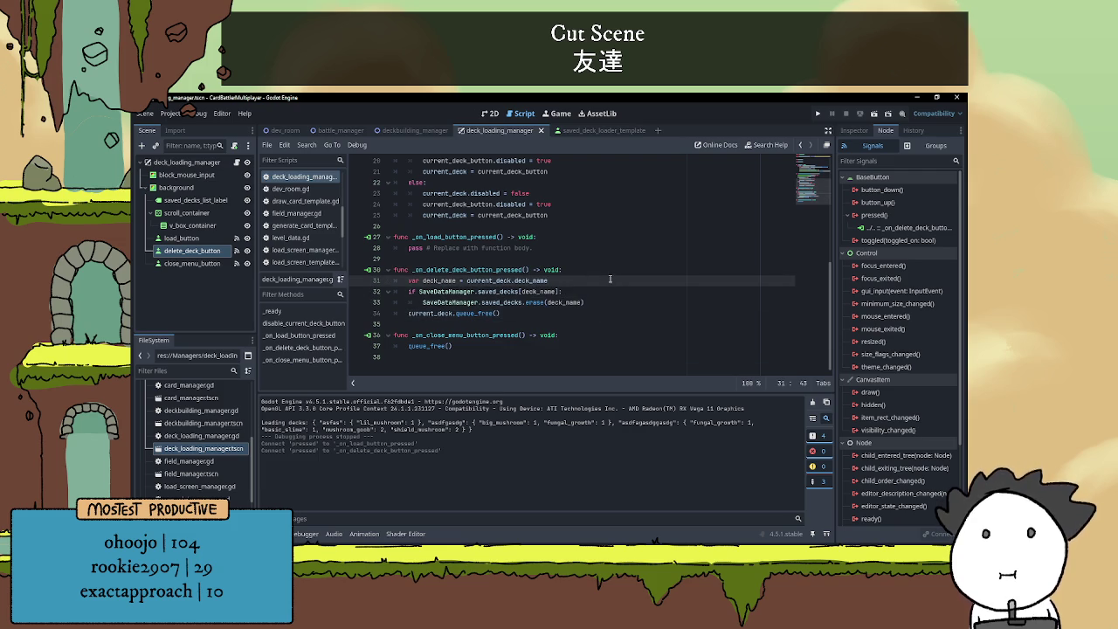
pyautogui.click(607, 270)
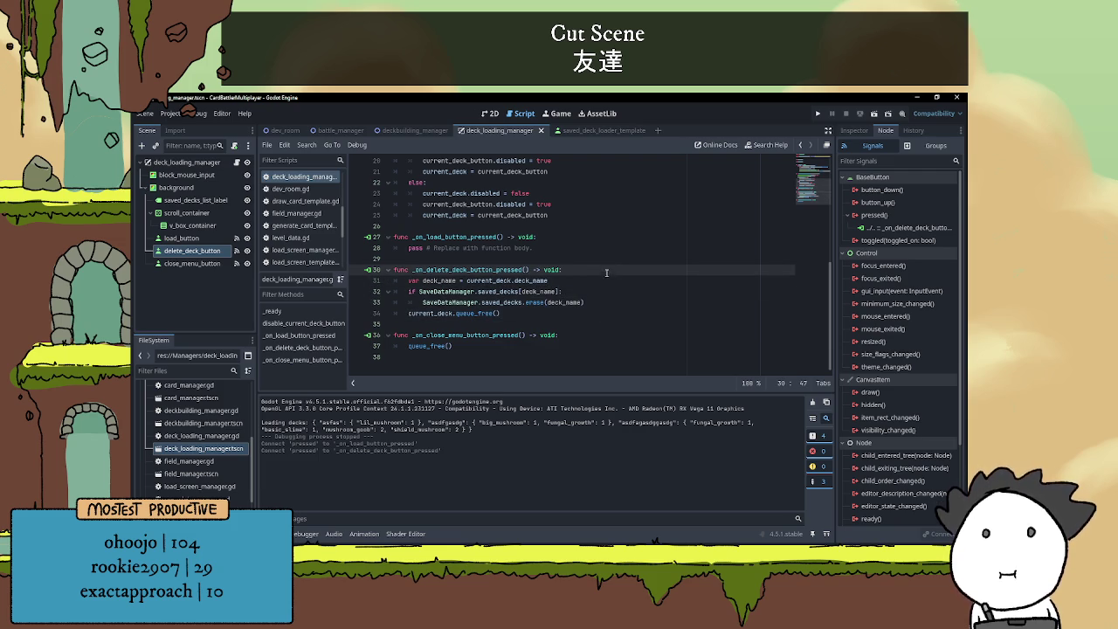
# - Show delete_deck_button's properties in the Inspector and return the cursor to the erase line of the delete handler
pyautogui.click(856, 131)
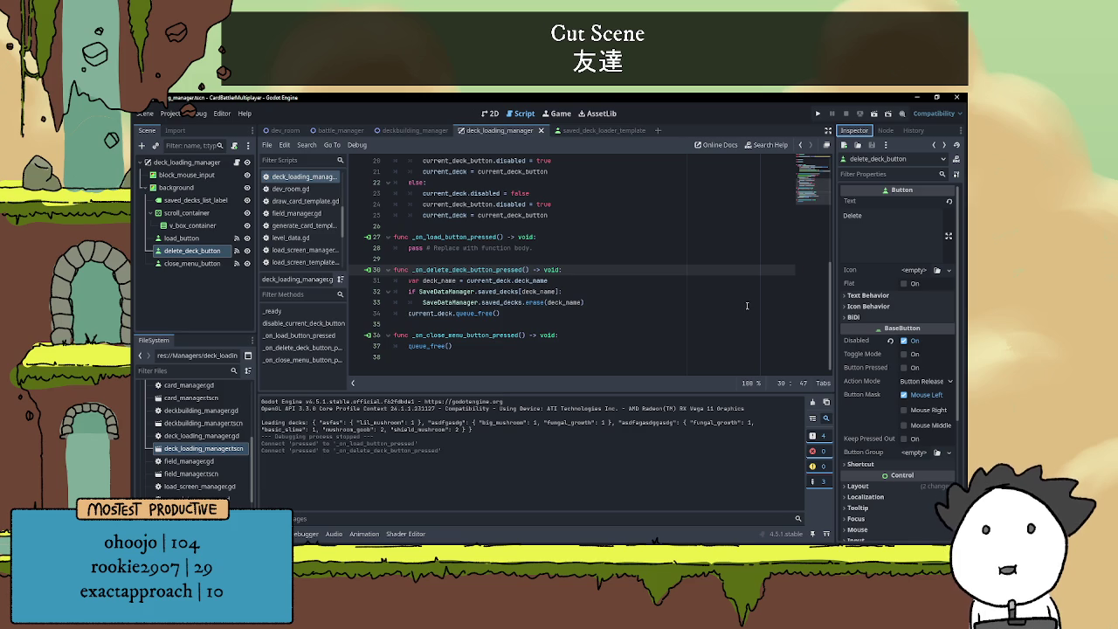
pyautogui.click(516, 324)
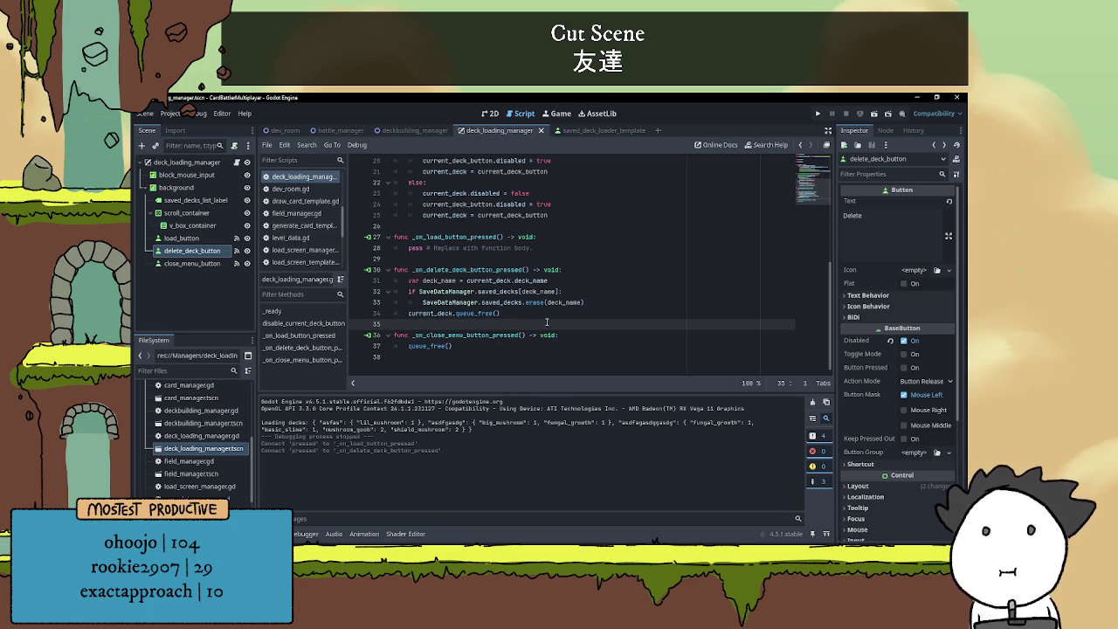
pyautogui.click(524, 313)
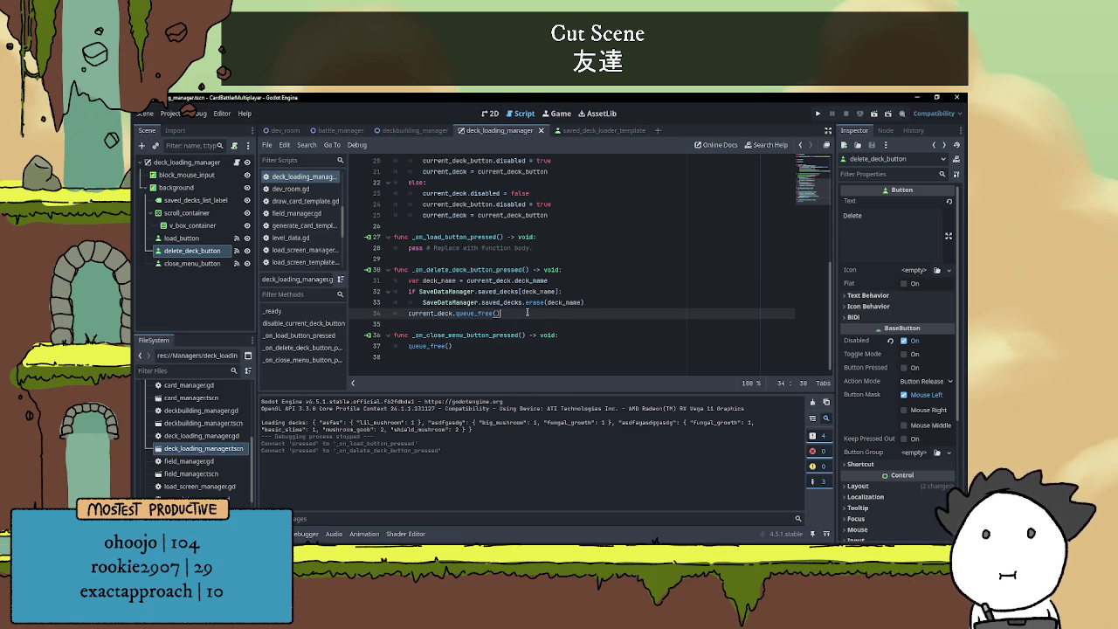
# - Add a SaveDataManager.save_decks() call inside the if block after erasing the deck
pyautogui.click(599, 305)
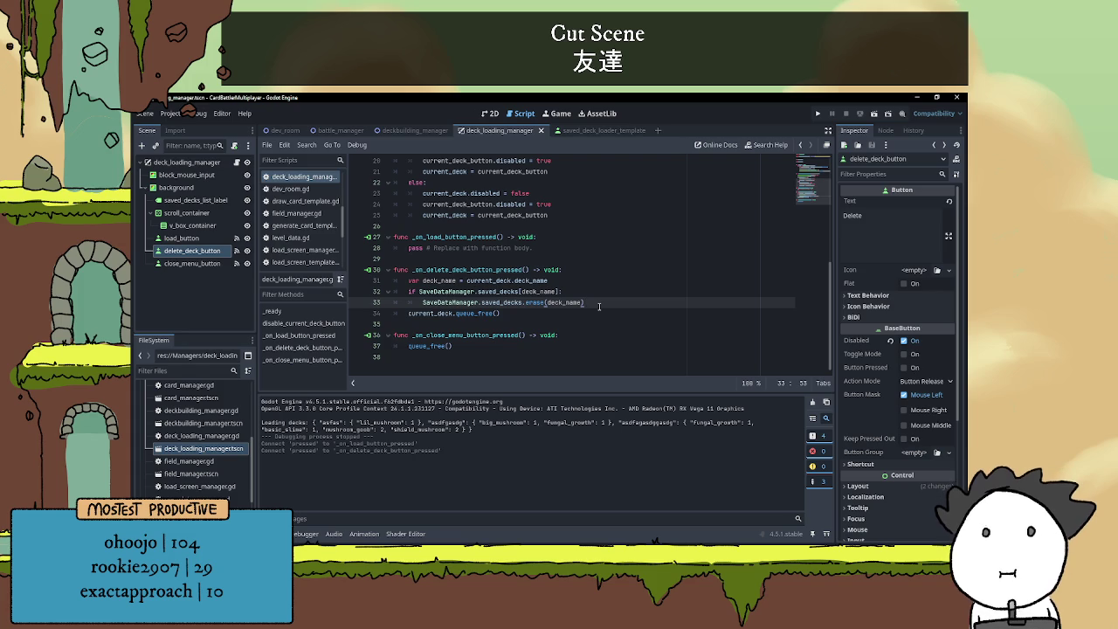
pyautogui.press('Return')
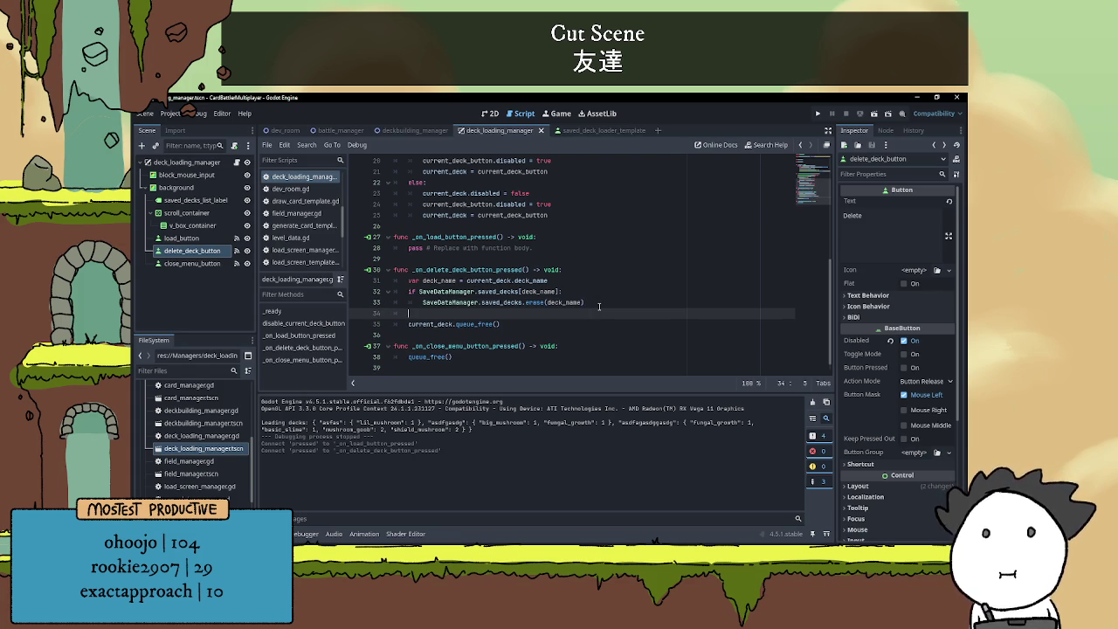
pyautogui.press('Tab')
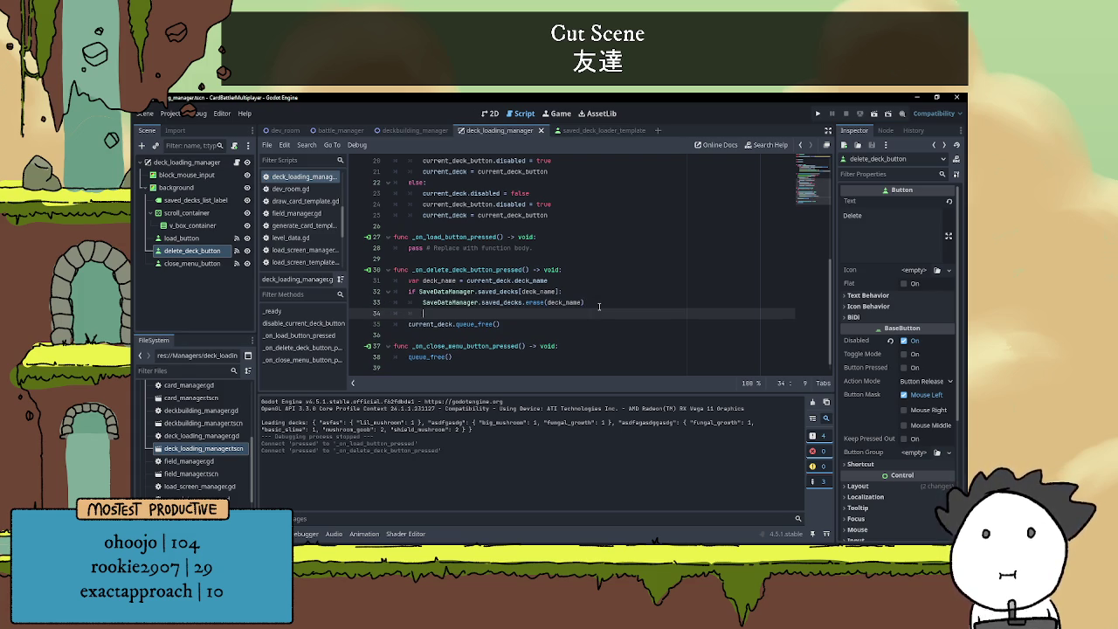
pyautogui.press('Down')
pyautogui.press('Home')
pyautogui.press('Tab')
pyautogui.press('Up')
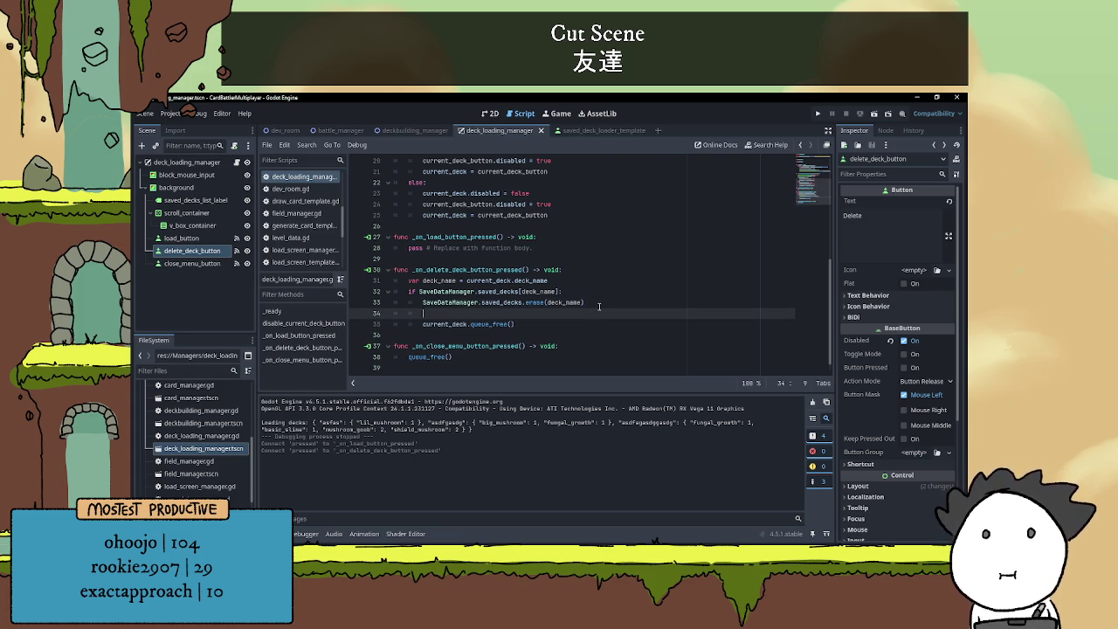
pyautogui.write('SaveDataManager')
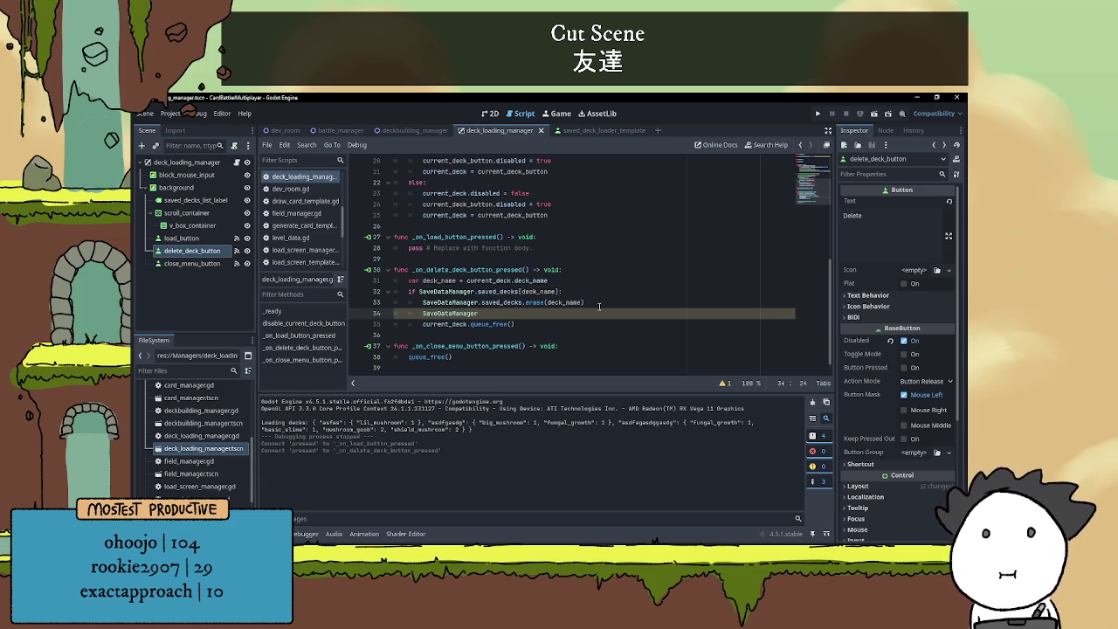
pyautogui.write('.sa')
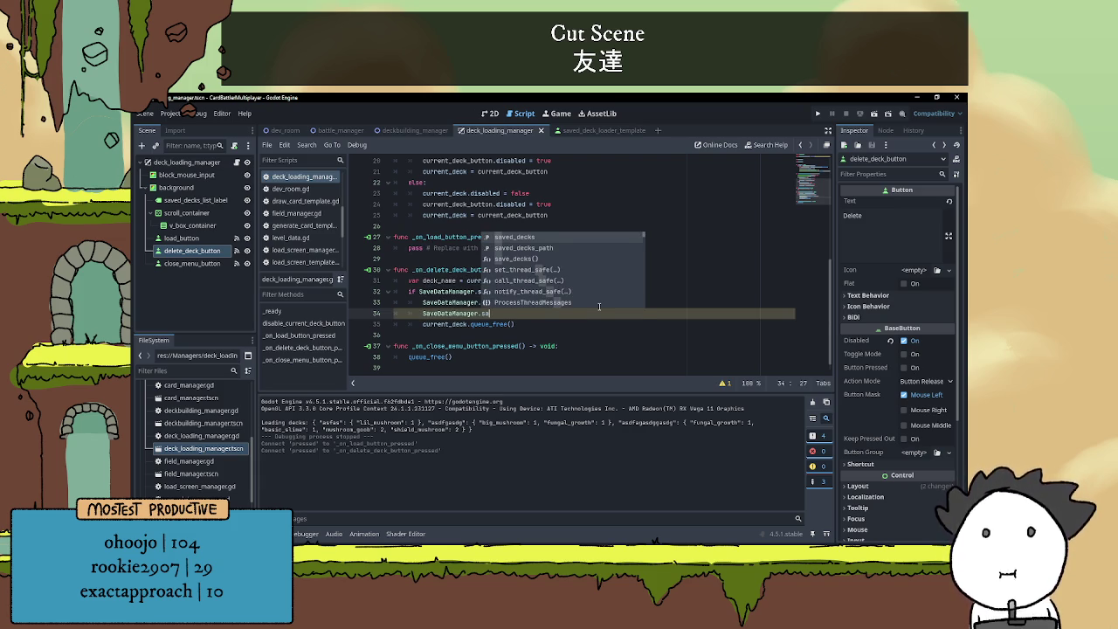
pyautogui.press('Down')
pyautogui.press('Down')
pyautogui.press('Return')
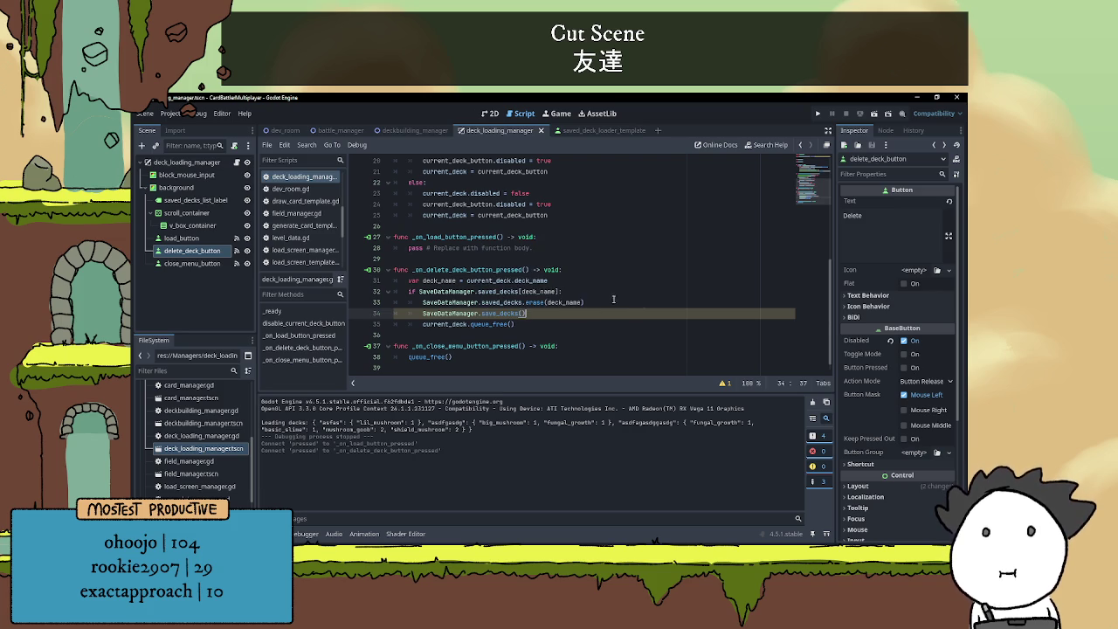
# - Copy the two $background button .disabled lines to a new line below queue_free()
pyautogui.click(569, 326)
pyautogui.press('Return')
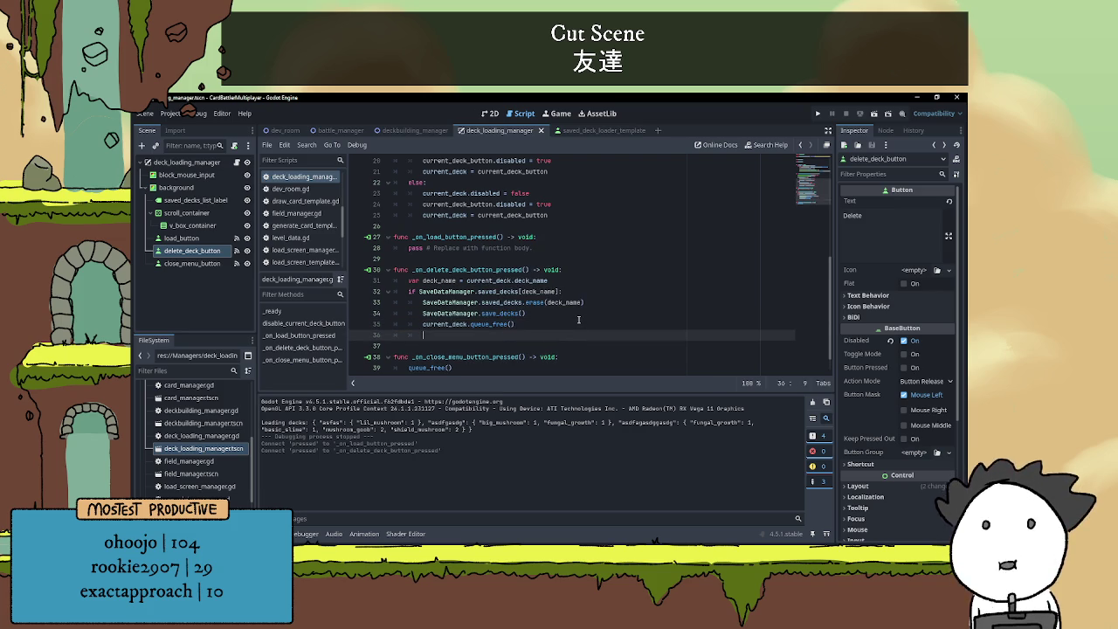
pyautogui.scroll(4, 463, 314)
pyautogui.moveTo(408, 259); pyautogui.dragTo(604, 269)
pyautogui.hotkey('ctrl', 'c')
pyautogui.scroll(-5, 605, 268)
pyautogui.click(454, 312)
pyautogui.hotkey('ctrl', 'v')
# - Indent the pasted lines and set delete_deck_button and load_button disabled to true
pyautogui.click(396, 324)
pyautogui.press('Tab')
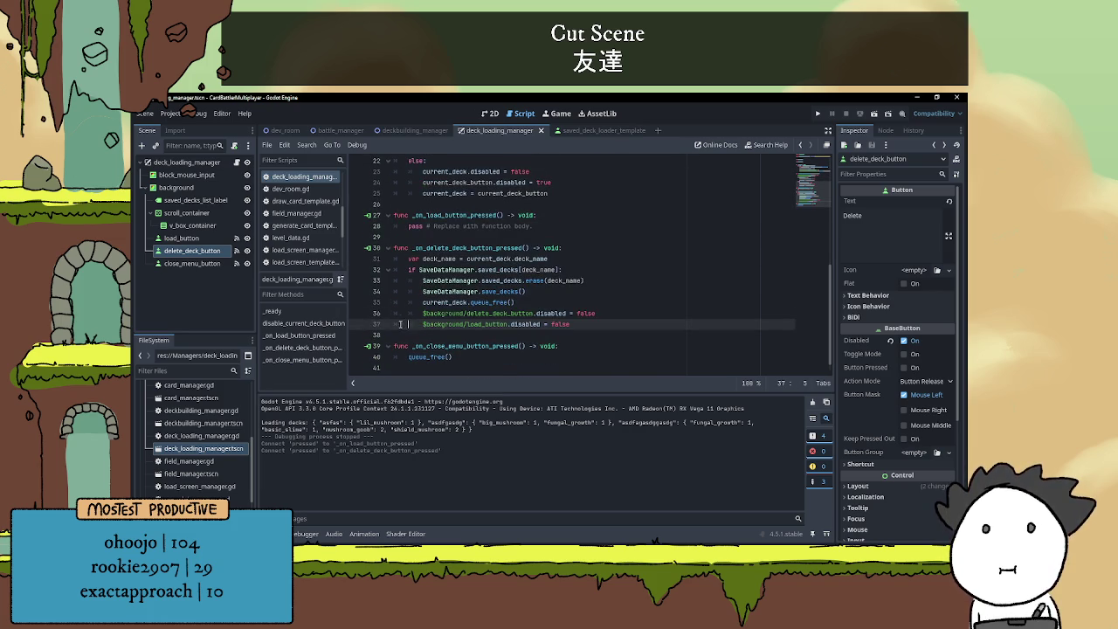
pyautogui.doubleClick(585, 312)
pyautogui.write('true')
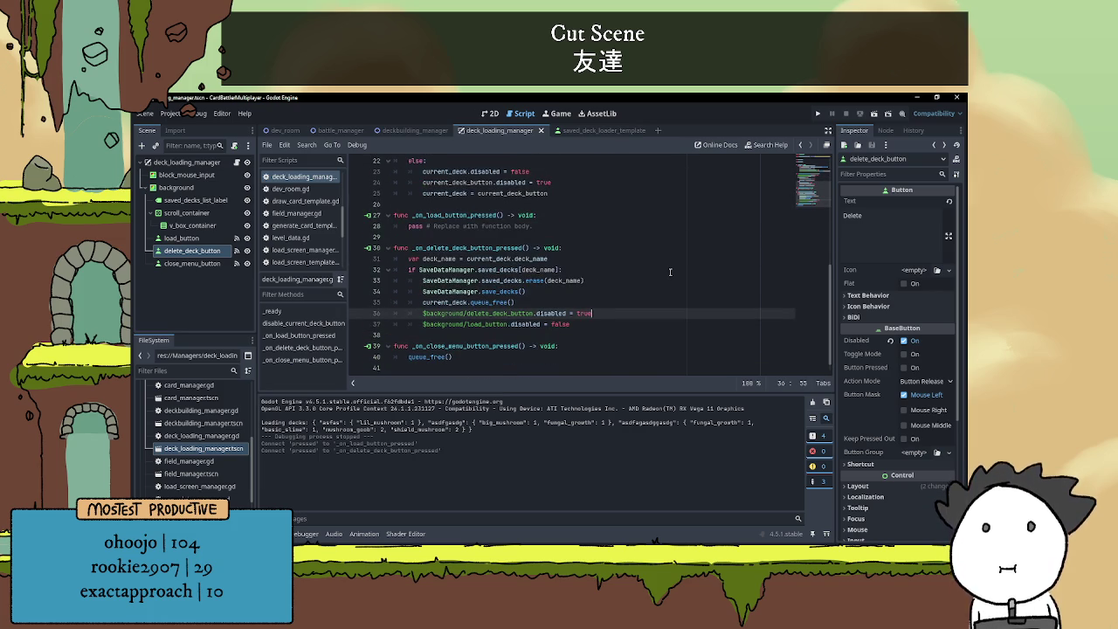
pyautogui.doubleClick(560, 324)
pyautogui.write('true')
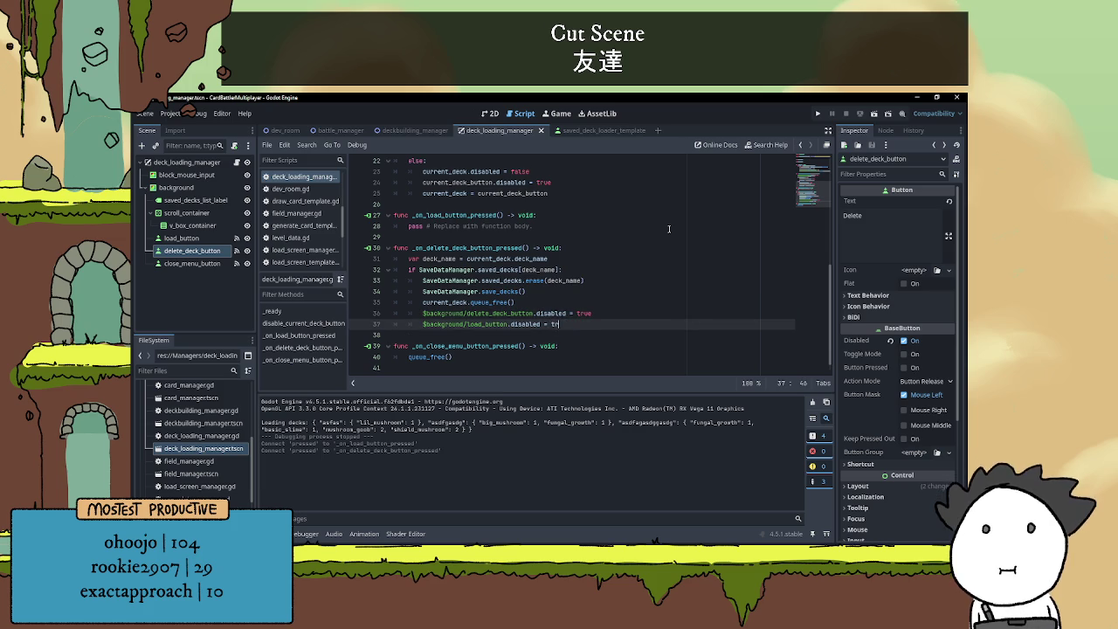
pyautogui.click(675, 299)
pyautogui.scroll(-1, 674, 294)
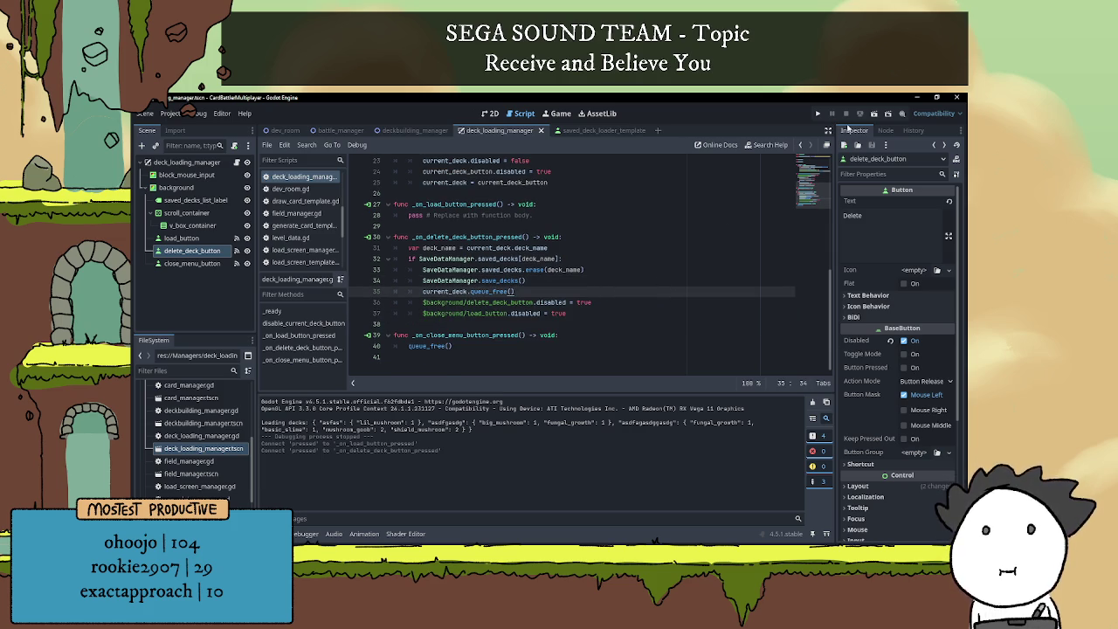
# - Run the deck loading scene and delete the saved deck asfas
pyautogui.click(872, 115)
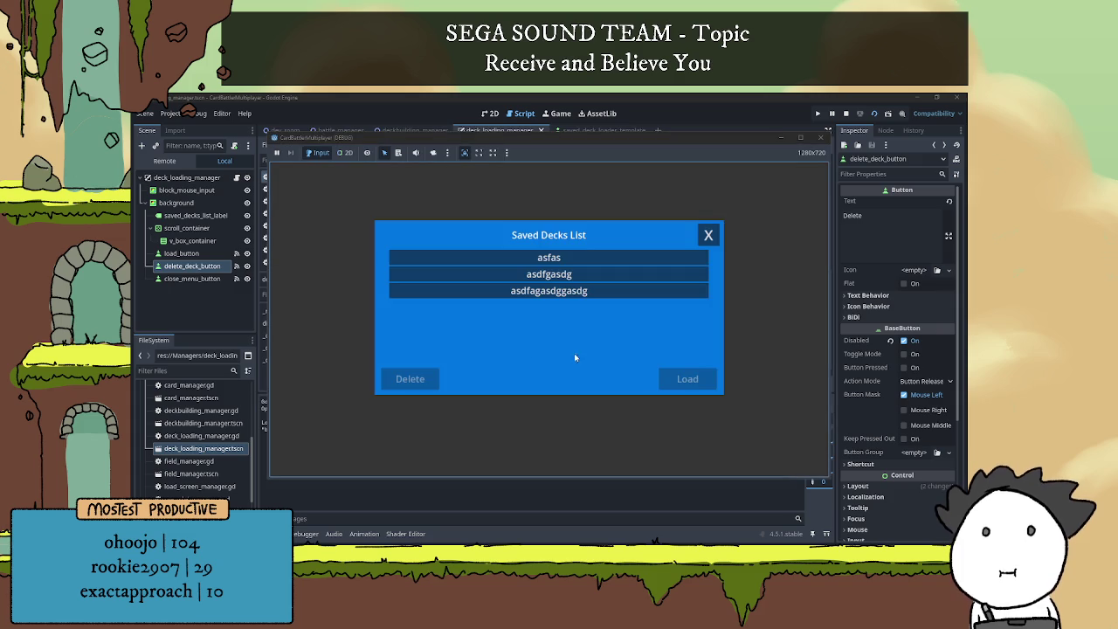
pyautogui.click(577, 260)
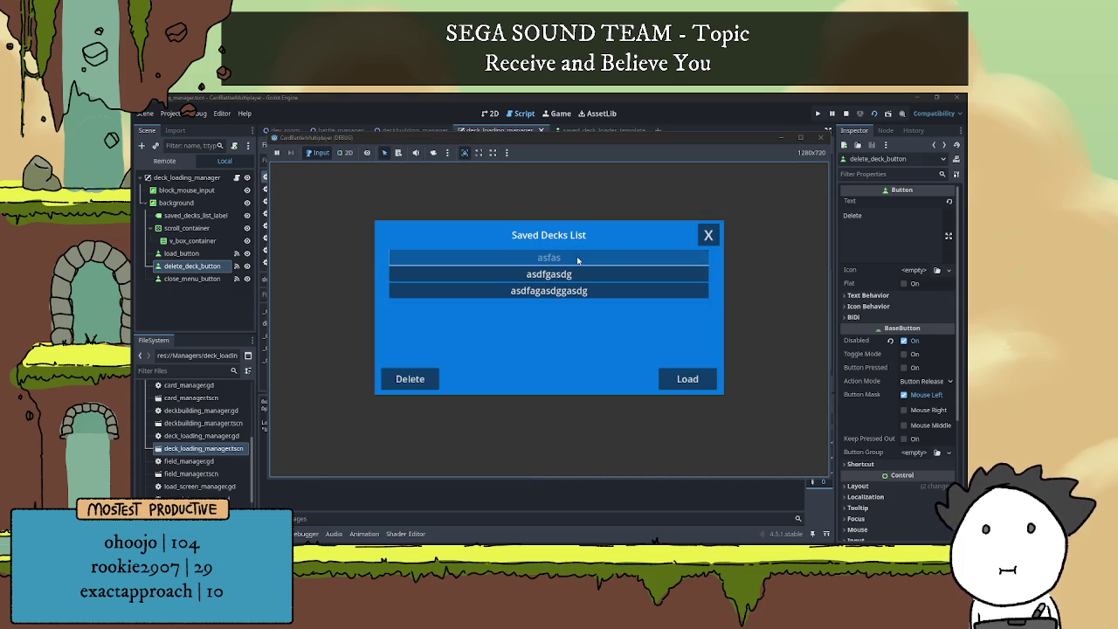
pyautogui.click(411, 380)
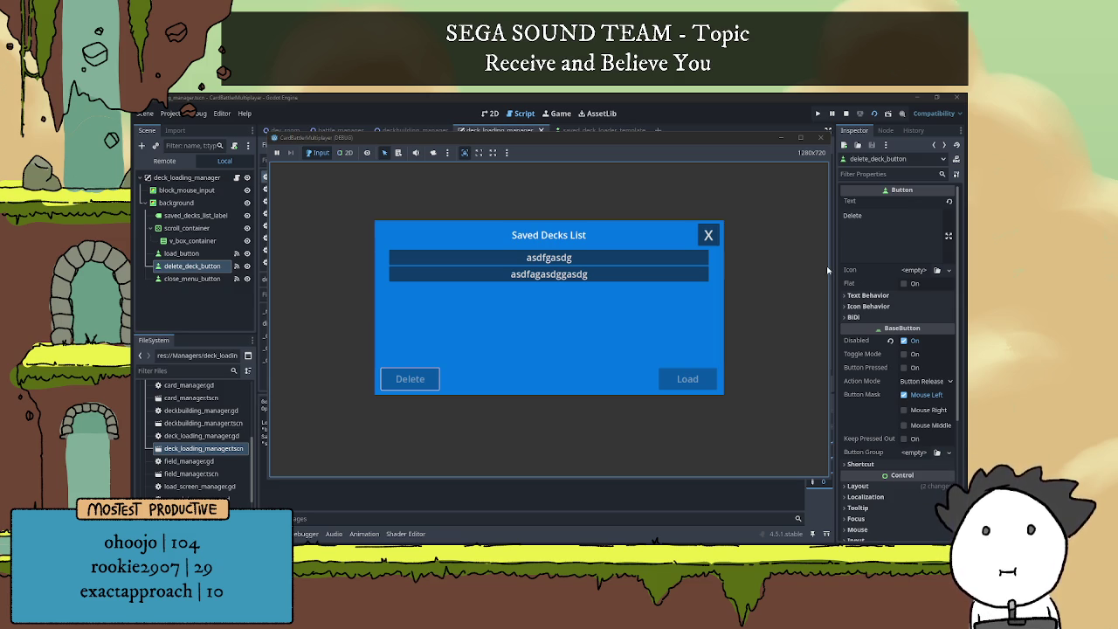
# - Select the deck asdfagasdggasdg, stop the game, and run the deck builder scene again
pyautogui.click(564, 278)
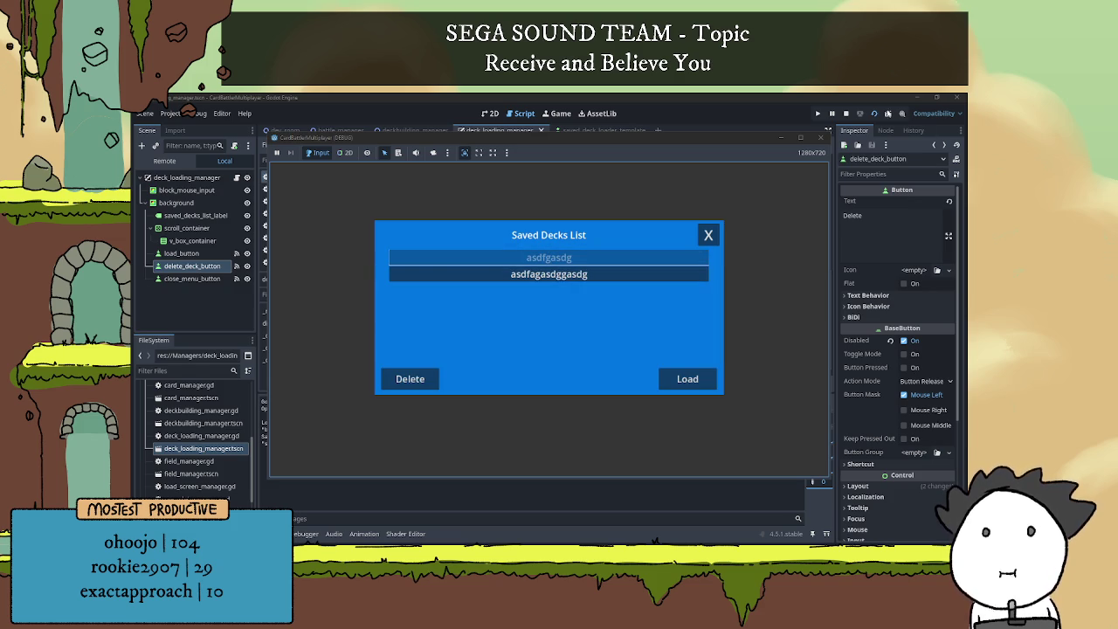
pyautogui.click(847, 113)
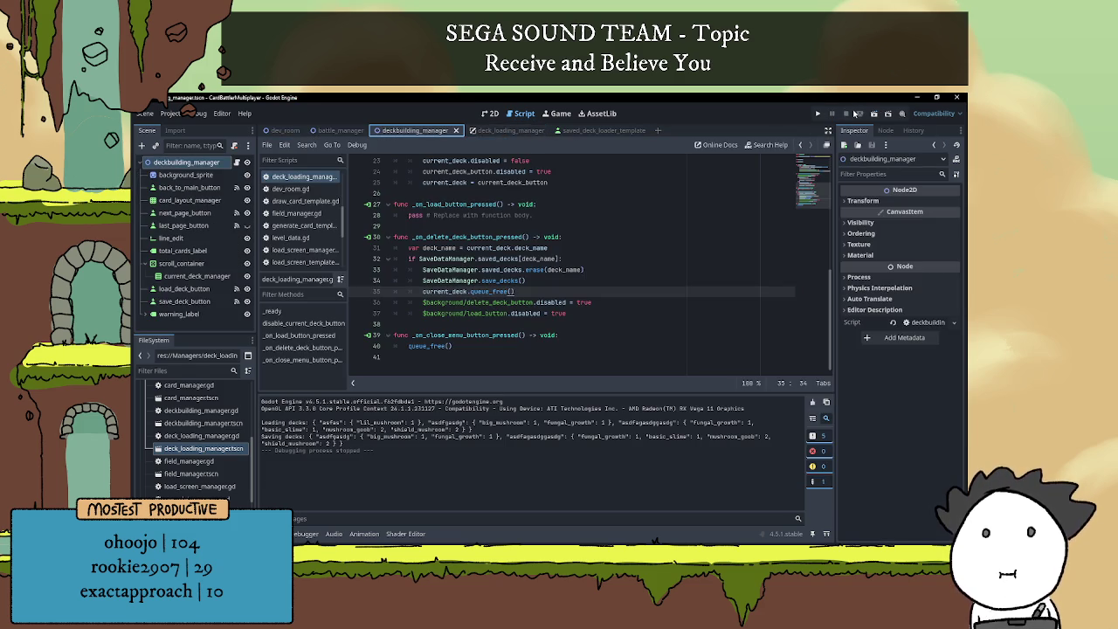
pyautogui.click(873, 115)
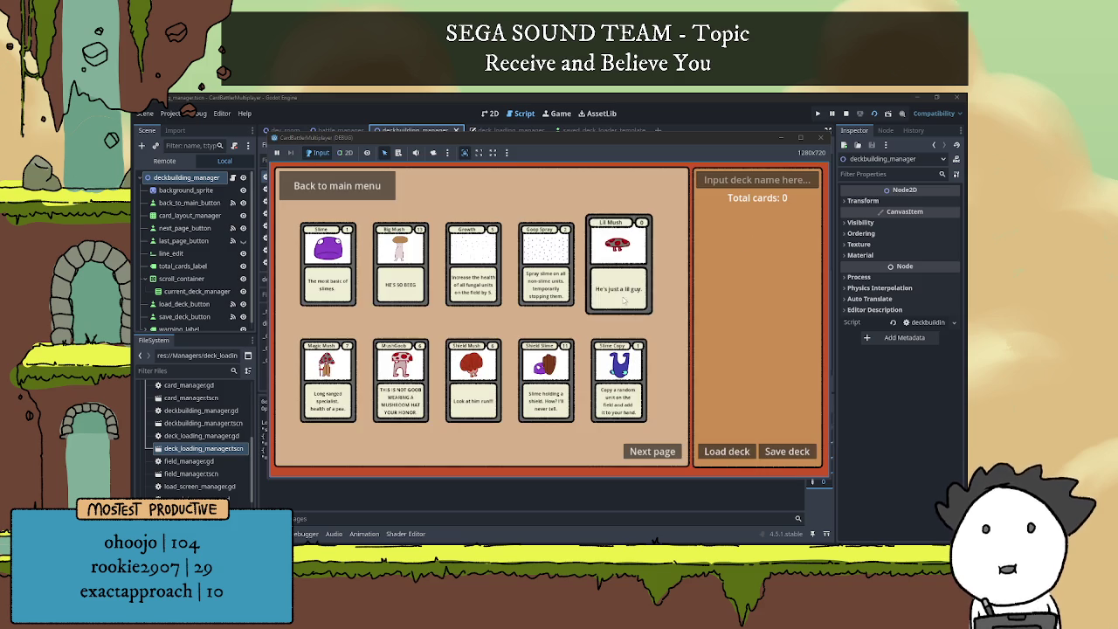
# - Delete the saved deck asdfagasdggasdg and reopen the list to confirm it's gone
pyautogui.click(727, 451)
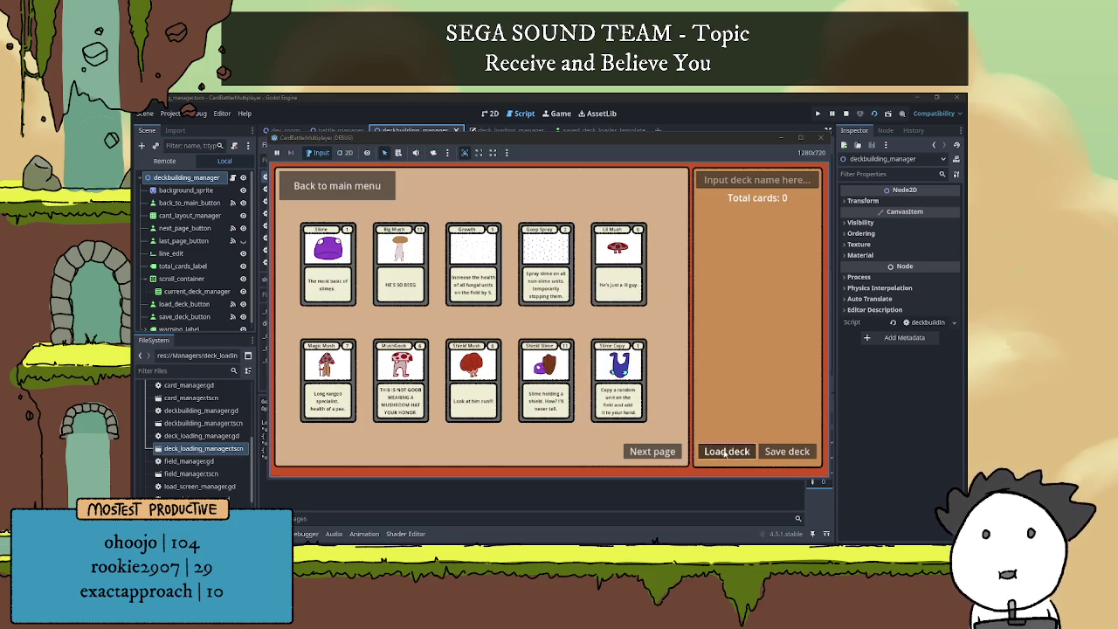
pyautogui.click(576, 274)
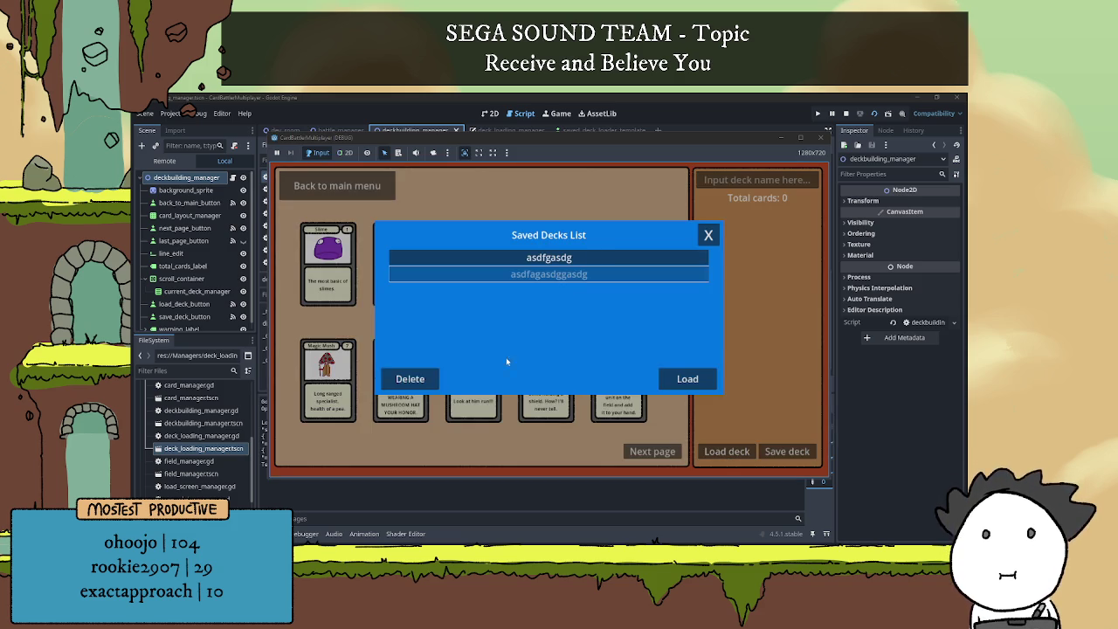
pyautogui.click(409, 378)
pyautogui.click(707, 234)
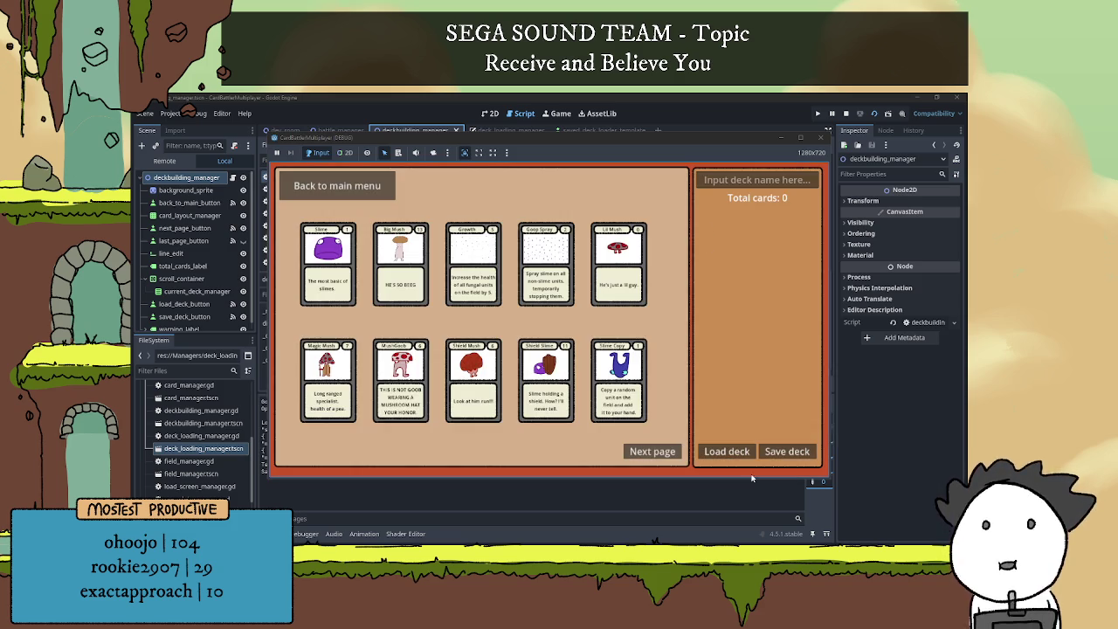
pyautogui.click(736, 452)
pyautogui.click(708, 234)
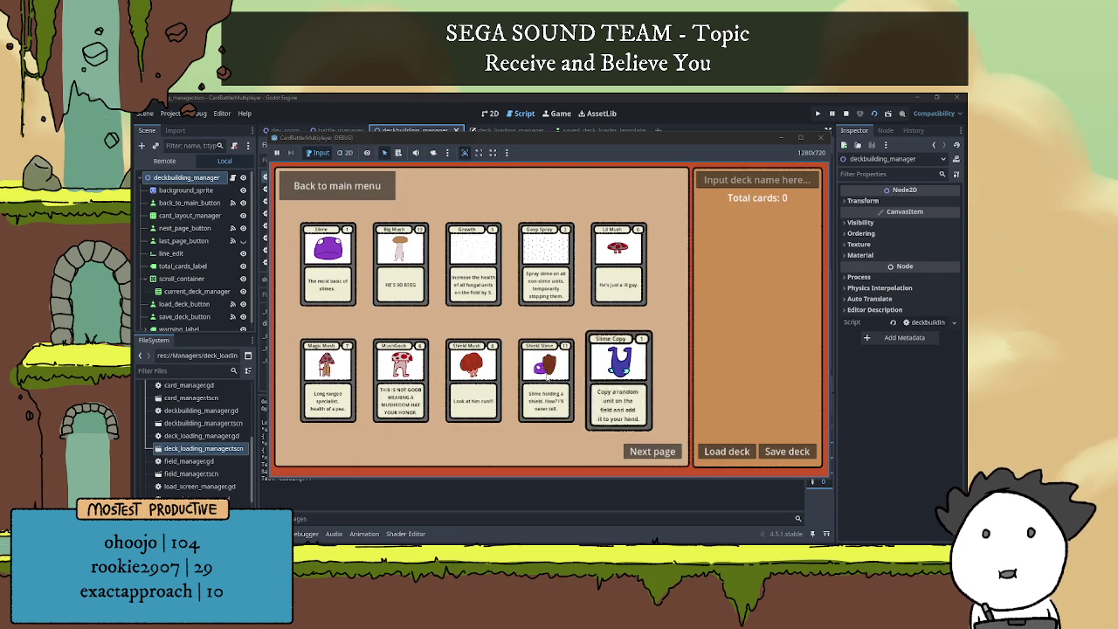
# - Build a deck (2 Goop Spray, Big Mush, Shield Mush, 2 Shield Slime, Mush Goob, Growth) and save it as 'butts'
pyautogui.doubleClick(546, 262)
pyautogui.click(400, 288)
pyautogui.click(472, 384)
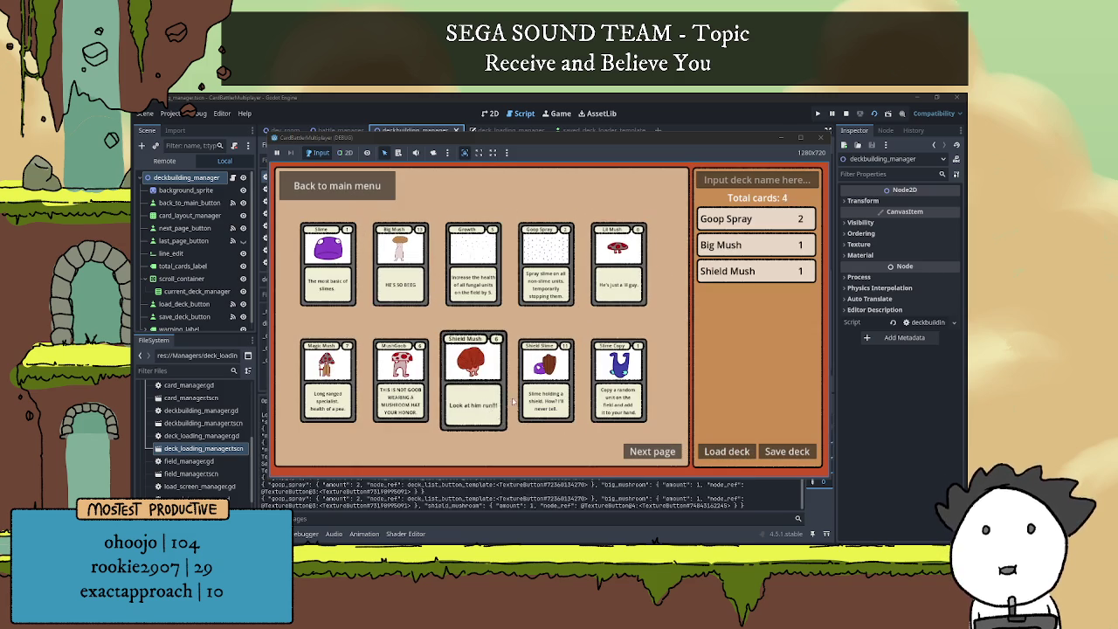
pyautogui.doubleClick(546, 384)
pyautogui.click(401, 385)
pyautogui.click(463, 297)
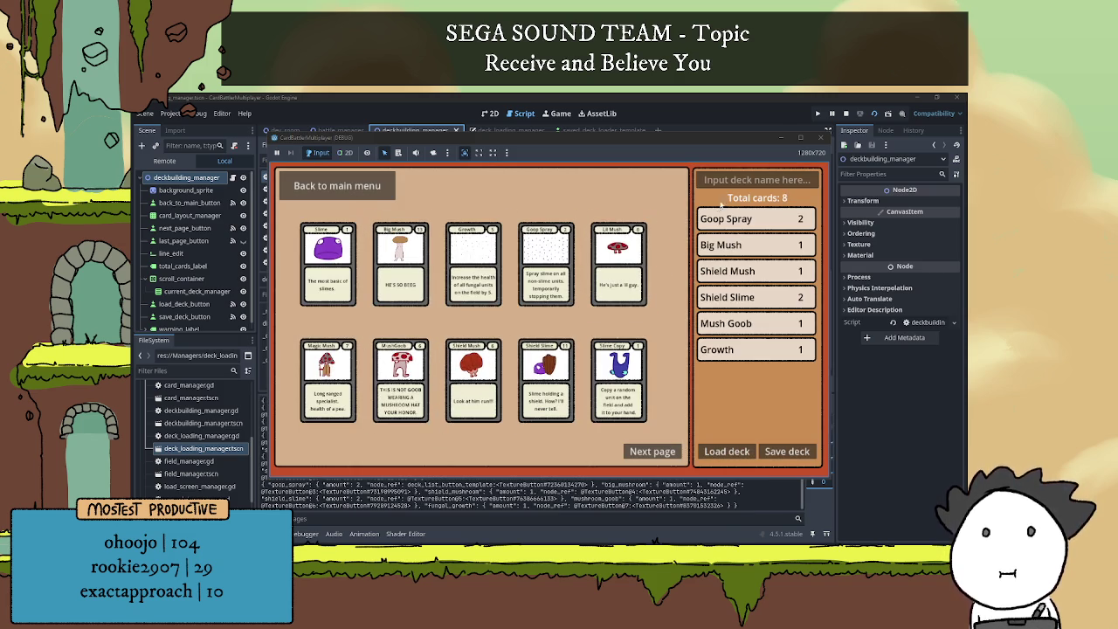
pyautogui.click(738, 181)
pyautogui.write('butts')
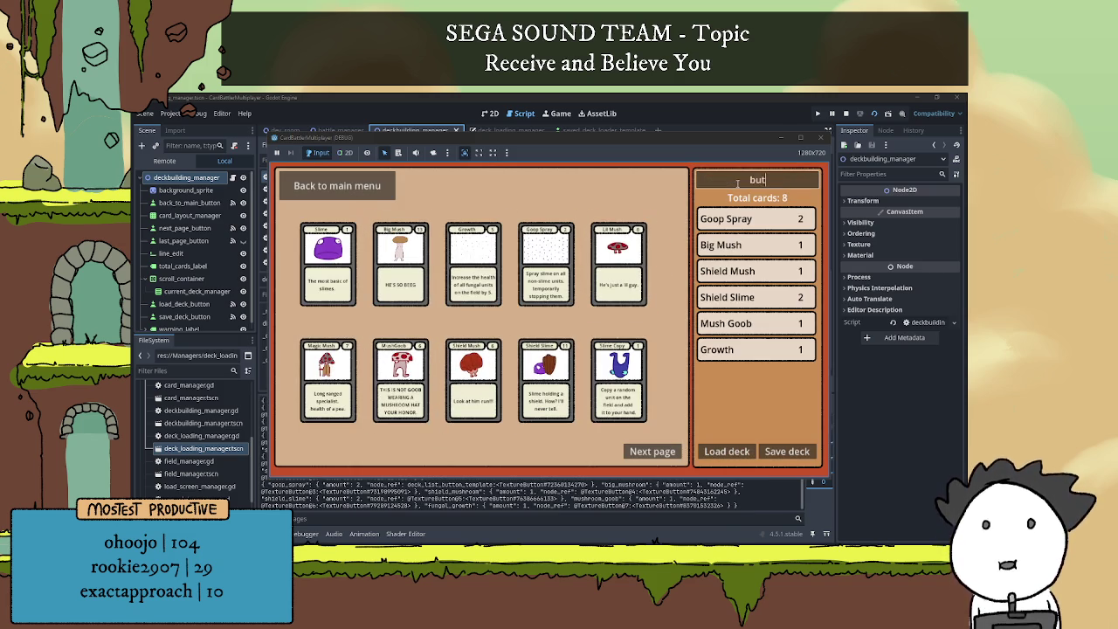
pyautogui.click(800, 454)
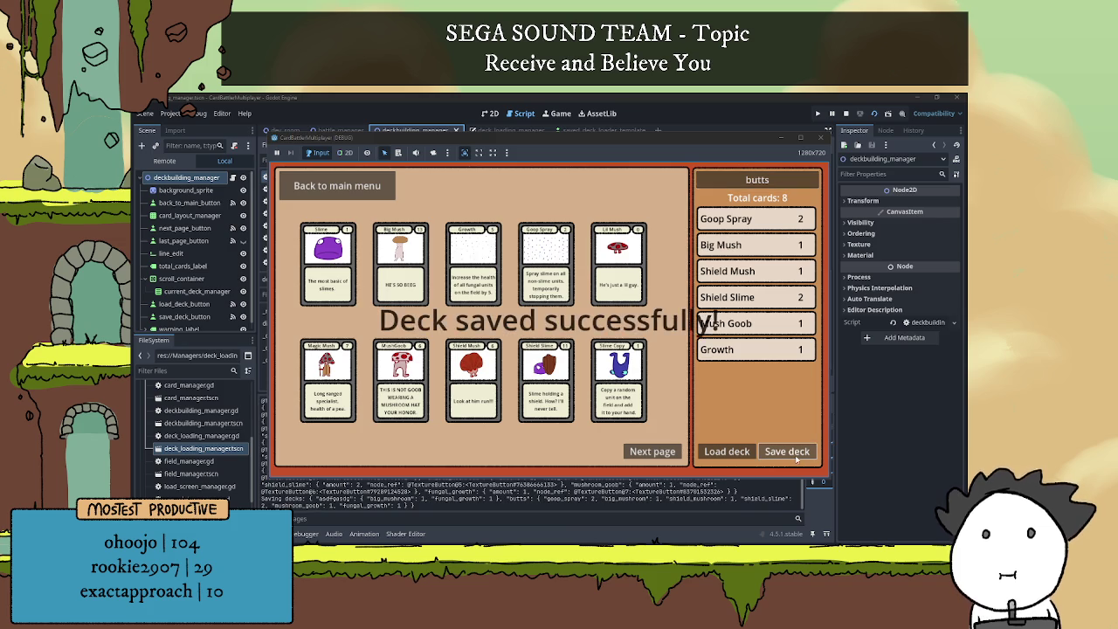
# - Delete the butts deck from the saved list and stop the game
pyautogui.click(735, 453)
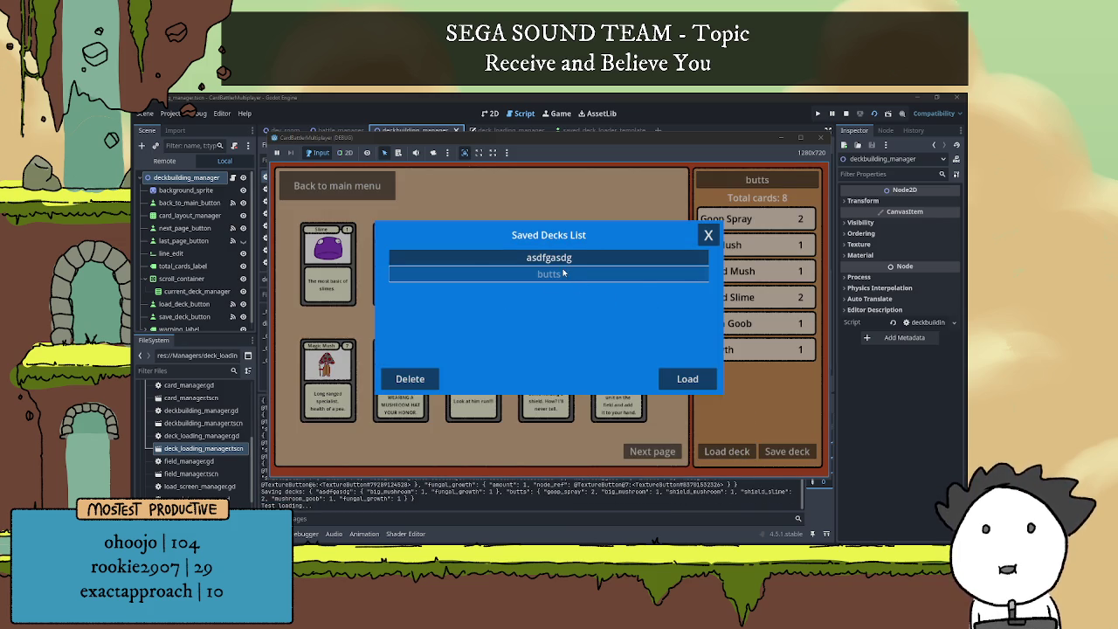
pyautogui.click(422, 386)
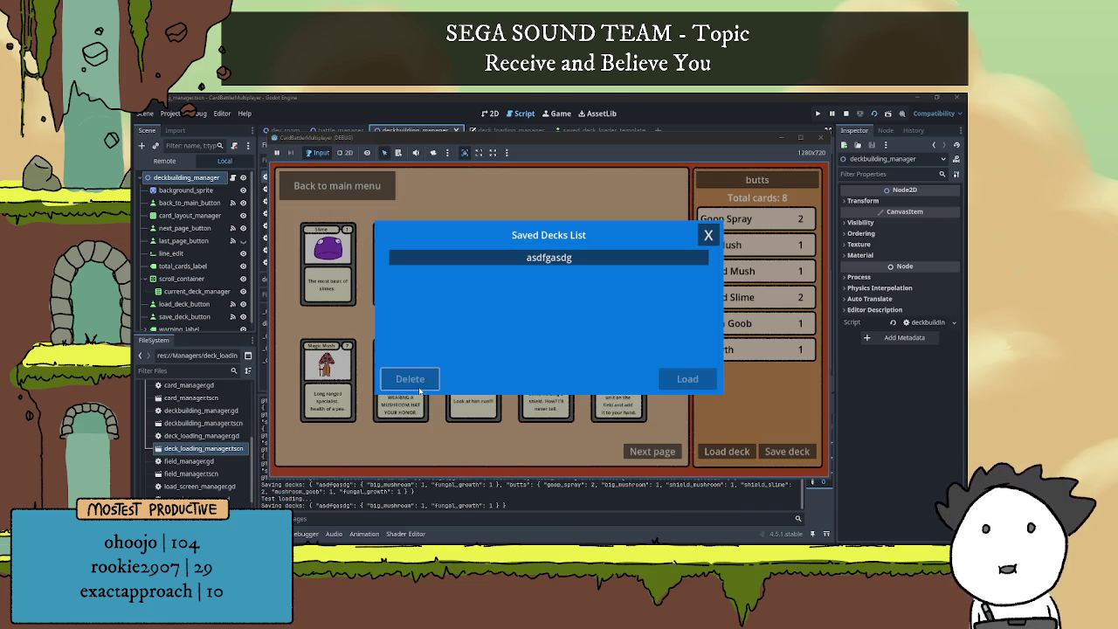
pyautogui.click(708, 235)
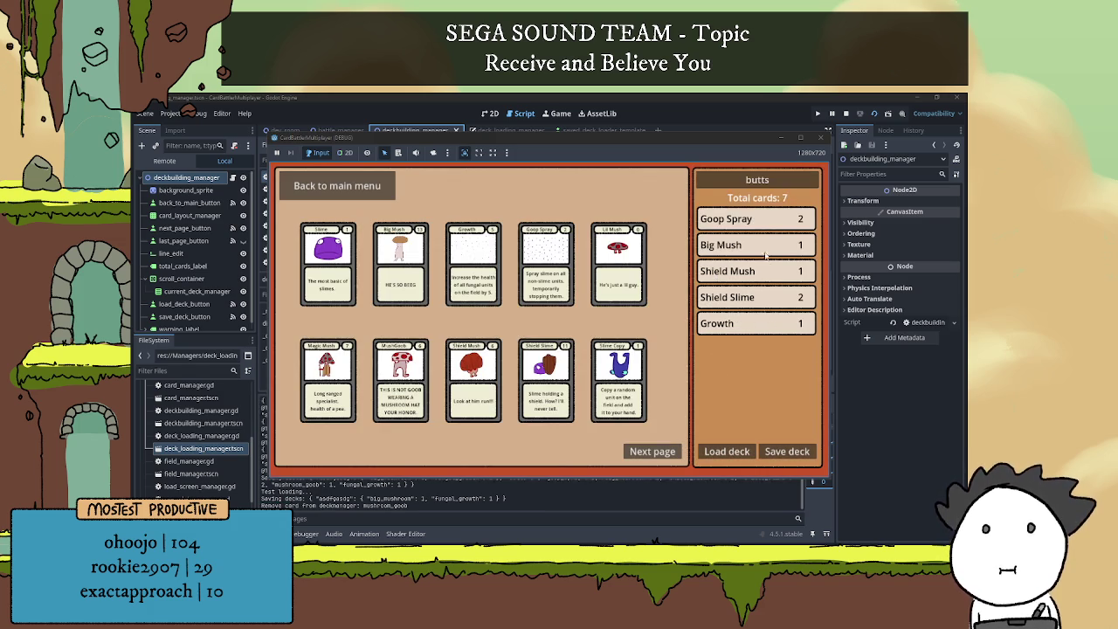
pyautogui.click(845, 113)
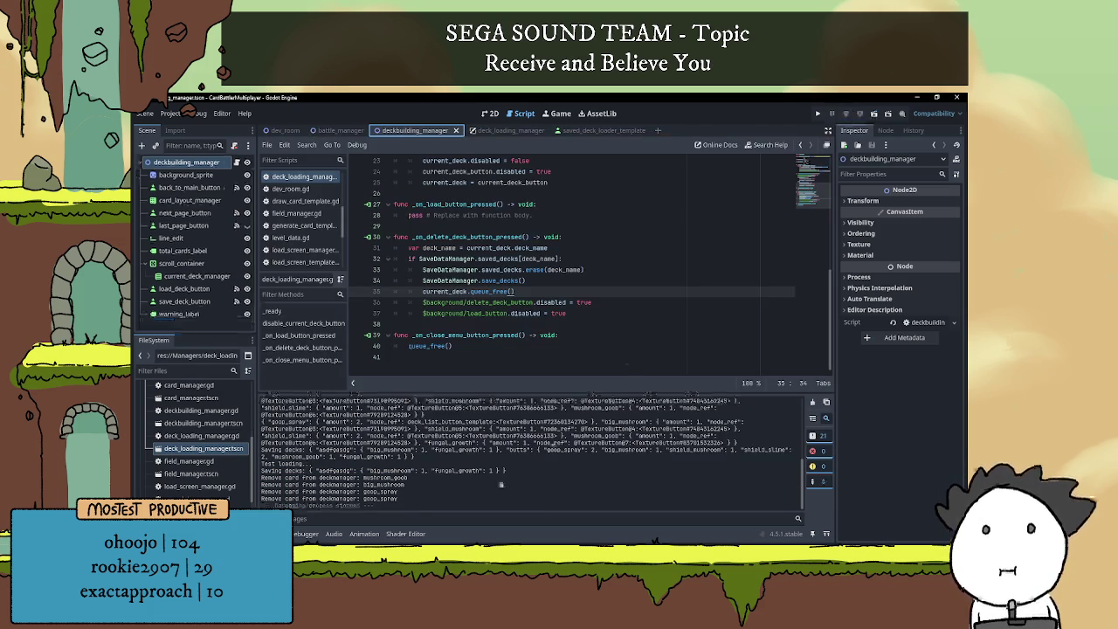
# - Remove the finished on-delete item from the Notepad to-do list
pyautogui.click(533, 368)
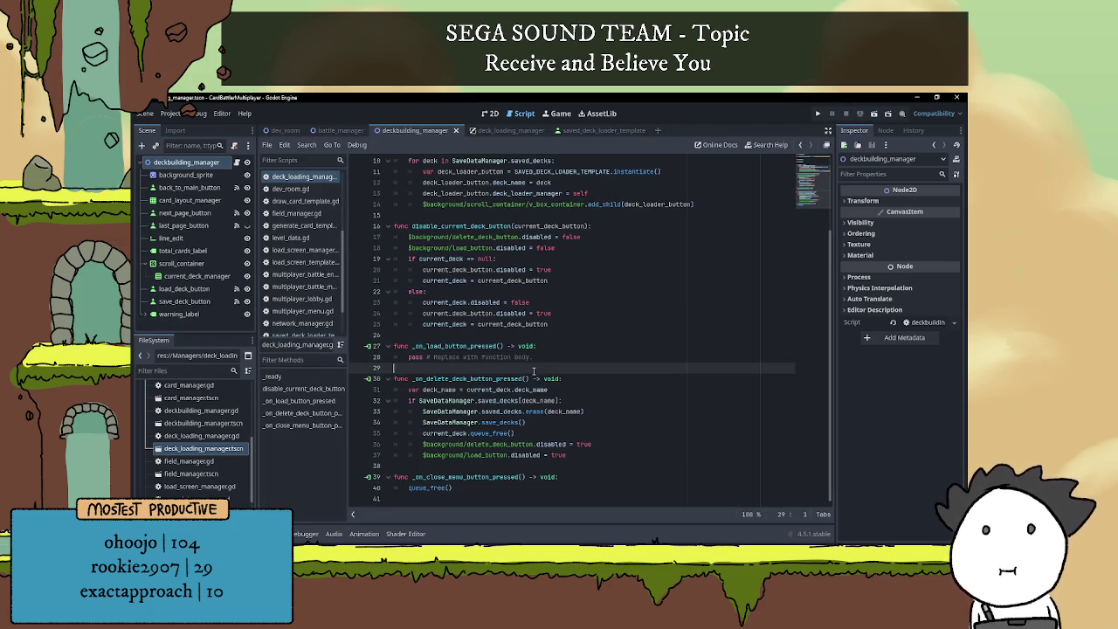
pyautogui.hotkey('alt', 'Tab')
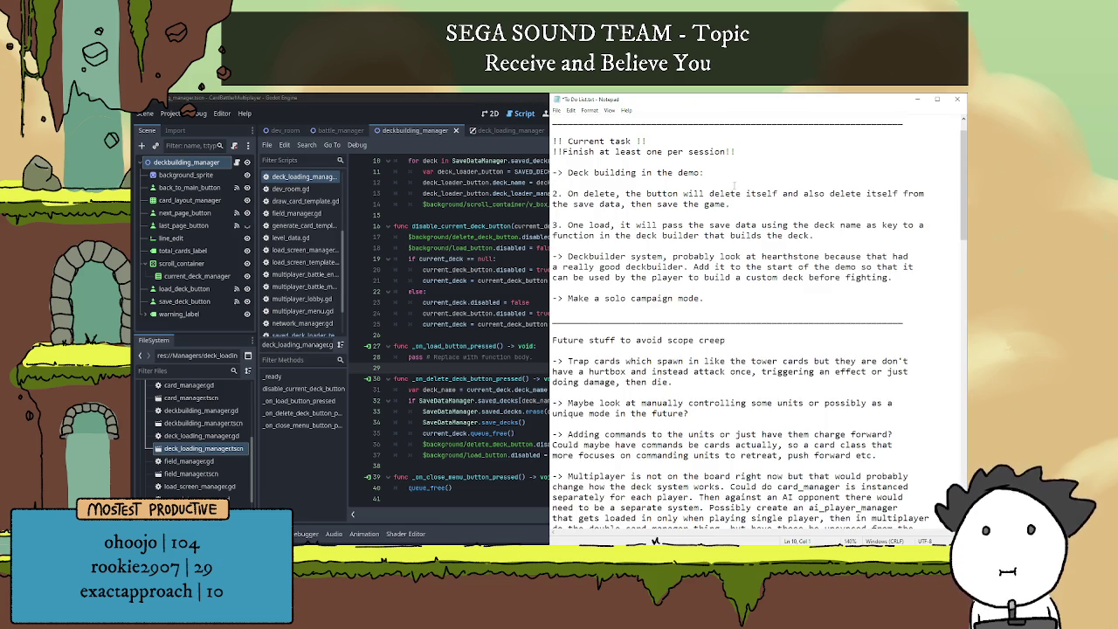
pyautogui.moveTo(751, 199)
pyautogui.mouseDown()
pyautogui.moveTo(534, 203)
pyautogui.moveTo(529, 193)
pyautogui.mouseUp()
pyautogui.press('BackSpace')
pyautogui.press('BackSpace')
pyautogui.press('BackSpace')
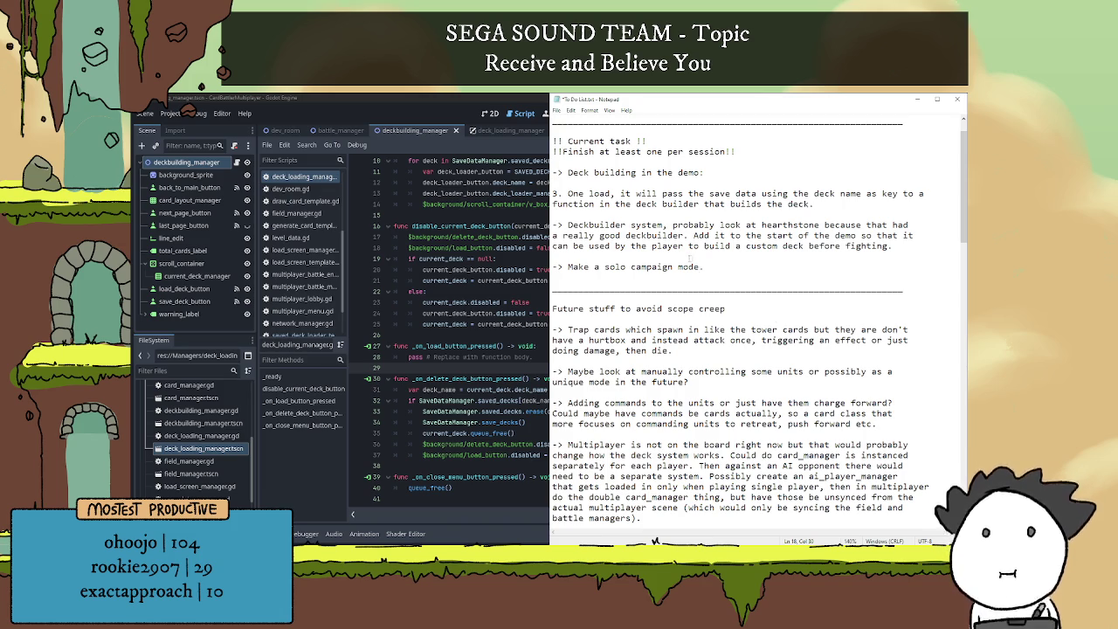
# - Correct 'One load' to 'On load' and add a 'BUILDING THE FUNCTION' heading beneath it
pyautogui.scroll(1, 722, 284)
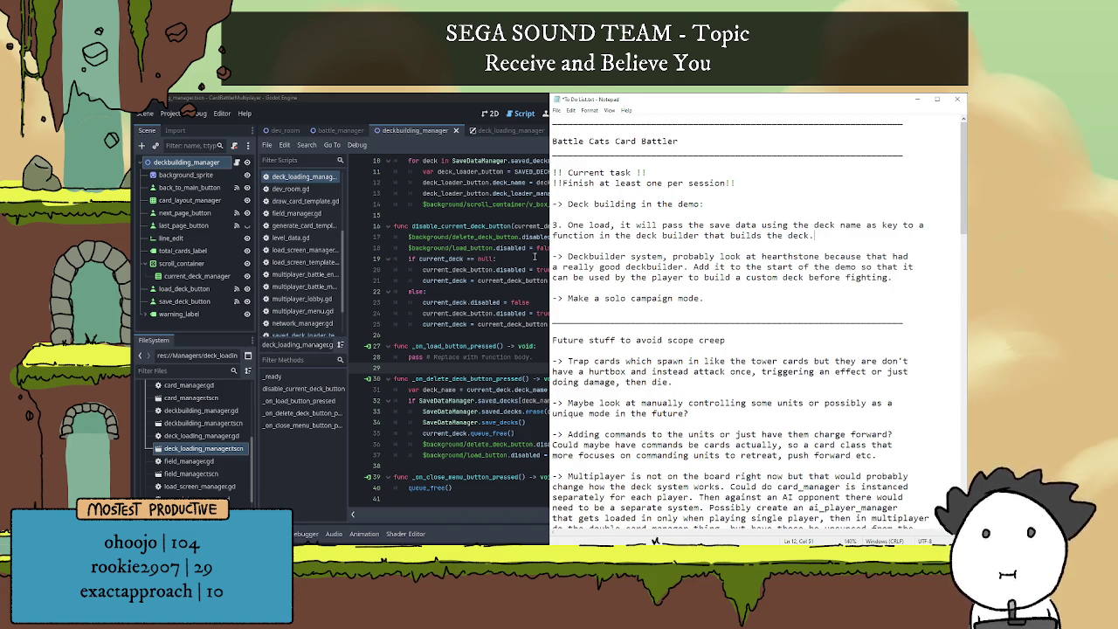
pyautogui.click(583, 225)
pyautogui.press('BackSpace')
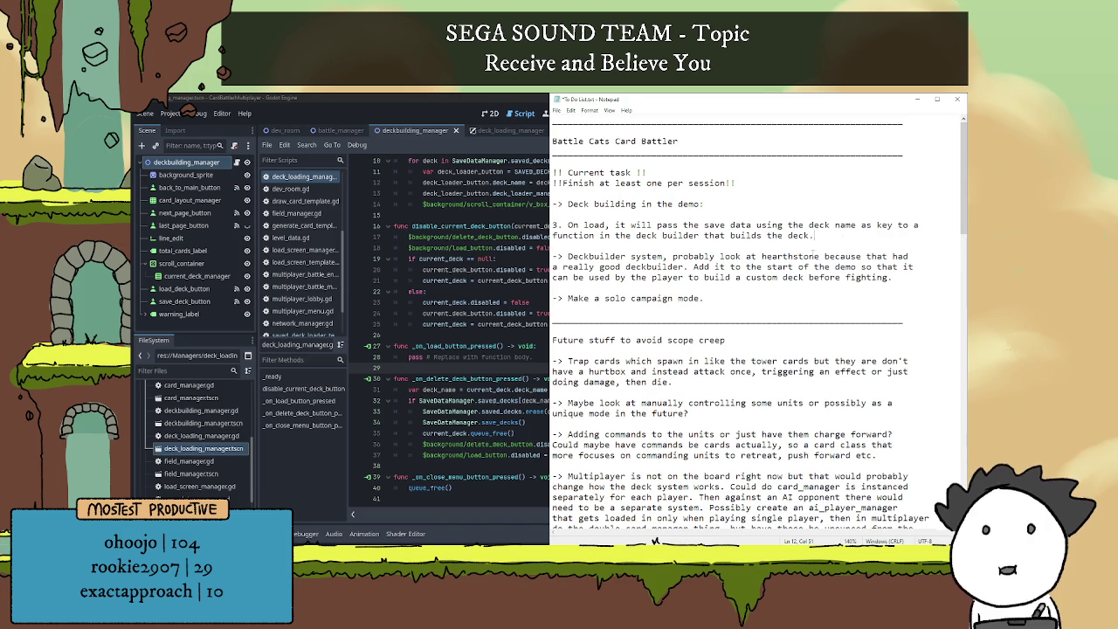
pyautogui.press('Return')
pyautogui.press('Return')
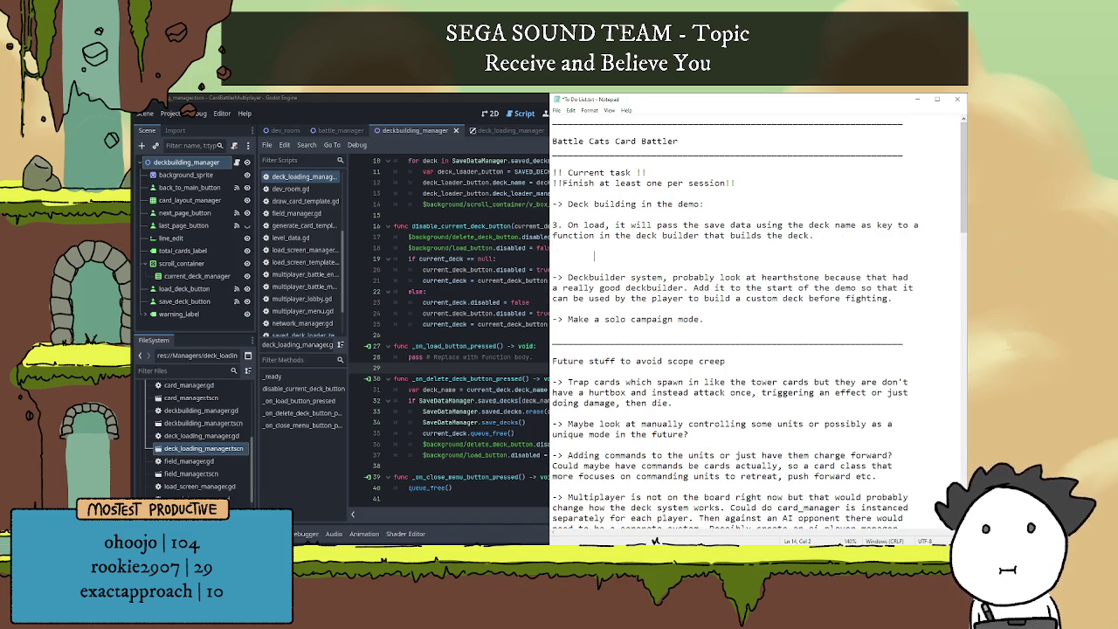
pyautogui.write('BuILDING THE ')
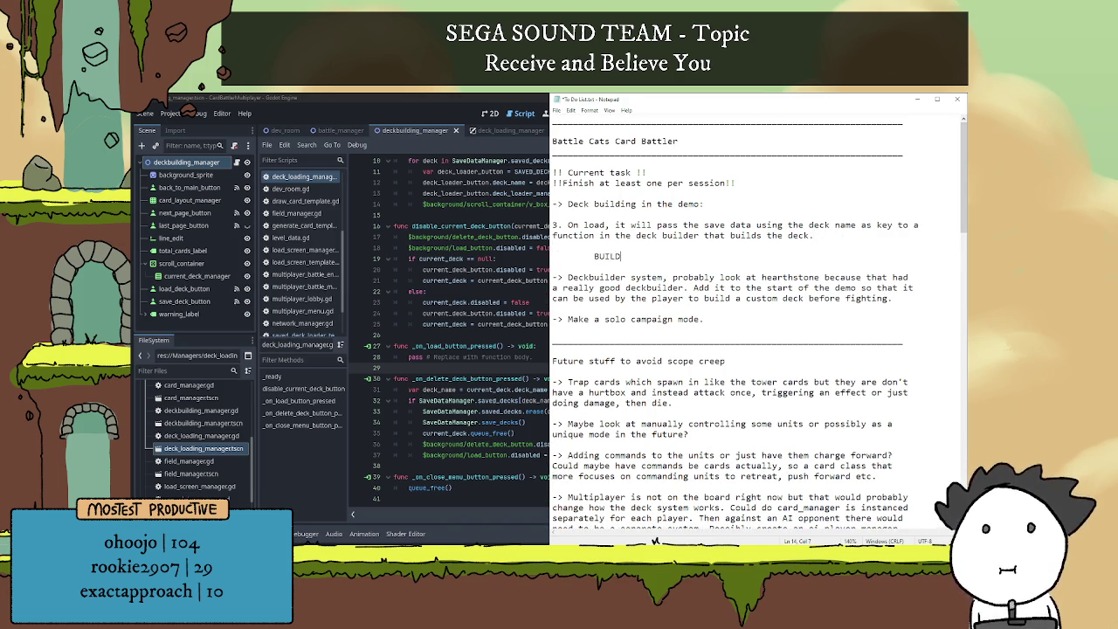
pyautogui.write('FUNCTION:')
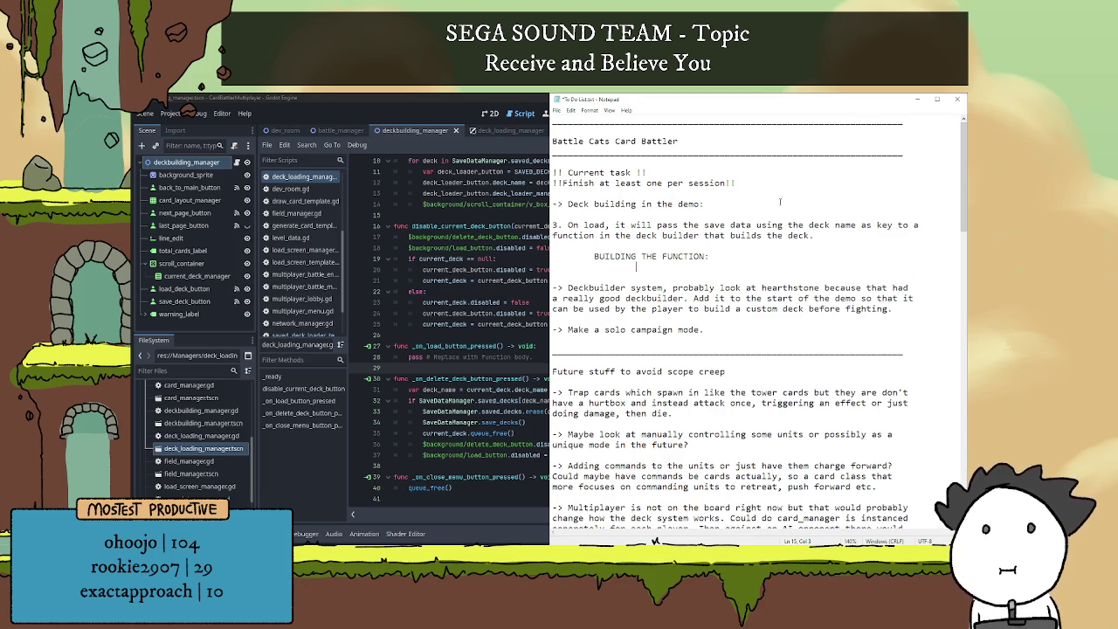
pyautogui.click(482, 335)
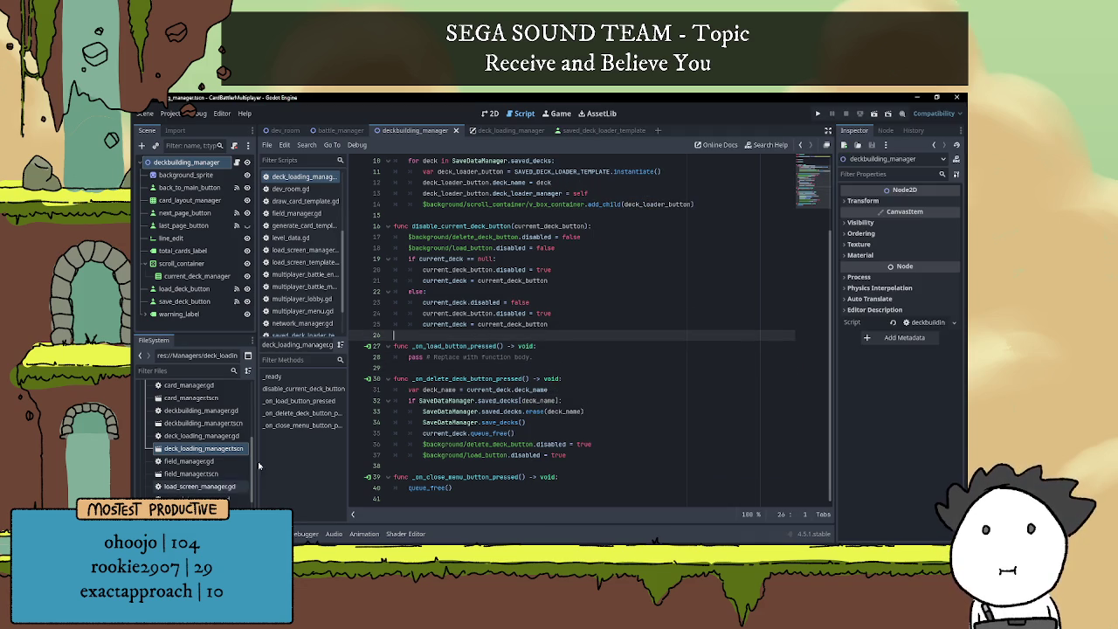
# - Replace pass in _on_load_button_pressed with the deck_name line and the saved_decks if-check from the delete handler
pyautogui.moveTo(408, 356); pyautogui.dragTo(566, 356)
pyautogui.press('BackSpace')
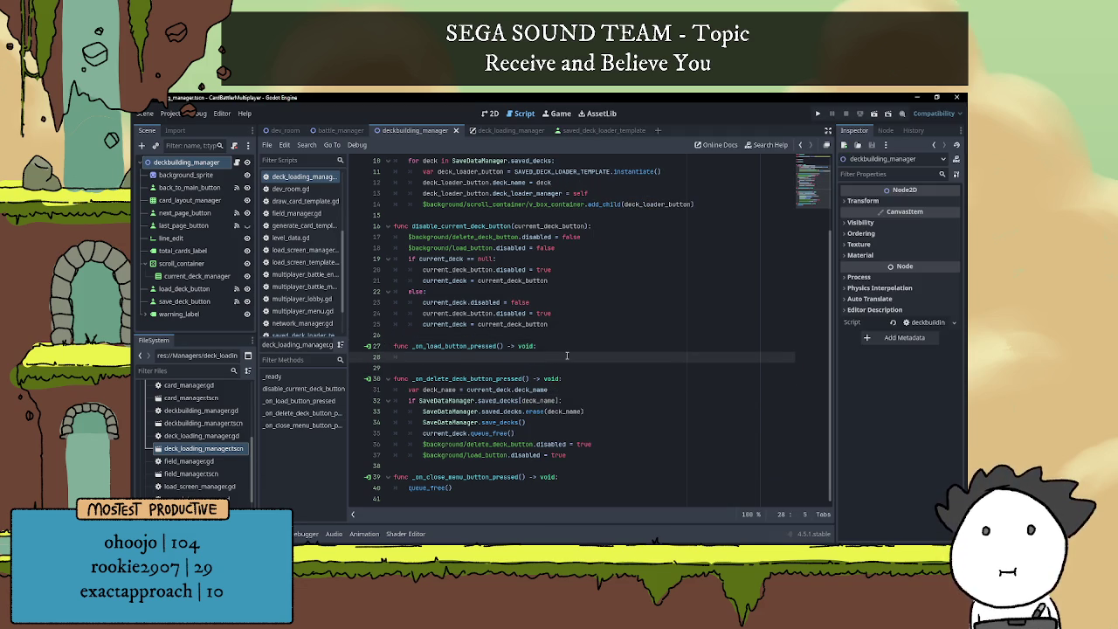
pyautogui.moveTo(411, 391); pyautogui.dragTo(569, 391)
pyautogui.hotkey('ctrl', 'c')
pyautogui.click(458, 354)
pyautogui.hotkey('ctrl', 'v')
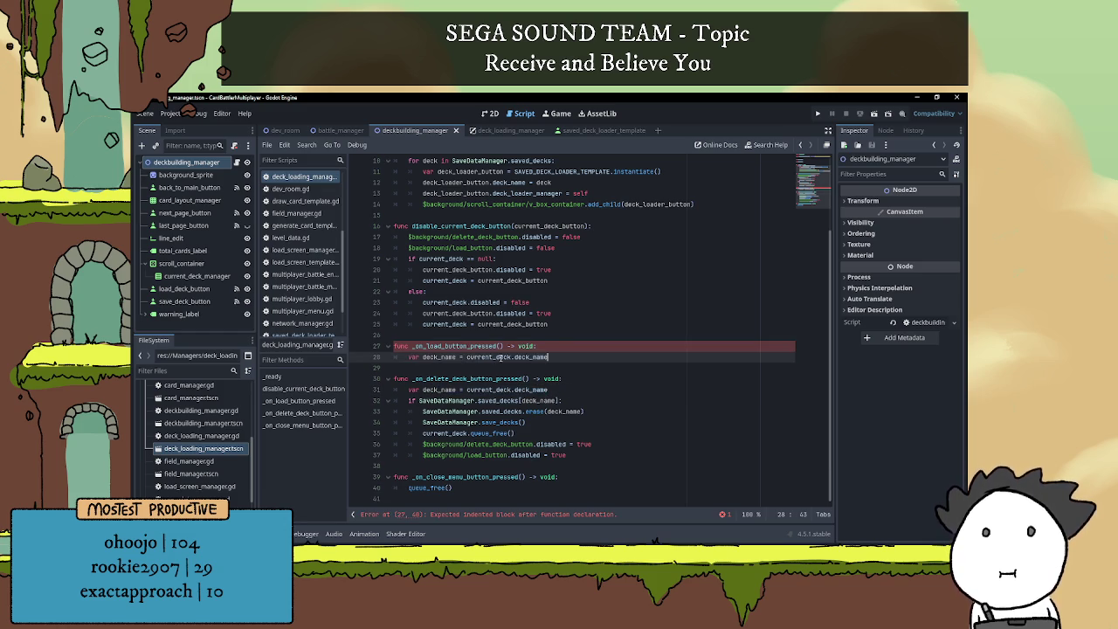
pyautogui.press('Return')
pyautogui.moveTo(411, 412)
pyautogui.mouseDown()
pyautogui.moveTo(524, 422)
pyautogui.moveTo(562, 411)
pyautogui.mouseUp()
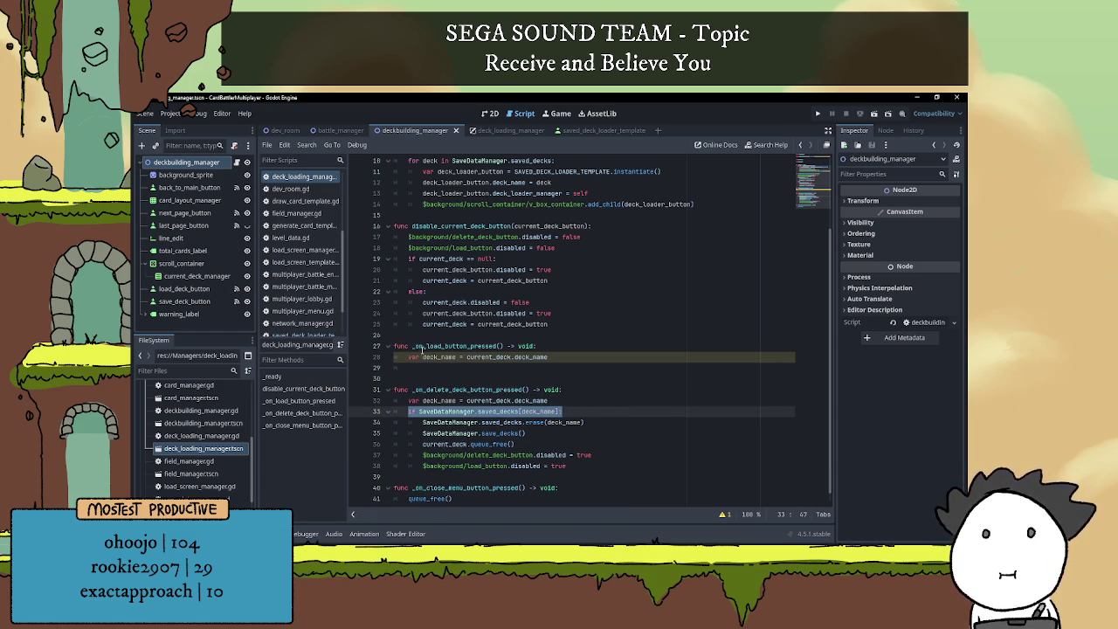
pyautogui.hotkey('ctrl', 'c')
pyautogui.click(425, 368)
pyautogui.hotkey('ctrl', 'v')
pyautogui.press('Return')
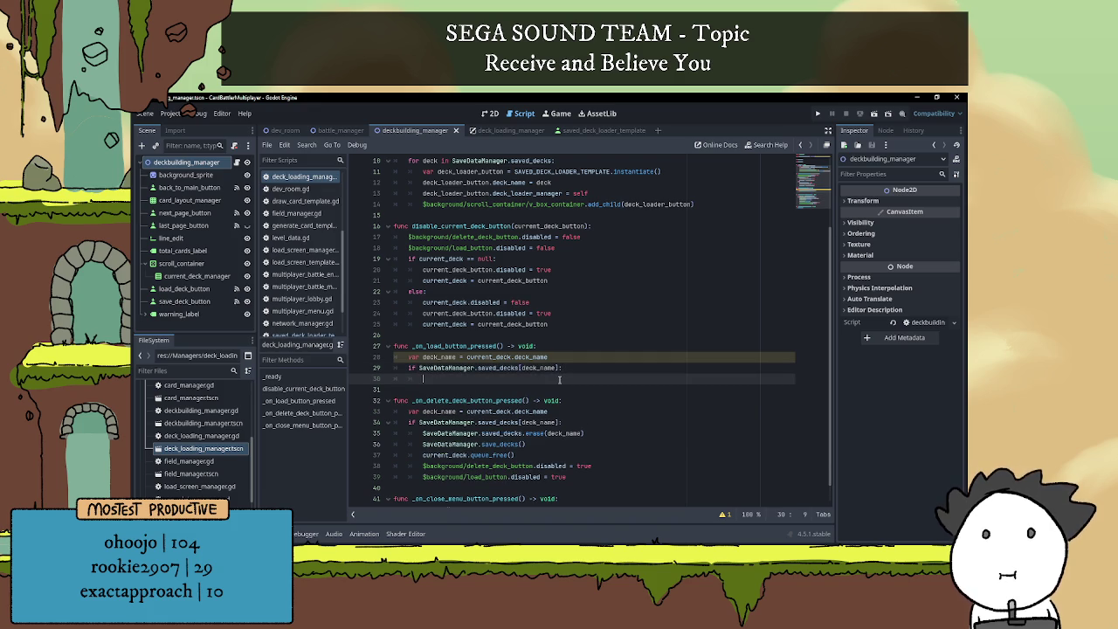
# - Check the deck_manager variable, then write a deck_manager.load_deck() call inside the if-check
pyautogui.scroll(-1, 550, 374)
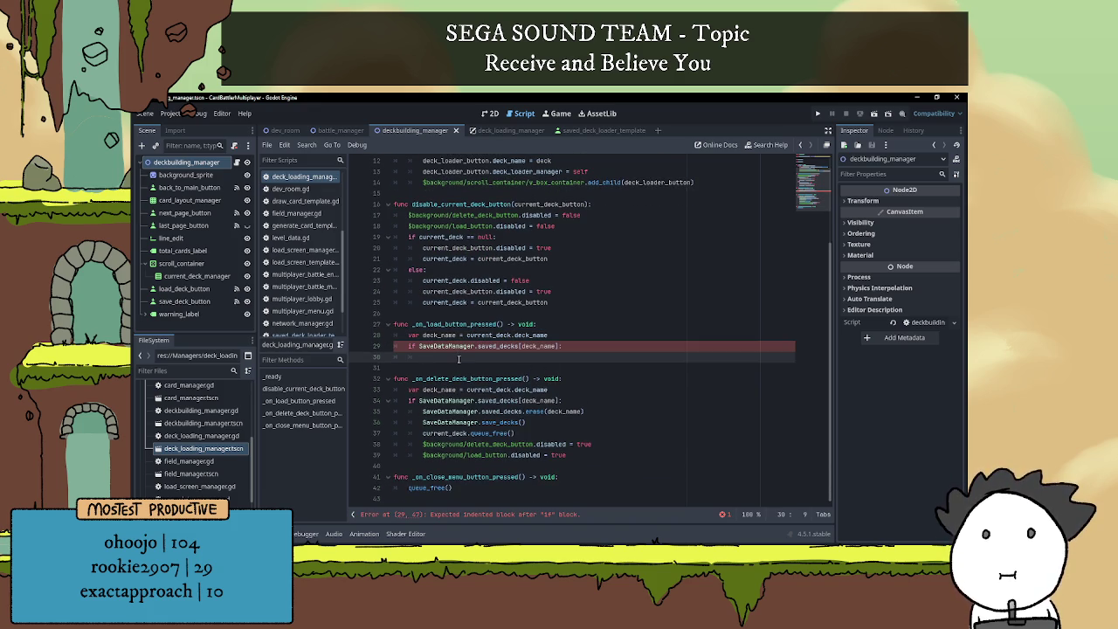
pyautogui.scroll(4, 463, 360)
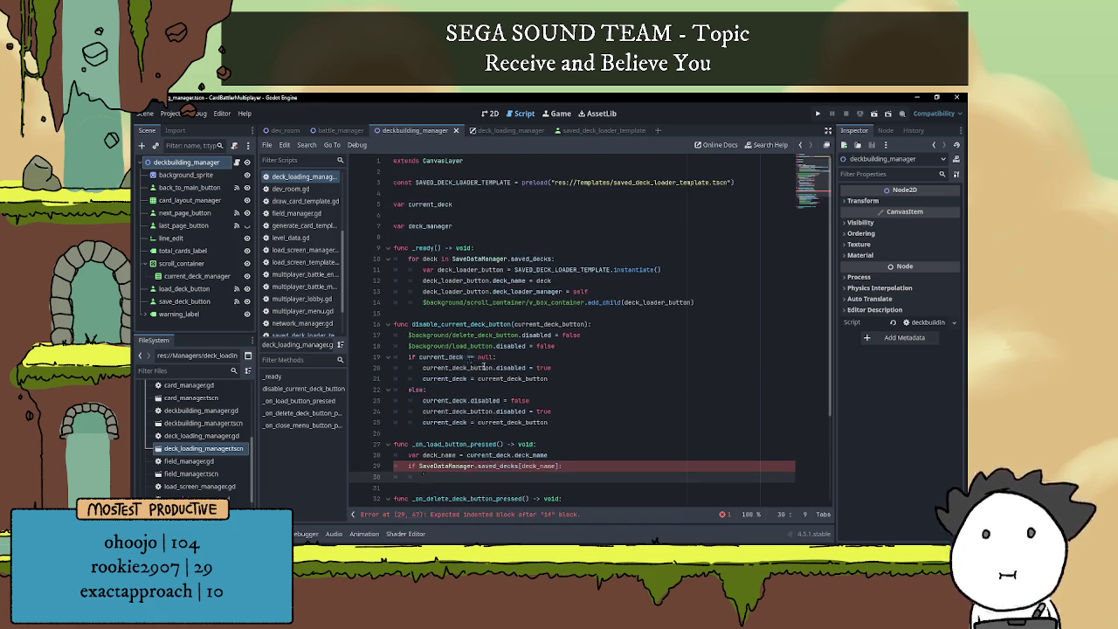
pyautogui.click(428, 226)
pyautogui.click(495, 236)
pyautogui.scroll(-4, 483, 395)
pyautogui.click(439, 356)
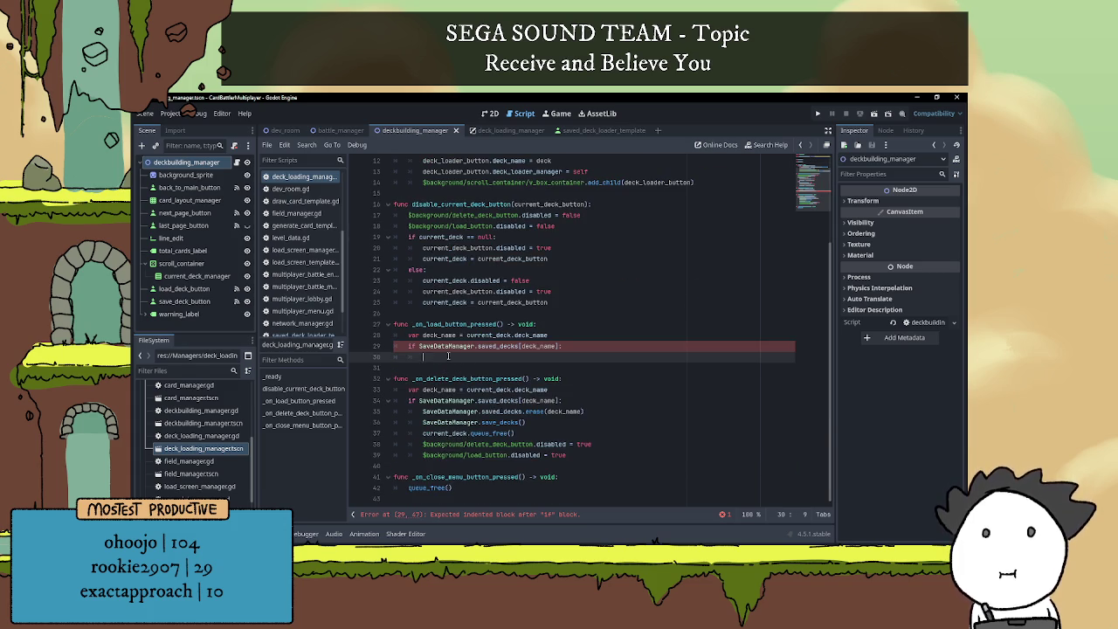
pyautogui.write('deck_manager')
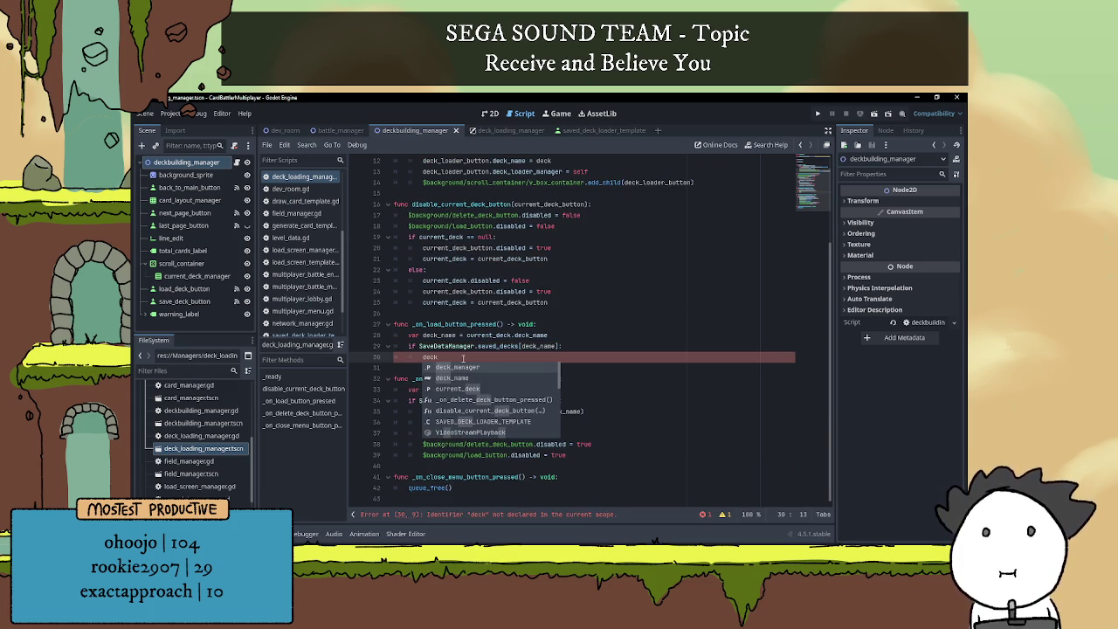
pyautogui.write('.')
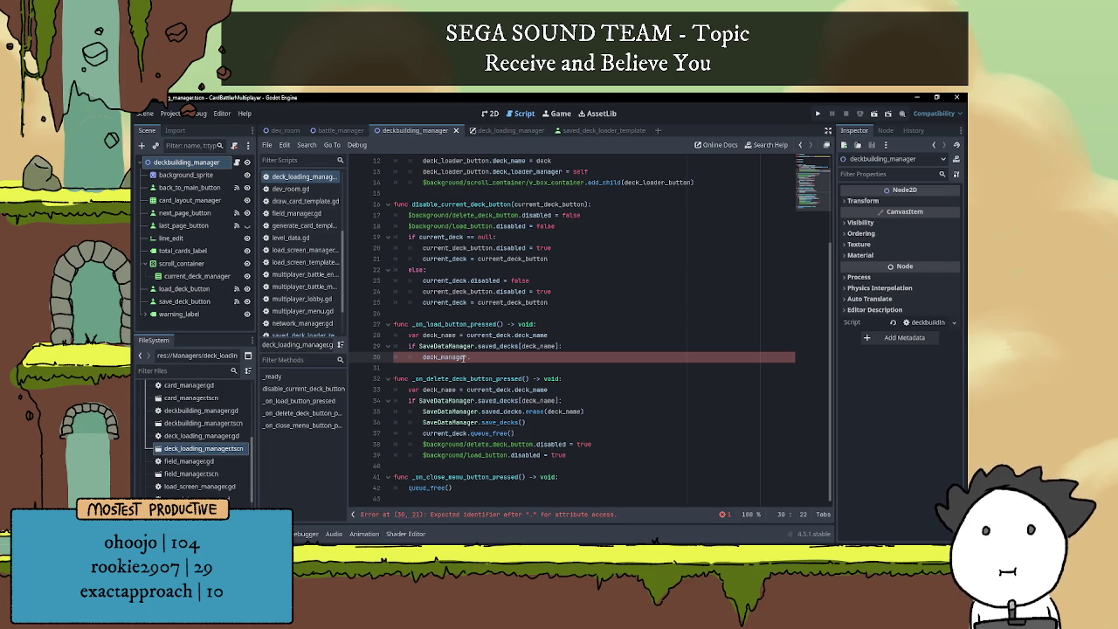
pyautogui.write('load_')
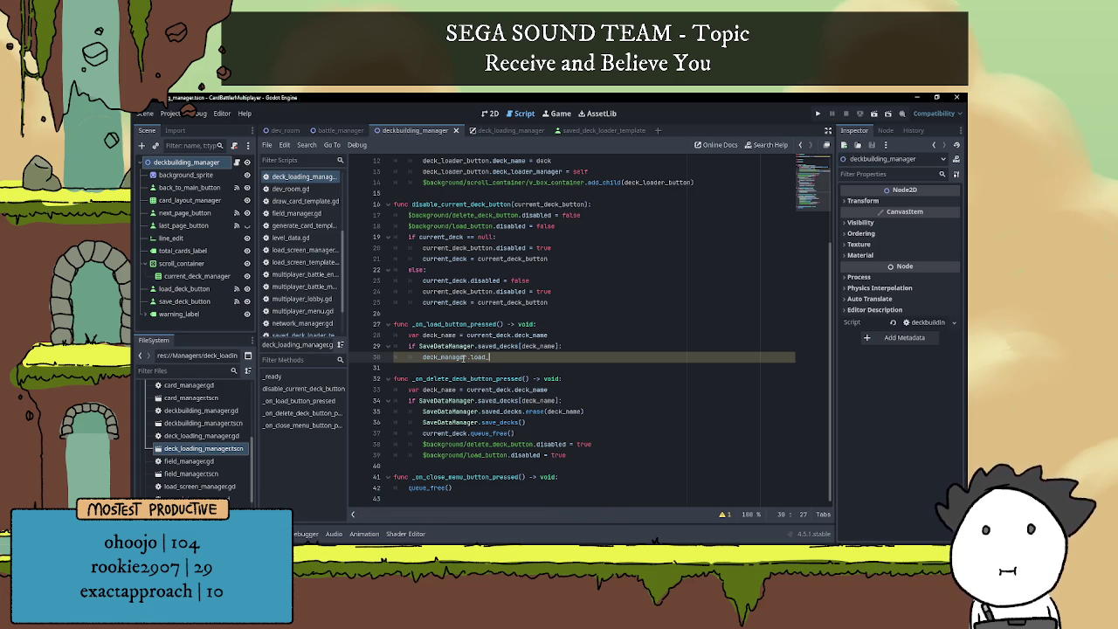
pyautogui.write('deck')
pyautogui.press('Return')
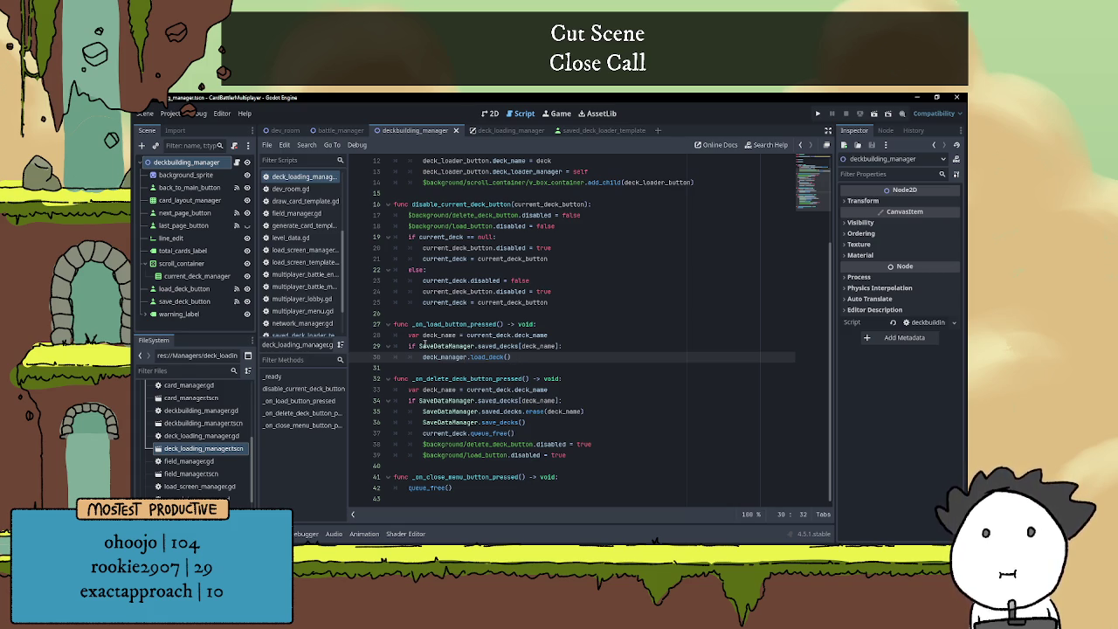
# - Pass deck_name as the argument to load_deck
pyautogui.moveTo(418, 346); pyautogui.dragTo(559, 346)
pyautogui.hotkey('ctrl', 'c')
pyautogui.click(509, 356)
pyautogui.hotkey('ctrl', 'v')
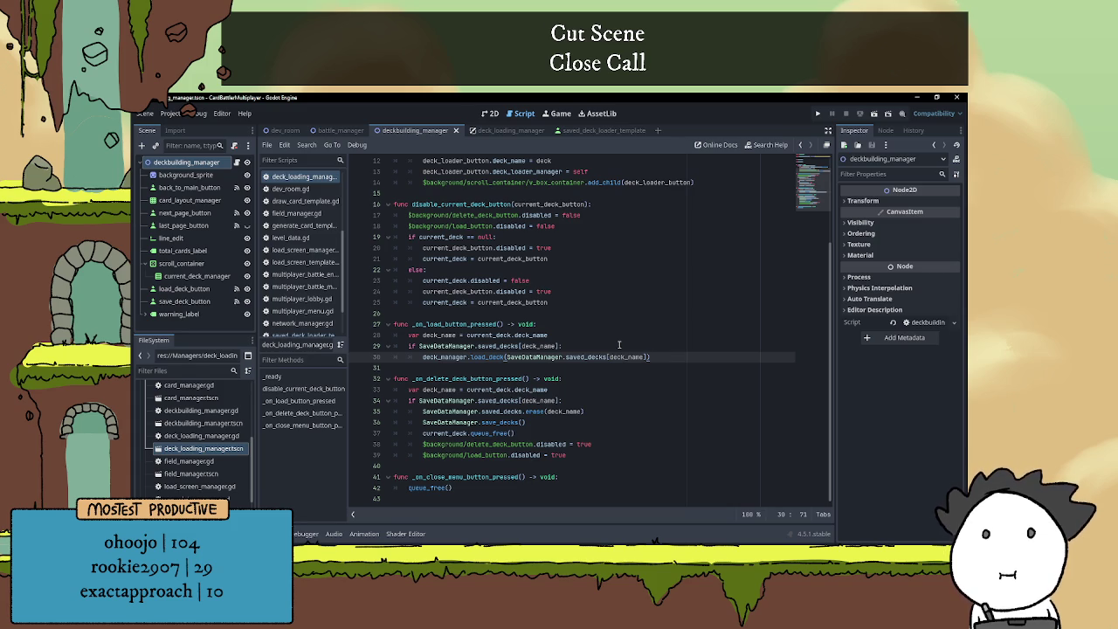
pyautogui.moveTo(649, 357); pyautogui.dragTo(507, 357)
pyautogui.write('deck_manager.load_deck(de')
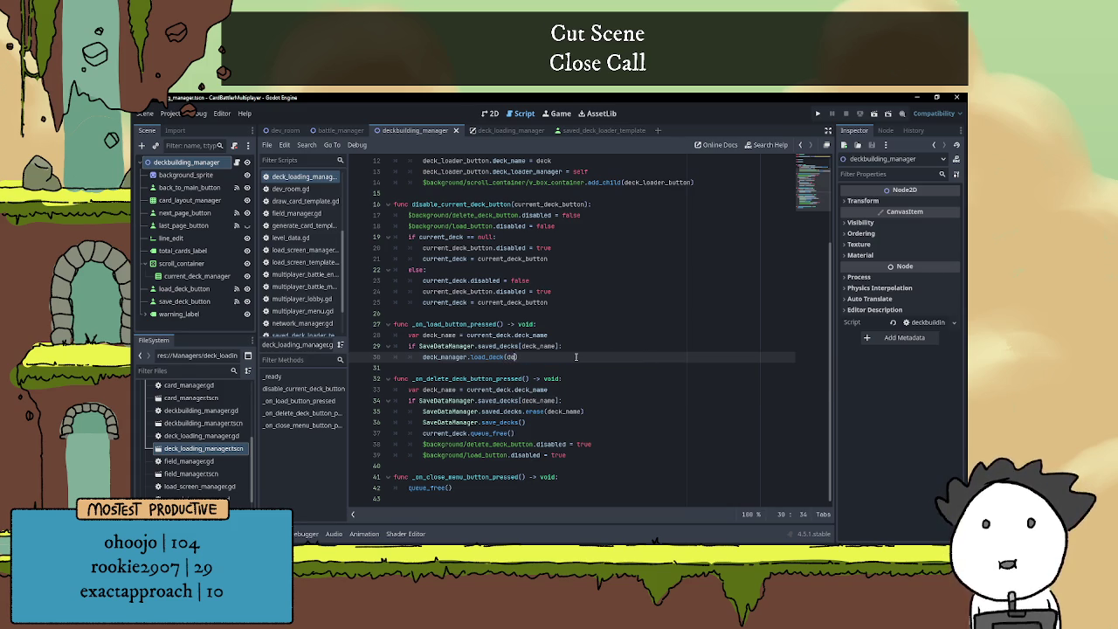
pyautogui.press('Return')
pyautogui.press('BackSpace')
pyautogui.press('BackSpace')
pyautogui.press('BackSpace')
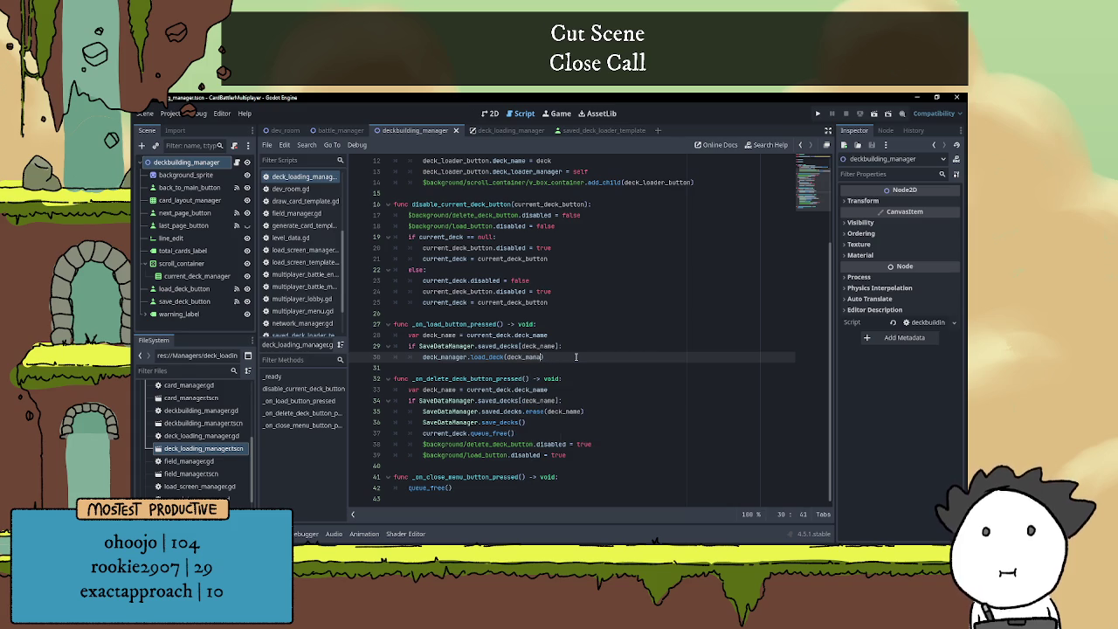
pyautogui.write('ame')
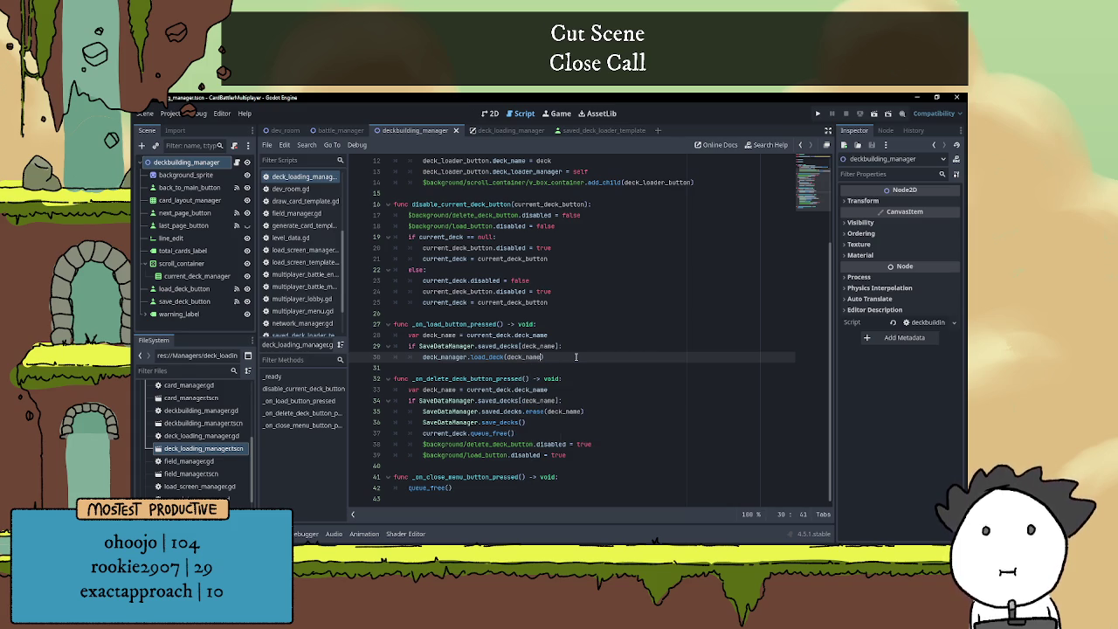
pyautogui.write(')')
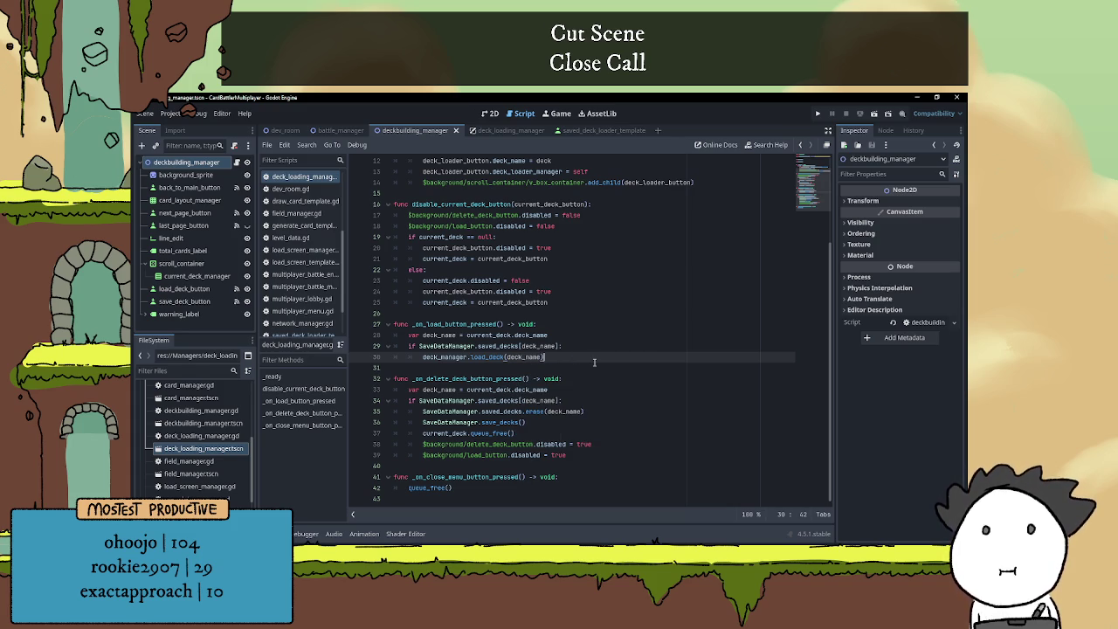
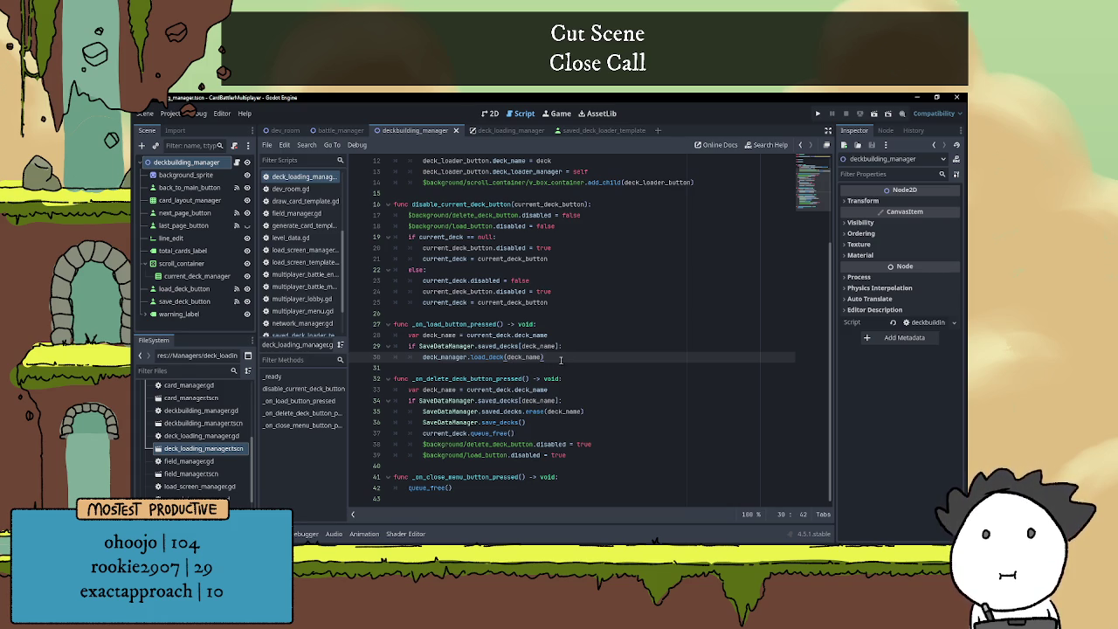
# - Add queue_free() after the load_deck call in deck_loading_manager.gd's _on_load_button_pressed
pyautogui.press('Return')
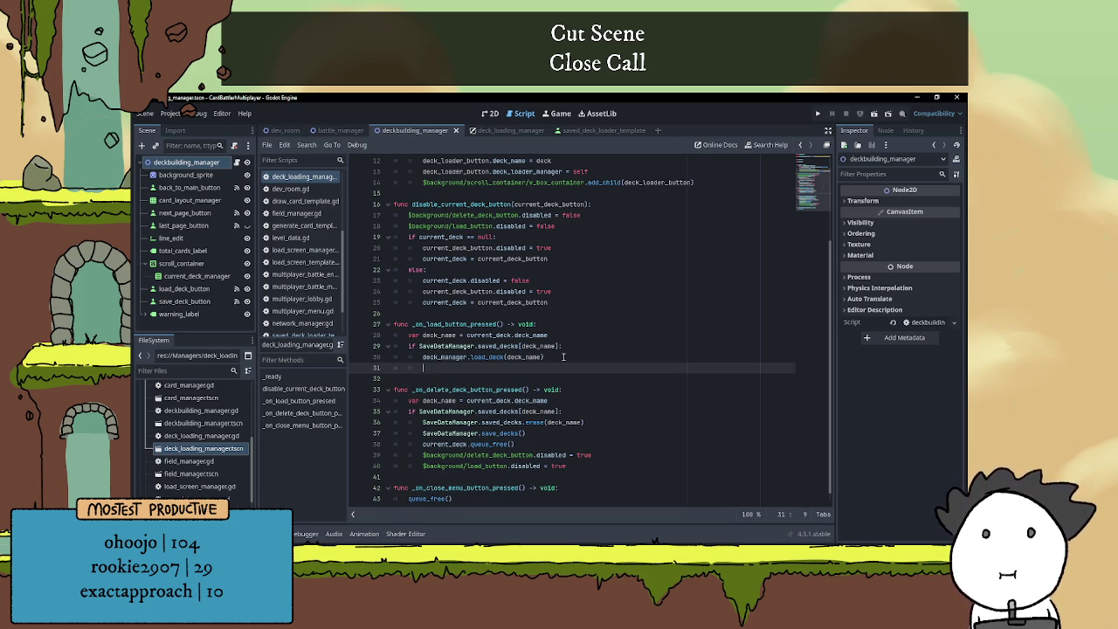
pyautogui.scroll(-1, 583, 331)
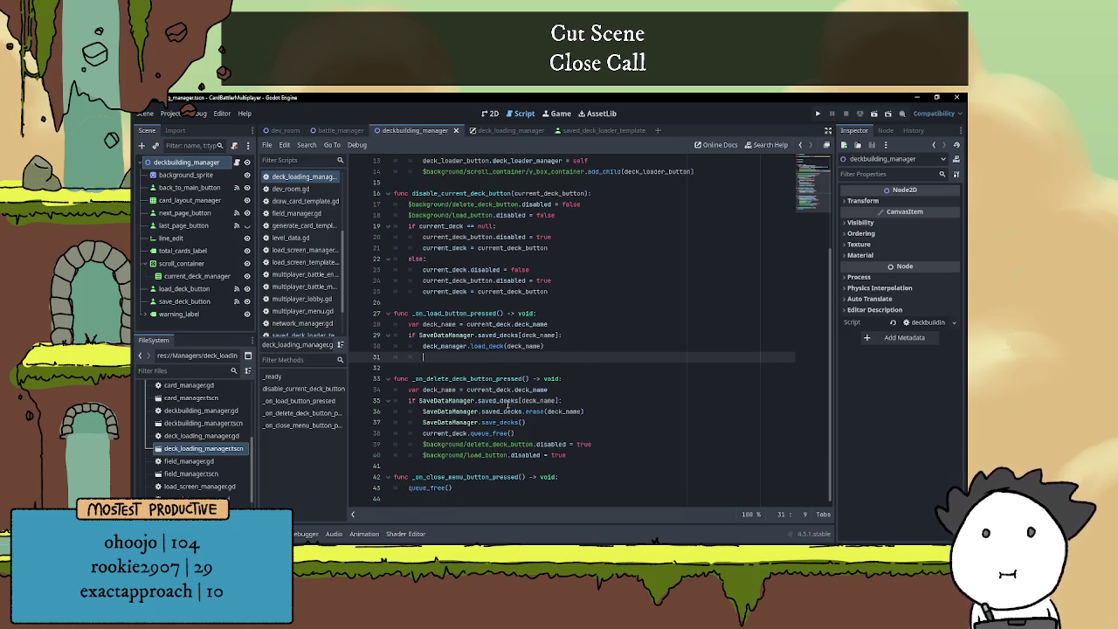
pyautogui.moveTo(531, 399)
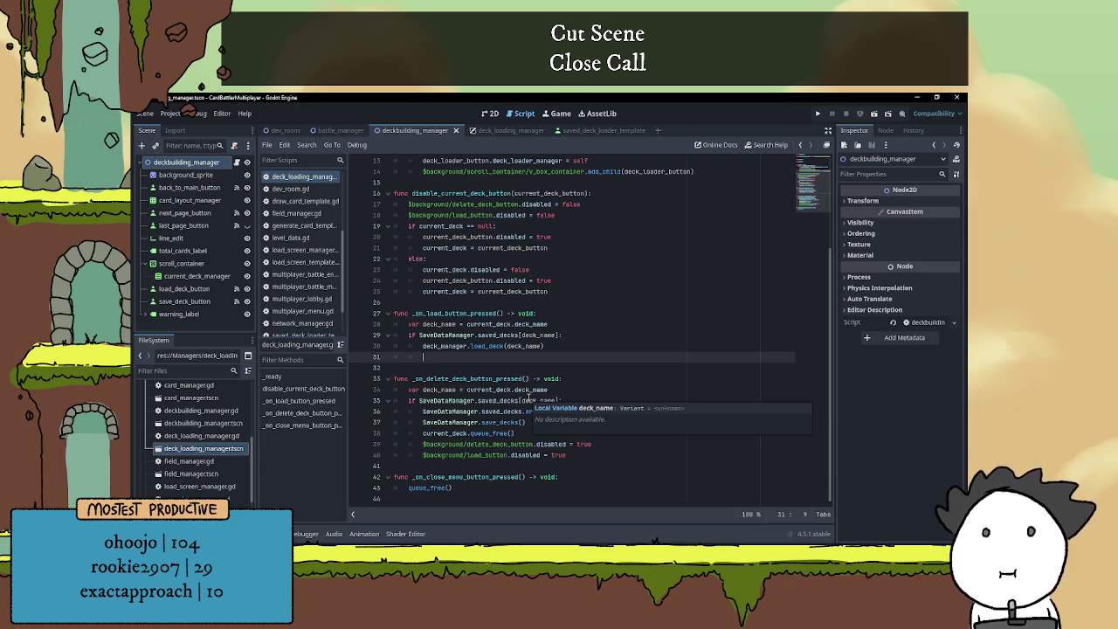
pyautogui.write('qu')
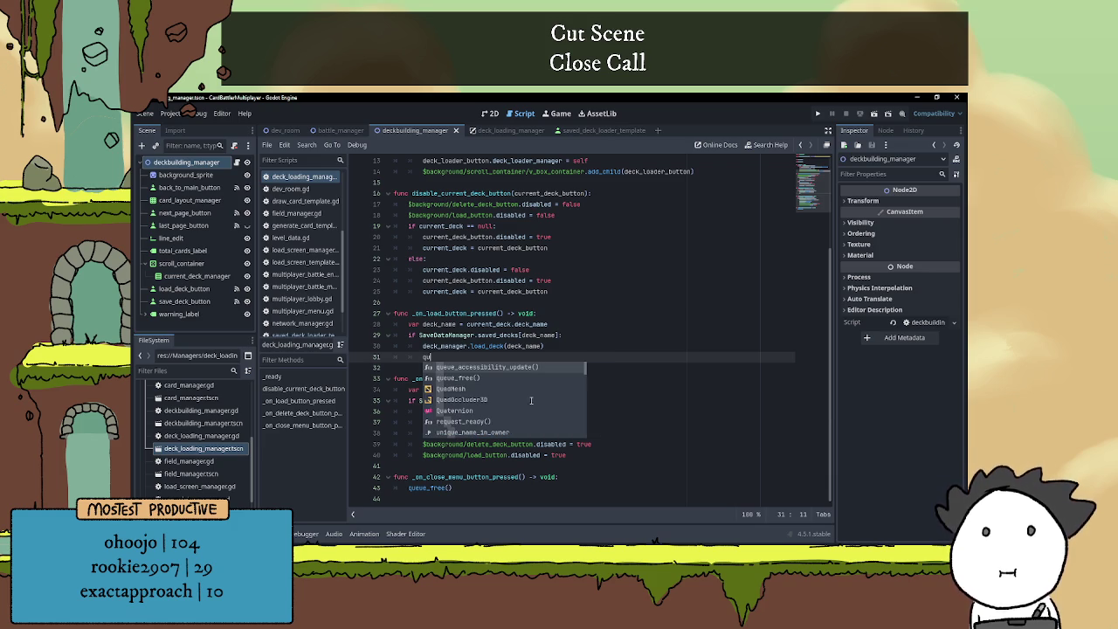
pyautogui.press('Down')
pyautogui.press('Return')
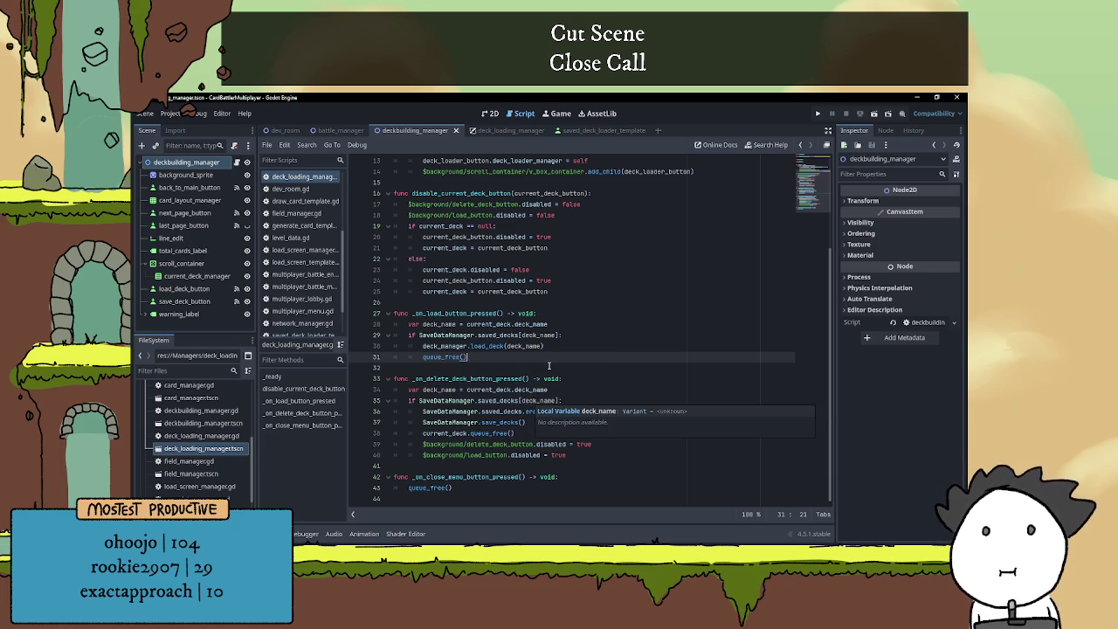
pyautogui.click(557, 346)
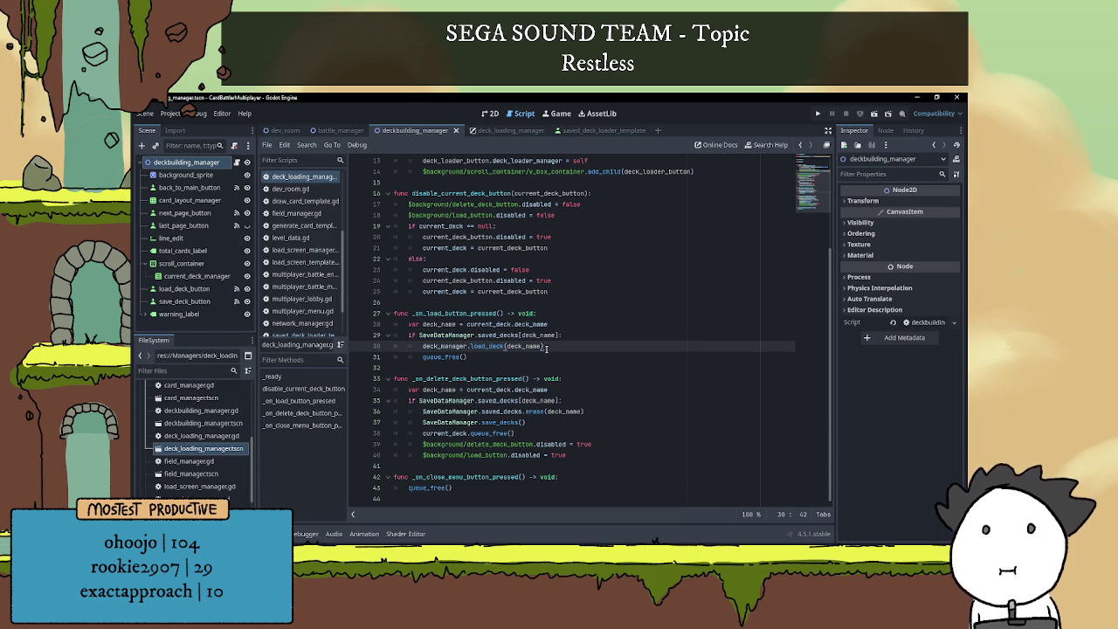
pyautogui.click(550, 357)
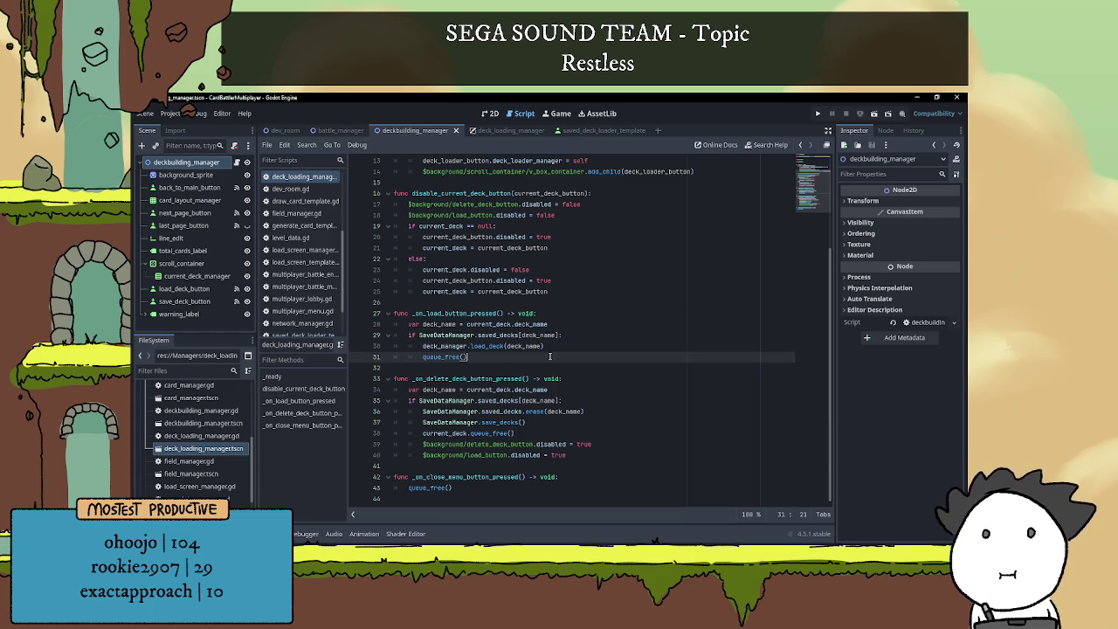
pyautogui.click(556, 345)
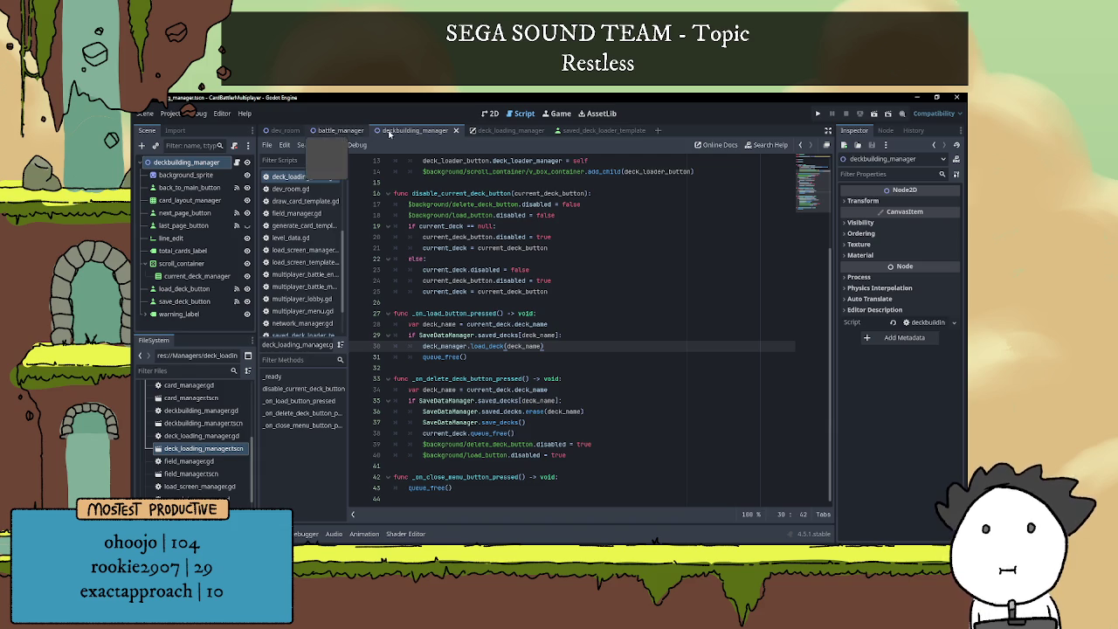
# - In deckbuilding_manager.gd, make an empty line below the load_cards function
pyautogui.click(236, 164)
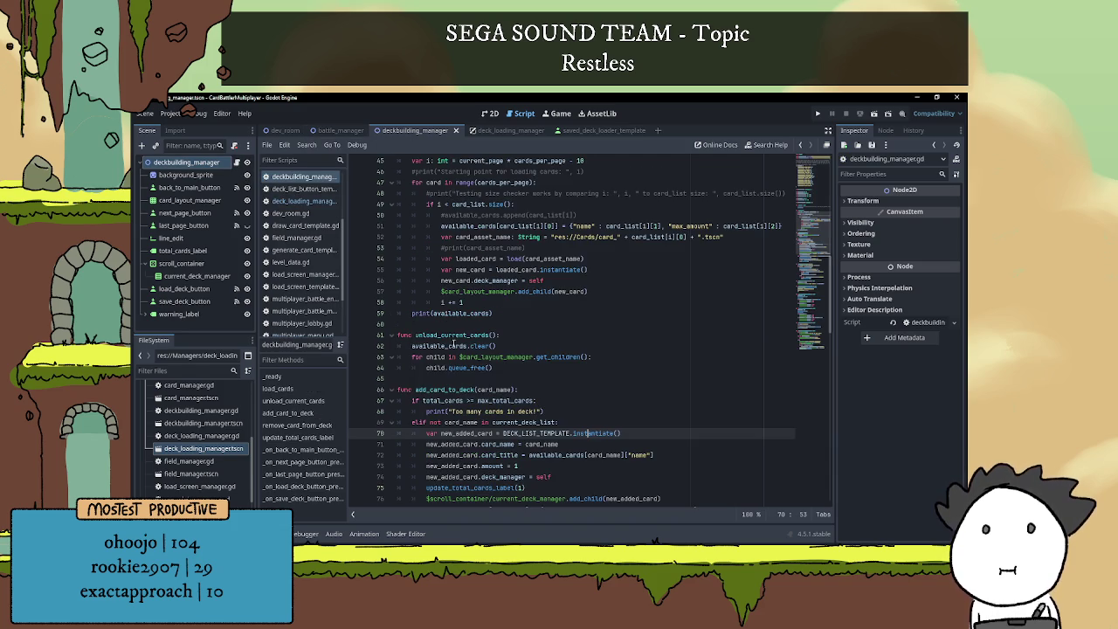
pyautogui.scroll(-5, 509, 414)
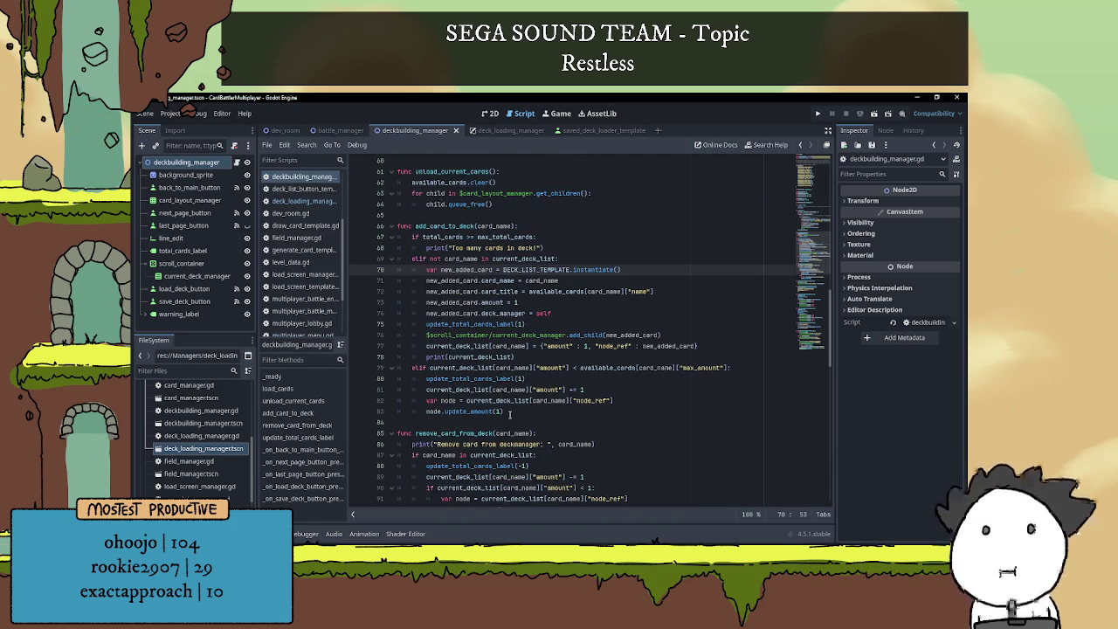
pyautogui.scroll(-8, 509, 414)
pyautogui.scroll(6, 501, 390)
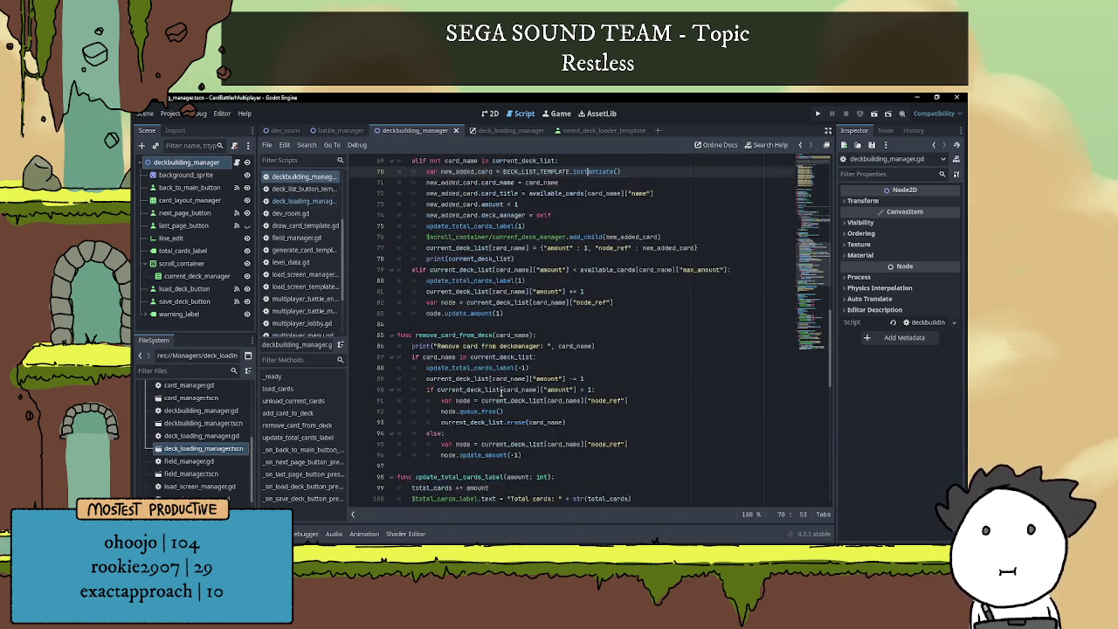
pyautogui.scroll(12, 501, 390)
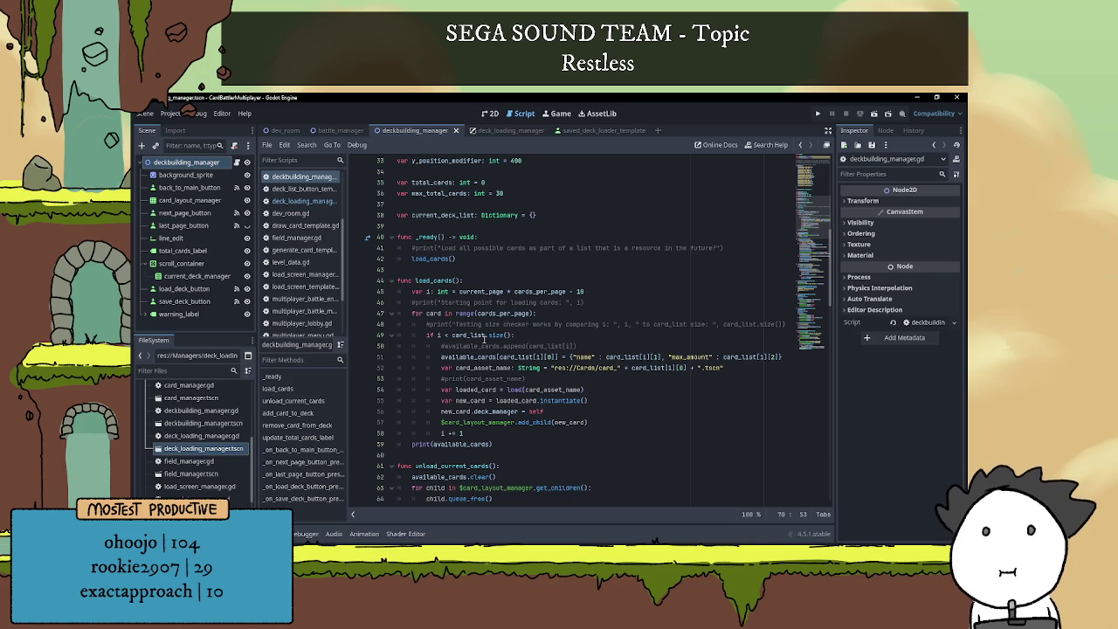
pyautogui.scroll(-2, 486, 342)
pyautogui.click(441, 390)
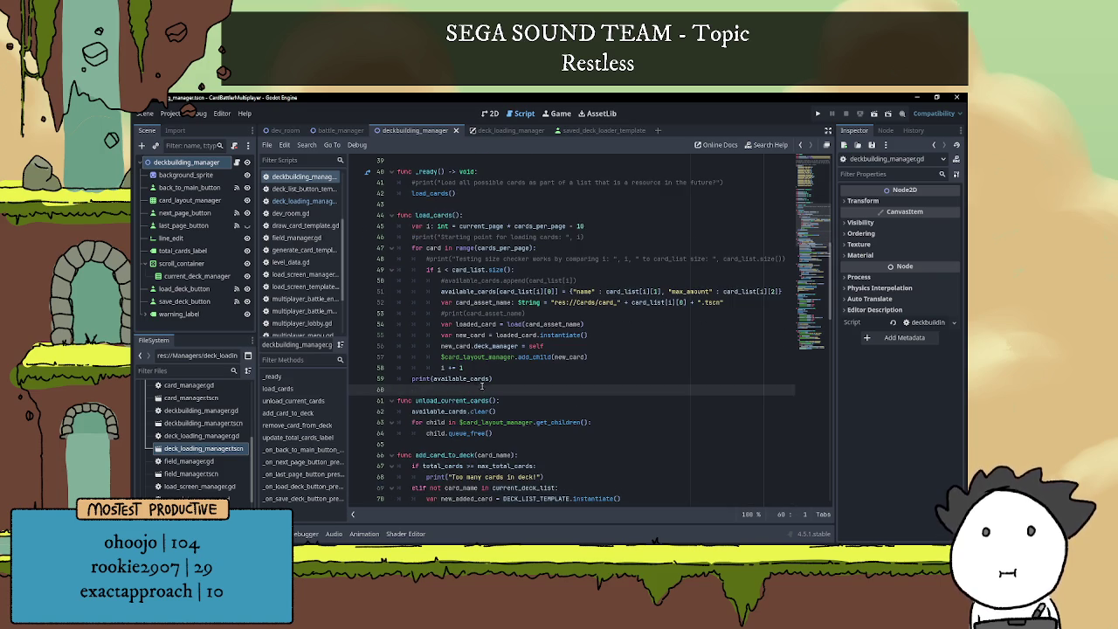
pyautogui.press('Return')
pyautogui.press('Return')
pyautogui.press('Up')
# - Write func load_deck(deck_name: String) with print("Test deck name: ", deck_name)
pyautogui.write('func ')
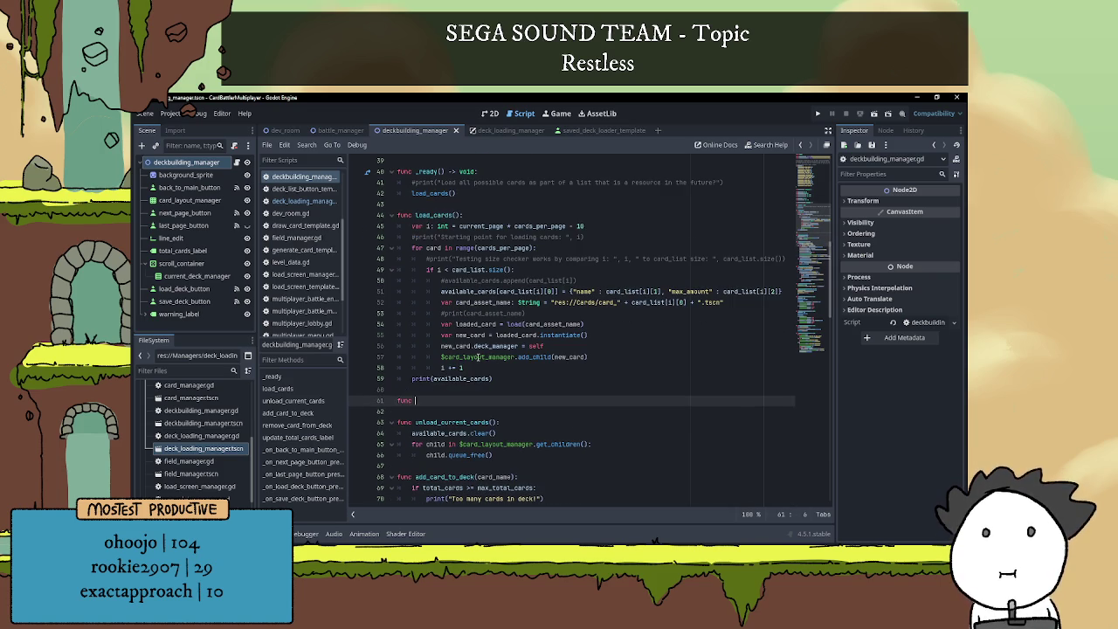
pyautogui.write('load_deck')
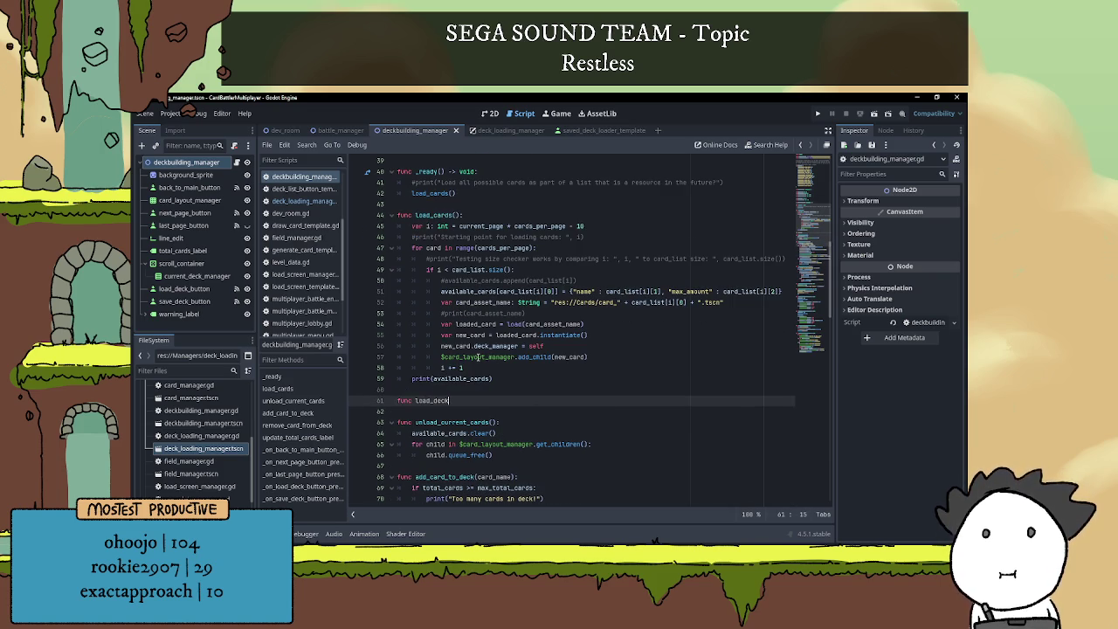
pyautogui.write('(de')
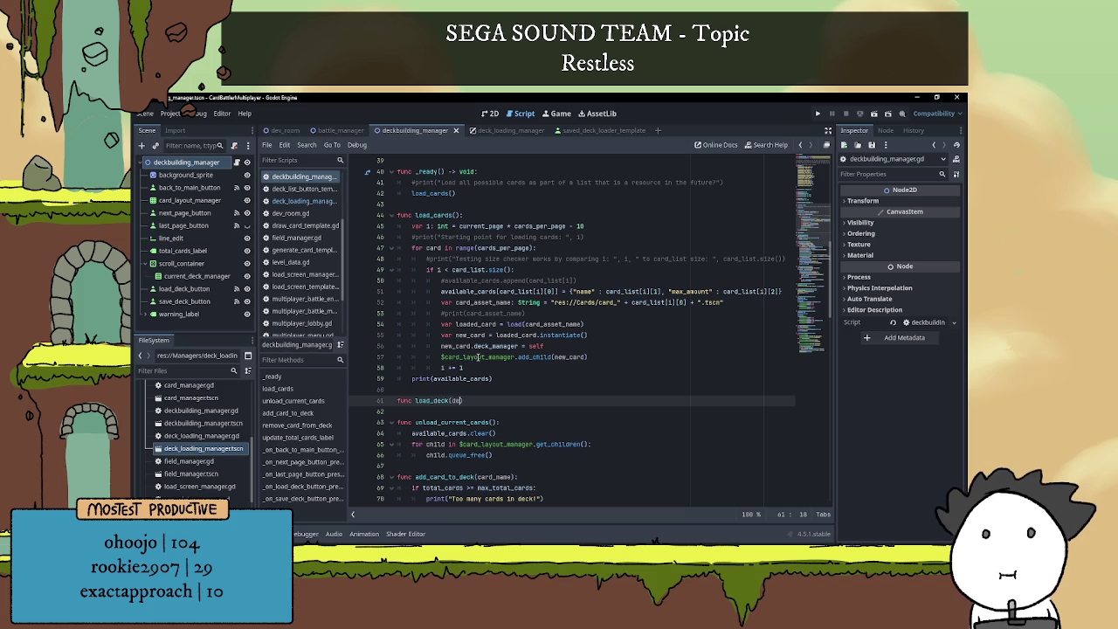
pyautogui.write('ck_name: S')
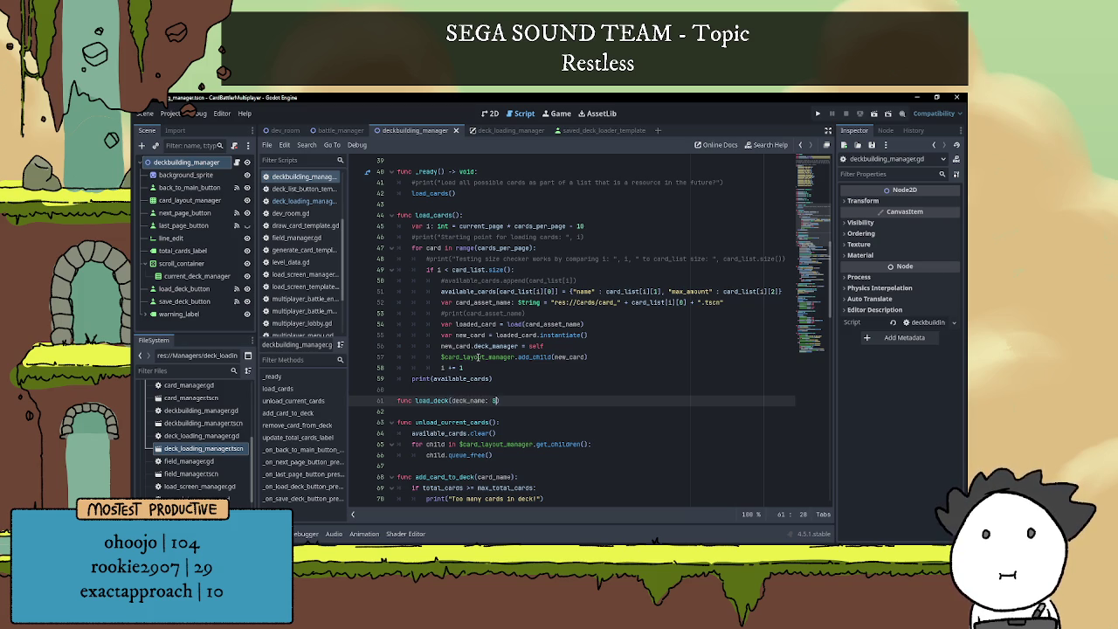
pyautogui.write('tring):')
pyautogui.press('Return')
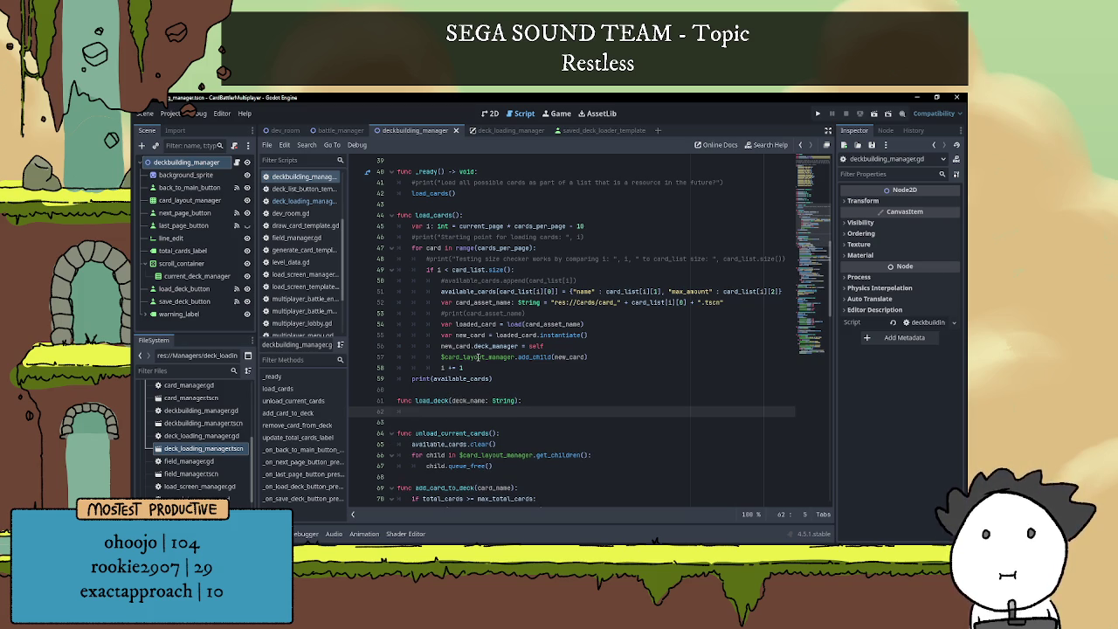
pyautogui.write('print("')
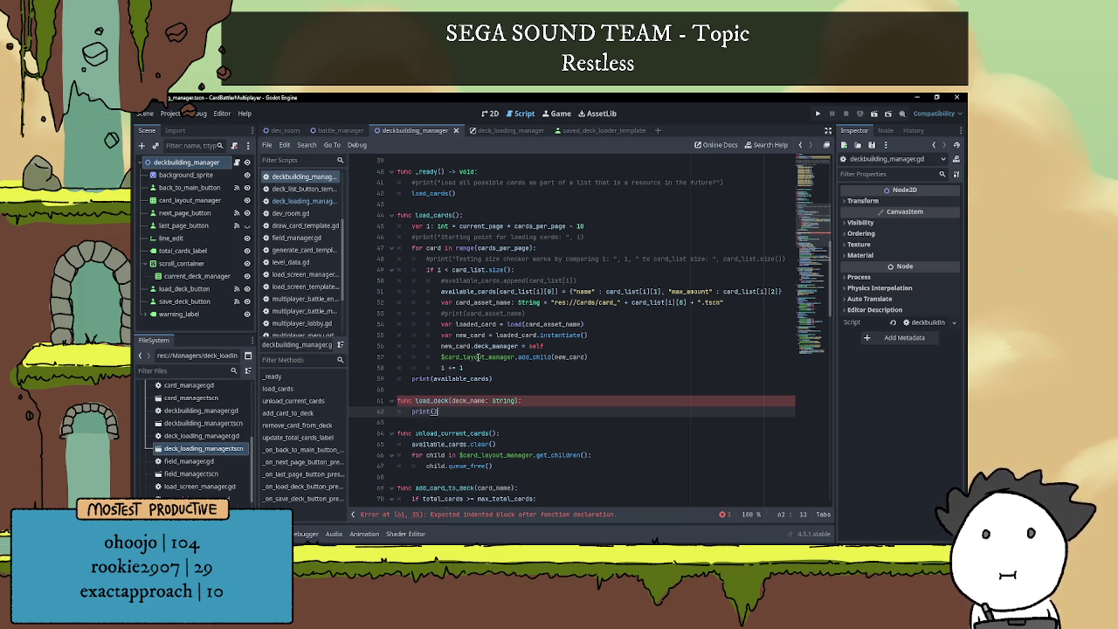
pyautogui.write('Test dec')
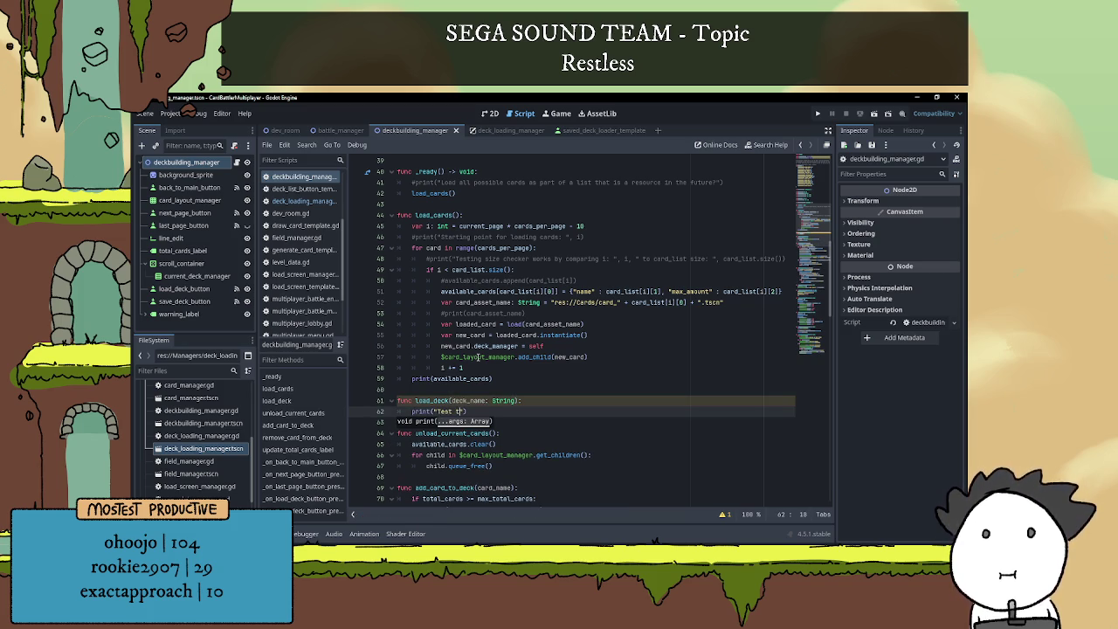
pyautogui.write('k name: "')
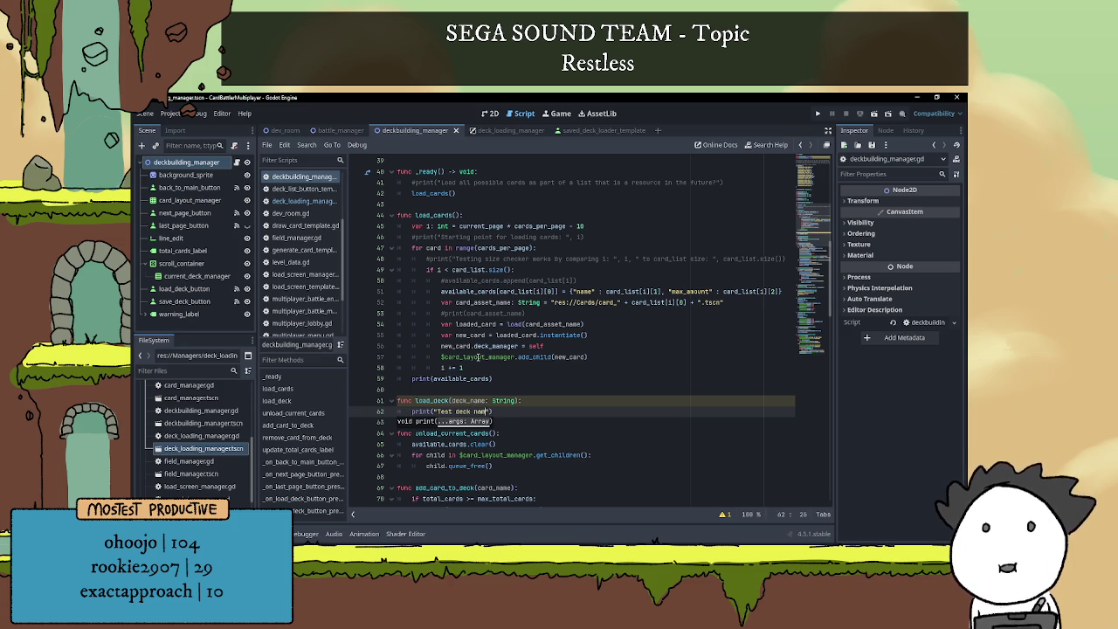
pyautogui.write(', deck_name')
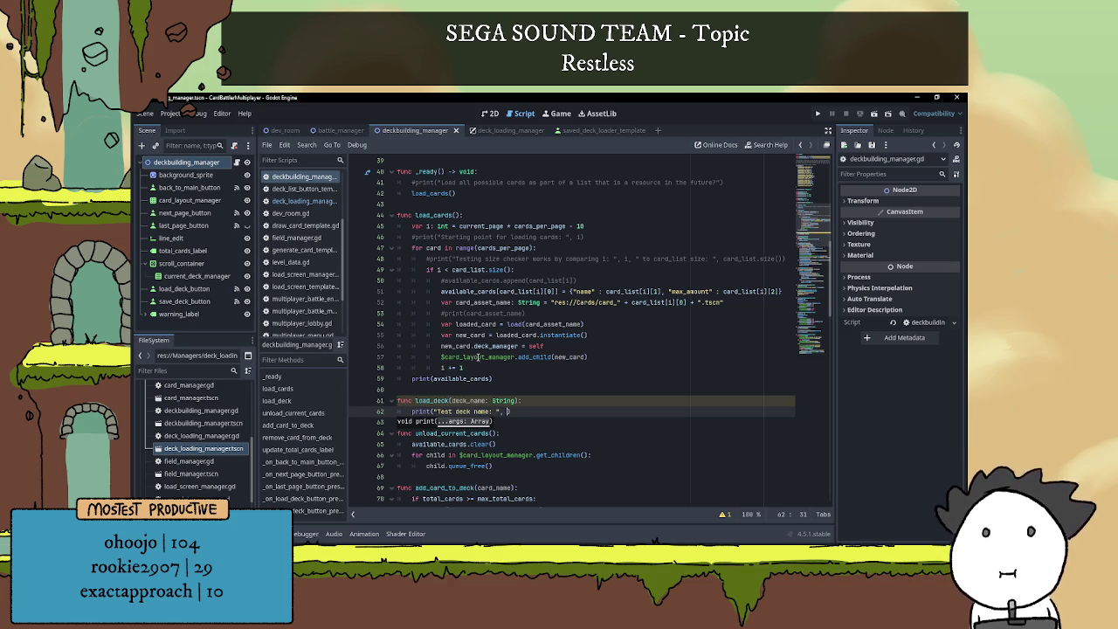
pyautogui.press('Return')
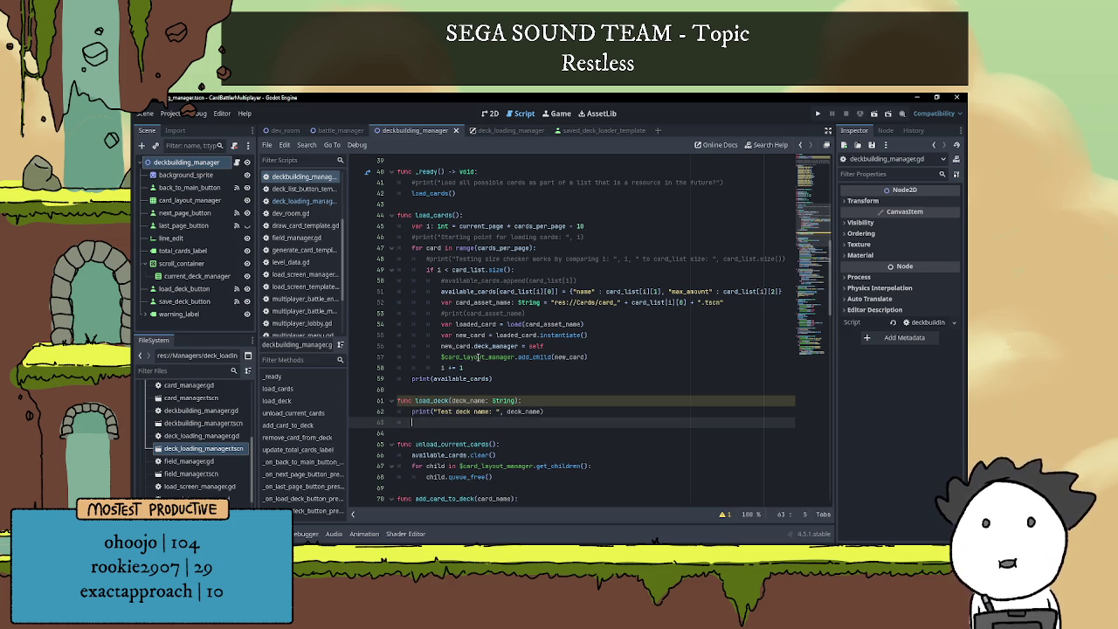
# - Check the saved_decks lookup condition in deck_loading_manager.gd, then return to deckbuilding_manager.gd
pyautogui.write('if')
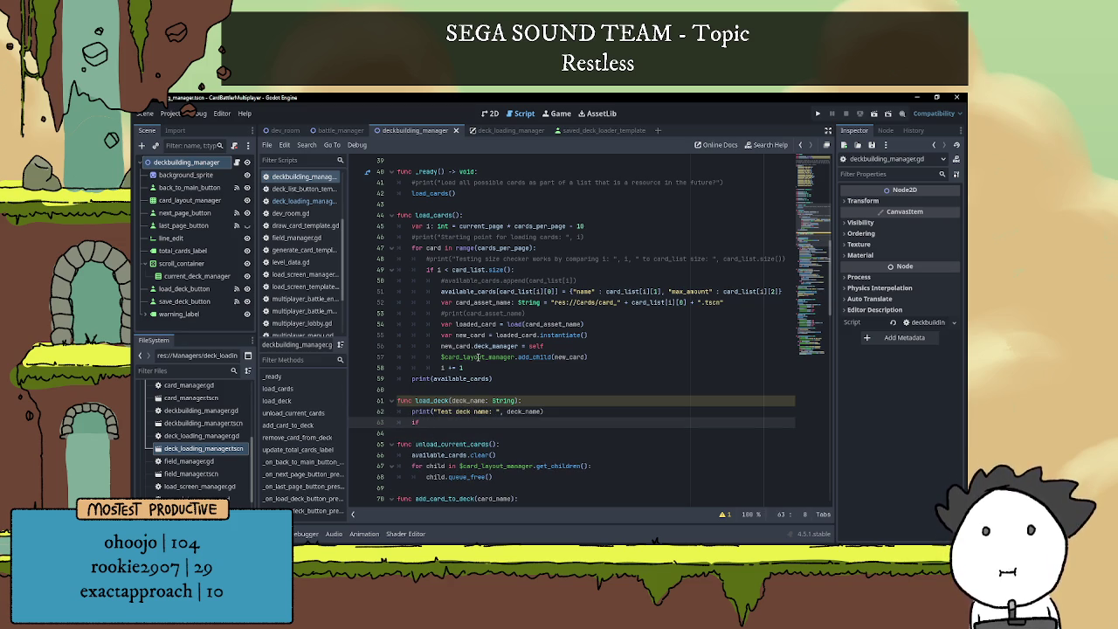
pyautogui.click(502, 130)
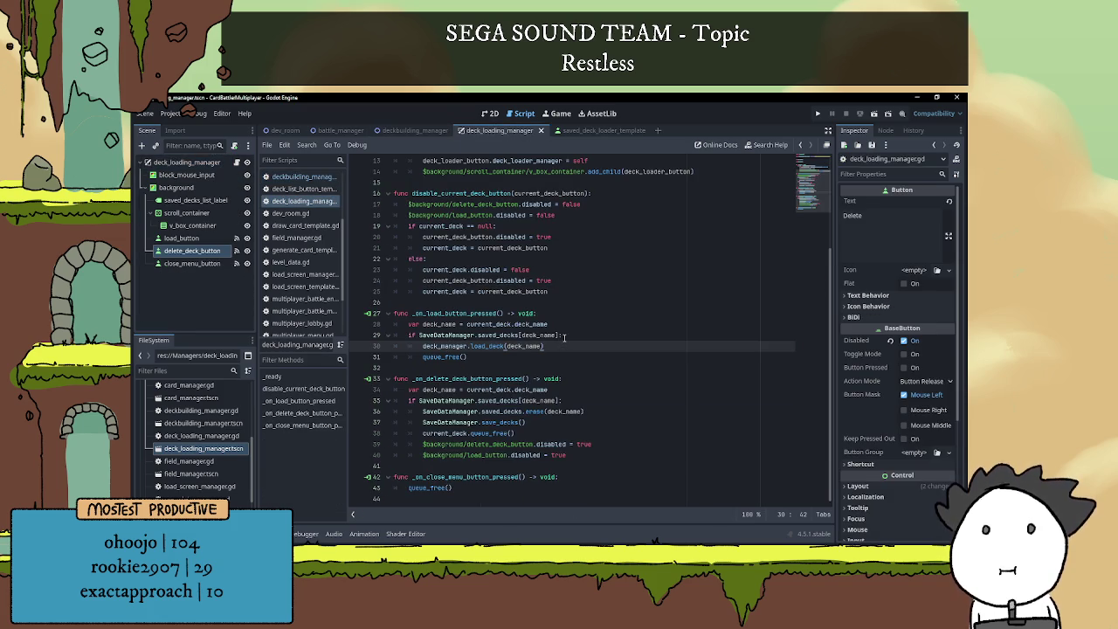
pyautogui.moveTo(419, 337); pyautogui.dragTo(565, 336)
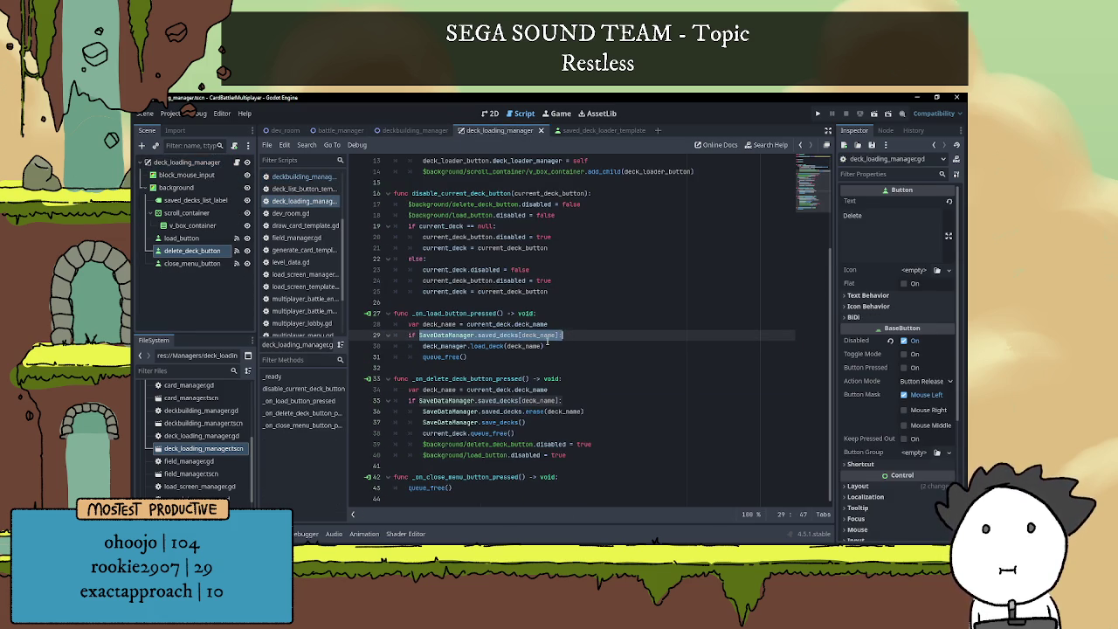
pyautogui.click(523, 358)
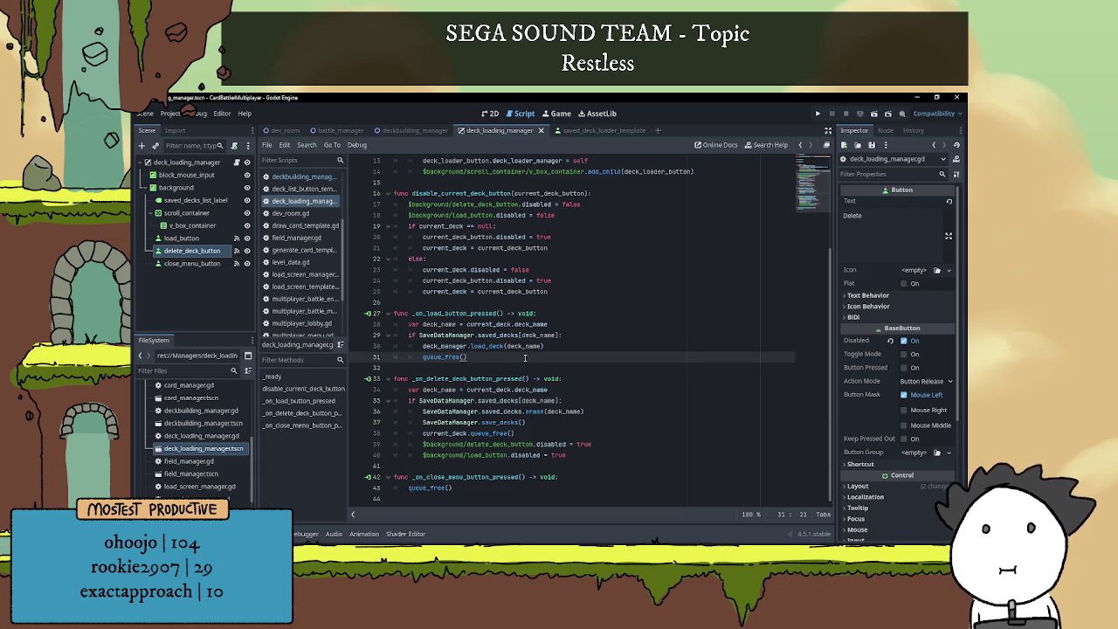
pyautogui.click(410, 130)
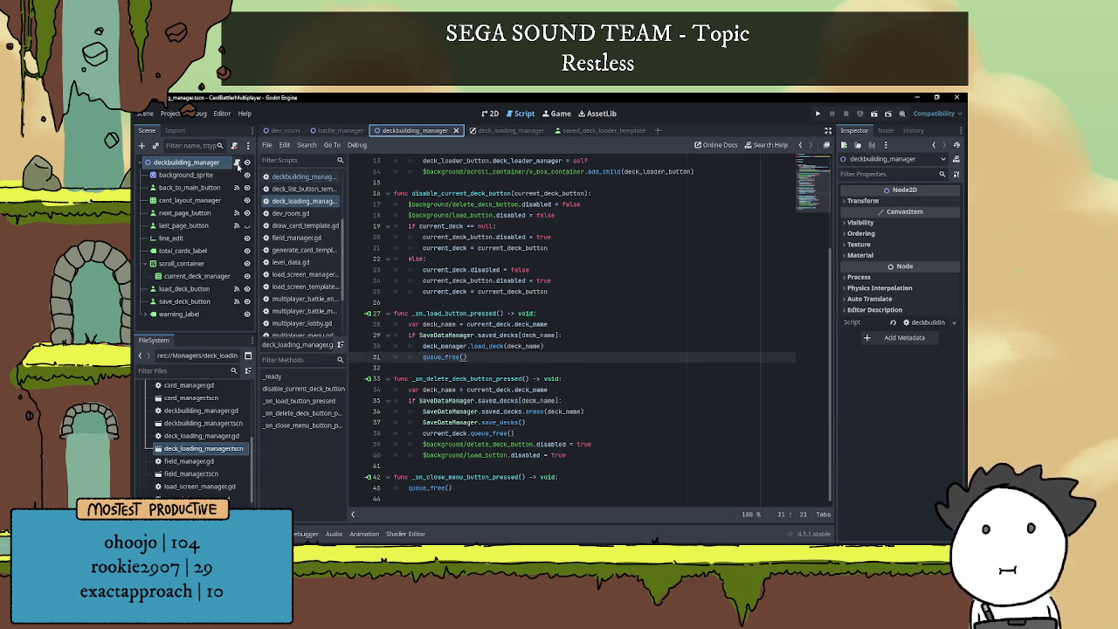
pyautogui.click(301, 177)
pyautogui.scroll(-3, 474, 348)
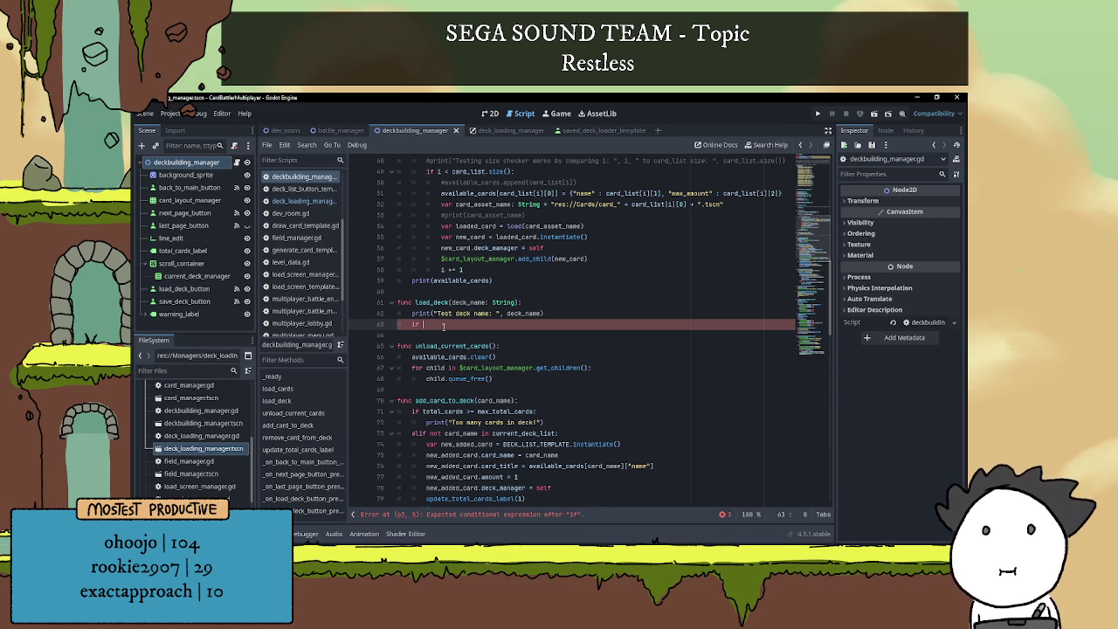
# - Write 'if SaveDataManager.saved_decks[deck_name]:' in load_deck and open an indented body line
pyautogui.press('BackSpace')
pyautogui.press('BackSpace')
pyautogui.write('var')
pyautogui.press('BackSpace')
pyautogui.press('BackSpace')
pyautogui.press('BackSpace')
pyautogui.write('if Save')
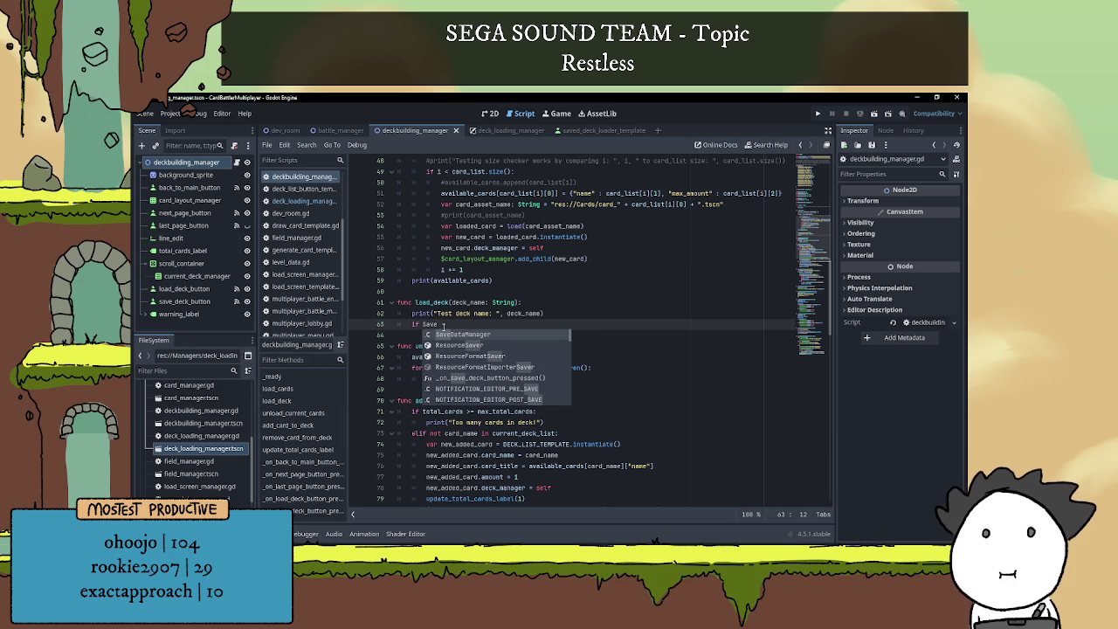
pyautogui.press('Return')
pyautogui.write('.cur')
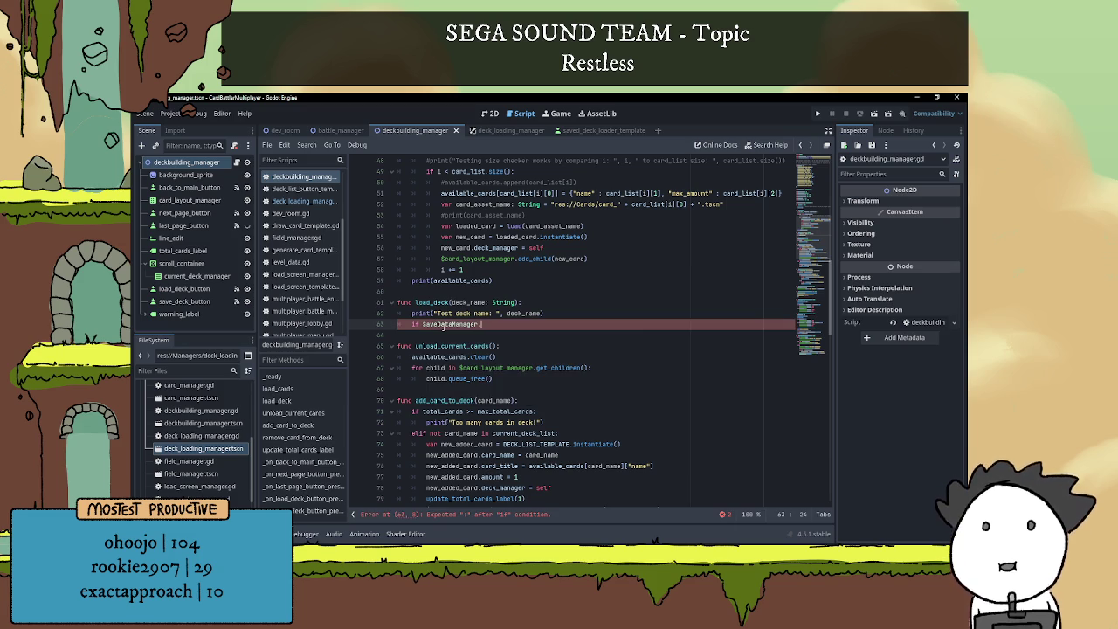
pyautogui.press('BackSpace')
pyautogui.press('BackSpace')
pyautogui.press('BackSpace')
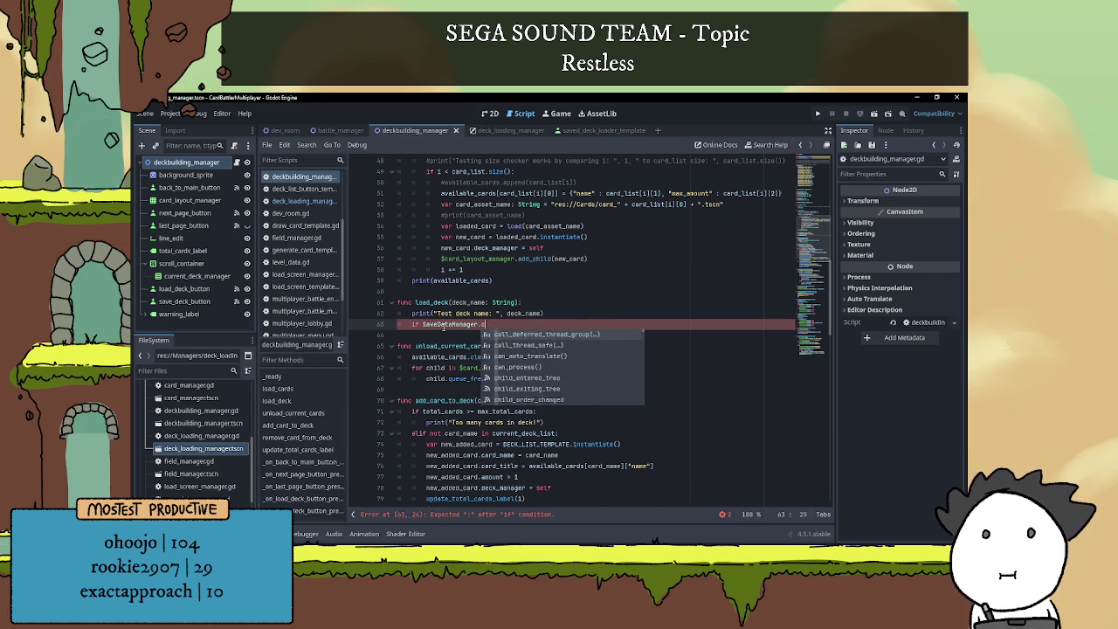
pyautogui.write('saved_decks')
pyautogui.write('[deck')
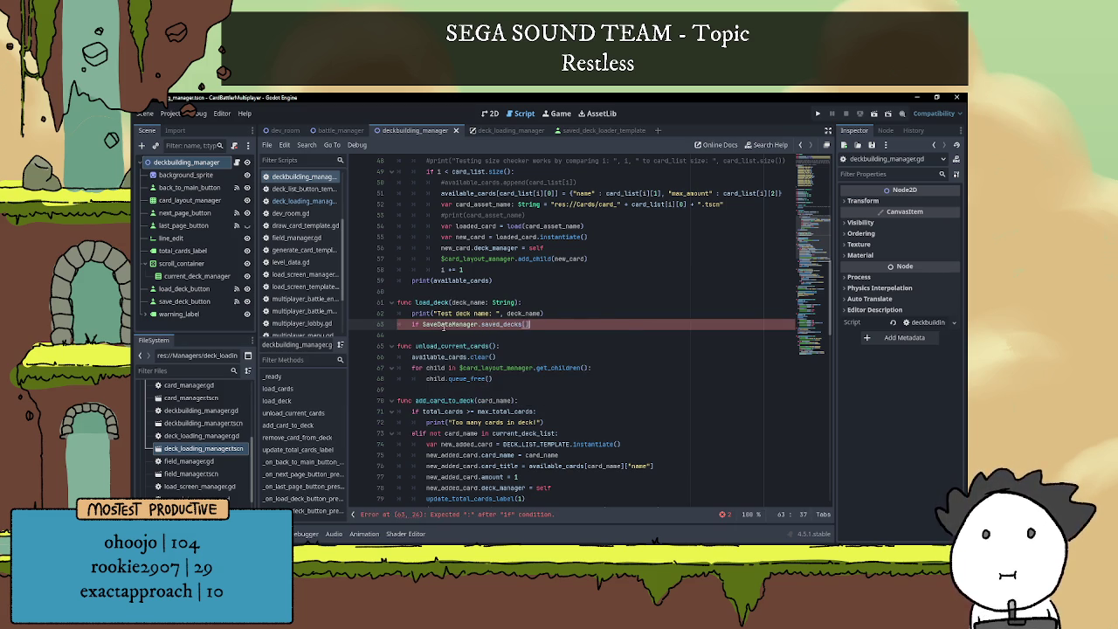
pyautogui.press('Return')
pyautogui.write(']')
pyautogui.write(':')
pyautogui.press('Return')
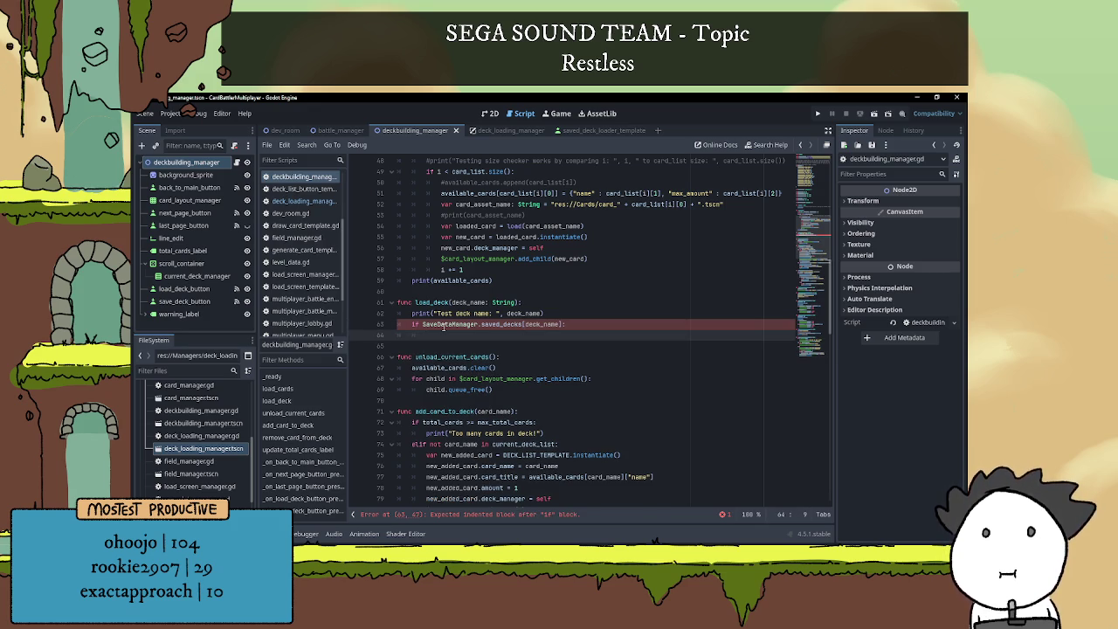
pyautogui.scroll(10, 590, 338)
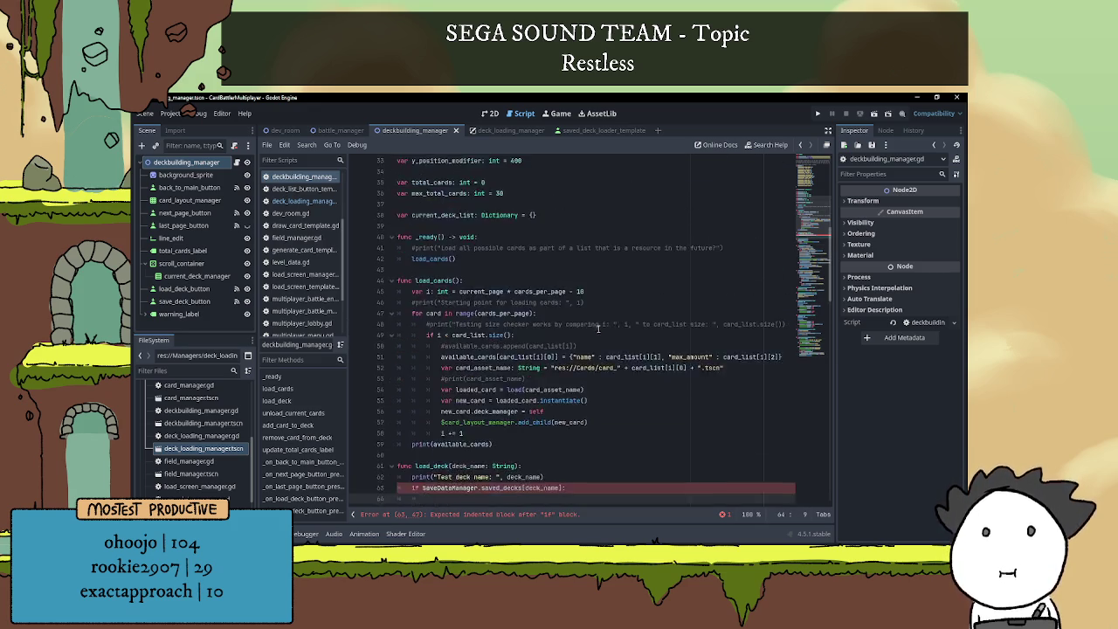
pyautogui.scroll(-7, 603, 372)
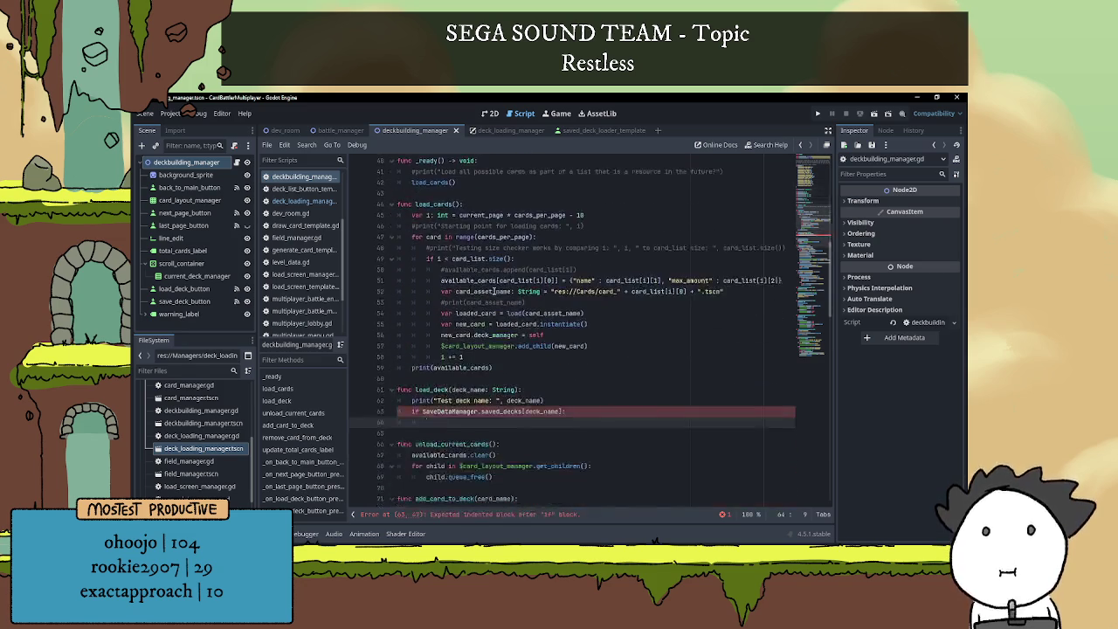
pyautogui.scroll(-8, 441, 227)
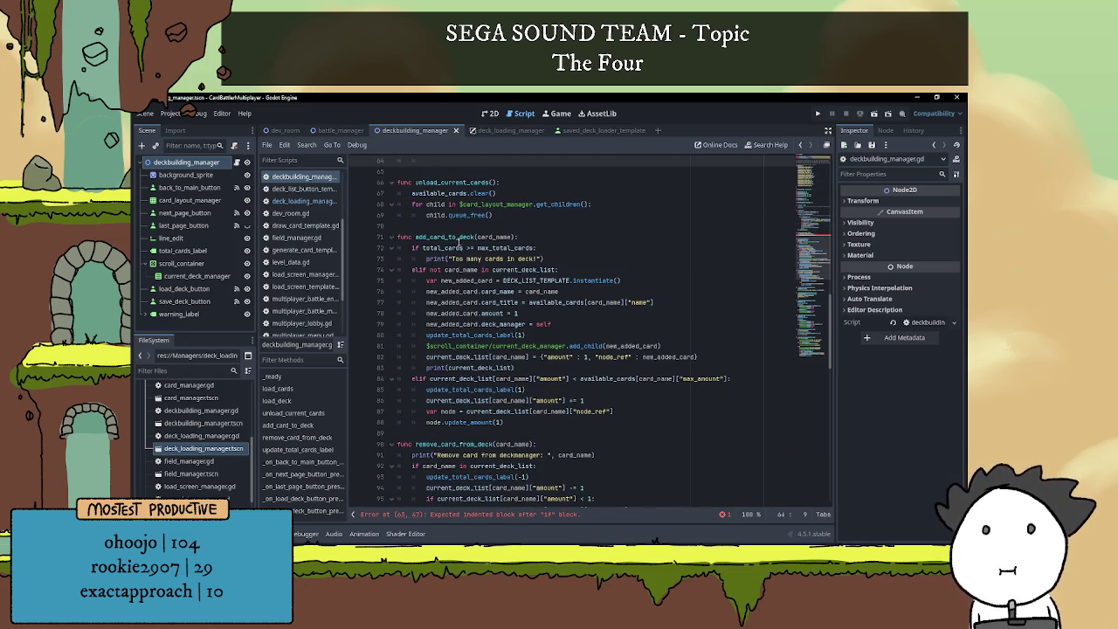
pyautogui.click(460, 237)
pyautogui.press('Up')
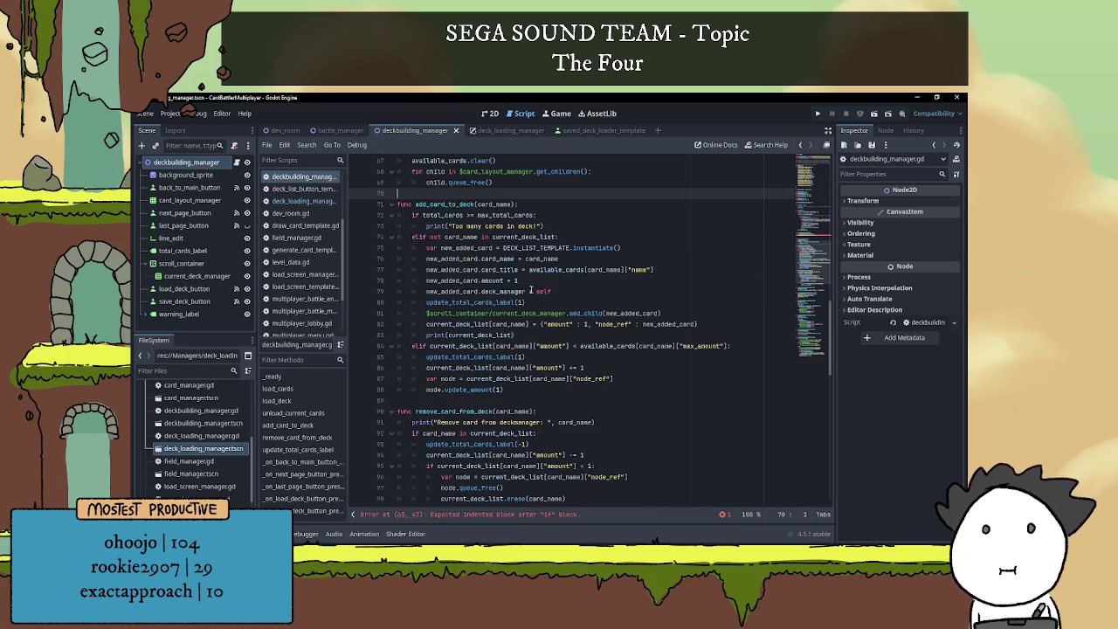
pyautogui.scroll(1, 453, 269)
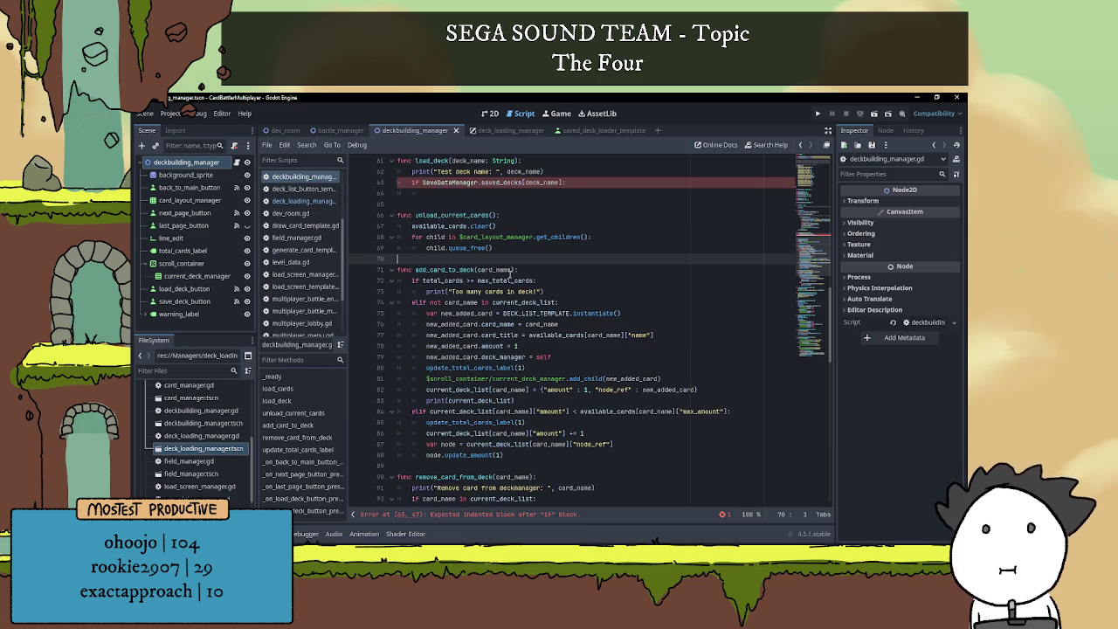
pyautogui.scroll(1, 517, 274)
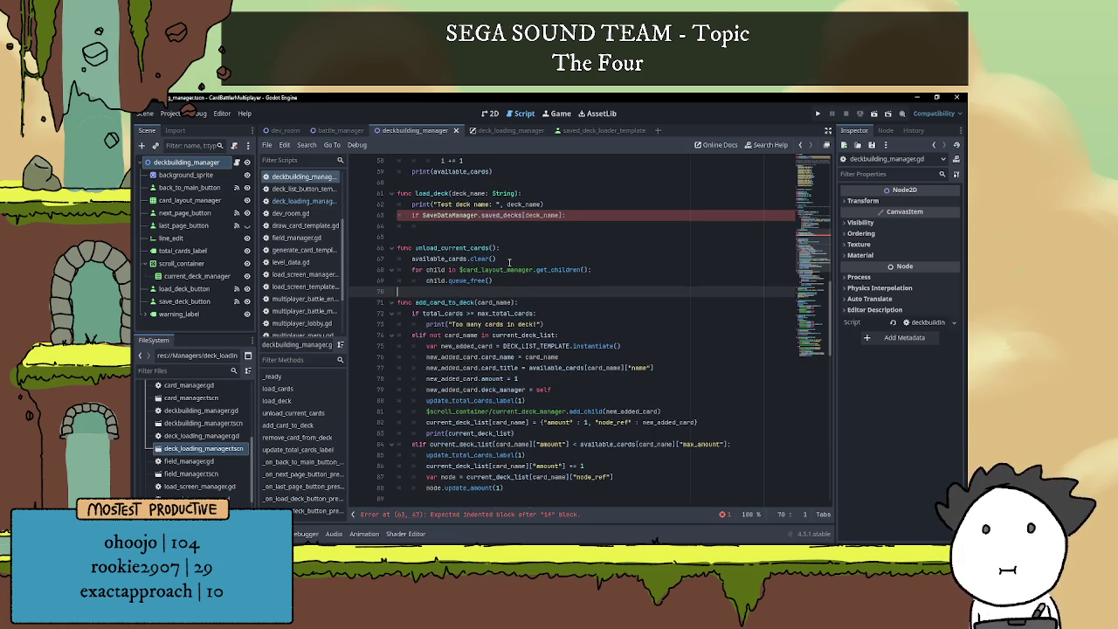
pyautogui.scroll(-5, 511, 259)
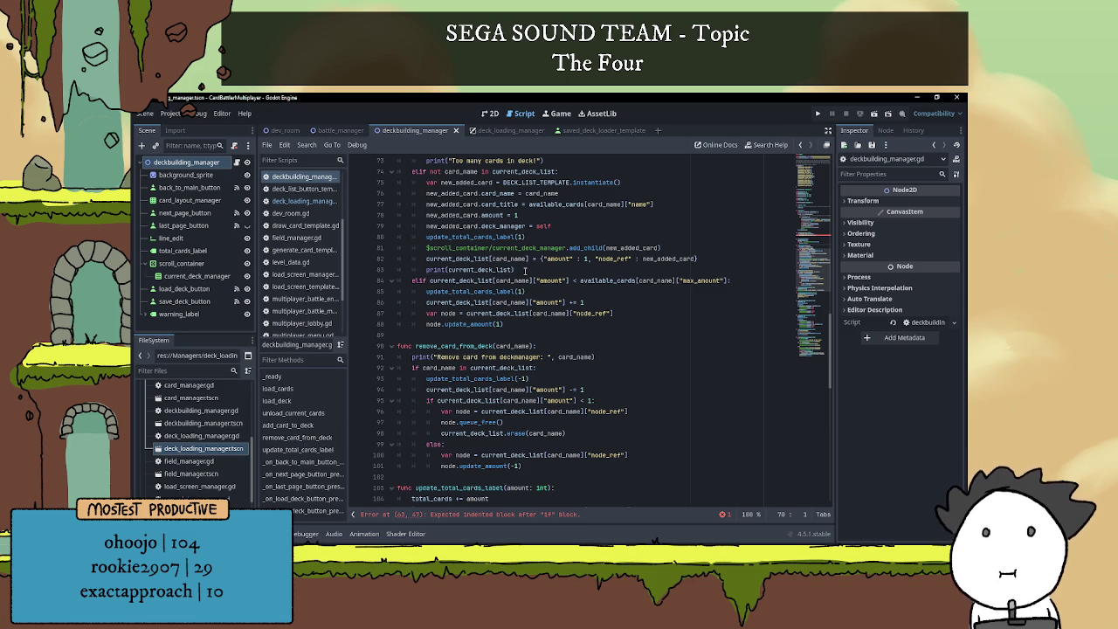
pyautogui.scroll(3, 525, 270)
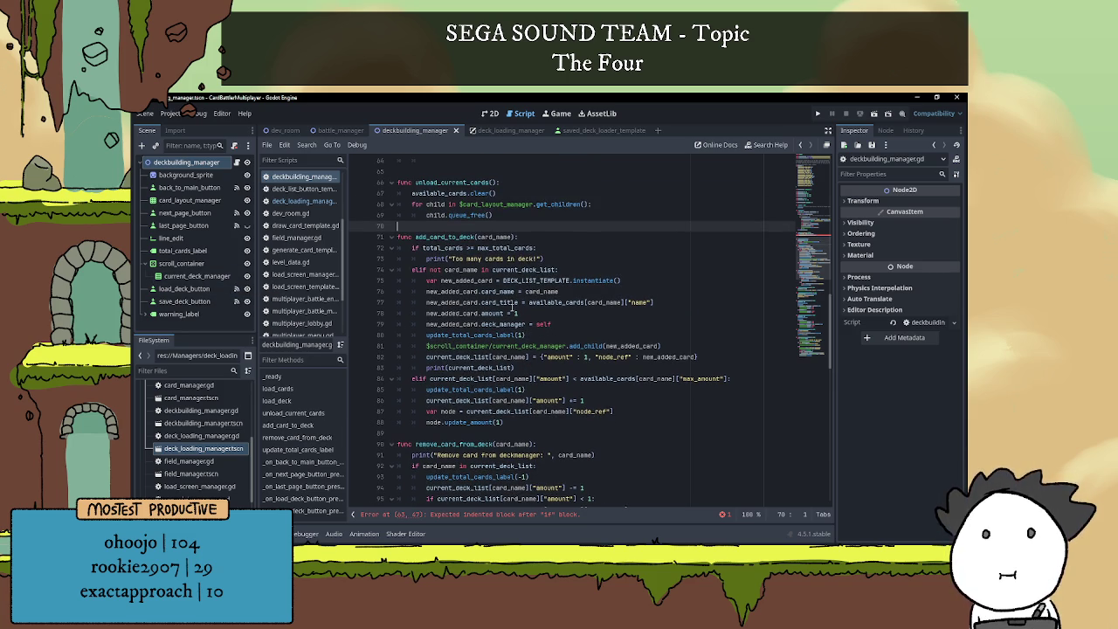
pyautogui.scroll(-2, 563, 293)
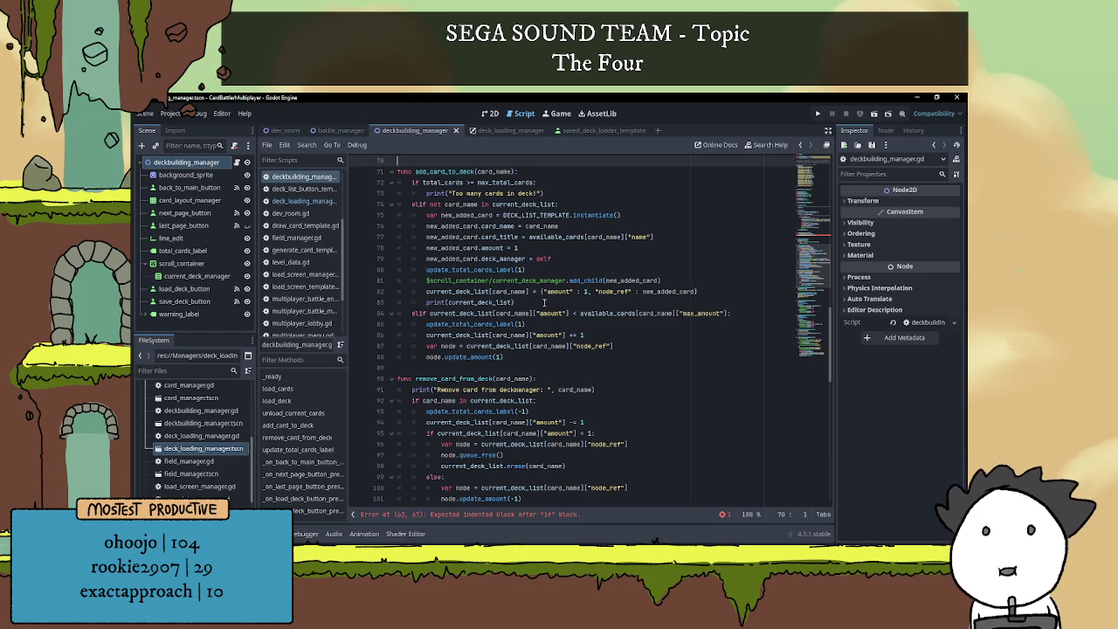
pyautogui.click(463, 367)
pyautogui.scroll(-3, 489, 349)
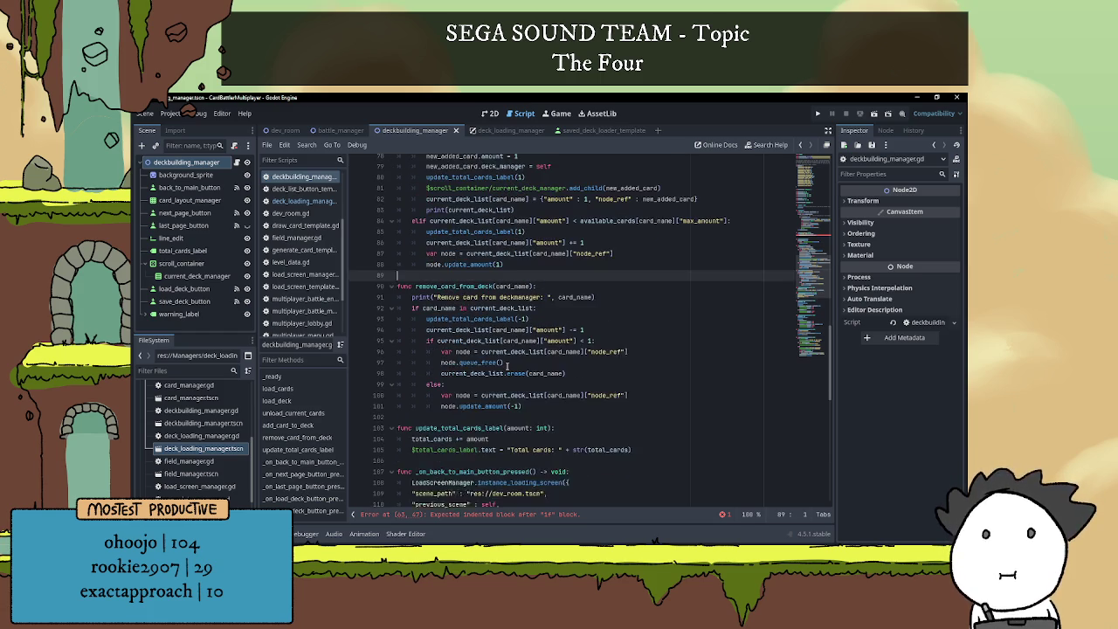
pyautogui.doubleClick(457, 281)
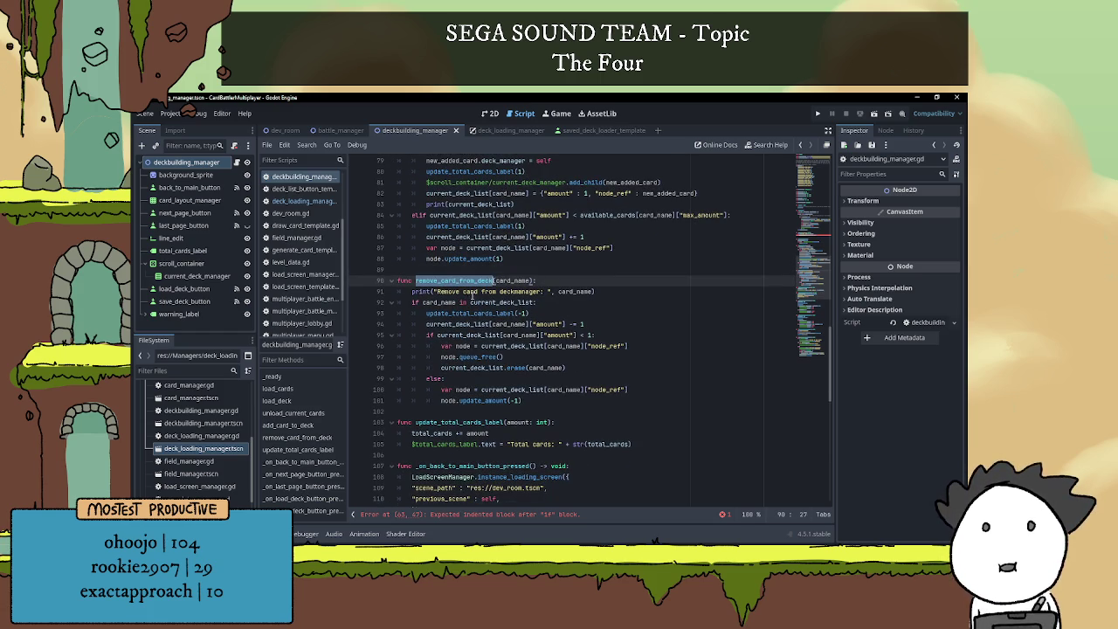
pyautogui.moveTo(482, 306)
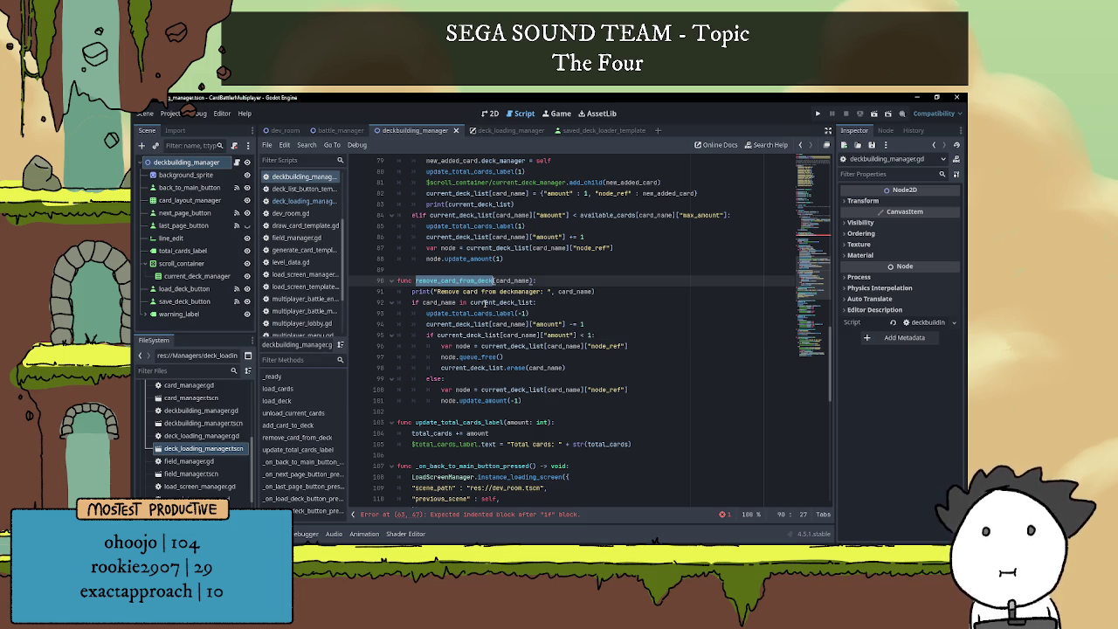
pyautogui.click(577, 295)
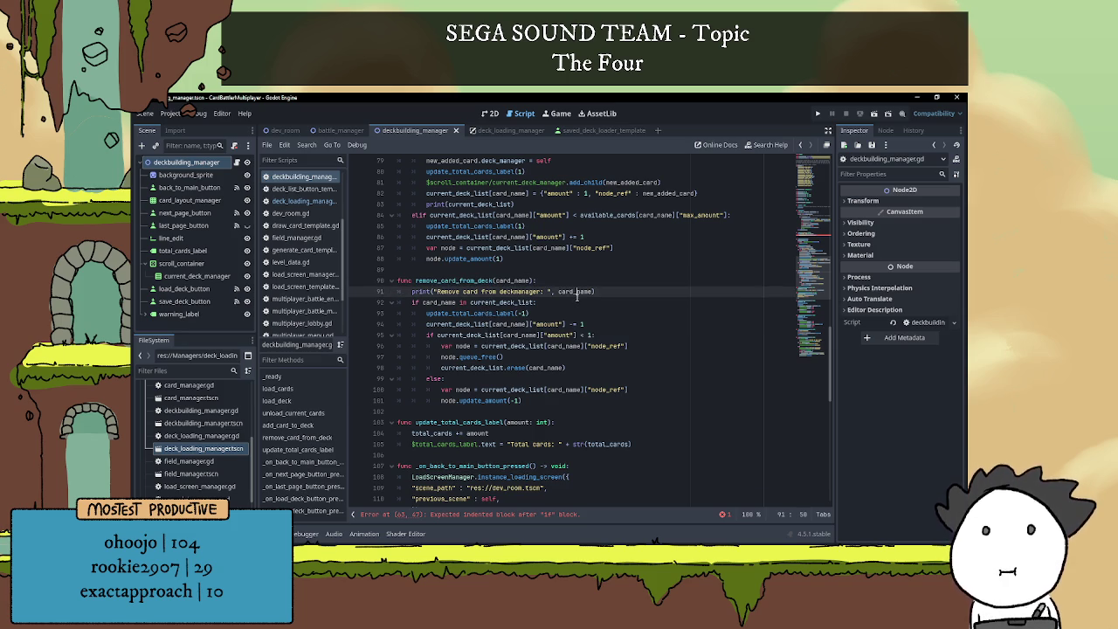
pyautogui.click(577, 302)
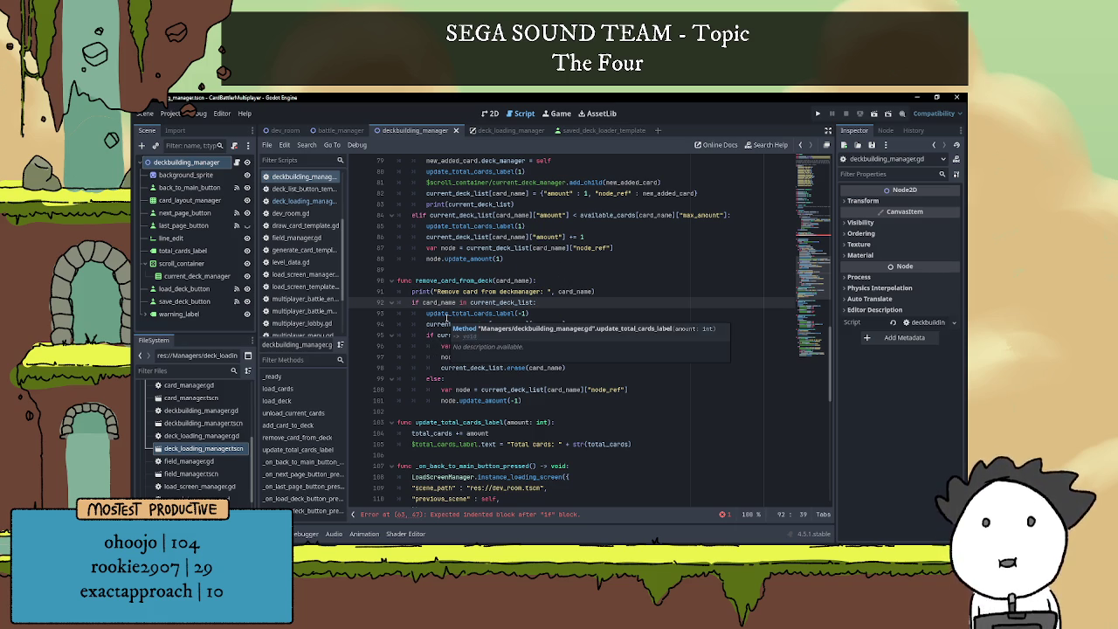
pyautogui.click(548, 316)
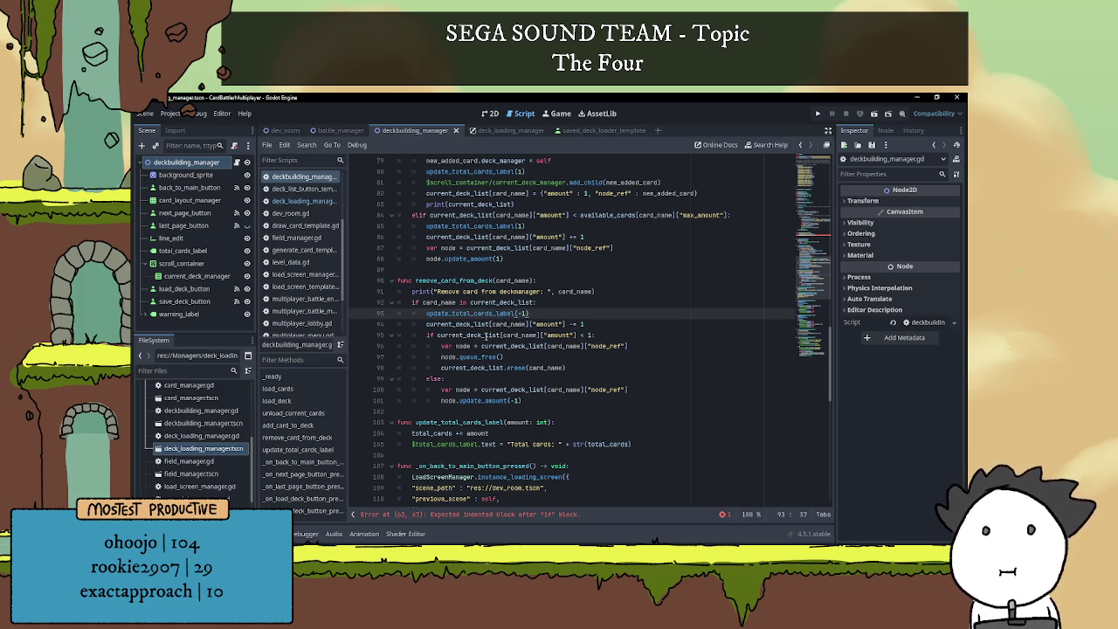
pyautogui.moveTo(486, 335)
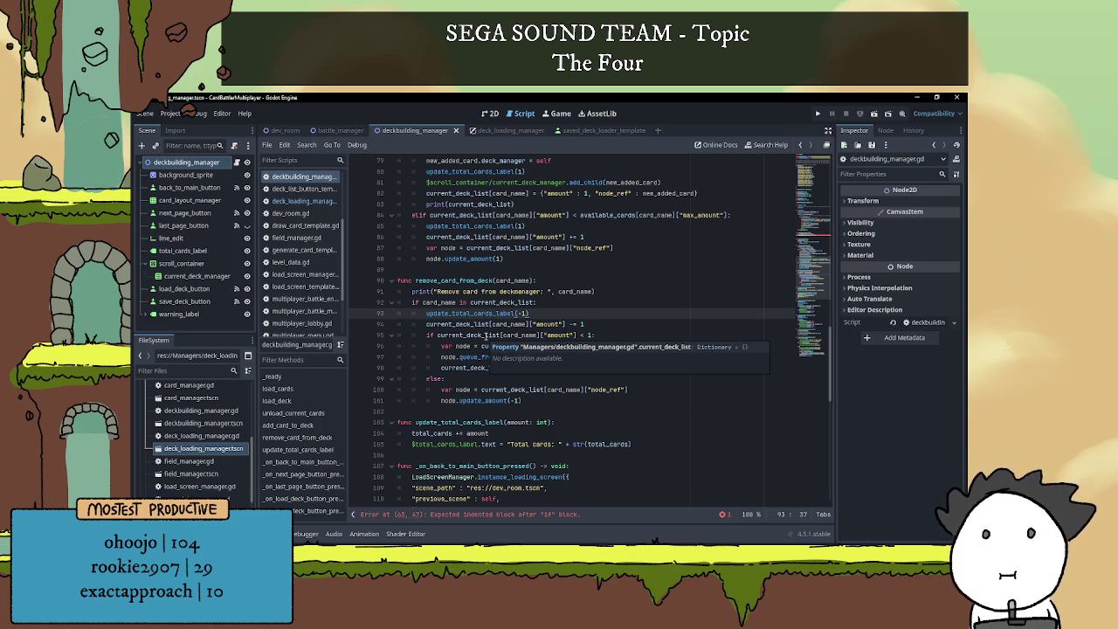
pyautogui.press('Up')
pyautogui.press('Up')
pyautogui.press('Up')
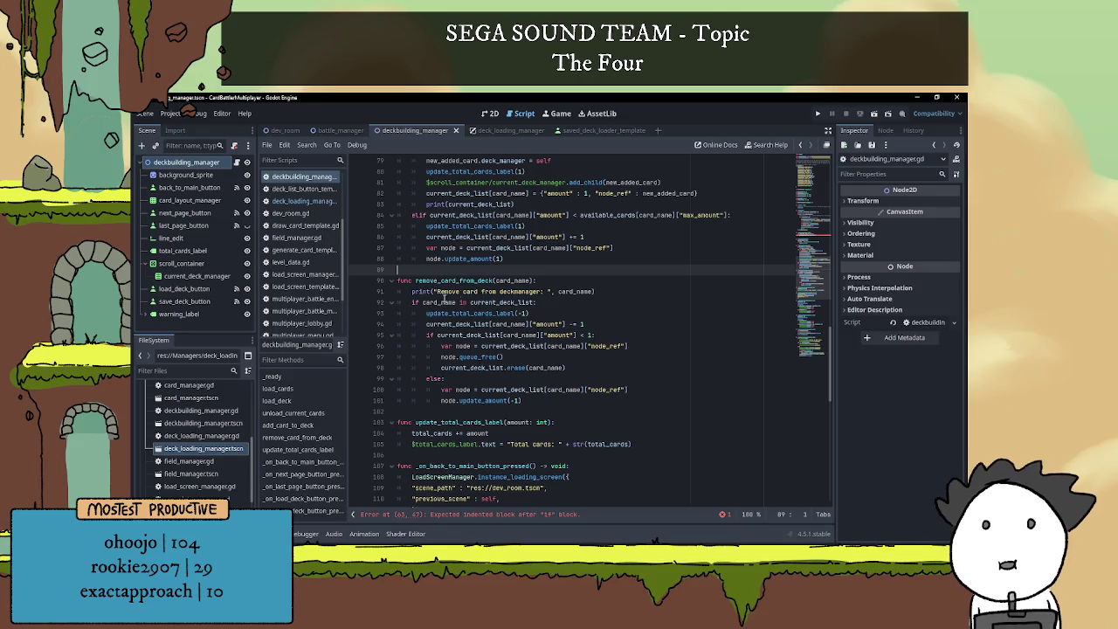
pyautogui.click(427, 302)
pyautogui.click(481, 302)
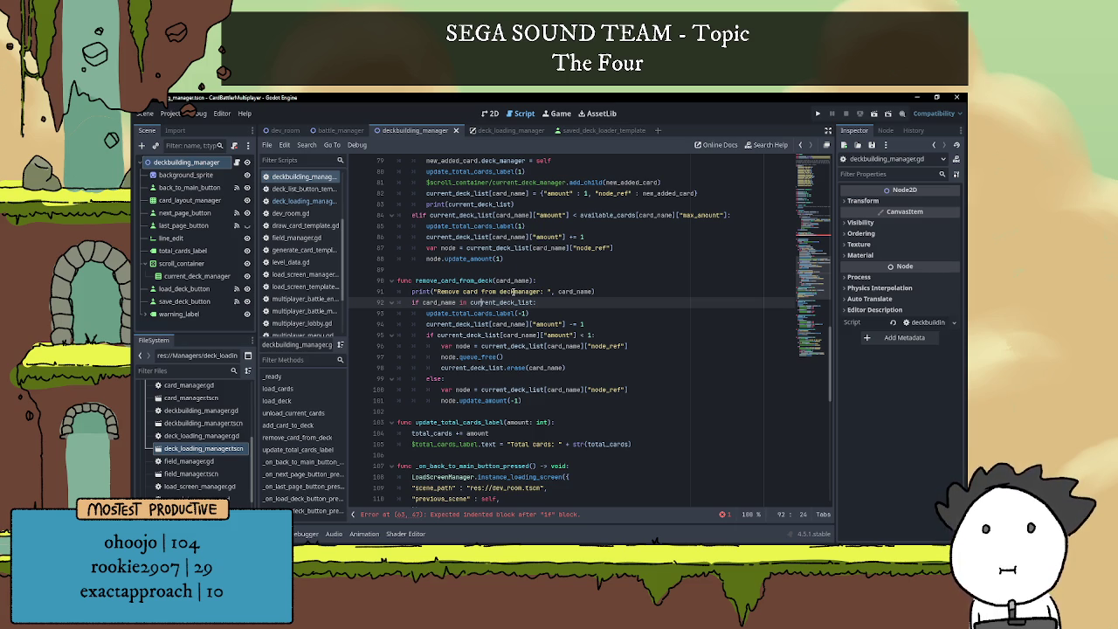
pyautogui.scroll(9, 518, 292)
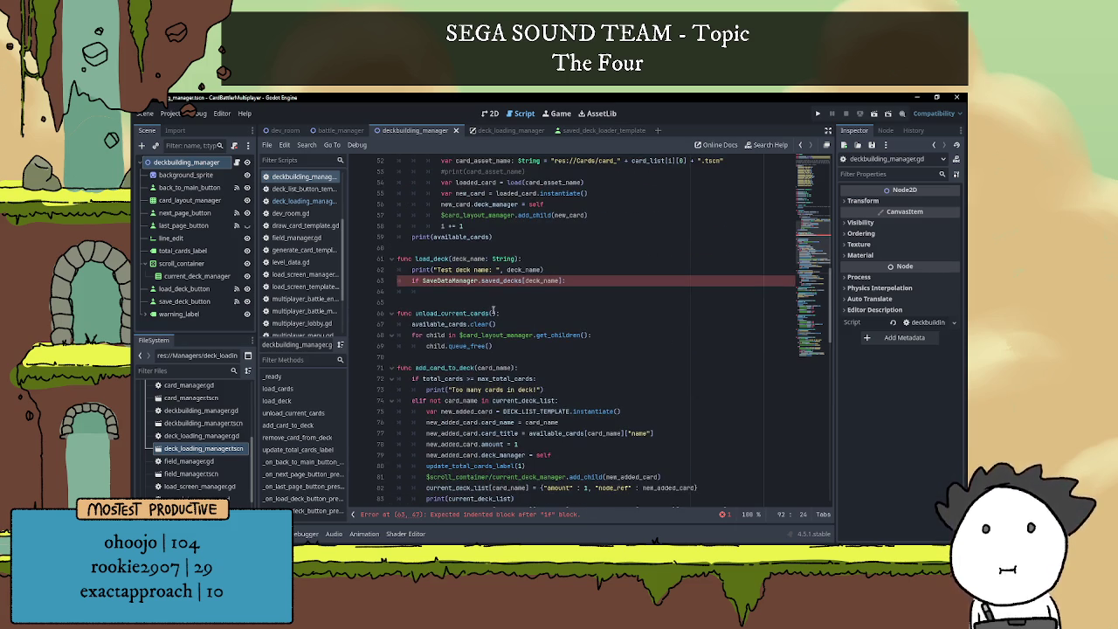
# - Set $total_cards_label.text to "Total Cards: 0" inside load_deck's if block
pyautogui.click(516, 292)
pyautogui.write('p')
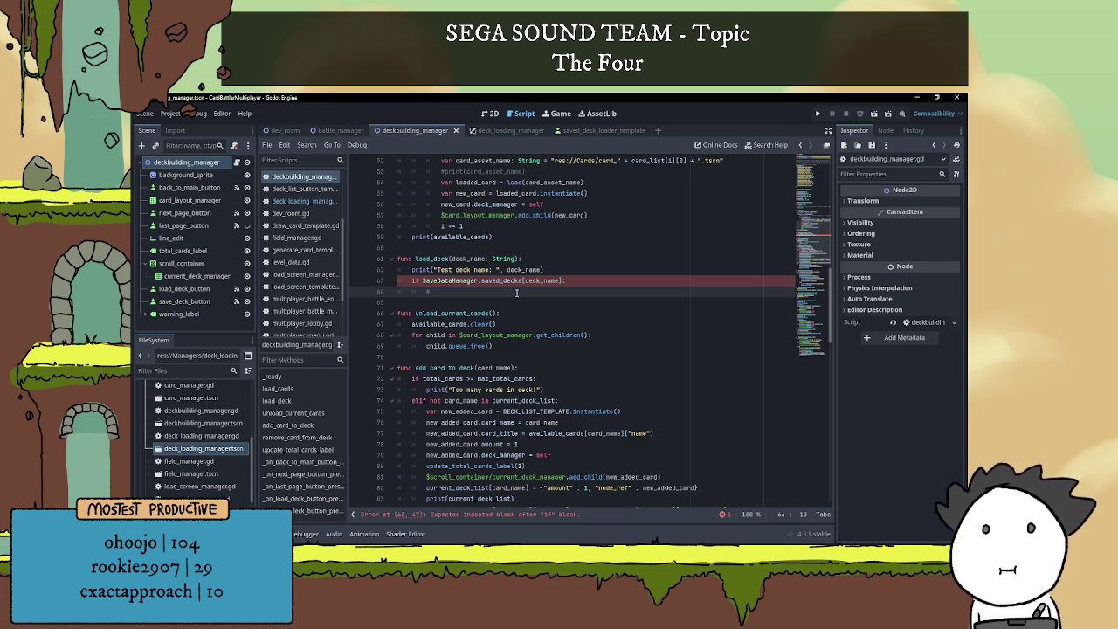
pyautogui.write('$')
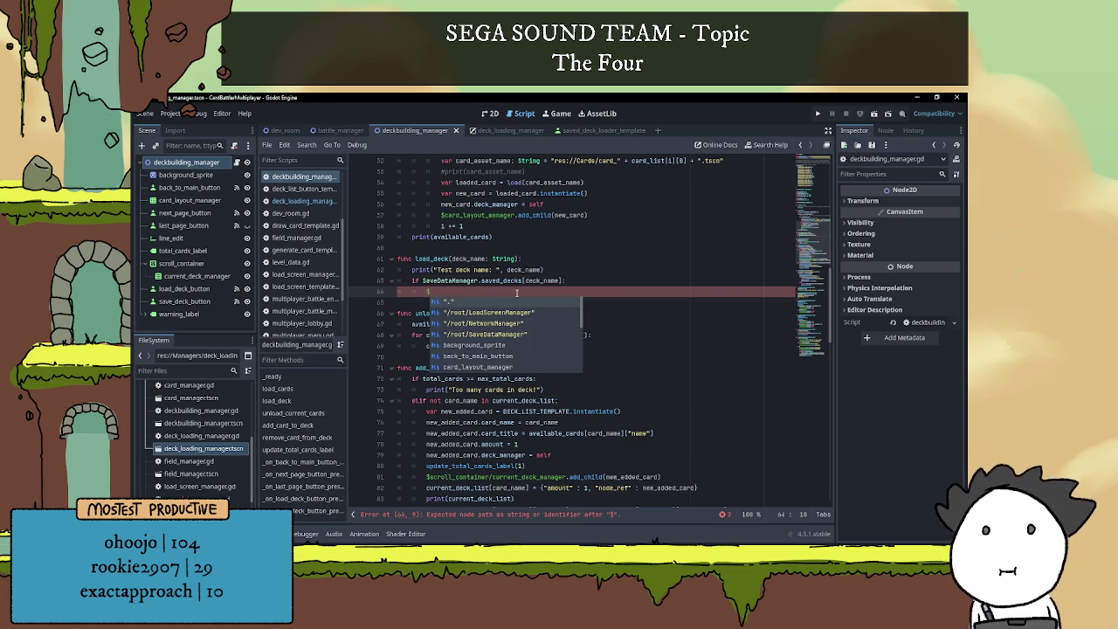
pyautogui.write('total')
pyautogui.press('Return')
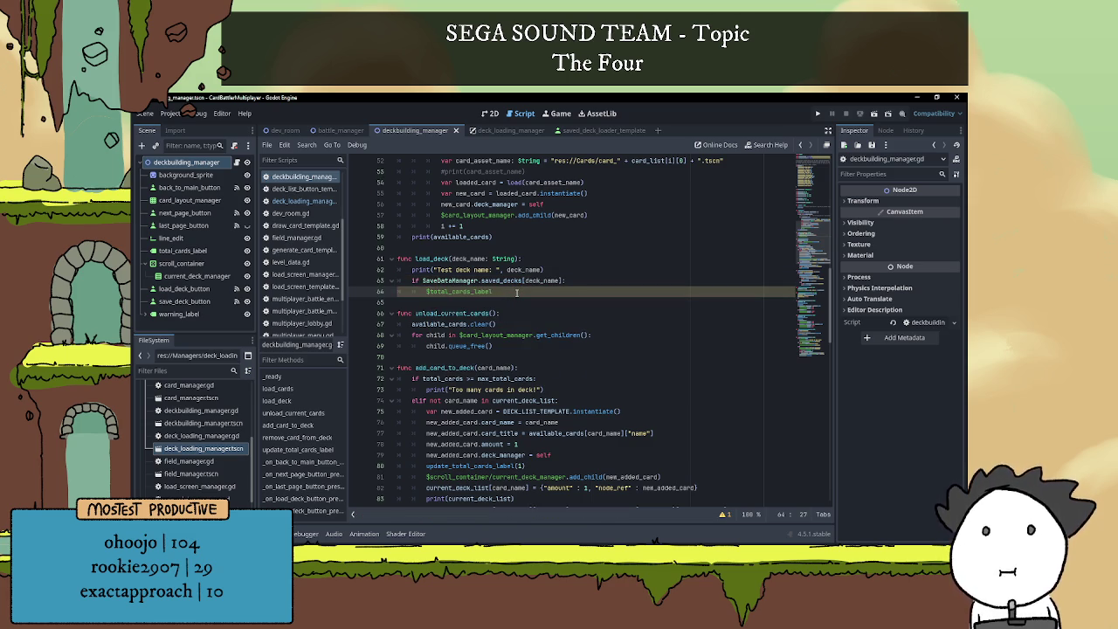
pyautogui.write('.te')
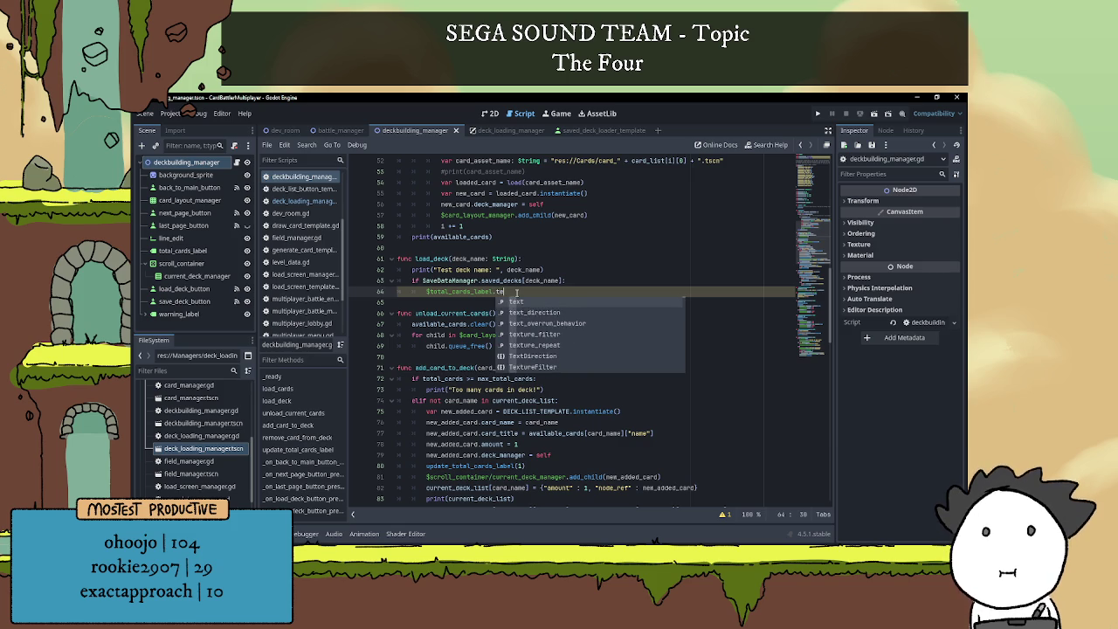
pyautogui.press('Return')
pyautogui.write('"Total ')
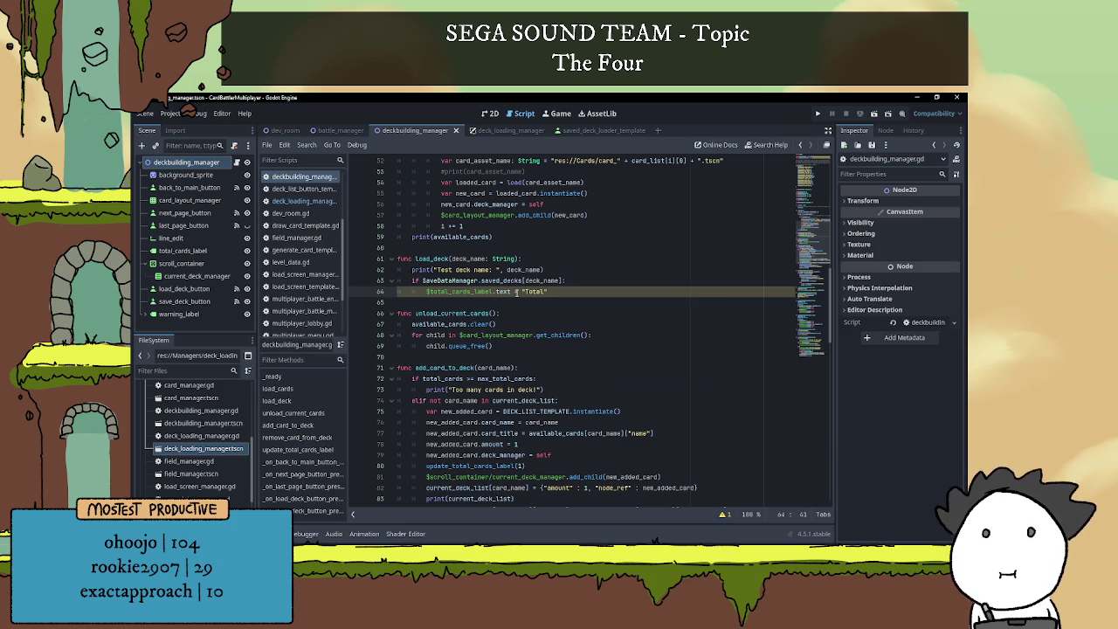
pyautogui.write('Cards: 0')
# - Add 'total_cards = 0' and reset current_deck_list to an empty dictionary under the if line
pyautogui.click(587, 280)
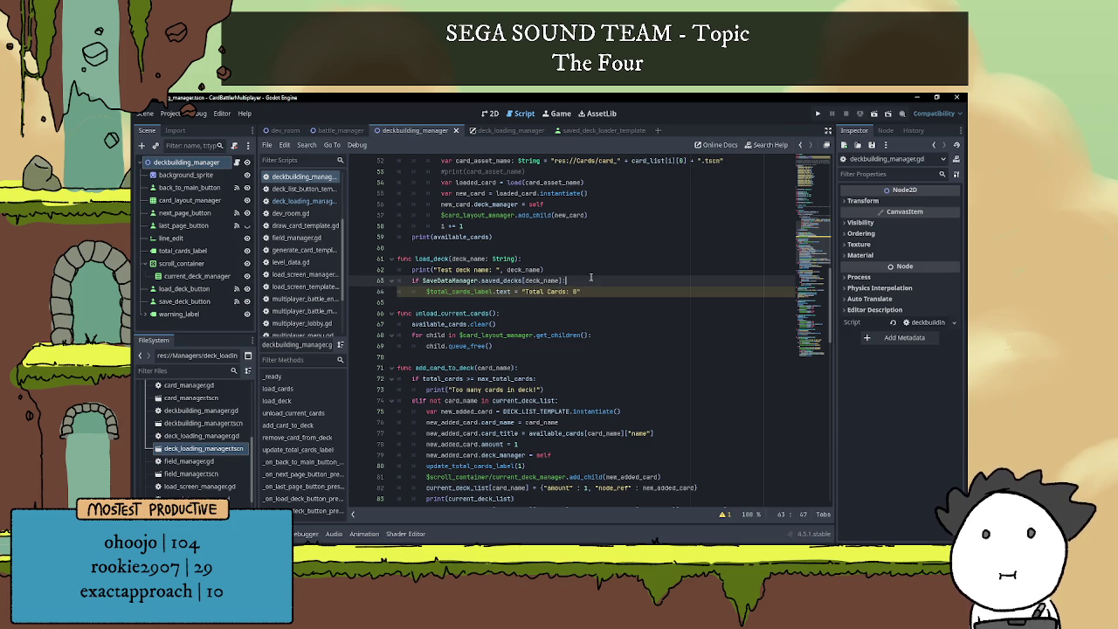
pyautogui.press('Return')
pyautogui.write('total')
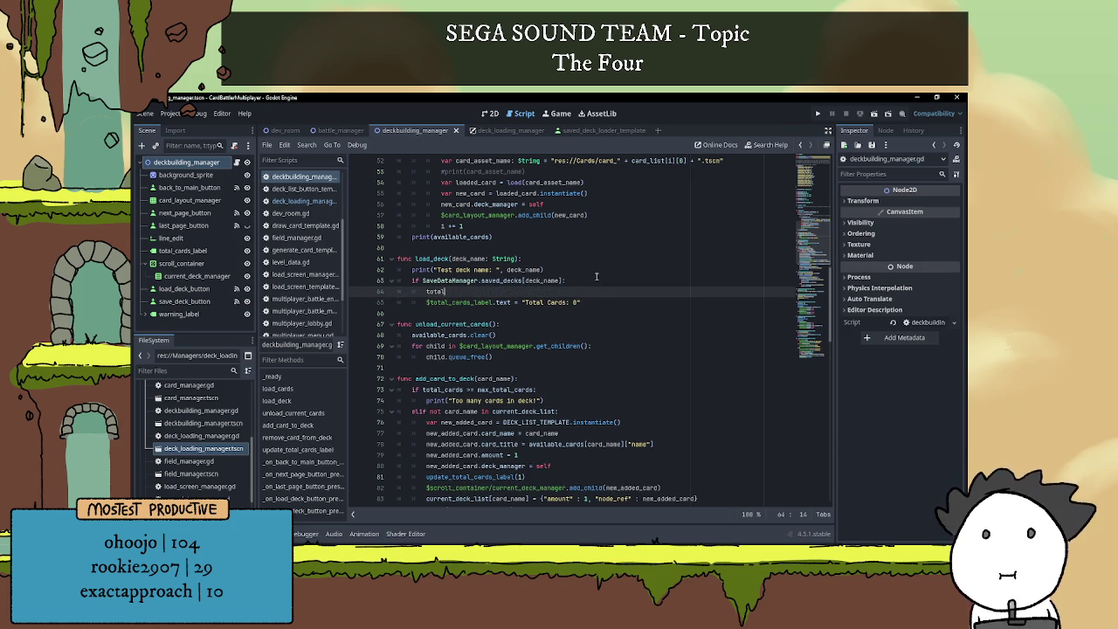
pyautogui.write('_cards = 0')
pyautogui.click(599, 280)
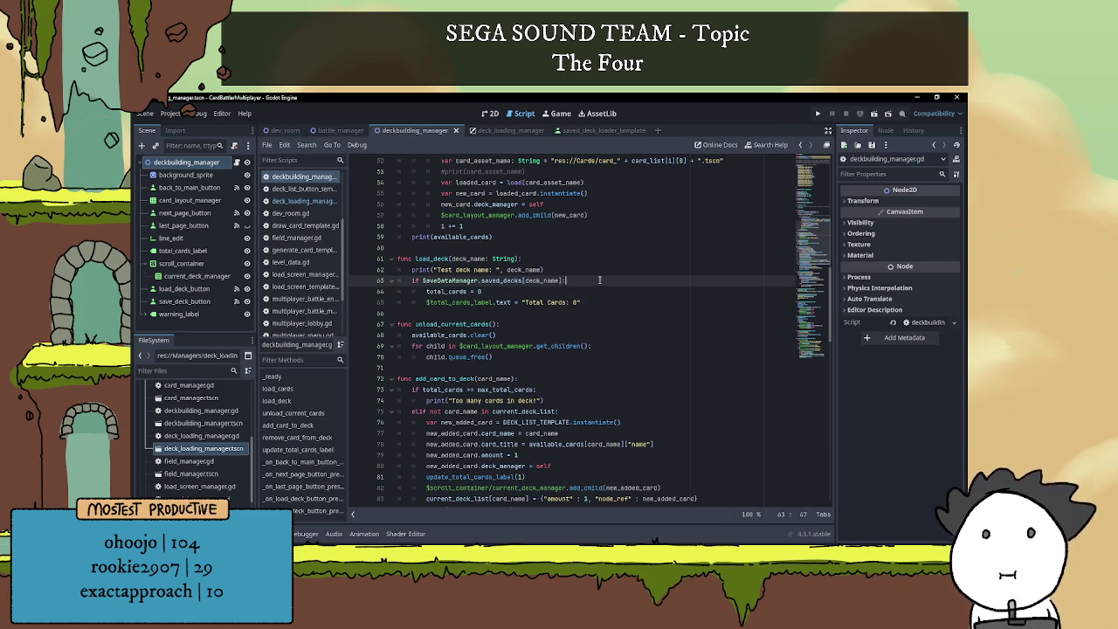
pyautogui.press('Return')
pyautogui.write('curren')
pyautogui.press('Return')
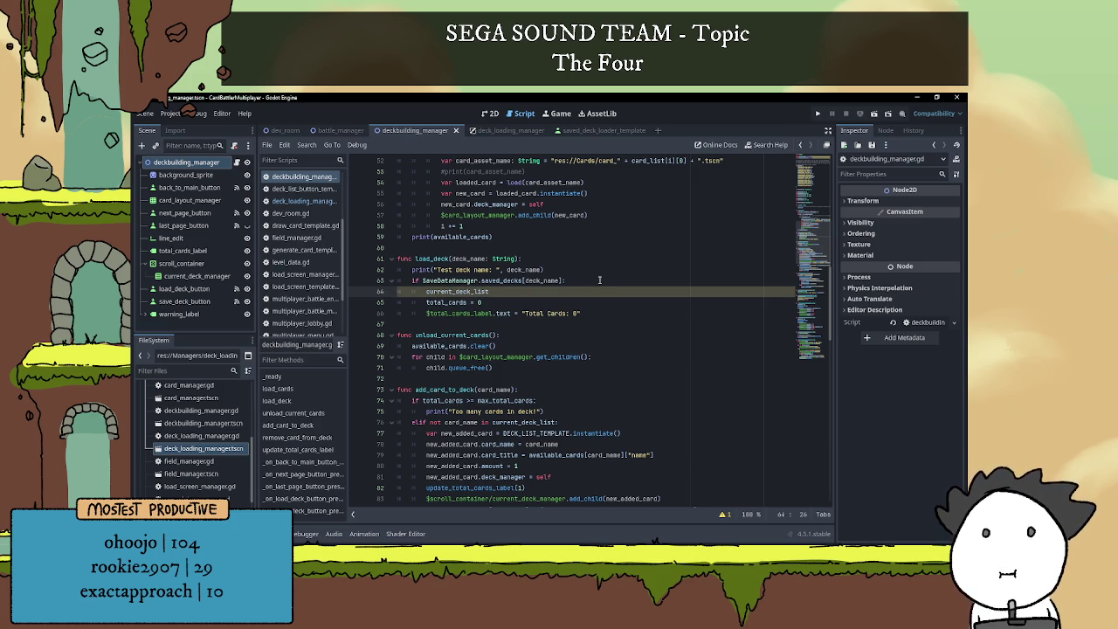
pyautogui.write('[]')
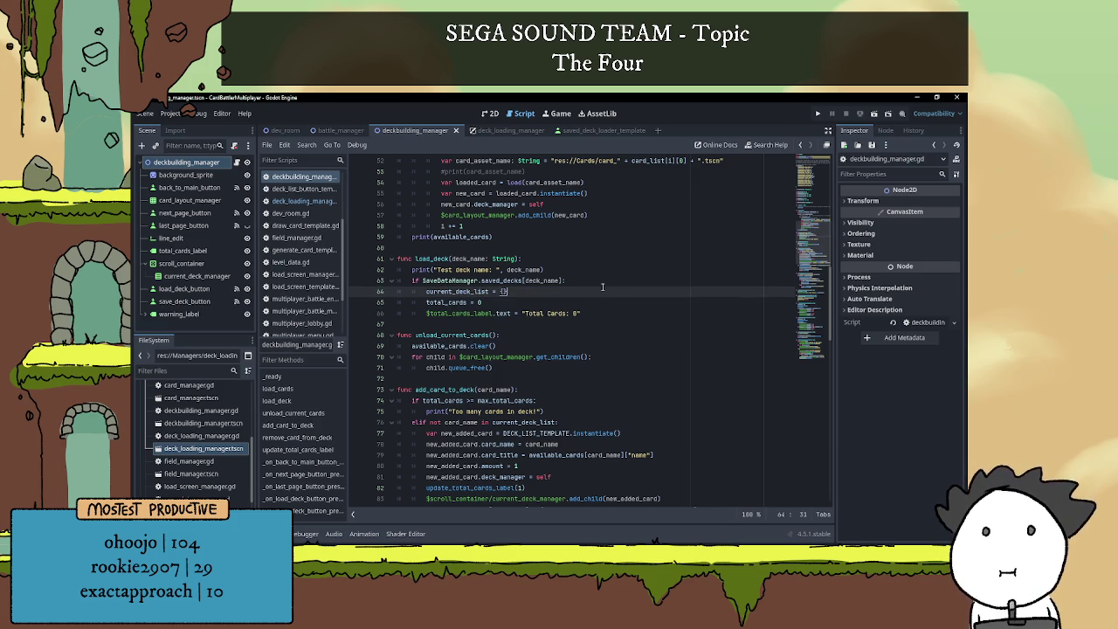
pyautogui.scroll(-3, 600, 330)
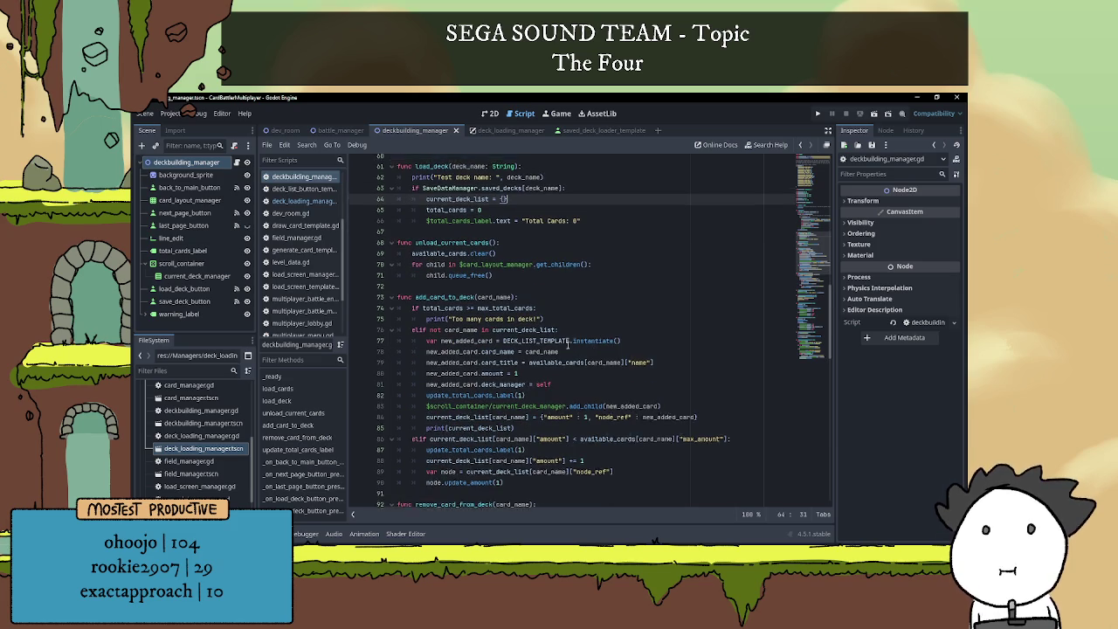
# - Add 'for child in $scroll_container/current_deck_manager.get_children(): child.queue_free()' at the if block's top
pyautogui.scroll(1, 567, 349)
pyautogui.click(592, 217)
pyautogui.press('Return')
pyautogui.write('for child in ')
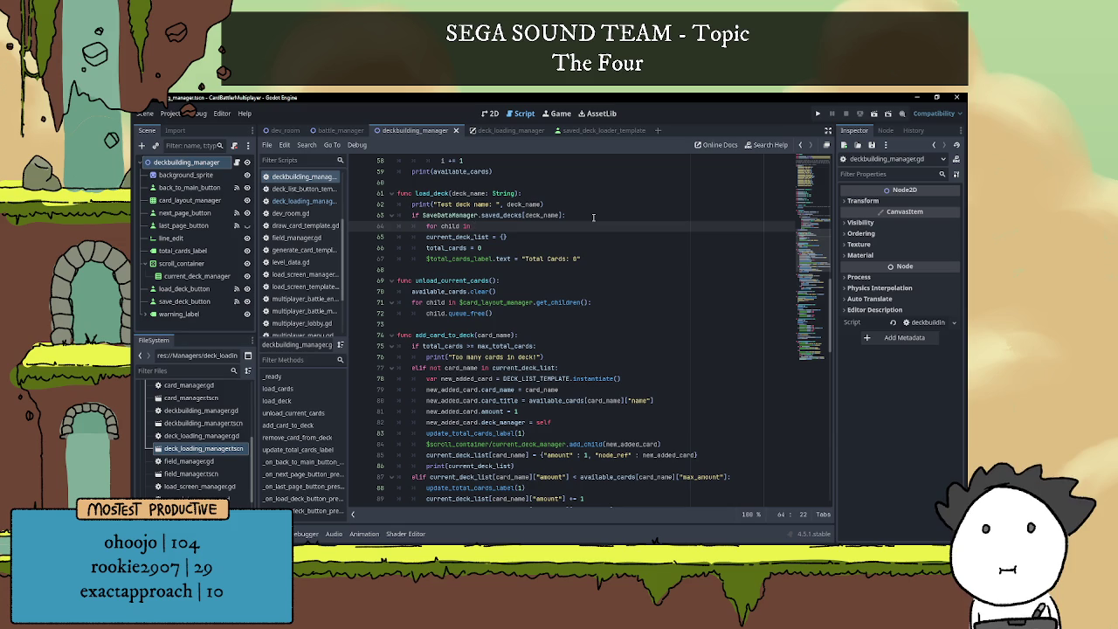
pyautogui.write('curren')
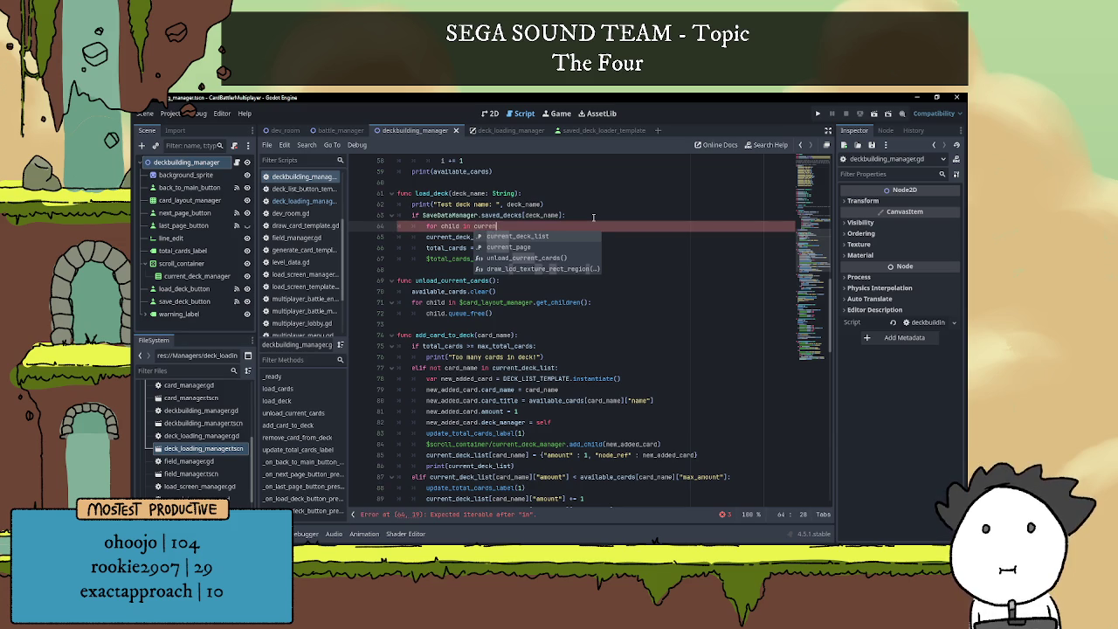
pyautogui.press('BackSpace')
pyautogui.press('BackSpace')
pyautogui.press('BackSpace')
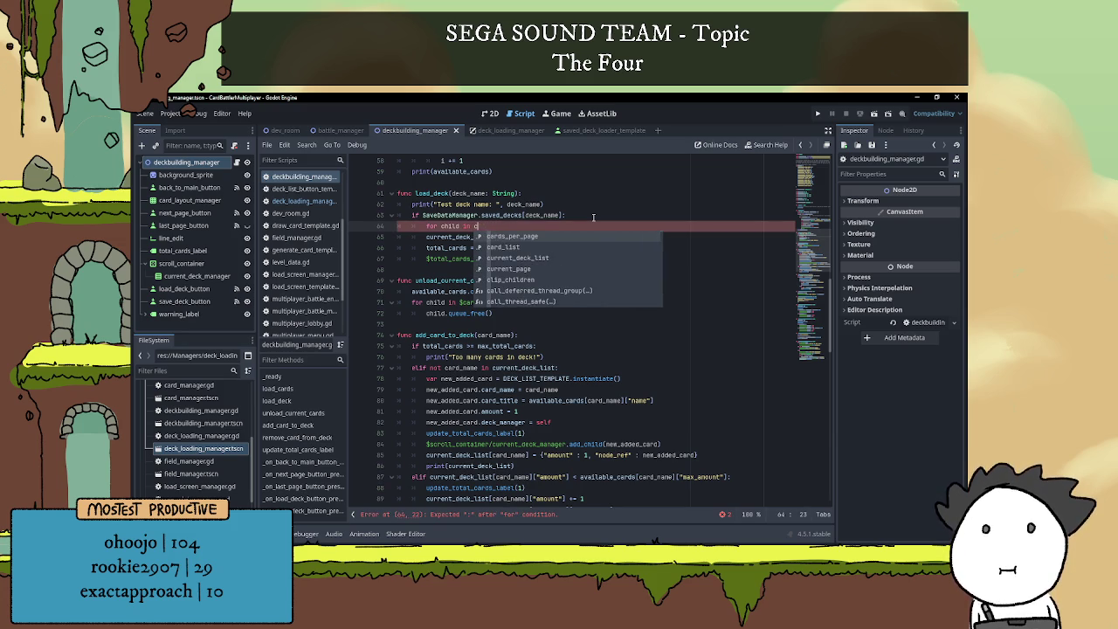
pyautogui.write('$scro')
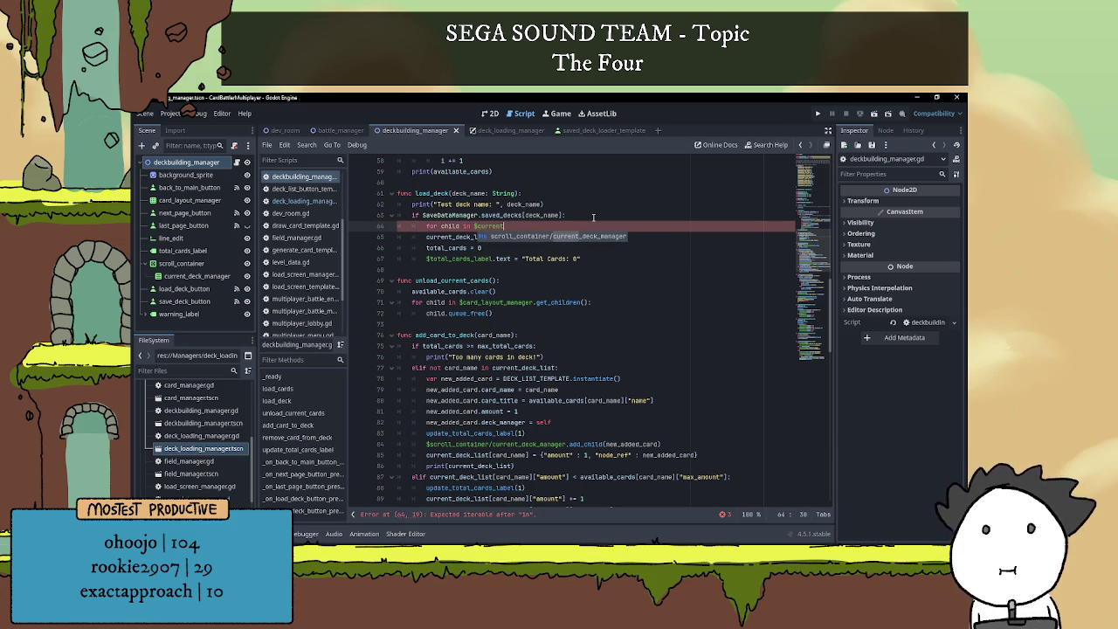
pyautogui.press('Return')
pyautogui.write('get_childre')
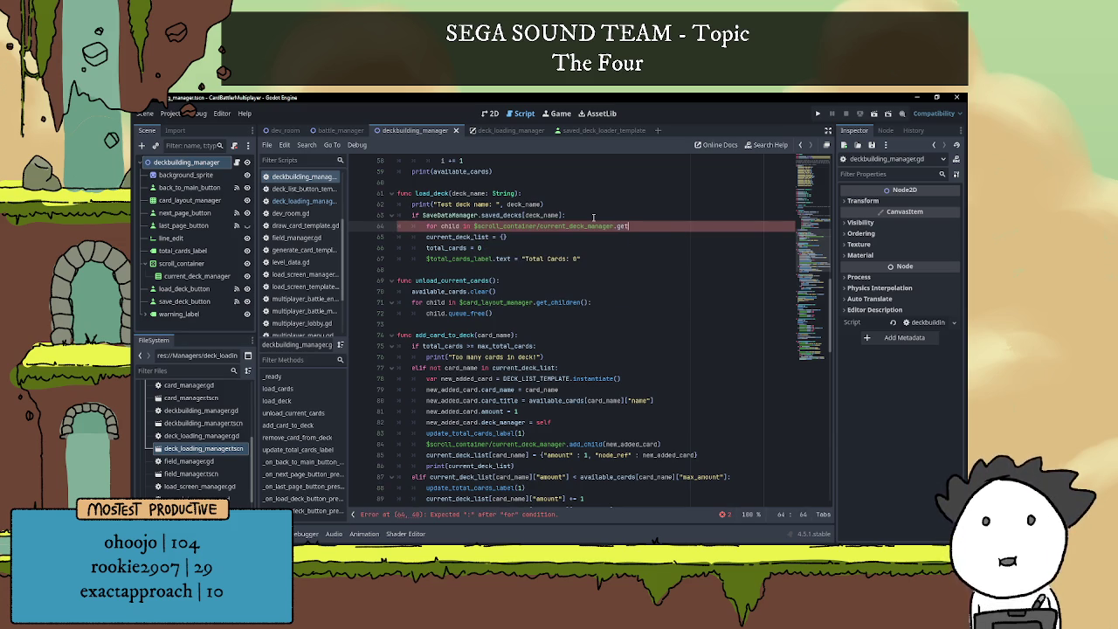
pyautogui.press('Return')
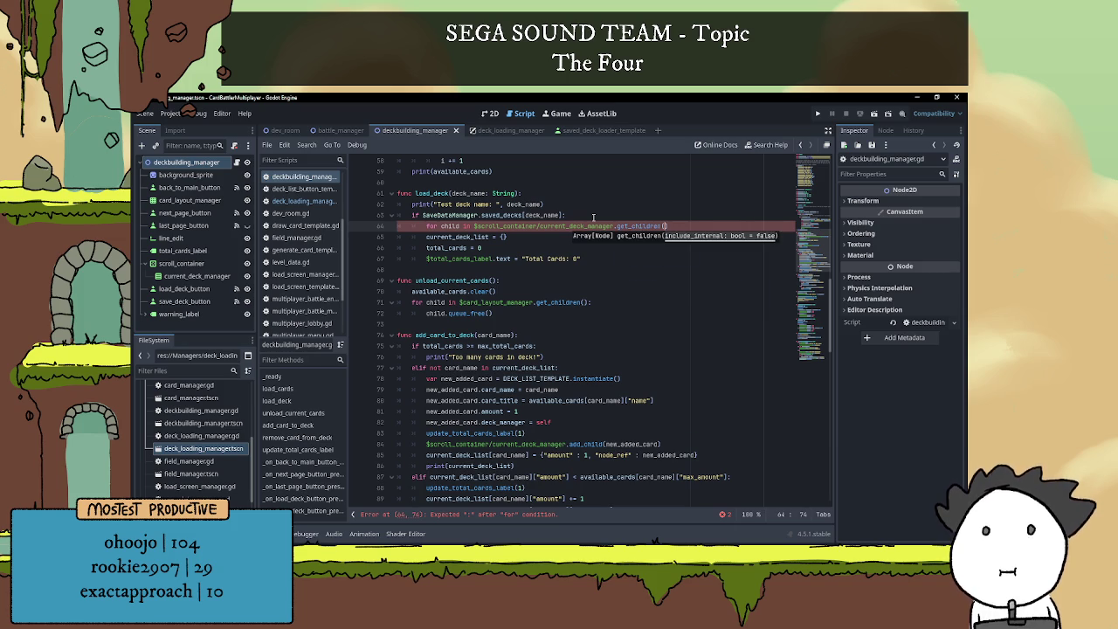
pyautogui.write('):')
pyautogui.press('Return')
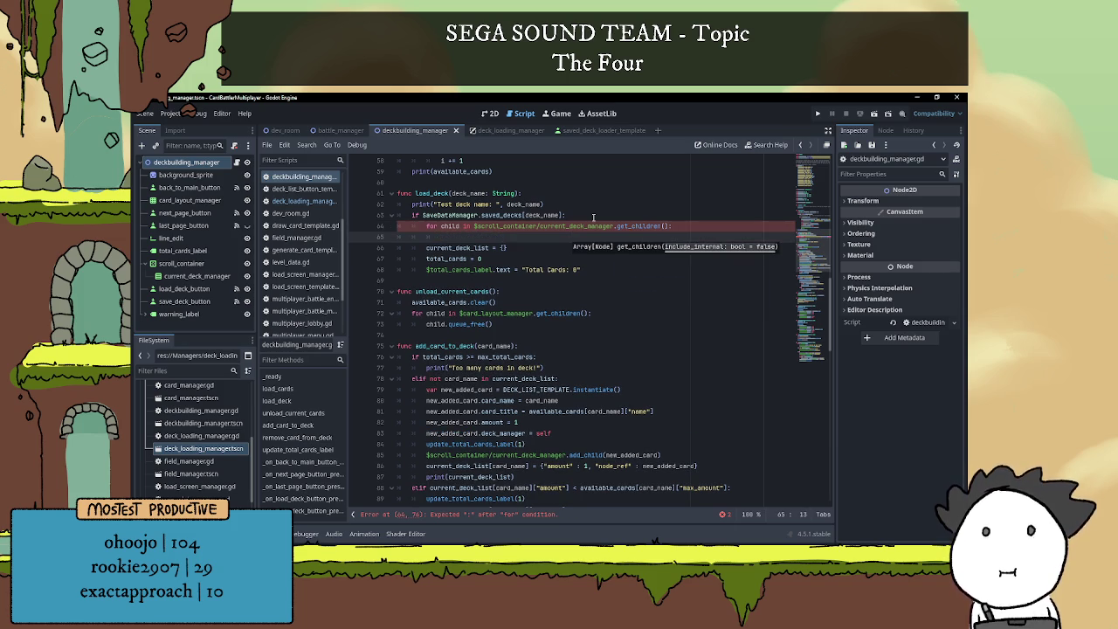
pyautogui.write('child.queue')
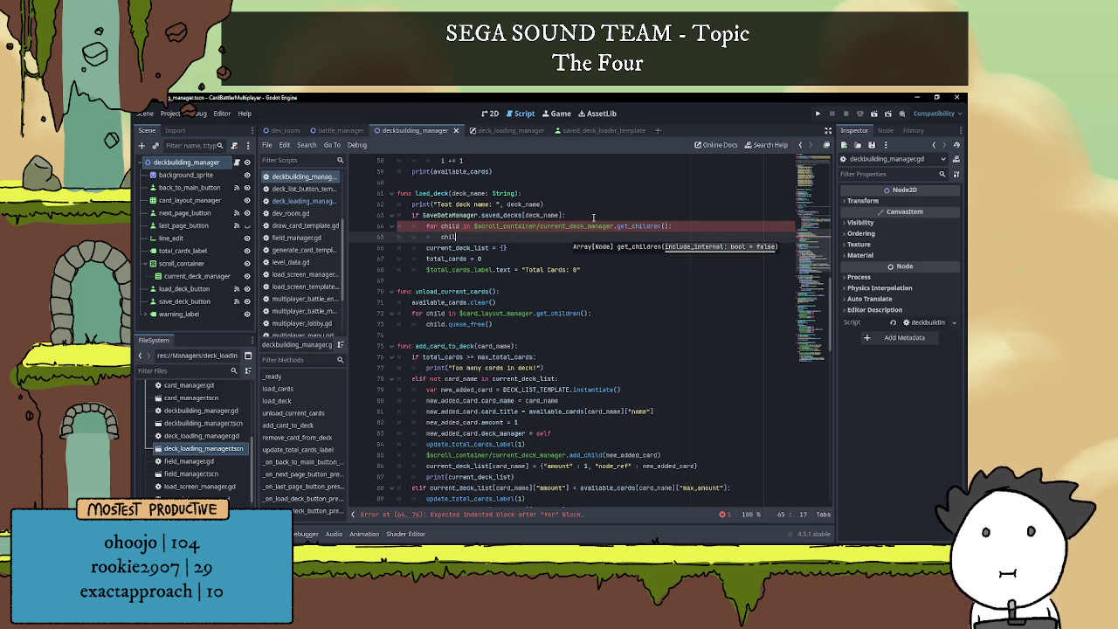
pyautogui.press('Down')
pyautogui.press('Return')
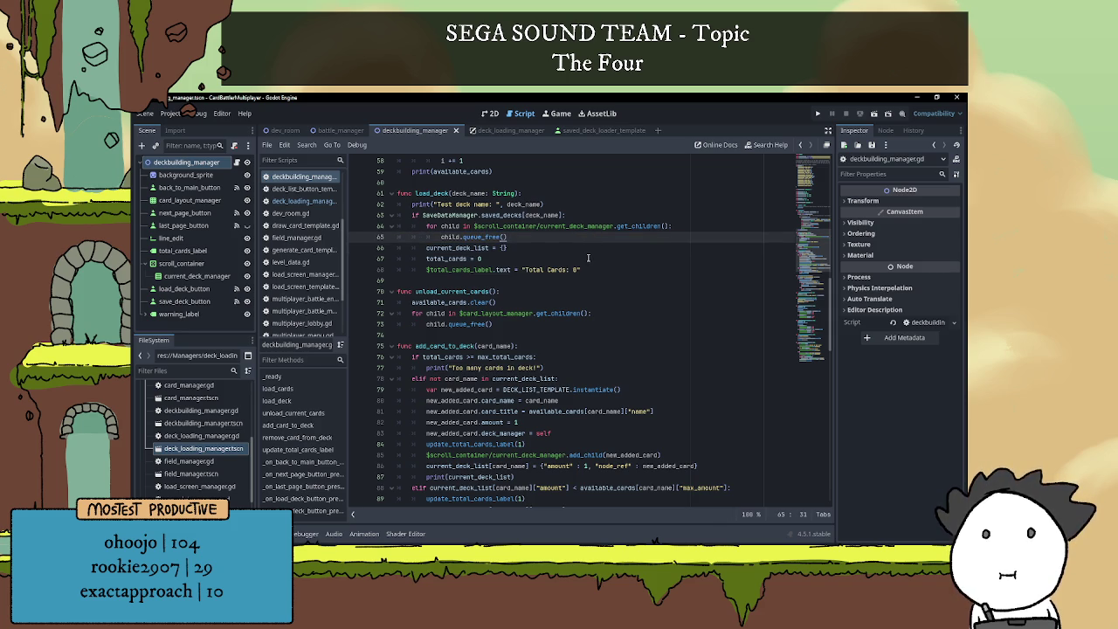
# - Compare the new queue_free call with its other use, then go to the Total Cards line's end
pyautogui.scroll(1, 597, 253)
pyautogui.click(586, 257)
pyautogui.click(583, 268)
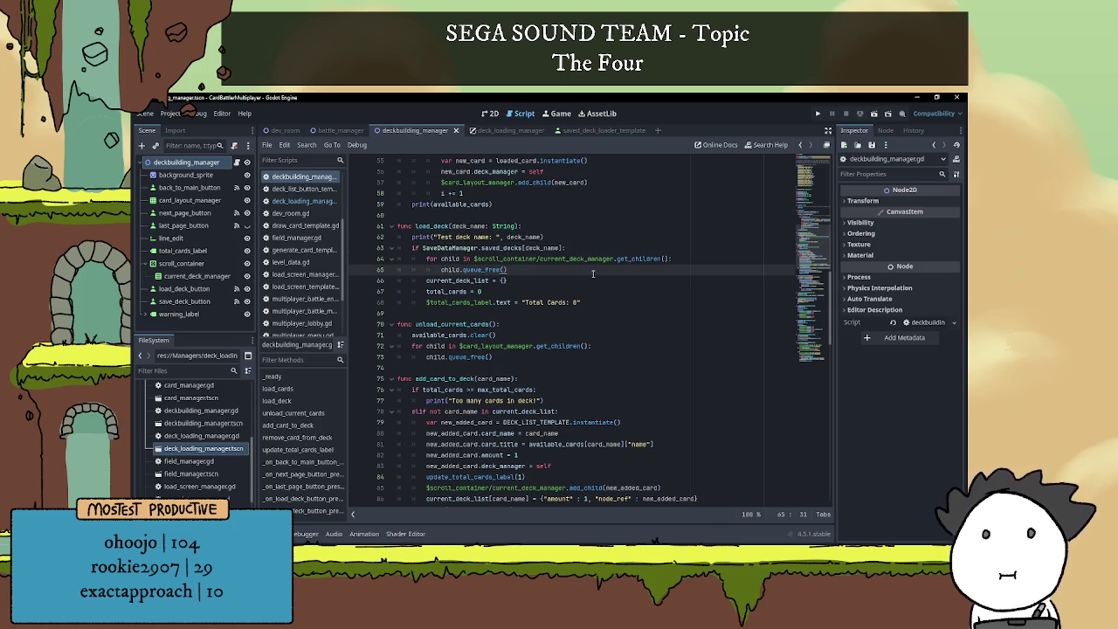
pyautogui.doubleClick(467, 270)
pyautogui.press('End')
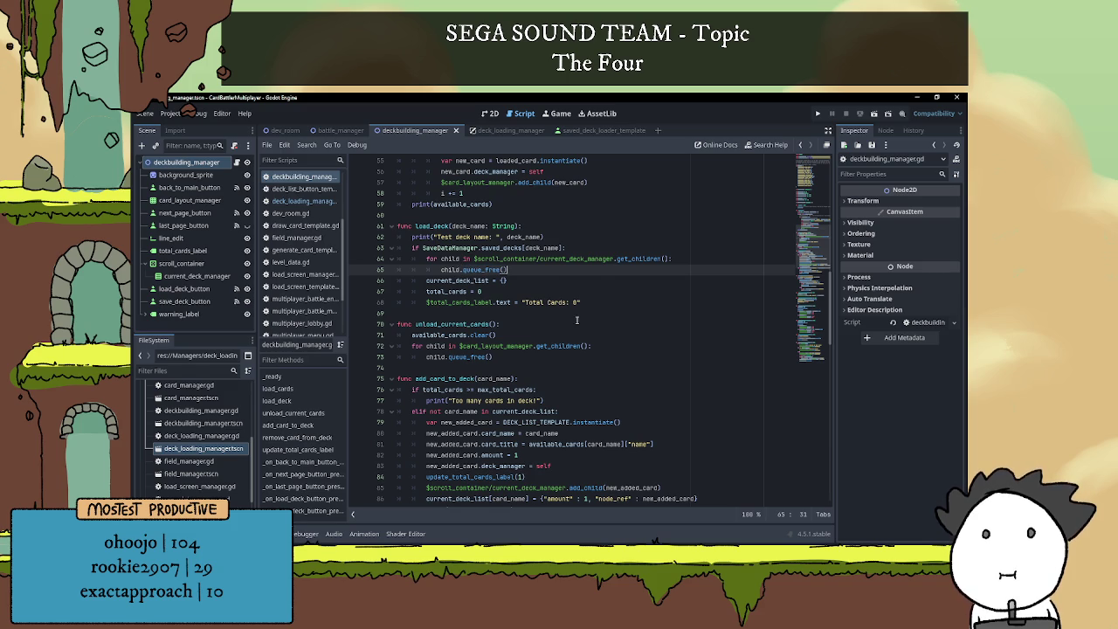
pyautogui.scroll(-1, 575, 319)
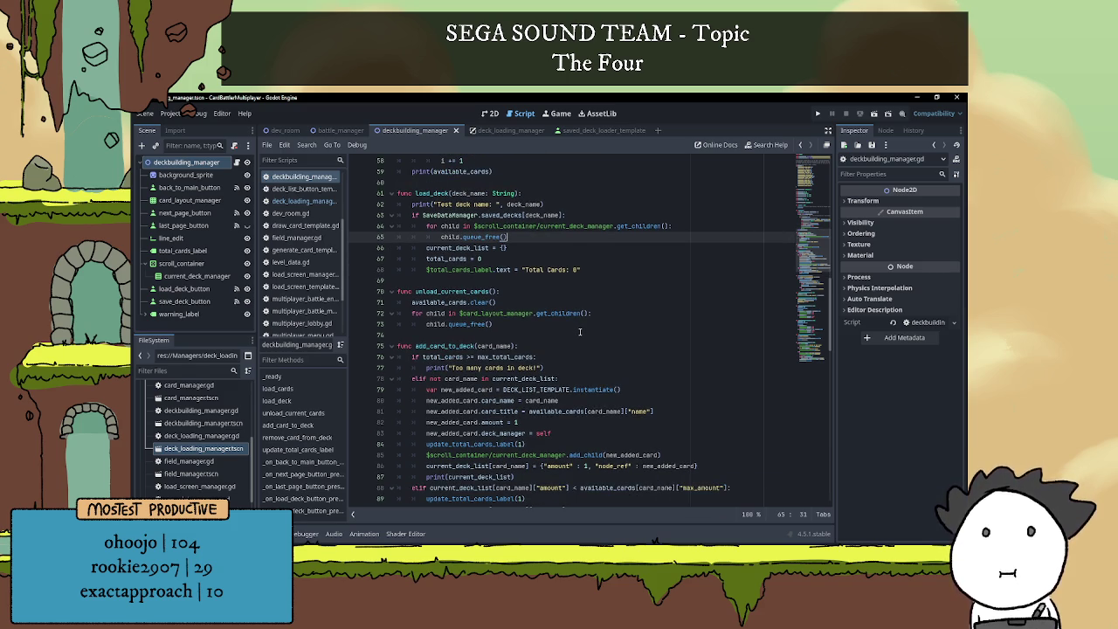
pyautogui.press('Down')
pyautogui.press('Down')
pyautogui.press('Up')
pyautogui.press('Down')
pyautogui.press('Down')
pyautogui.press('End')
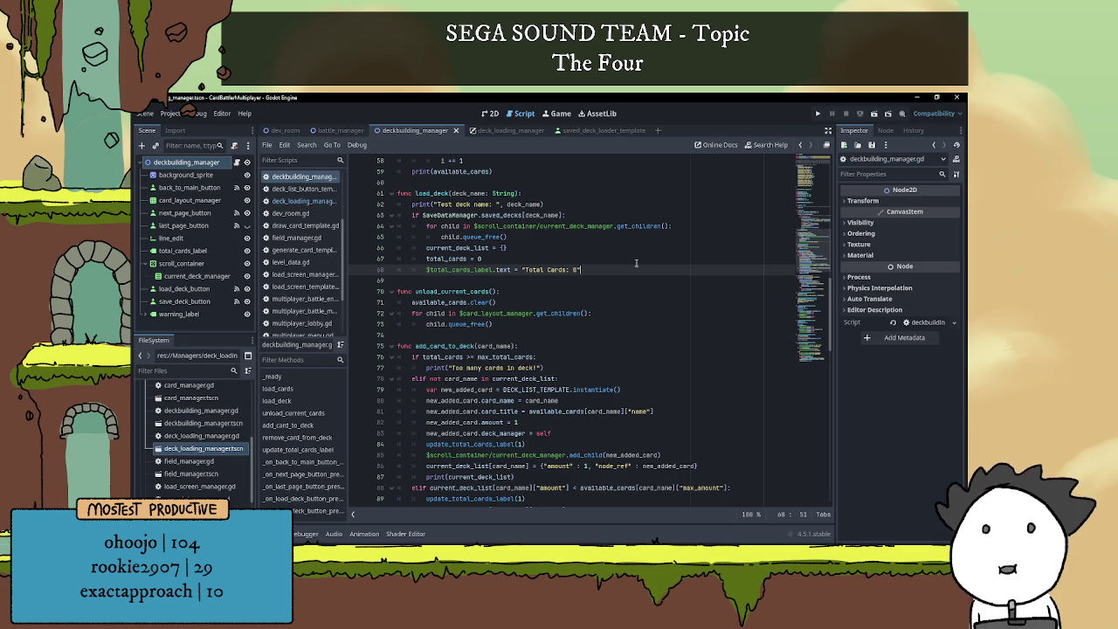
# - Set $line_edit.text to deck_name in load_deck
pyautogui.press('Return')
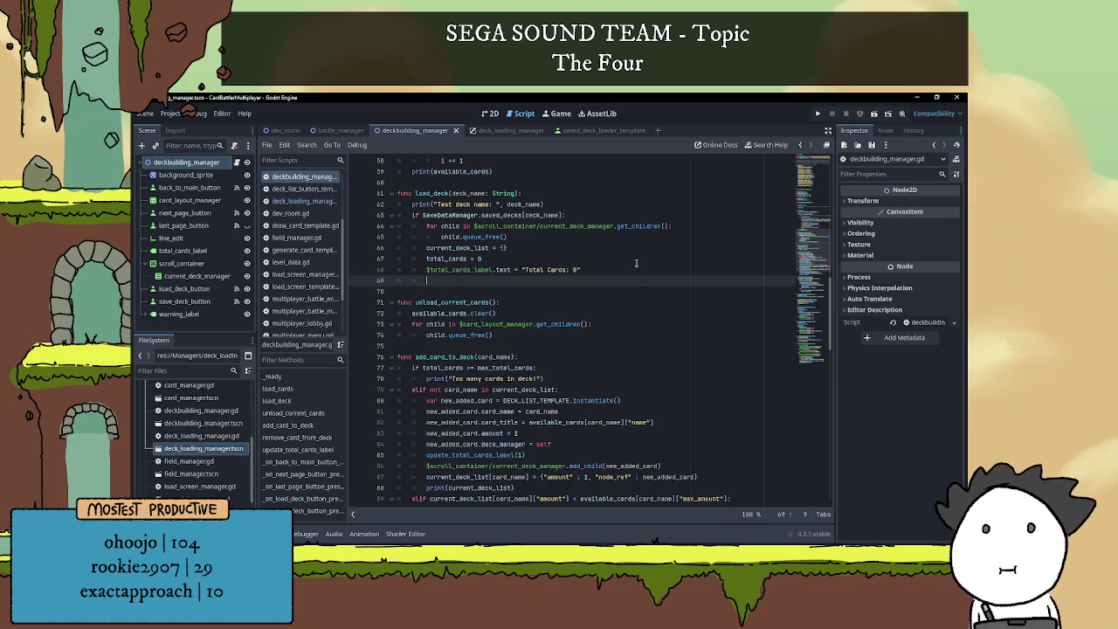
pyautogui.write('$')
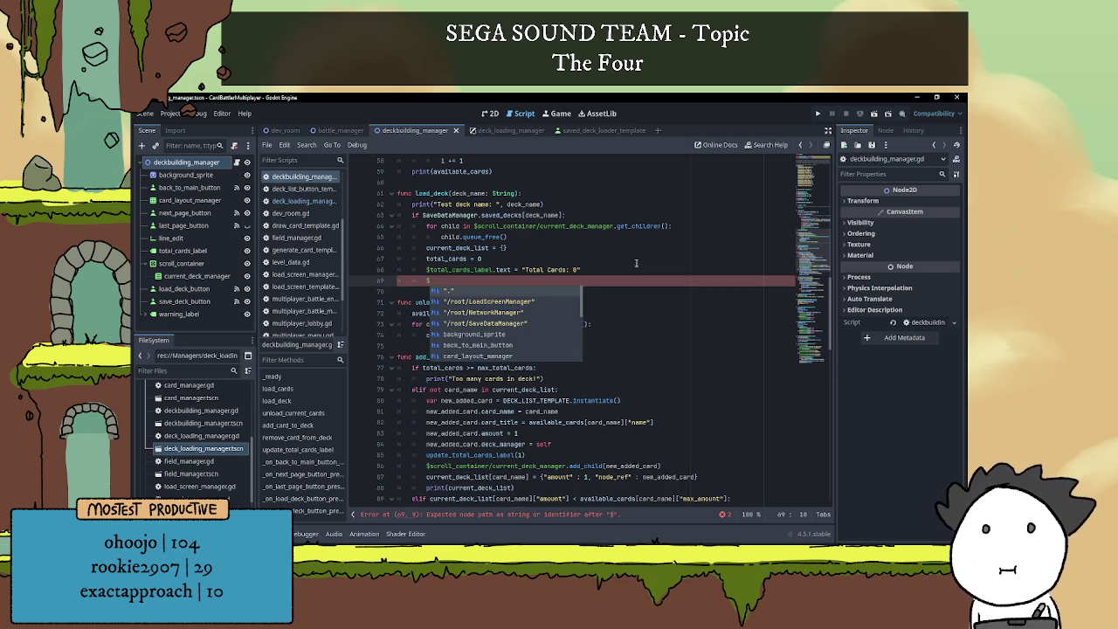
pyautogui.write('line')
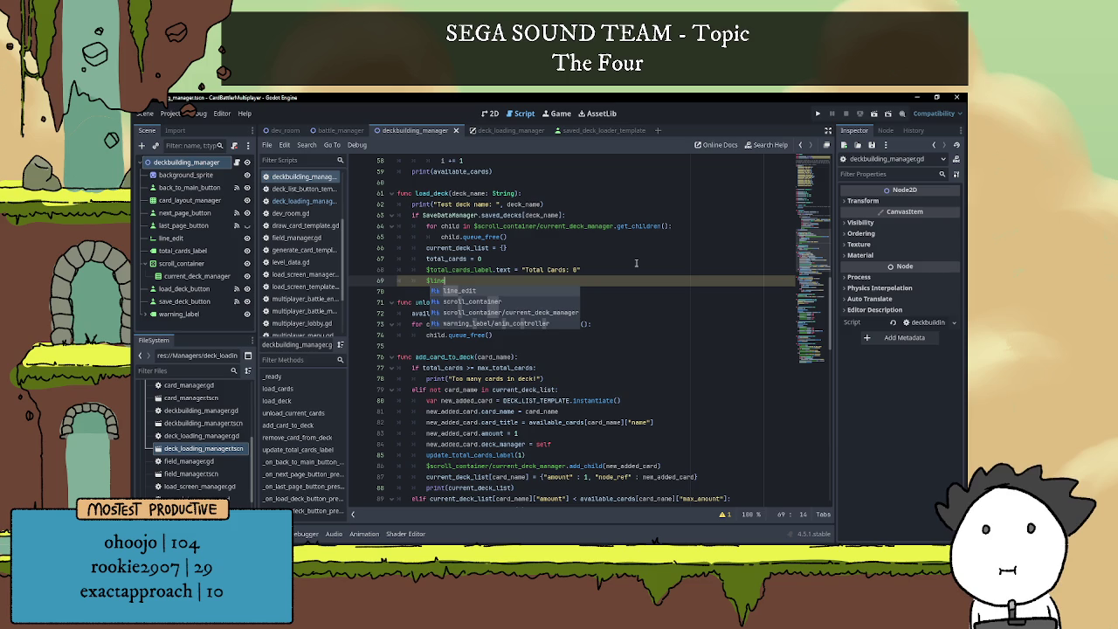
pyautogui.press('Return')
pyautogui.write('.text = deck')
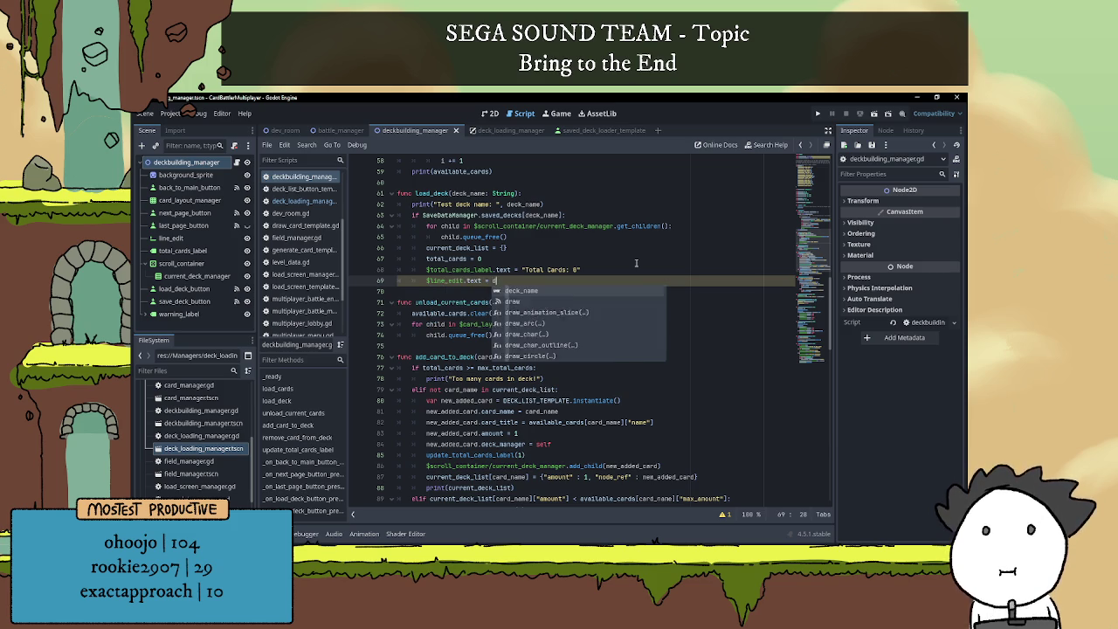
pyautogui.press('Return')
pyautogui.press('Return')
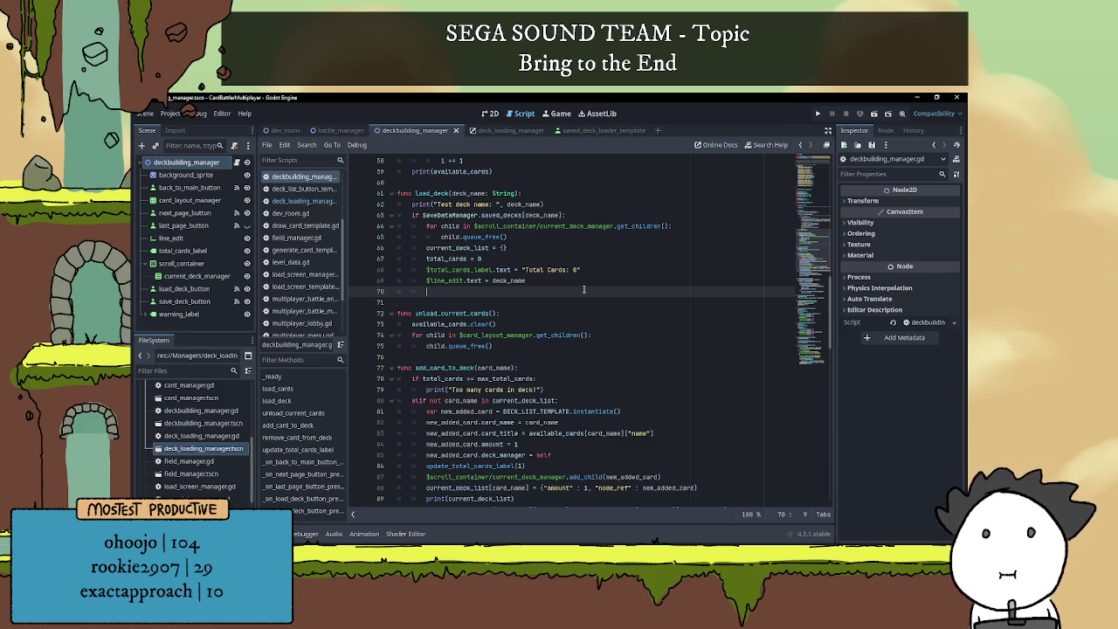
# - Store SaveDataManager.saved_decks[deck_name] in a new loaded_deck variable
pyautogui.write('var')
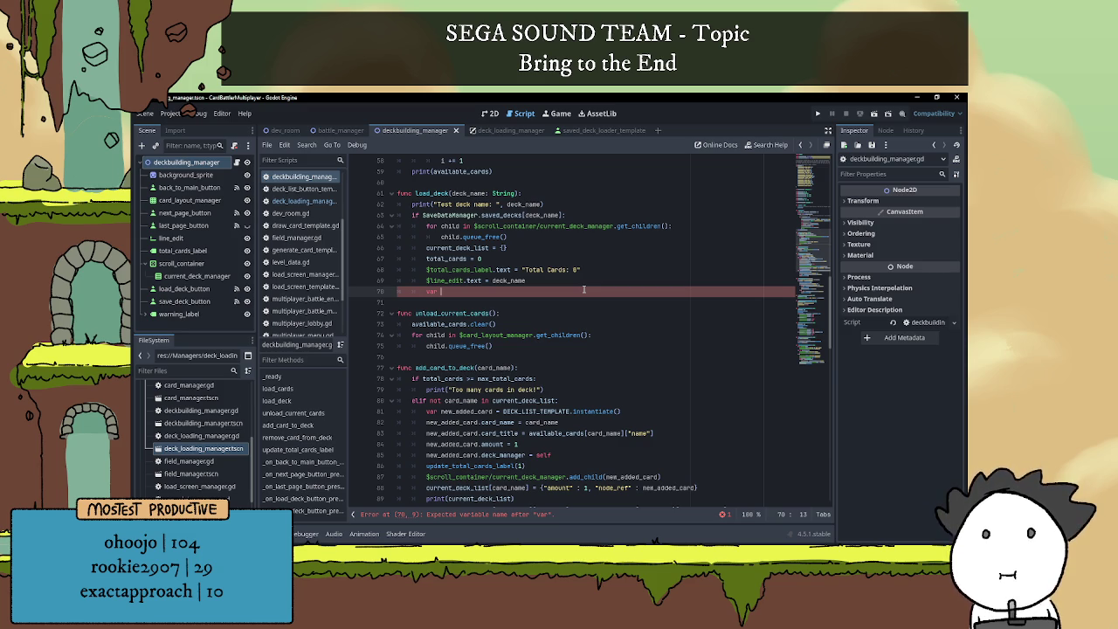
pyautogui.write('loaded')
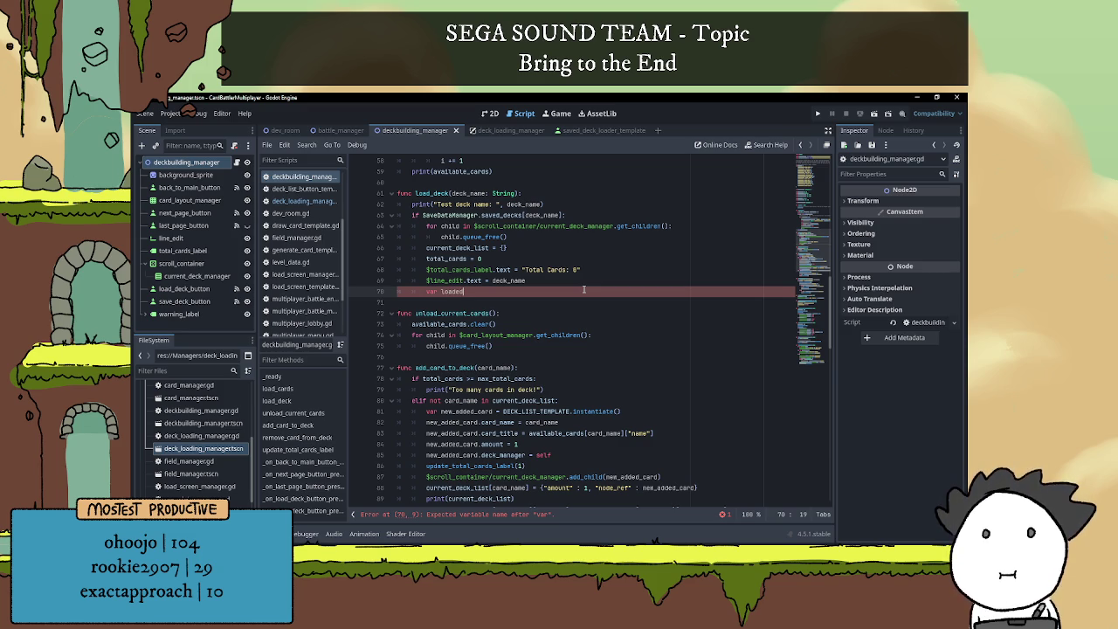
pyautogui.press('BackSpace')
pyautogui.press('BackSpace')
pyautogui.press('BackSpace')
pyautogui.write('ded_deck =')
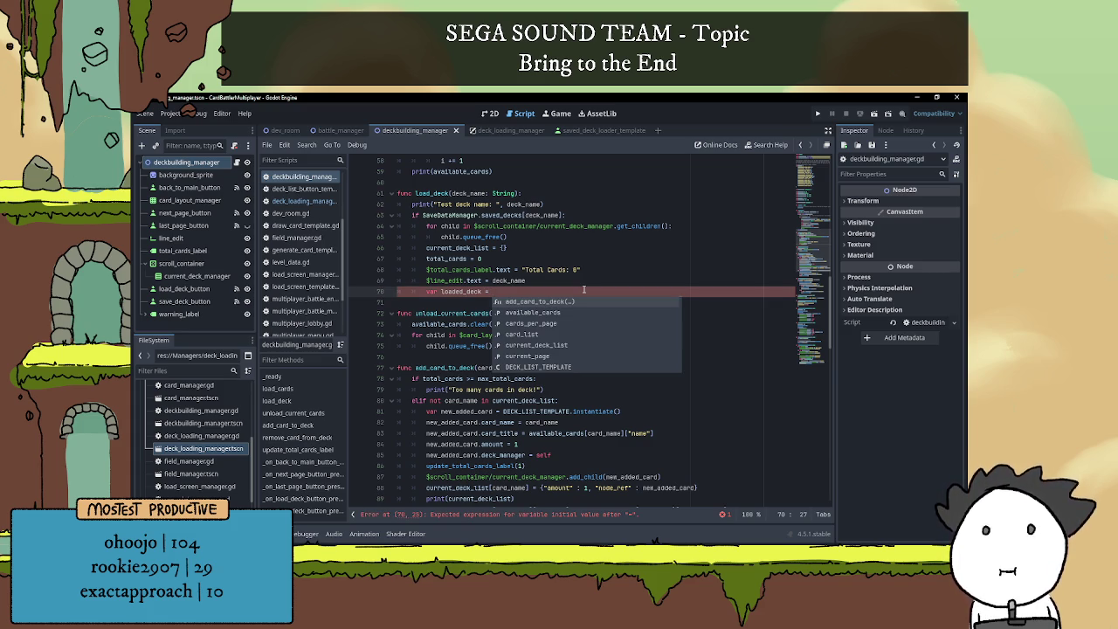
pyautogui.write('SaveDataManager')
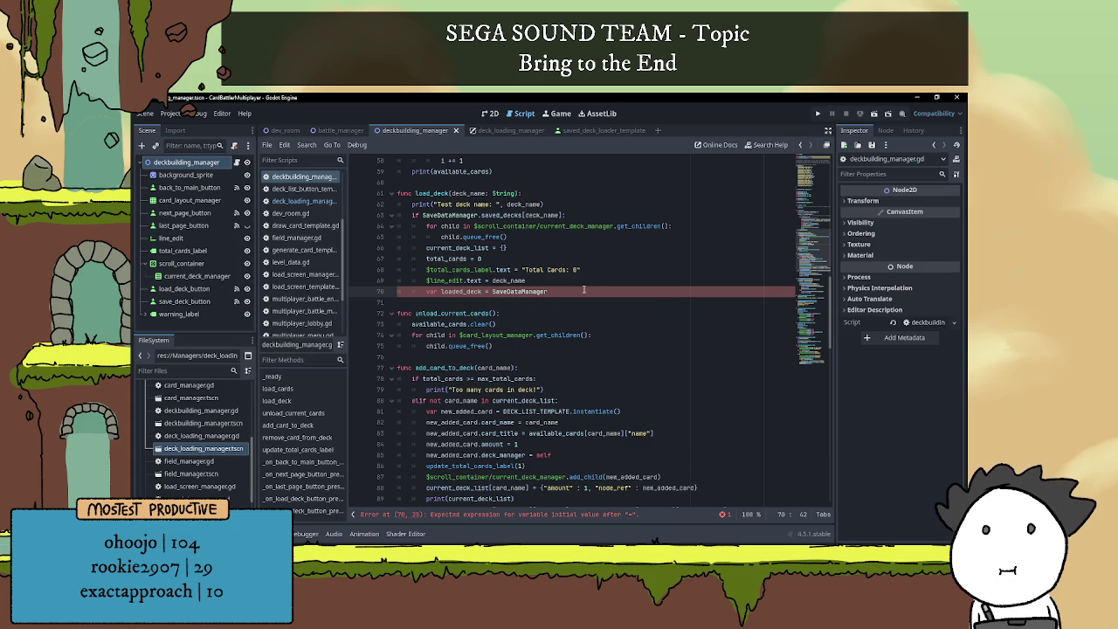
pyautogui.write('.sav')
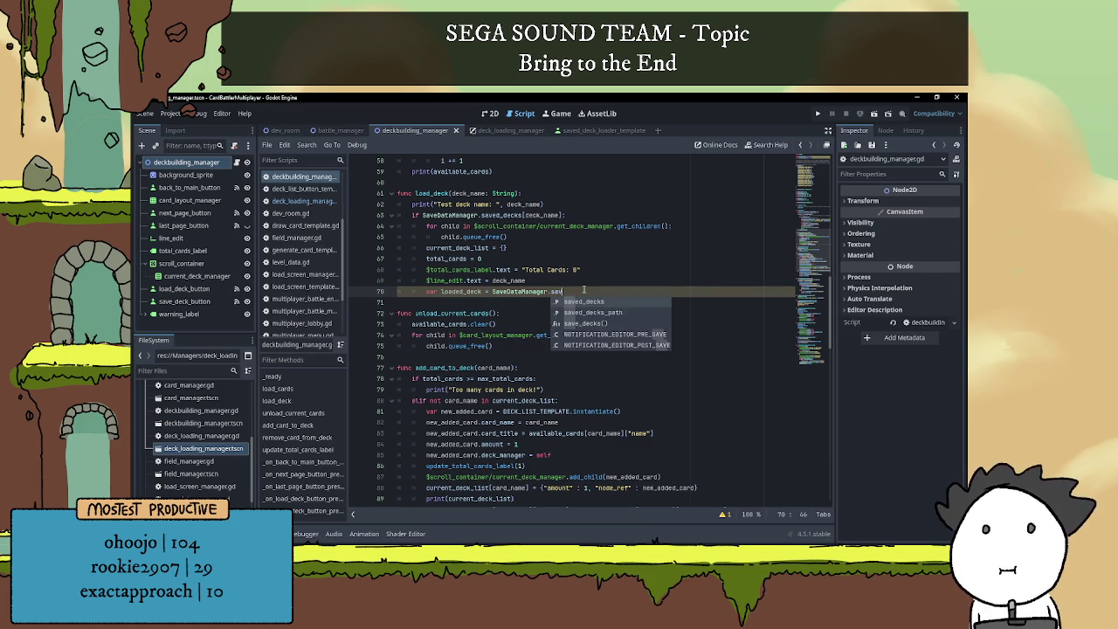
pyautogui.write('ed_decks[')
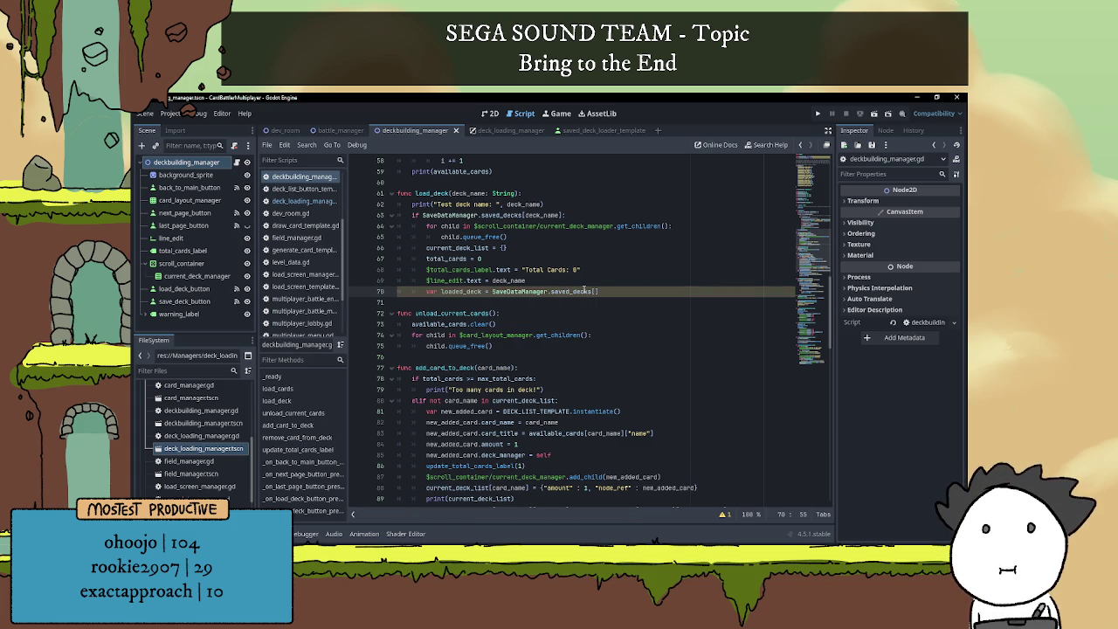
pyautogui.write('deck_name')
# - Start a 'for card in loaded_deck:' loop with an empty indented body line
pyautogui.press('End')
pyautogui.press('Return')
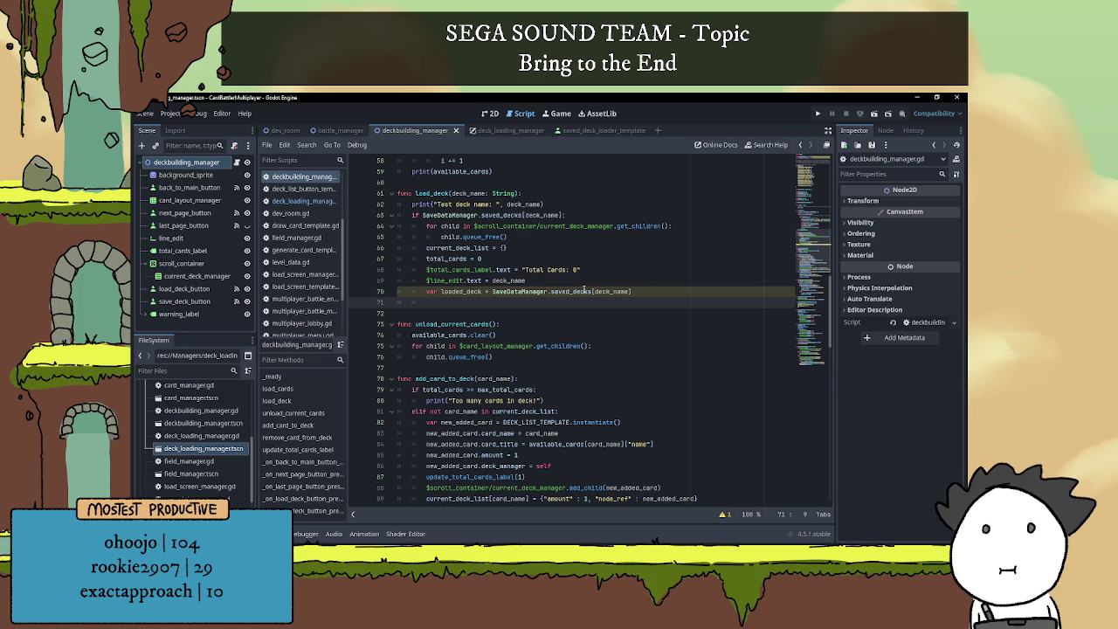
pyautogui.write('for card in ')
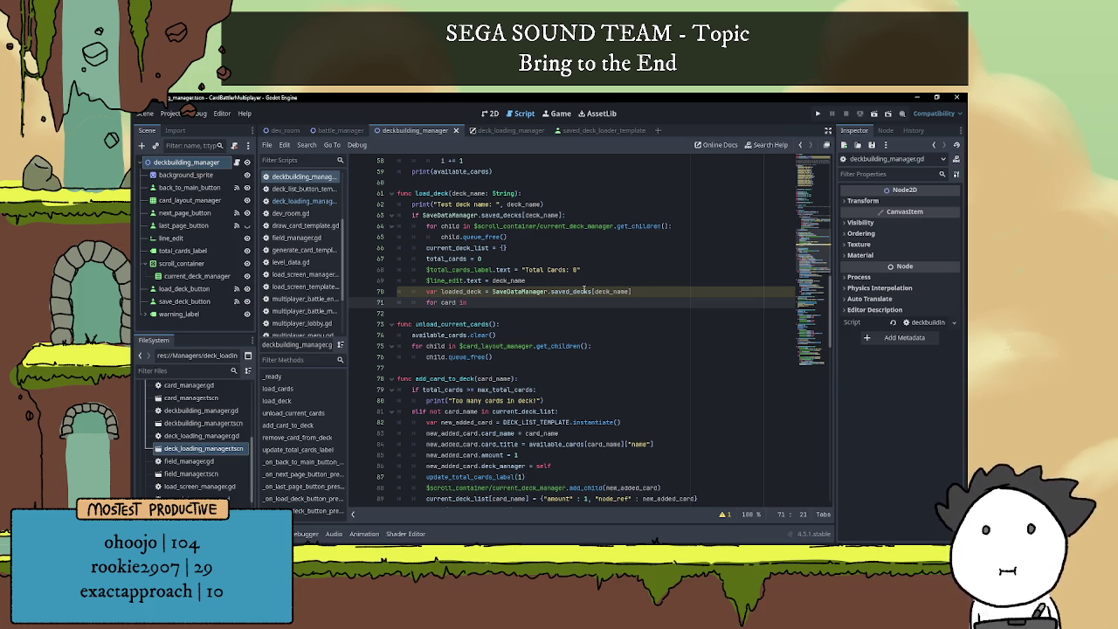
pyautogui.write('loaded_deck')
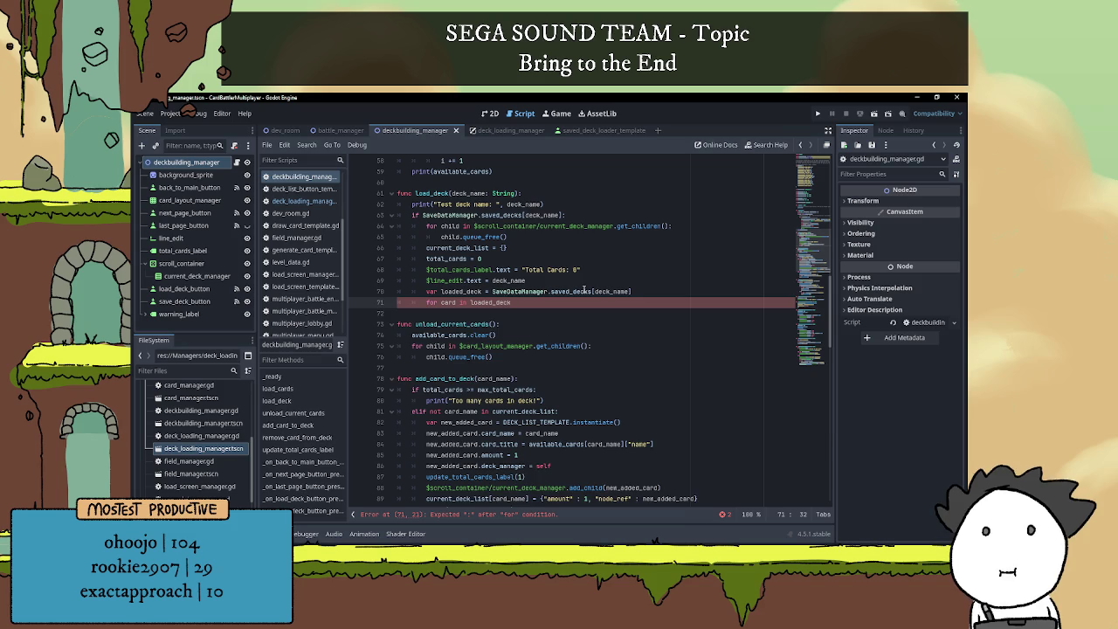
pyautogui.write(':')
pyautogui.press('Return')
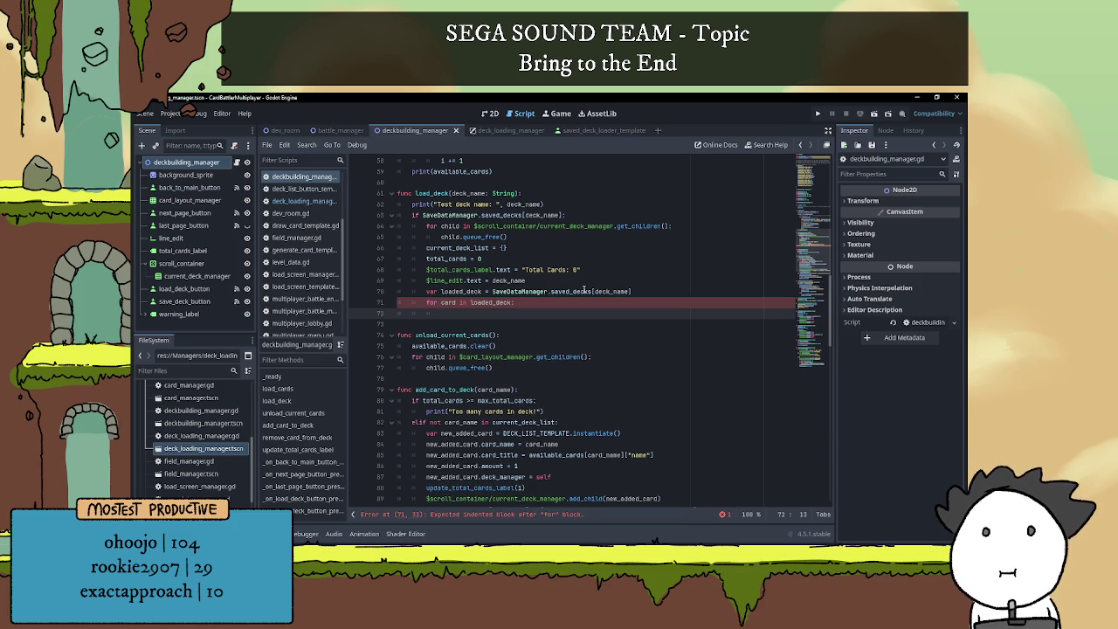
pyautogui.scroll(-1, 498, 269)
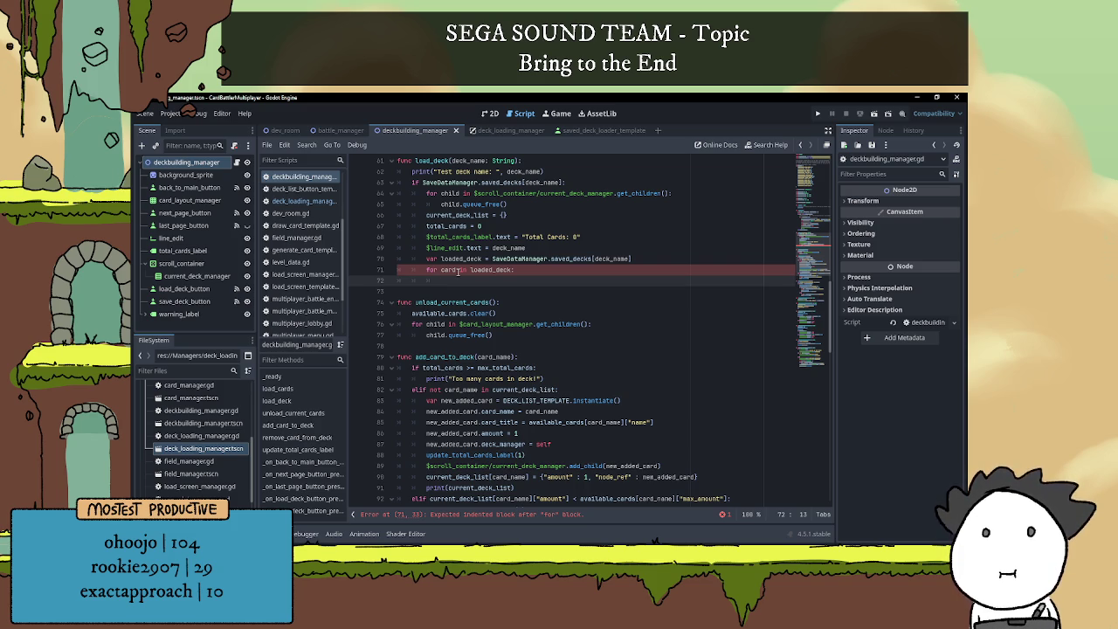
pyautogui.scroll(-2, 457, 271)
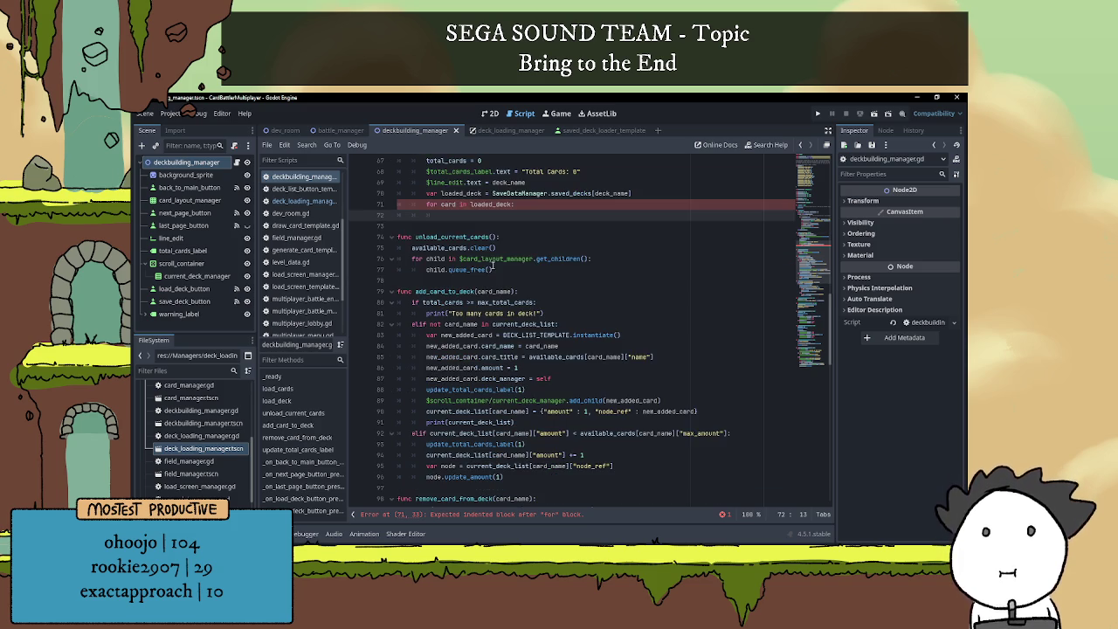
pyautogui.scroll(-7, 501, 277)
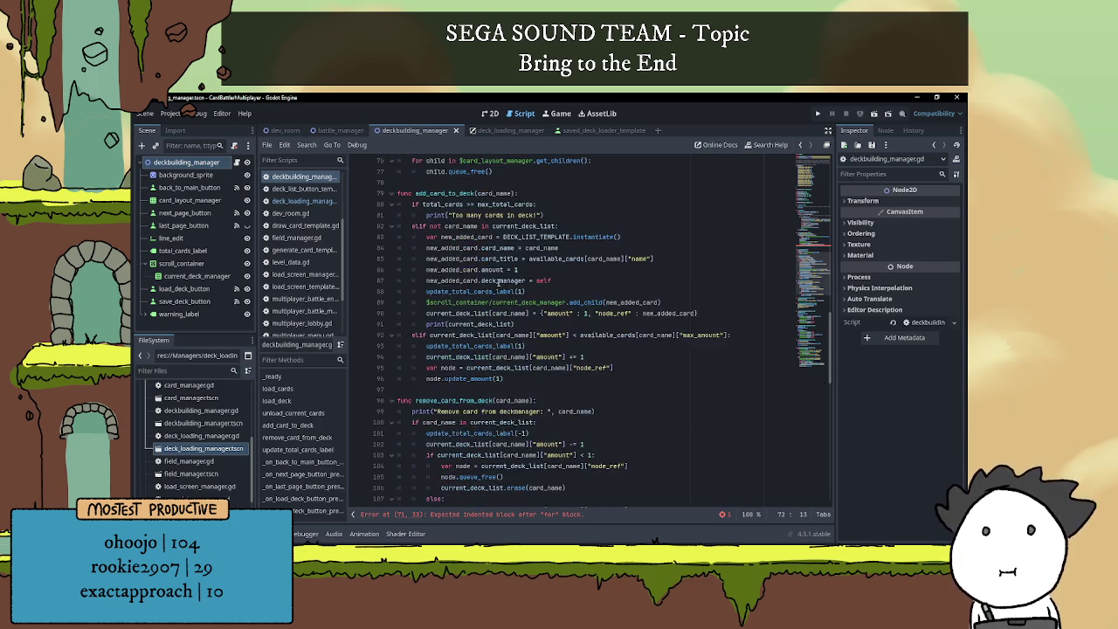
pyautogui.scroll(6, 455, 271)
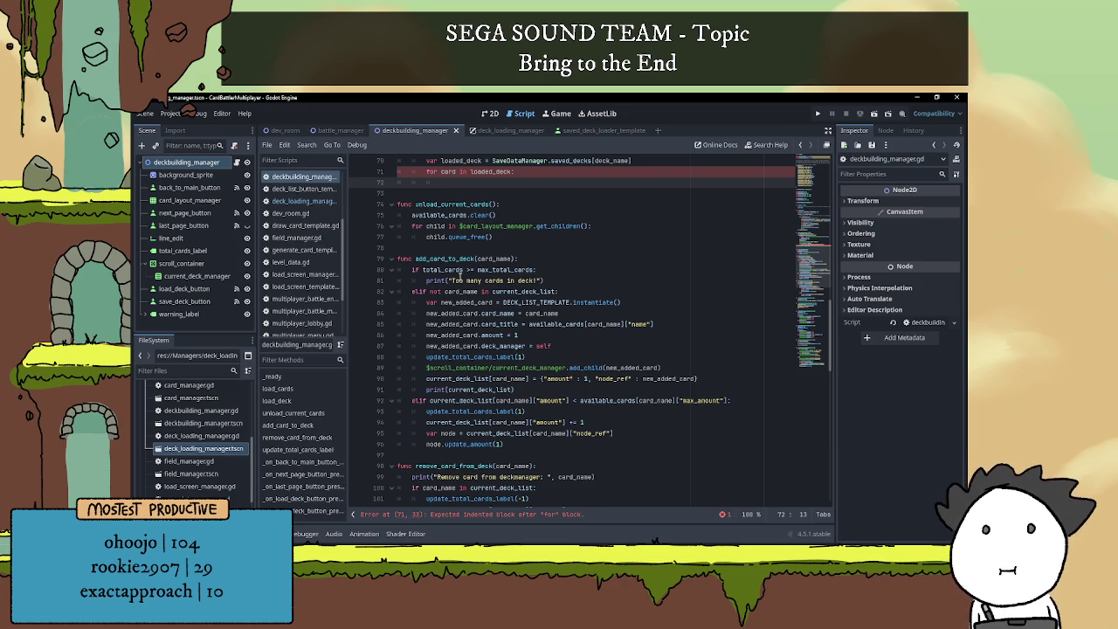
pyautogui.scroll(-1, 460, 277)
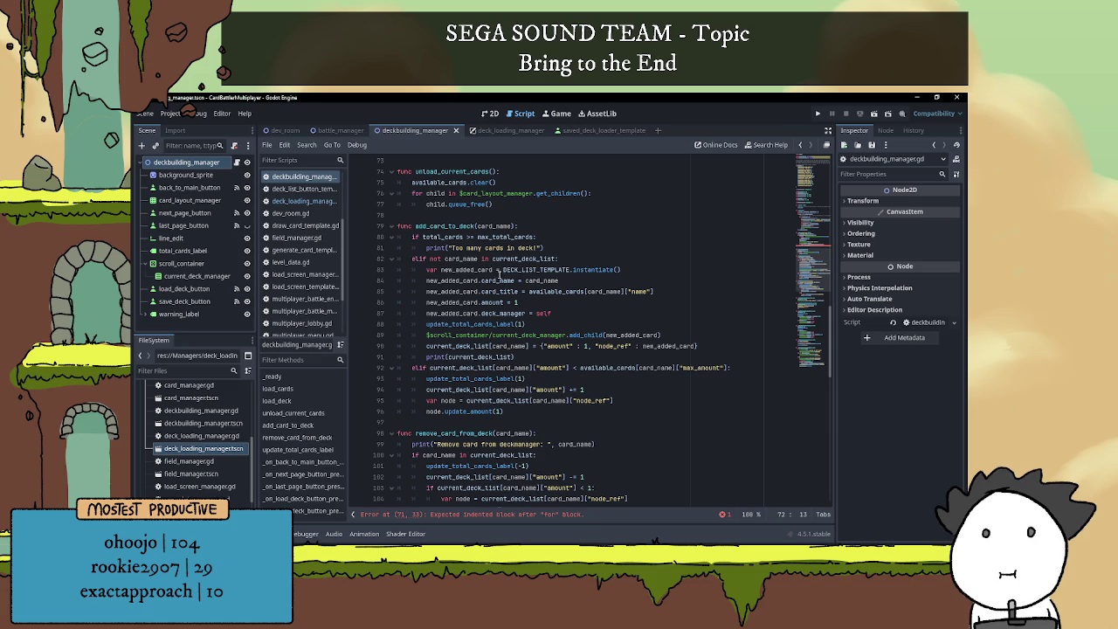
pyautogui.click(515, 270)
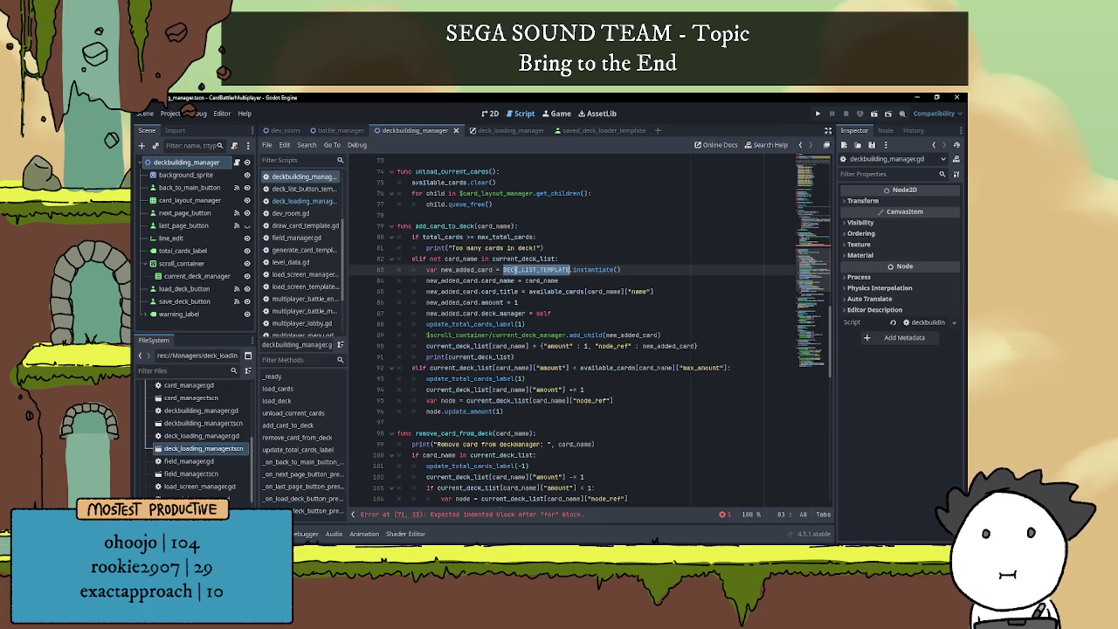
pyautogui.click(462, 269)
pyautogui.click(537, 269)
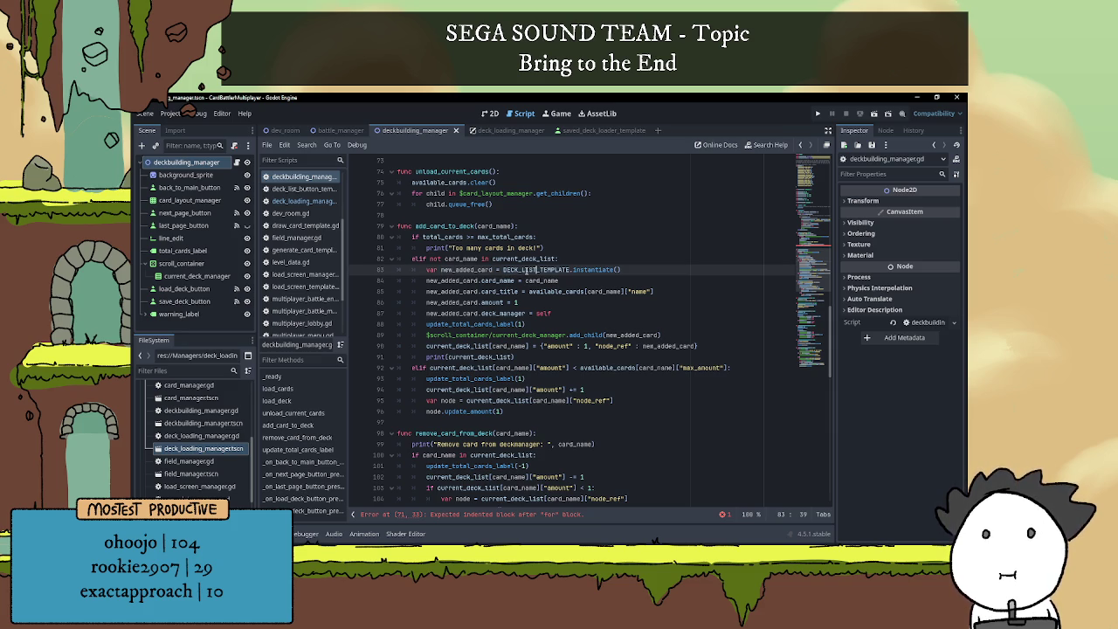
pyautogui.doubleClick(474, 270)
pyautogui.scroll(15, 540, 322)
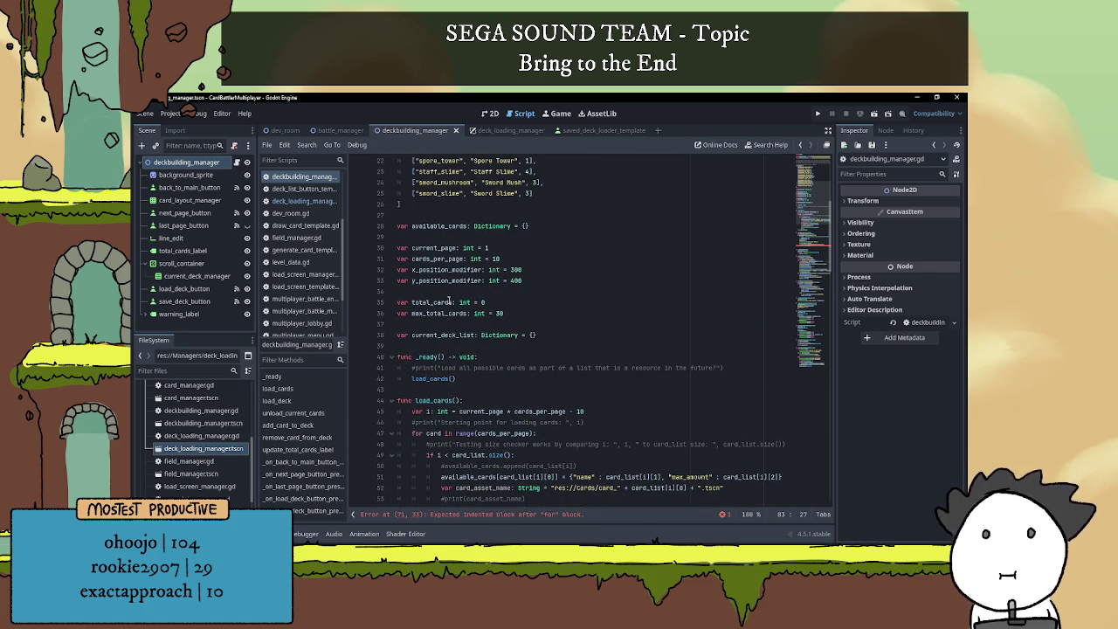
pyautogui.doubleClick(438, 226)
pyautogui.scroll(-14, 592, 374)
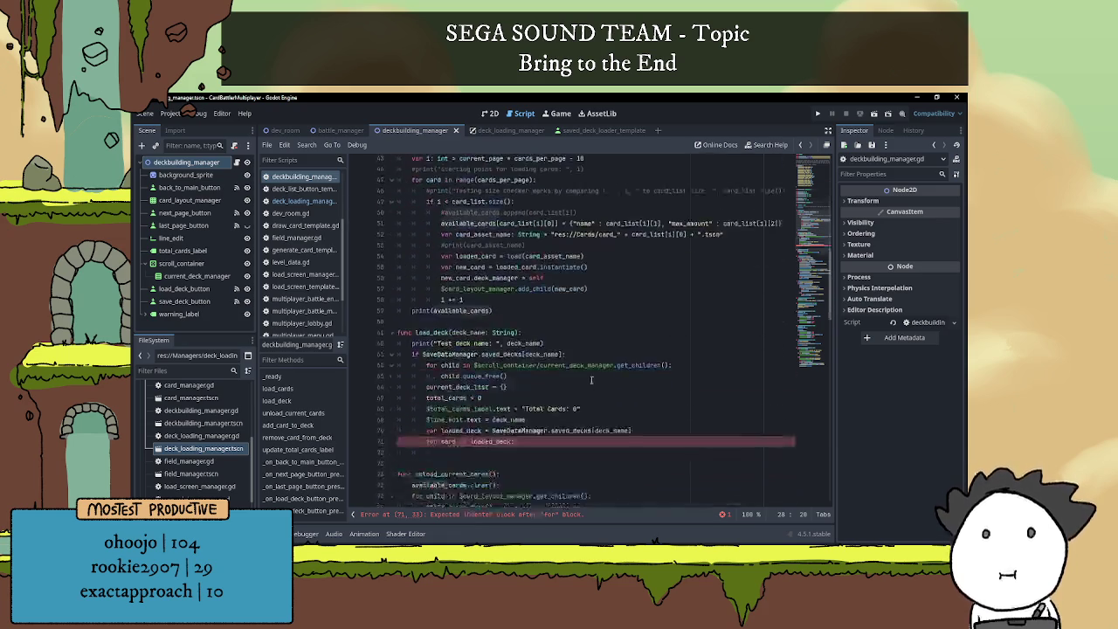
pyautogui.scroll(-2, 592, 374)
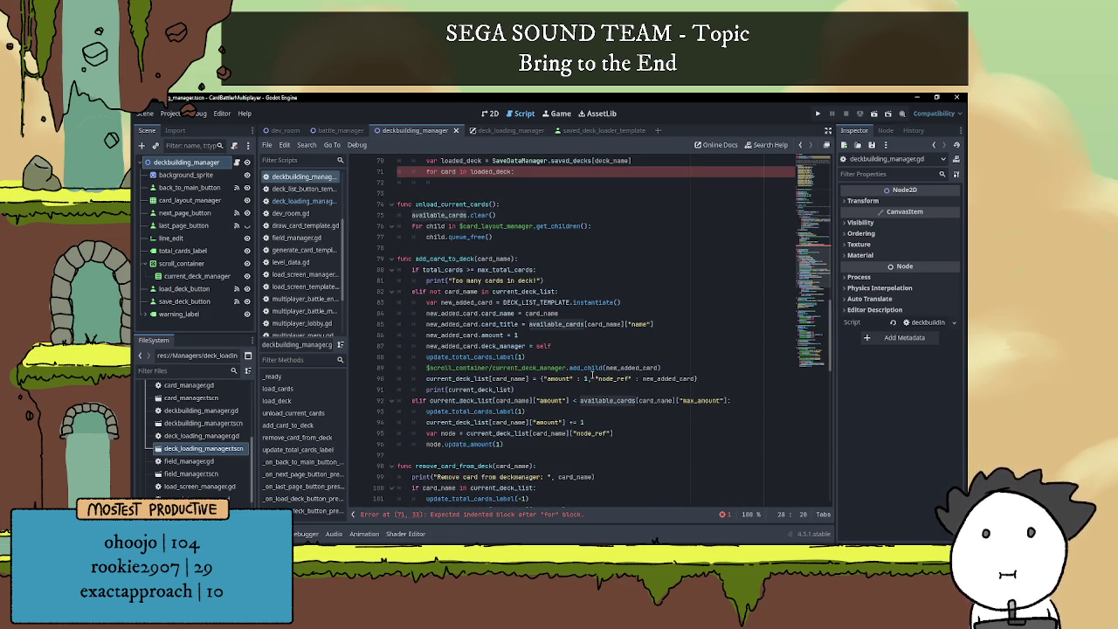
pyautogui.scroll(-1, 592, 374)
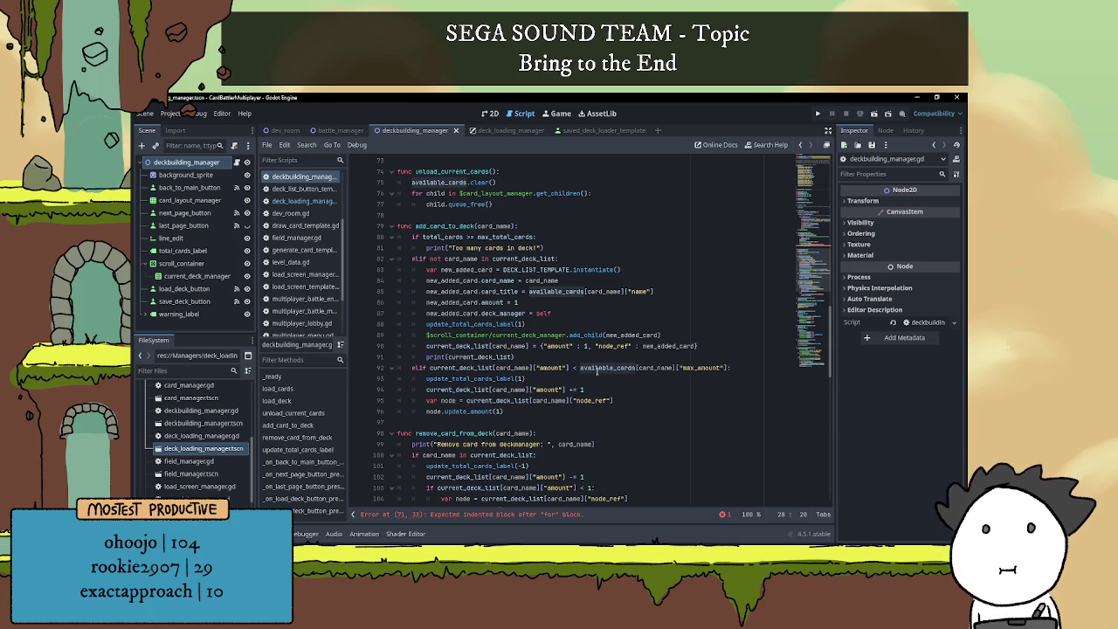
pyautogui.scroll(3, 597, 370)
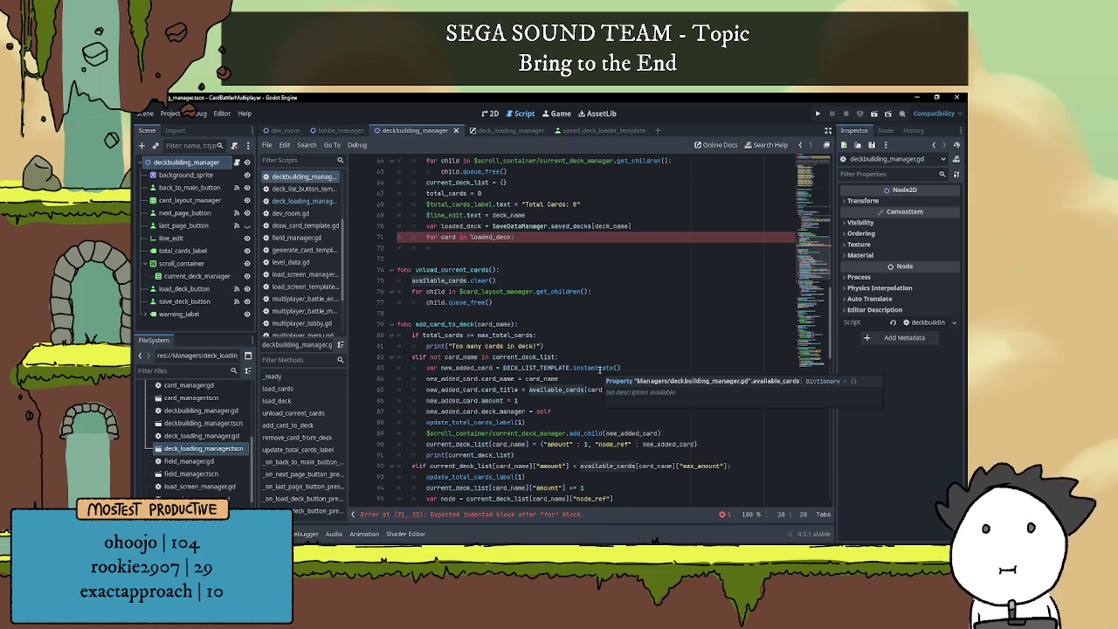
pyautogui.scroll(1, 571, 337)
pyautogui.click(498, 270)
pyautogui.click(498, 282)
pyautogui.scroll(1, 517, 302)
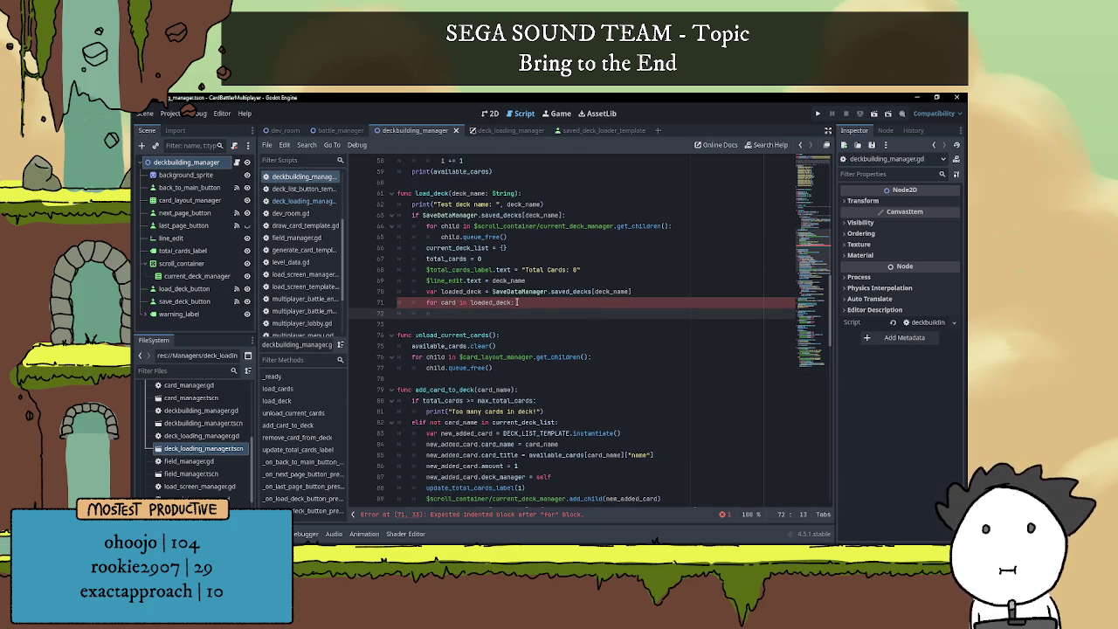
pyautogui.scroll(-3, 537, 278)
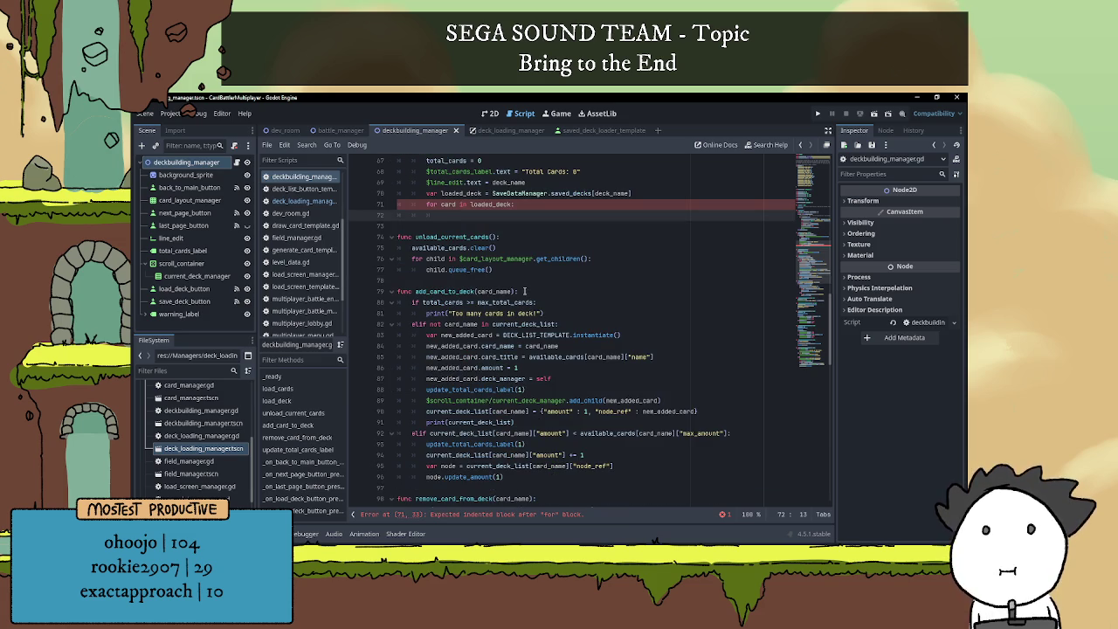
pyautogui.doubleClick(578, 356)
pyautogui.click(579, 356)
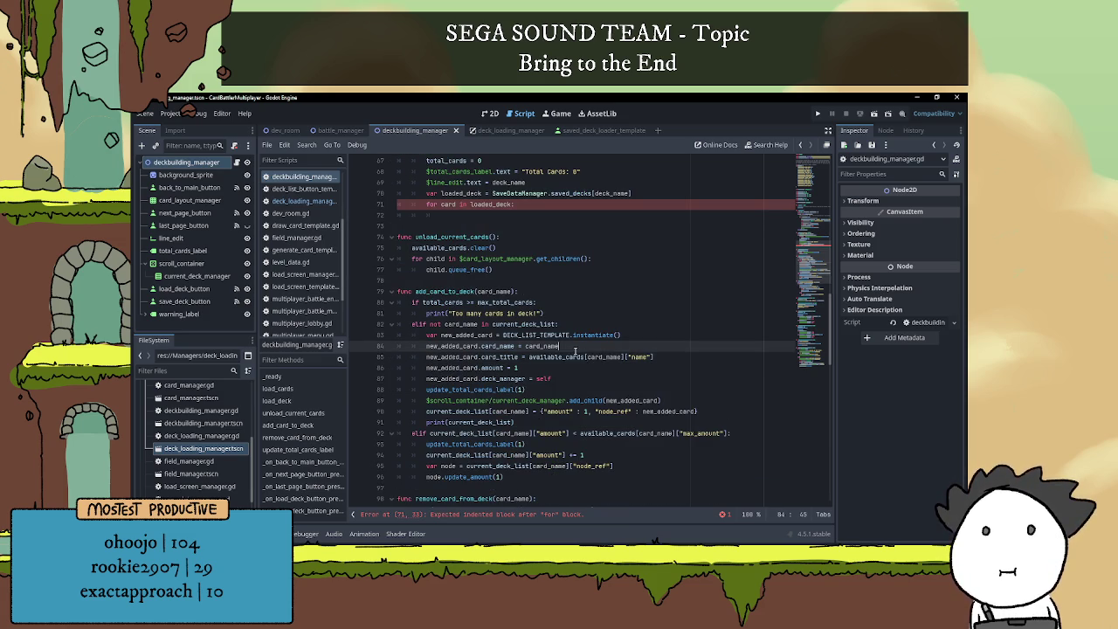
pyautogui.scroll(-1, 578, 349)
pyautogui.click(541, 324)
pyautogui.doubleClick(542, 323)
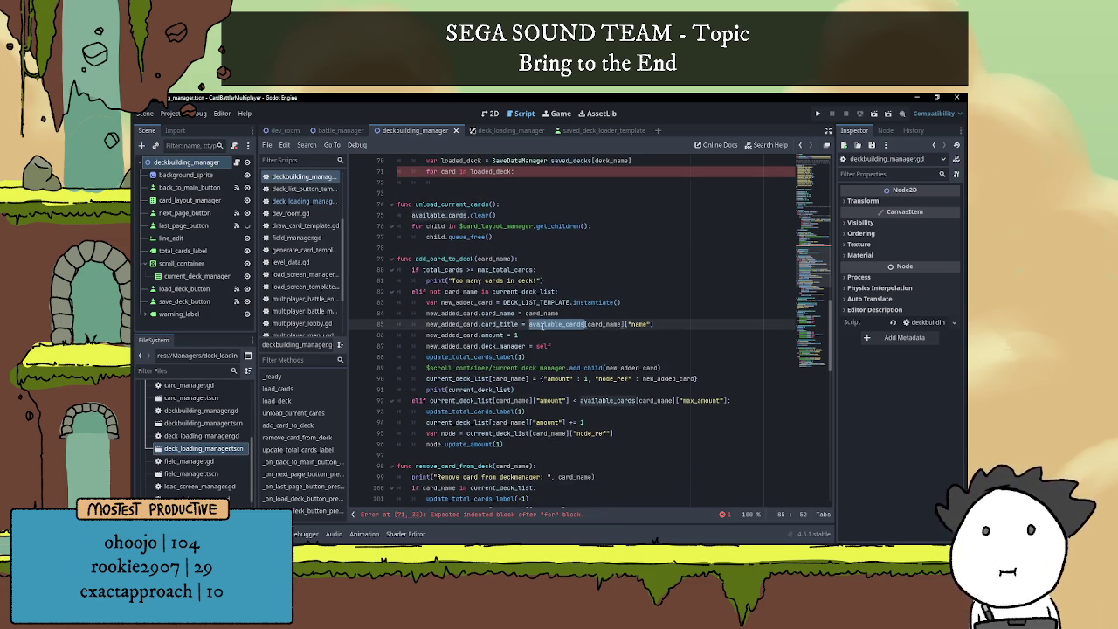
pyautogui.scroll(-1, 629, 388)
pyautogui.doubleClick(609, 368)
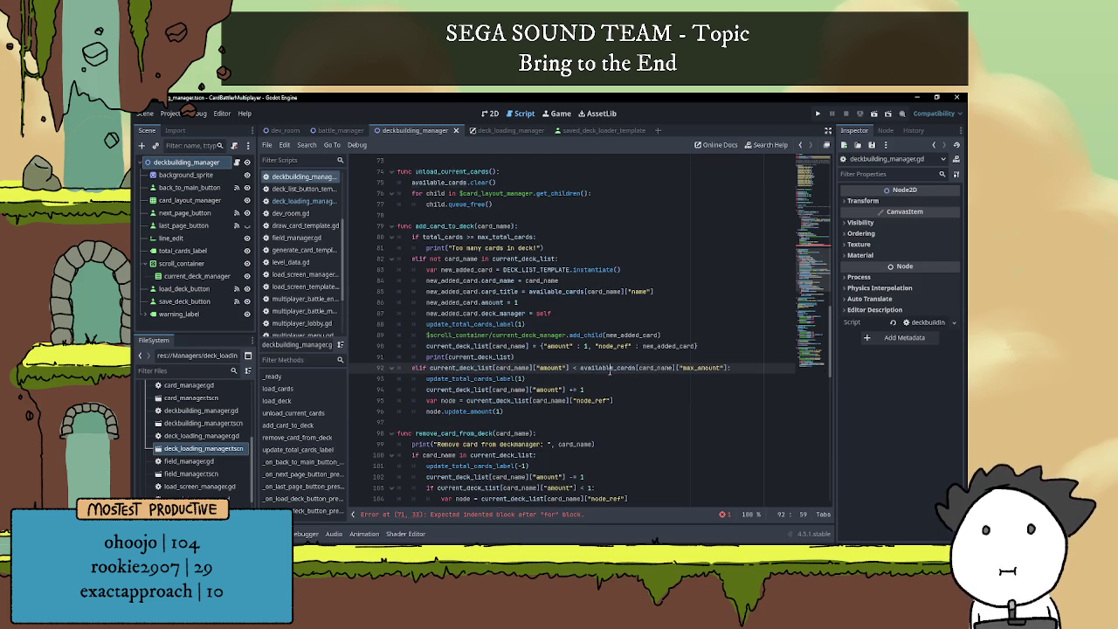
pyautogui.click(710, 367)
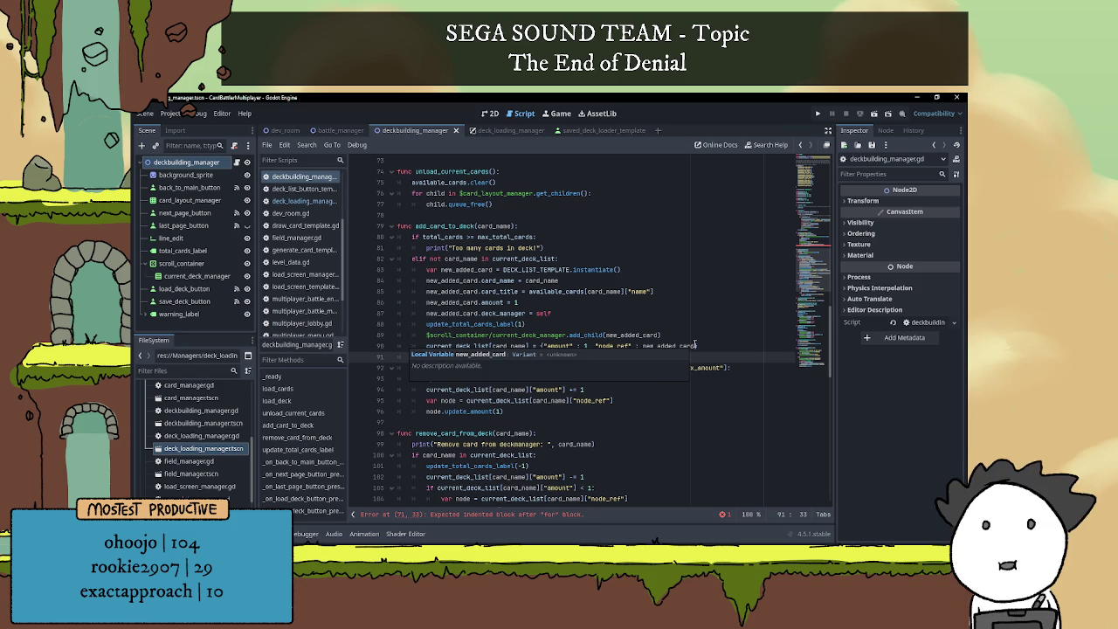
pyautogui.click(659, 393)
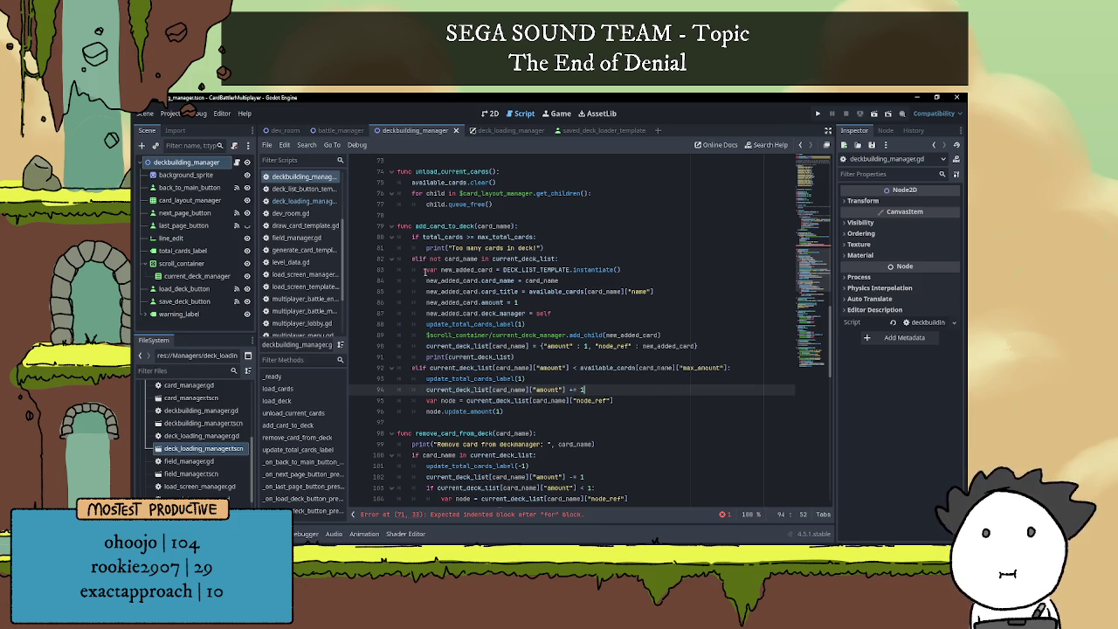
pyautogui.scroll(2, 474, 293)
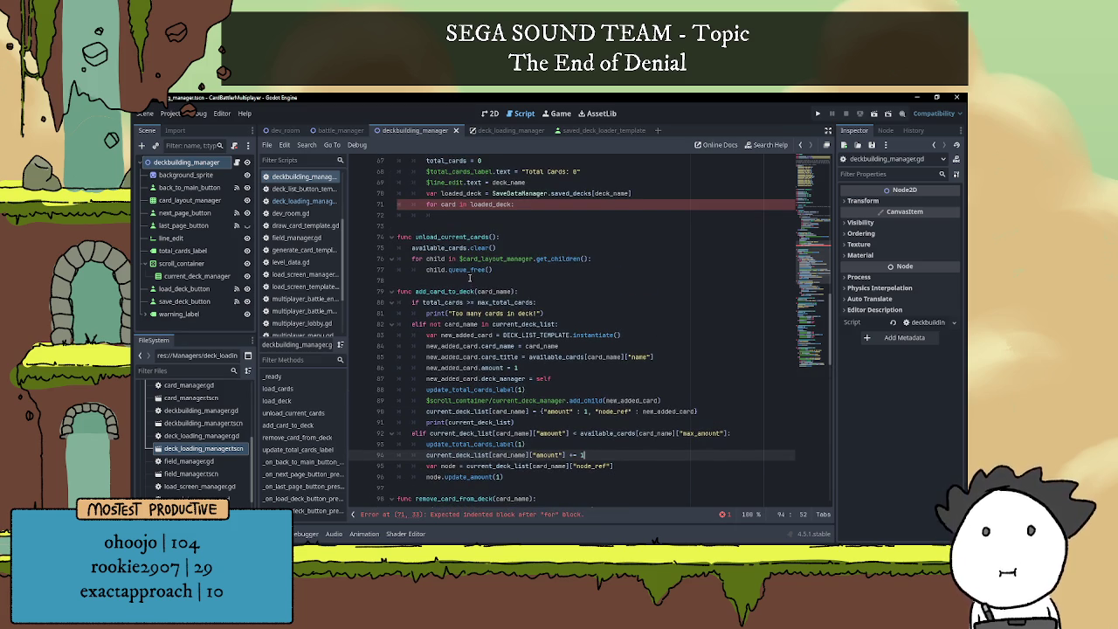
pyautogui.click(428, 334)
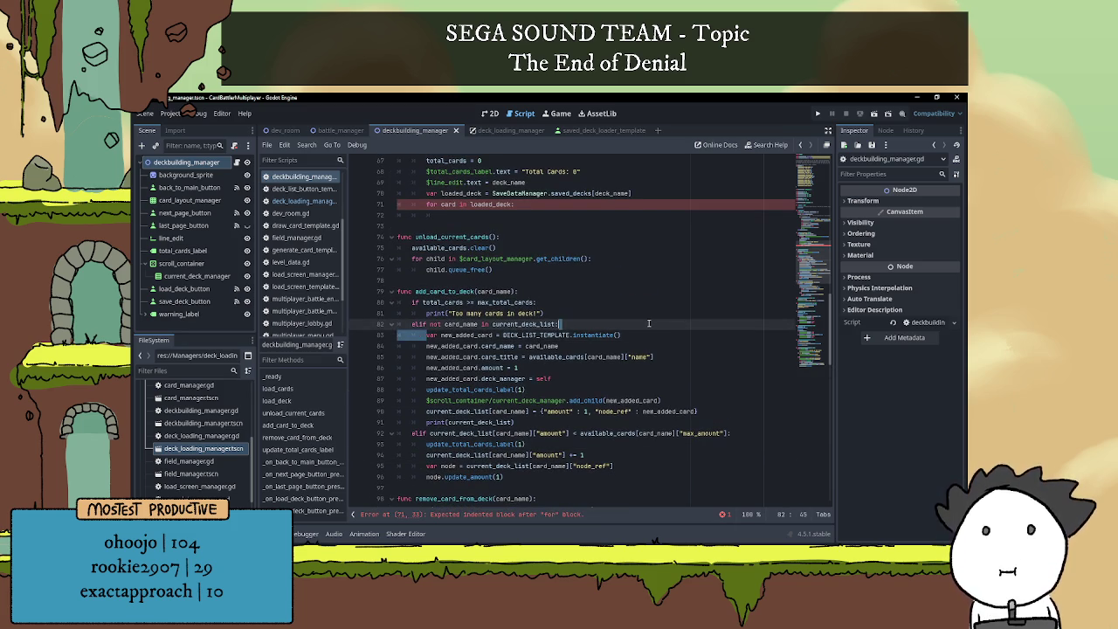
# - Paste 'var new_added_card = DECK_LIST_TEMPLATE.instantiate()' into the loop body on line 72
pyautogui.click(501, 216)
pyautogui.write('var new_added_card = DECK_LIST_TEMPLATE.instantiate()')
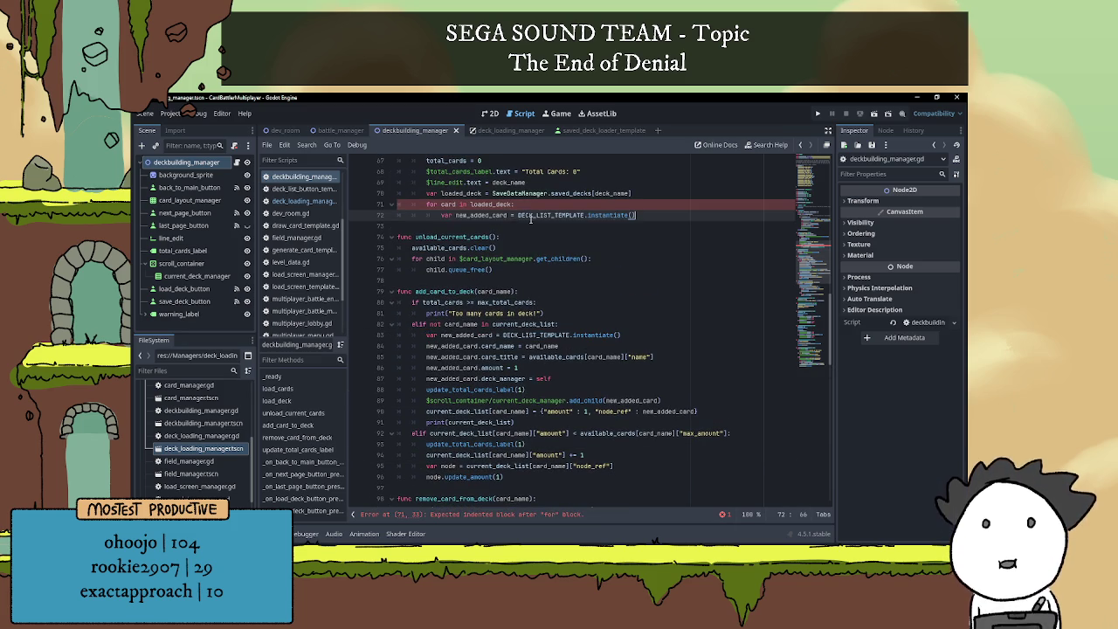
pyautogui.press('Return')
pyautogui.scroll(-2, 582, 267)
pyautogui.scroll(2, 533, 271)
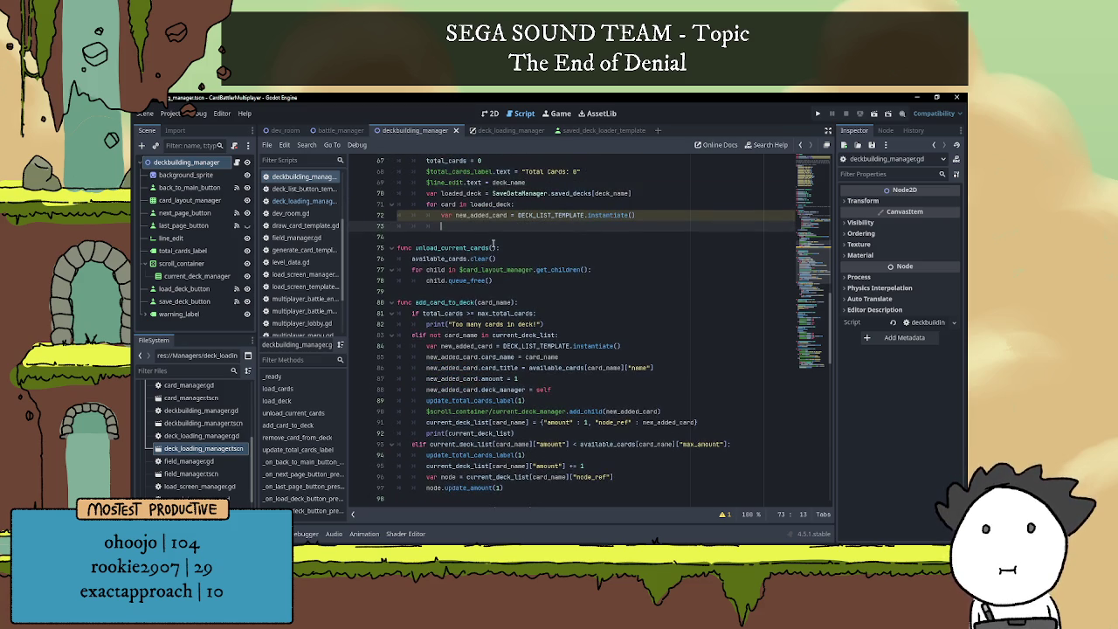
# - Copy line 85's card_name assignment onto line 73 inside the loop
pyautogui.click(428, 357)
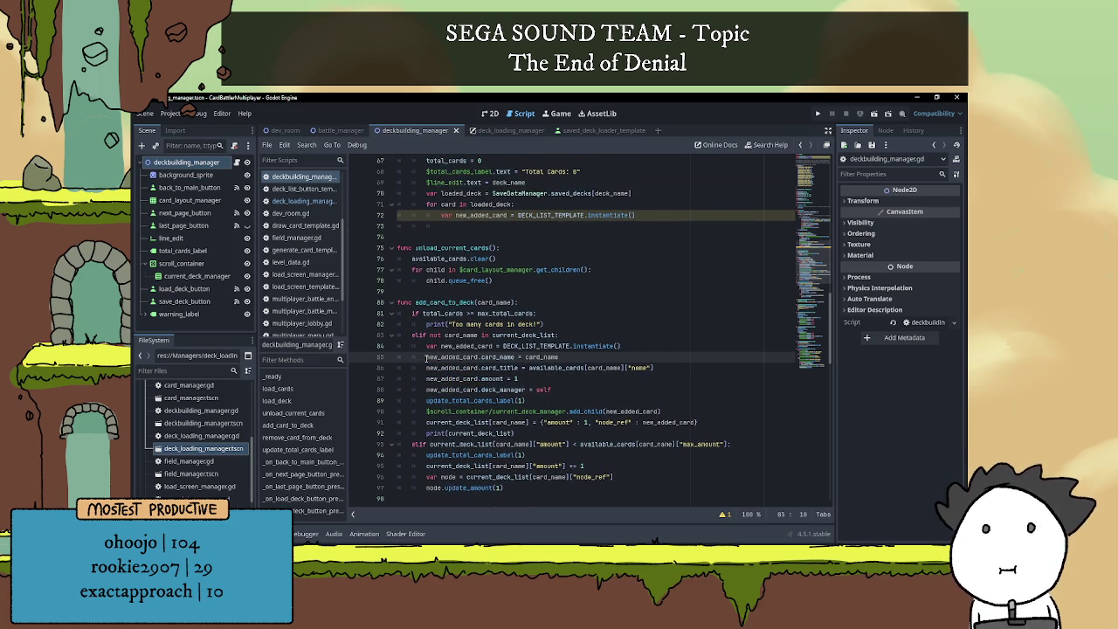
pyautogui.moveTo(427, 357); pyautogui.dragTo(569, 356)
pyautogui.hotkey('ctrl', 'c')
pyautogui.click(471, 226)
pyautogui.hotkey('ctrl', 'v')
pyautogui.scroll(1, 600, 303)
pyautogui.scroll(3, 600, 303)
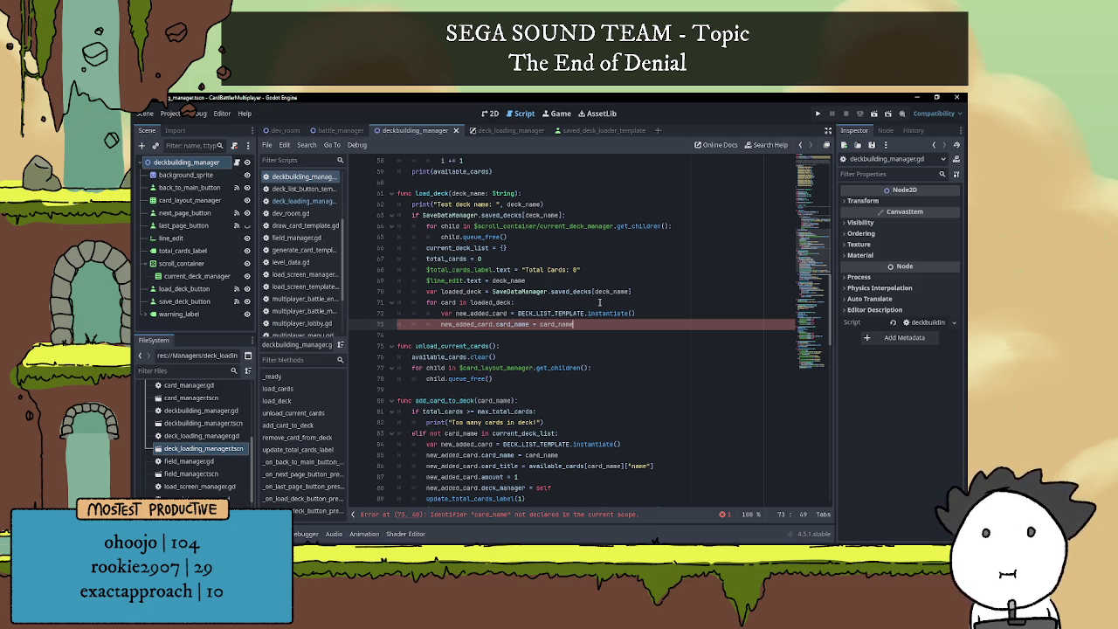
pyautogui.scroll(15, 599, 302)
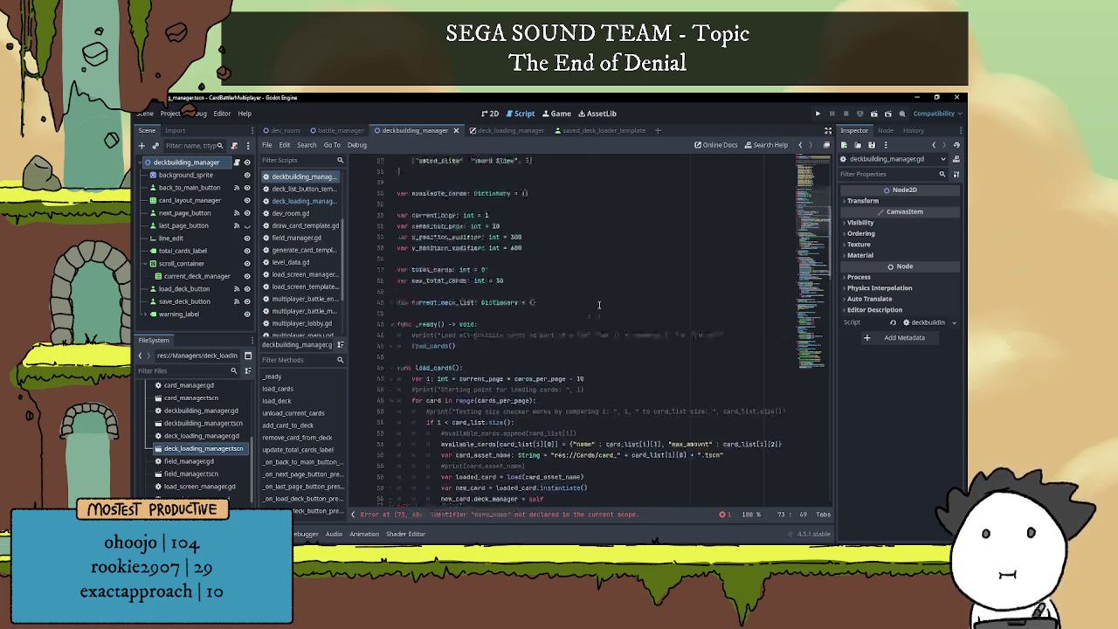
pyautogui.scroll(1, 599, 303)
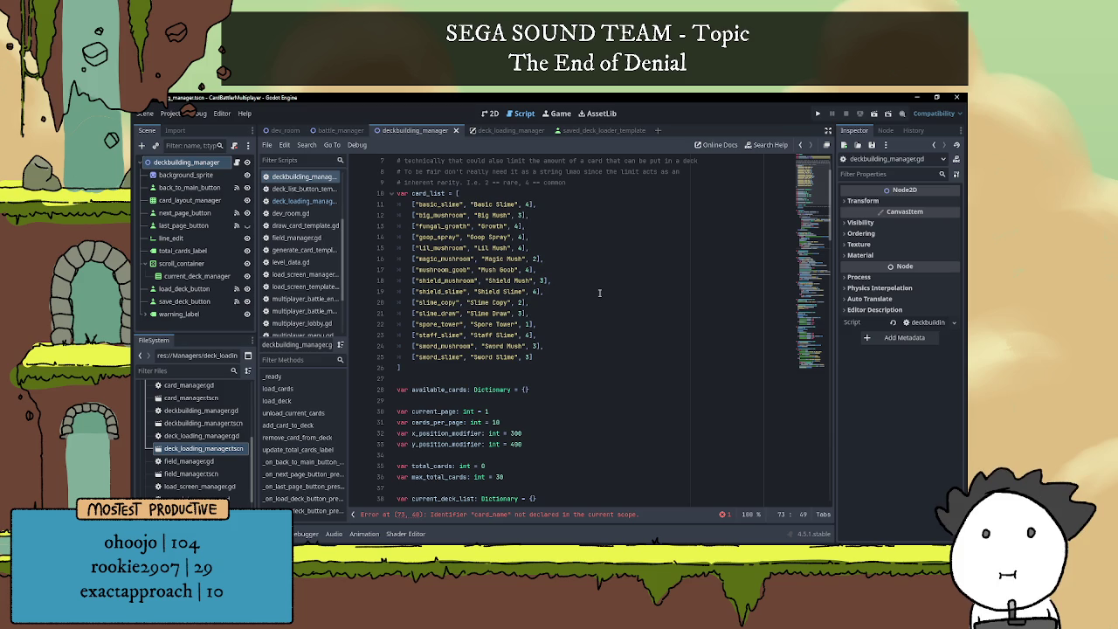
pyautogui.scroll(-8, 601, 292)
pyautogui.scroll(-2, 602, 292)
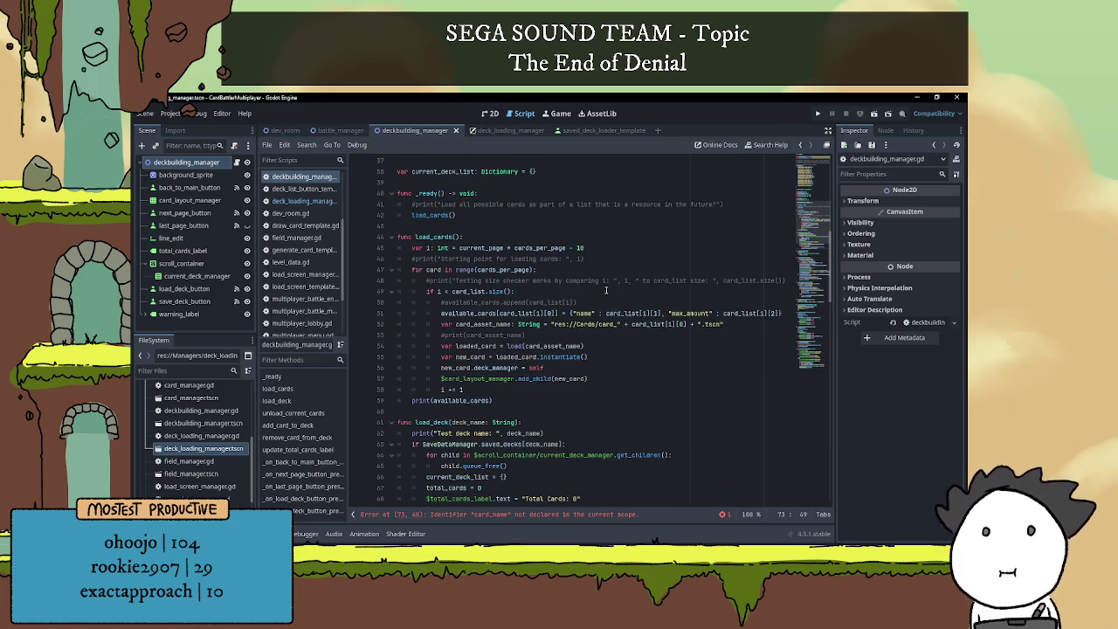
pyautogui.click(585, 312)
pyautogui.click(676, 312)
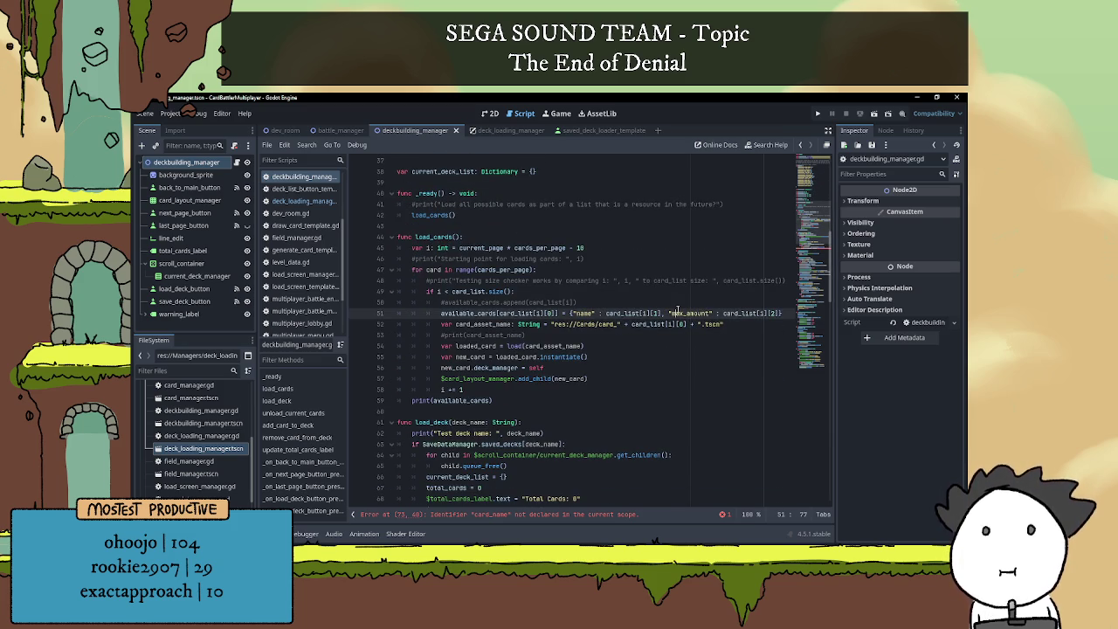
pyautogui.scroll(-2, 607, 288)
pyautogui.click(607, 272)
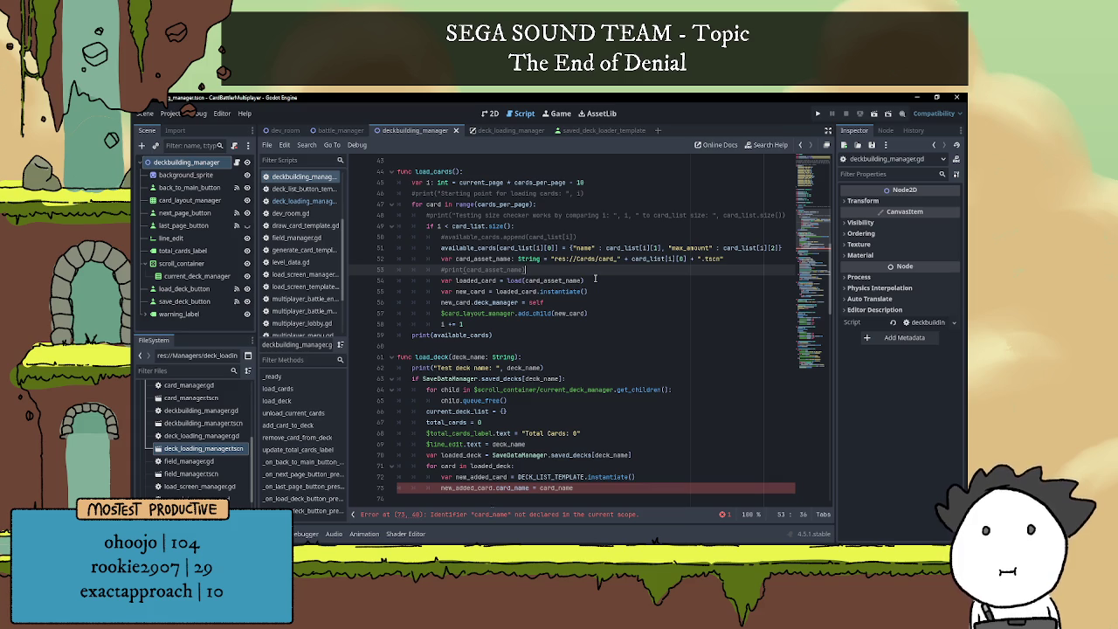
pyautogui.scroll(-5, 468, 363)
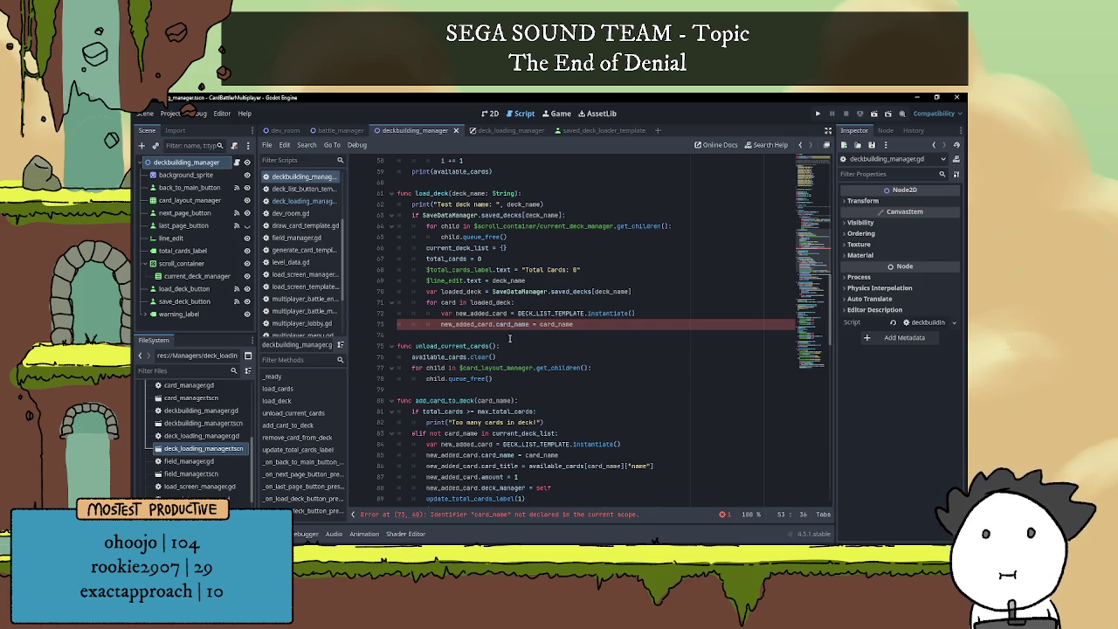
# - Try replacing card_name with deck_name on line 73, then undo the change
pyautogui.doubleClick(560, 324)
pyautogui.doubleClick(467, 192)
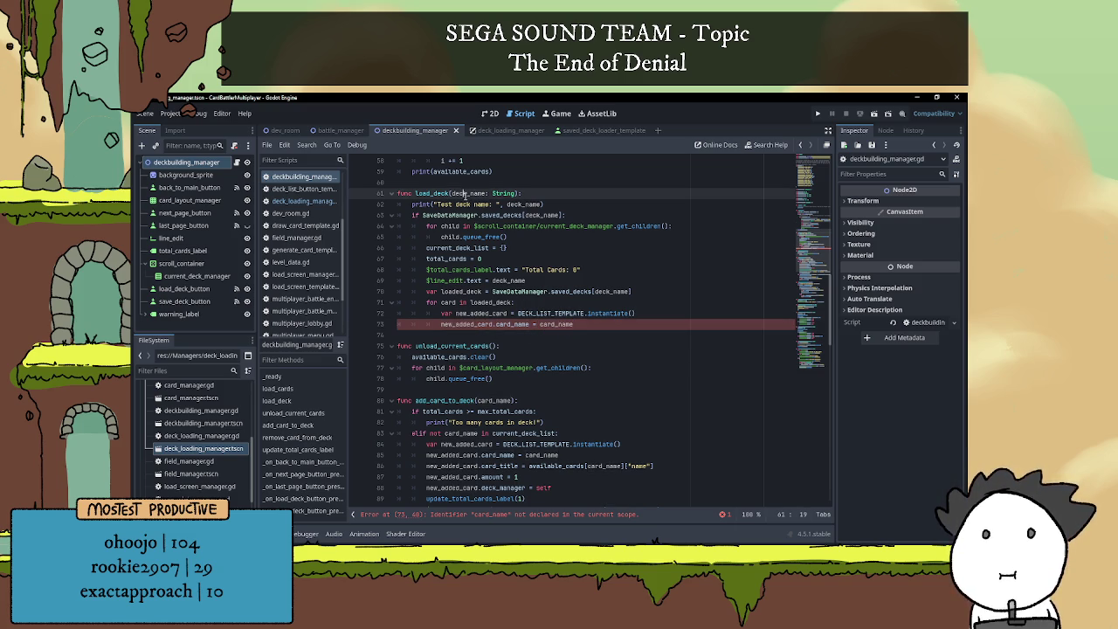
pyautogui.hotkey('ctrl', 'c')
pyautogui.doubleClick(559, 324)
pyautogui.hotkey('ctrl', 'v')
pyautogui.click(553, 335)
pyautogui.scroll(1, 559, 335)
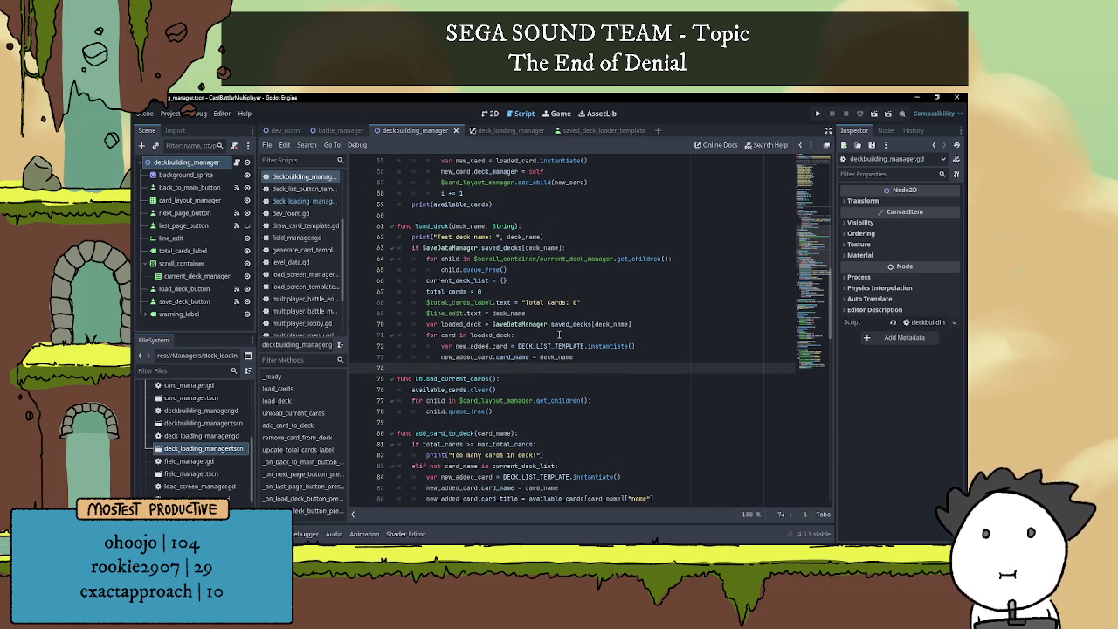
pyautogui.press('Up')
pyautogui.press('Home')
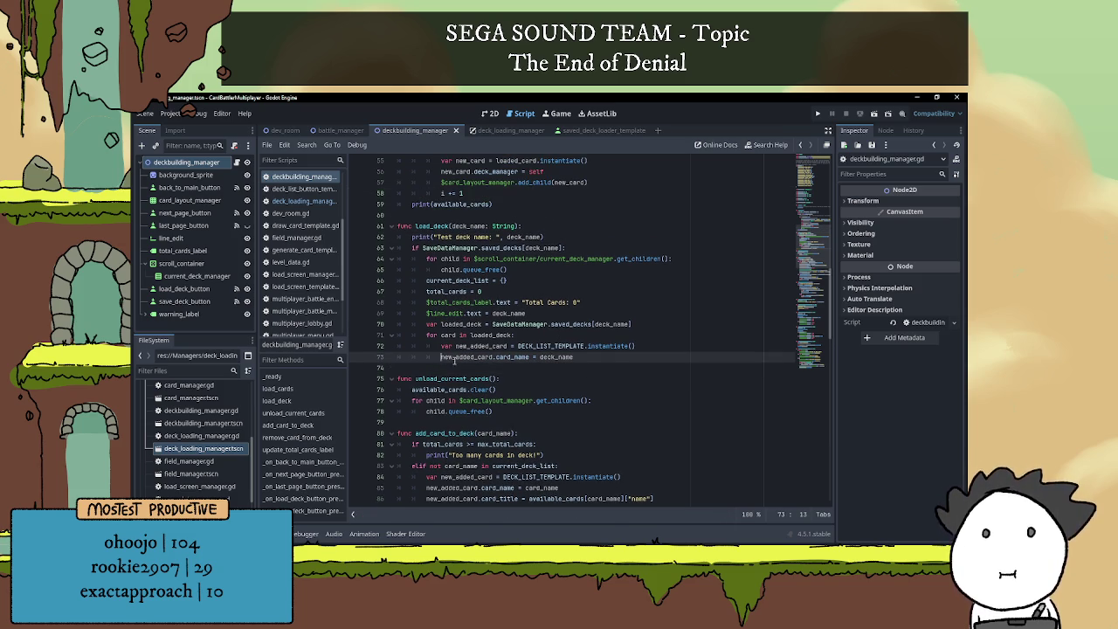
pyautogui.hotkey('ctrl', 'z')
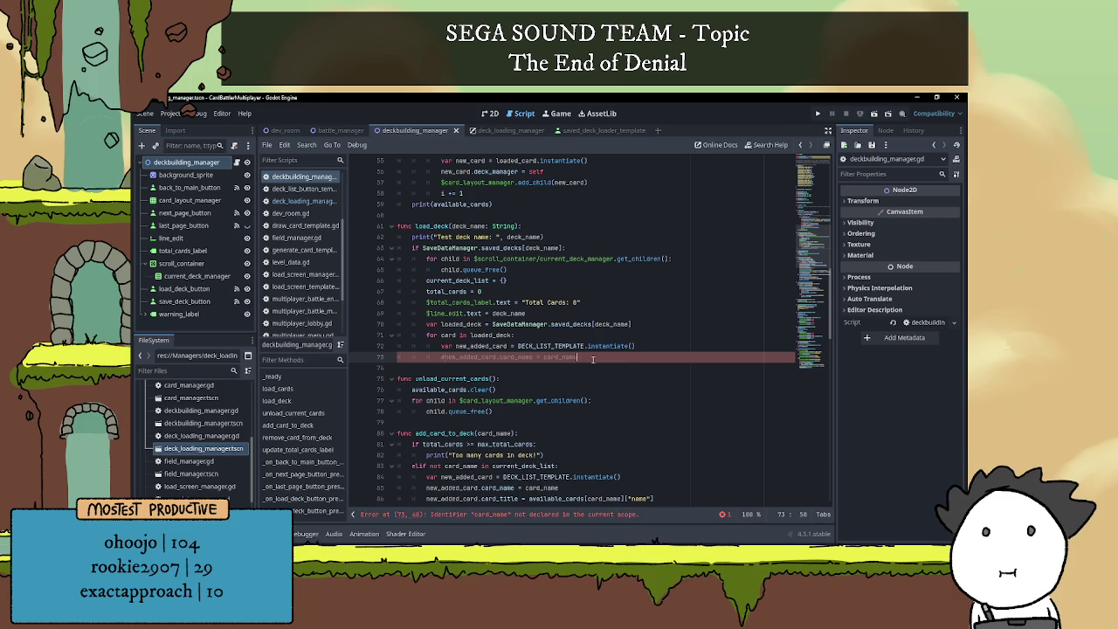
# - Comment out line 73's card_name assignment and scroll to the save handler's saved_deck line
pyautogui.hotkey('ctrl', 'k')
pyautogui.click(609, 334)
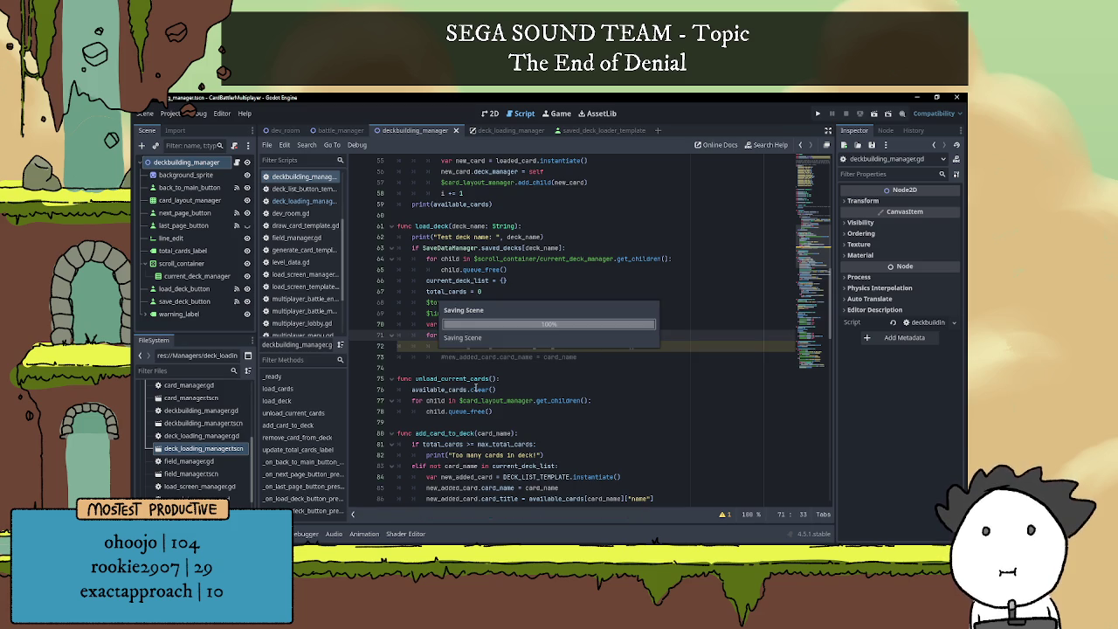
pyautogui.scroll(-4, 468, 362)
pyautogui.scroll(-10, 466, 360)
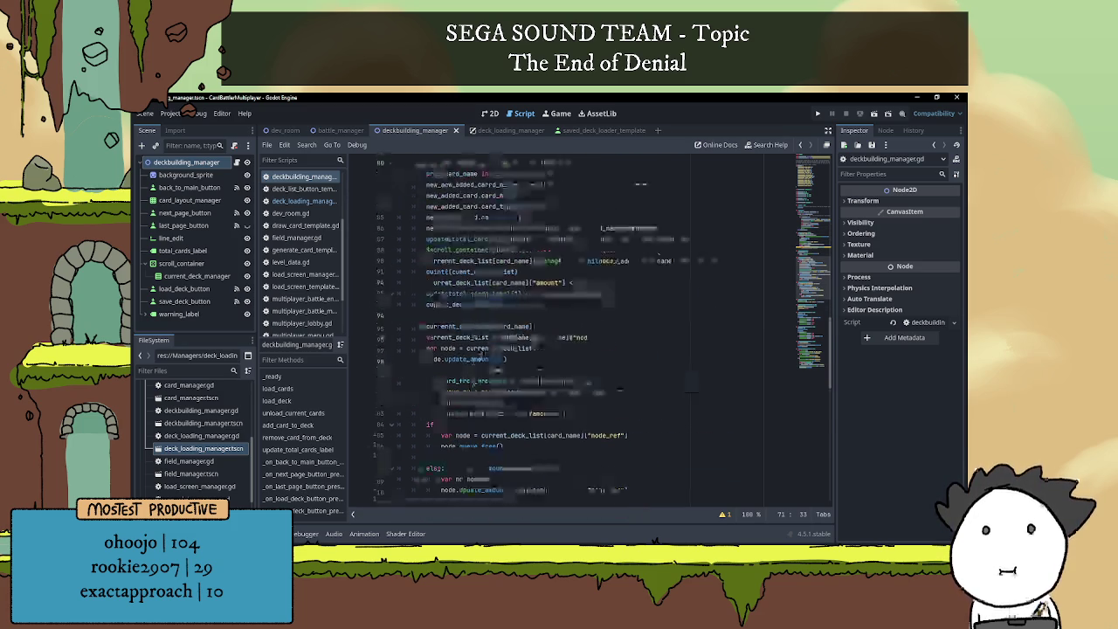
pyautogui.scroll(-8, 518, 320)
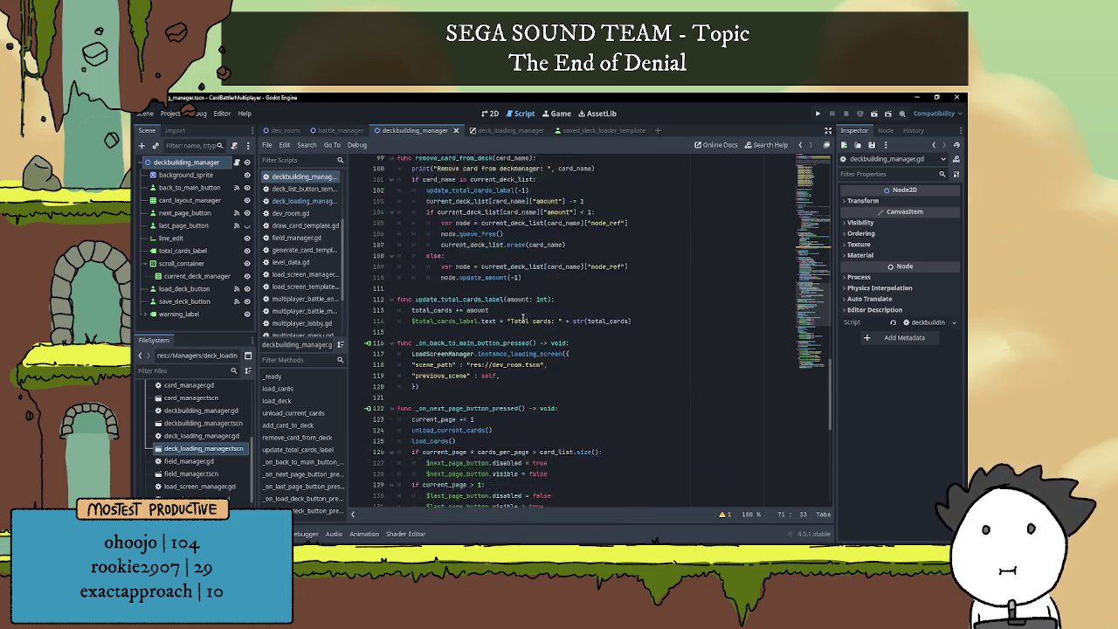
pyautogui.scroll(-4, 521, 314)
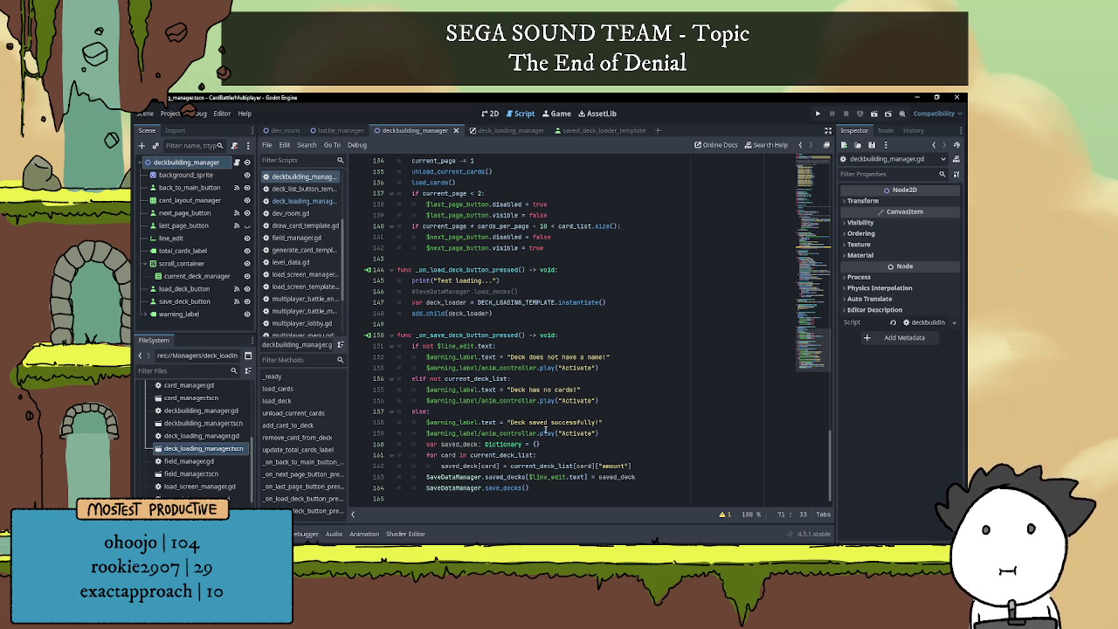
pyautogui.click(566, 448)
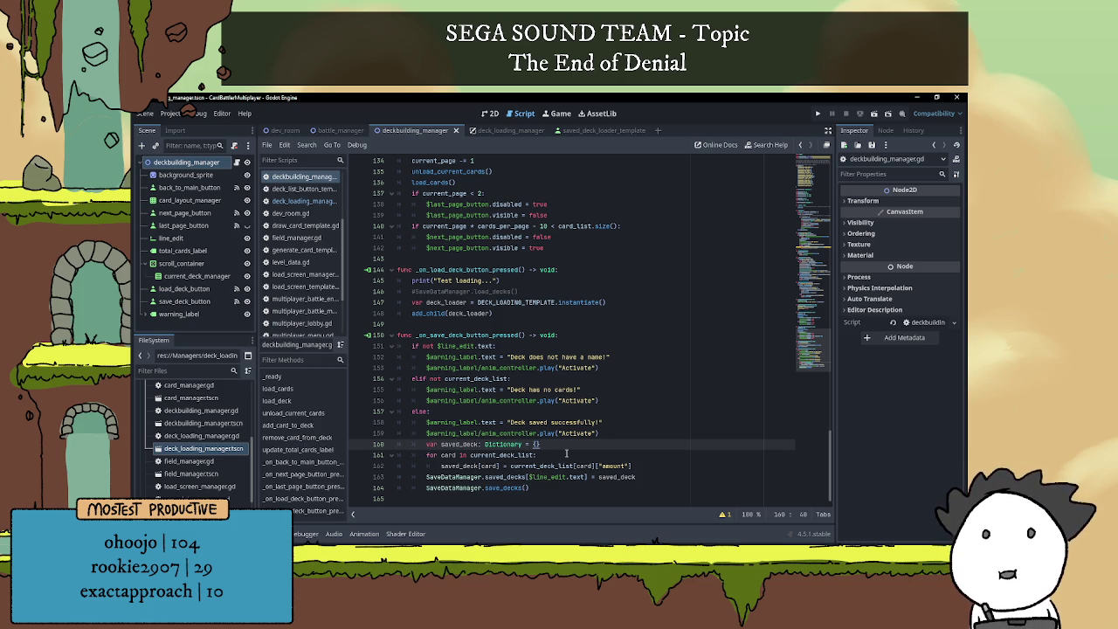
pyautogui.scroll(15, 566, 452)
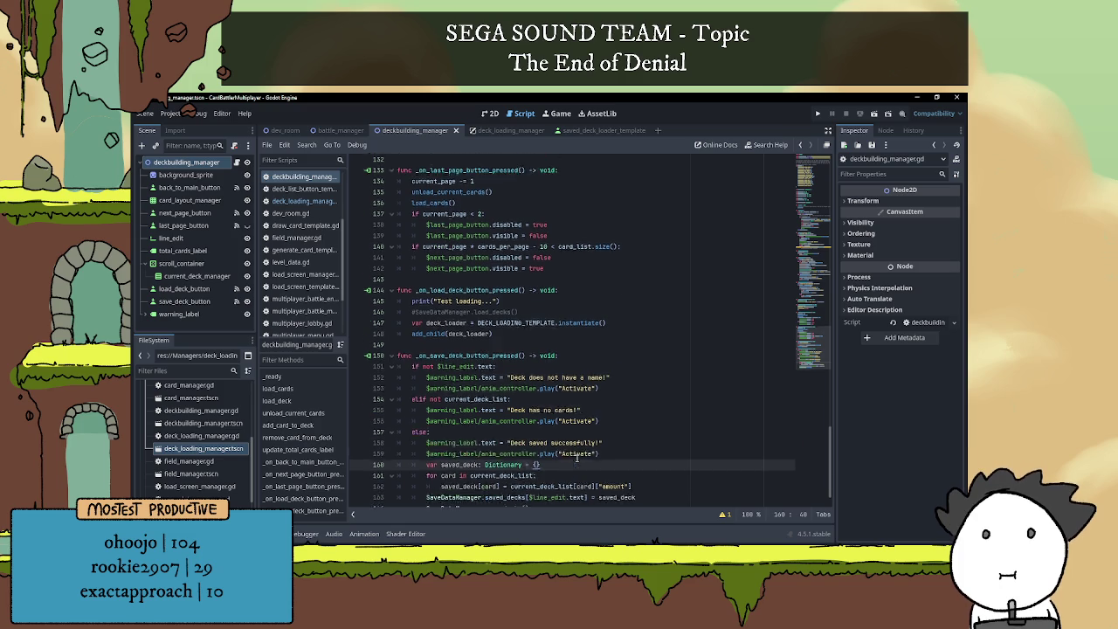
pyautogui.scroll(18, 553, 370)
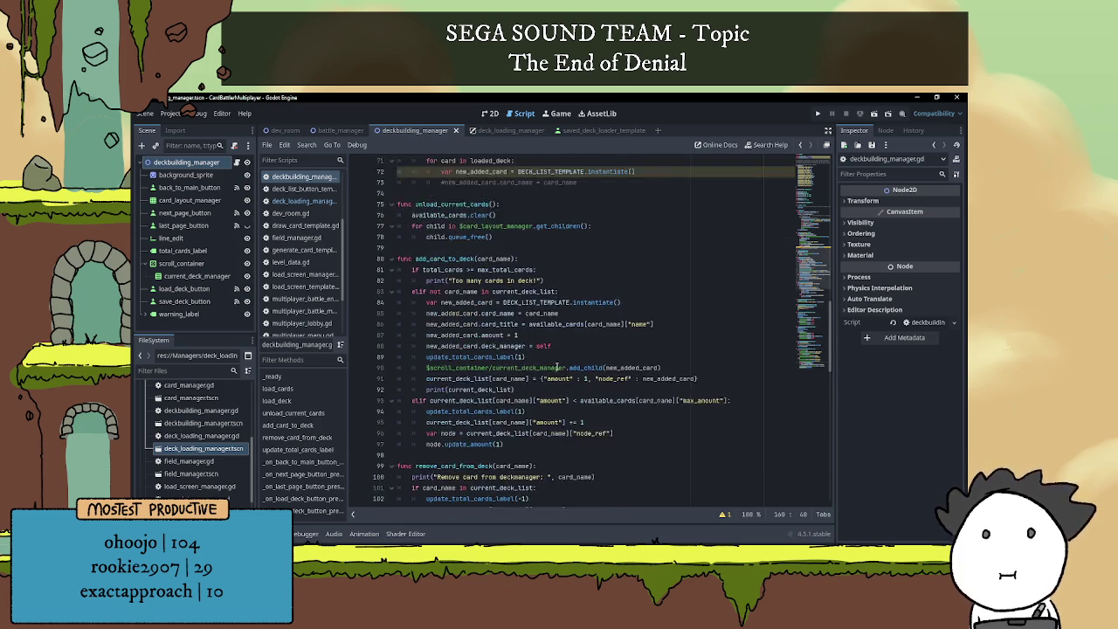
pyautogui.scroll(-2, 550, 364)
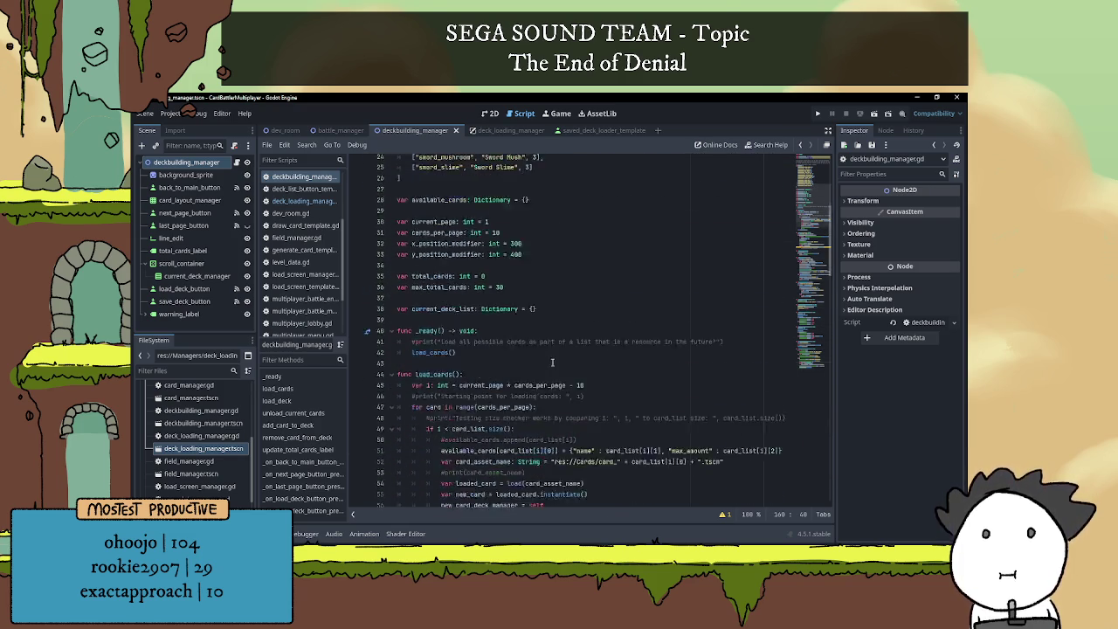
pyautogui.click(570, 334)
pyautogui.write('{')
pyautogui.doubleClick(585, 334)
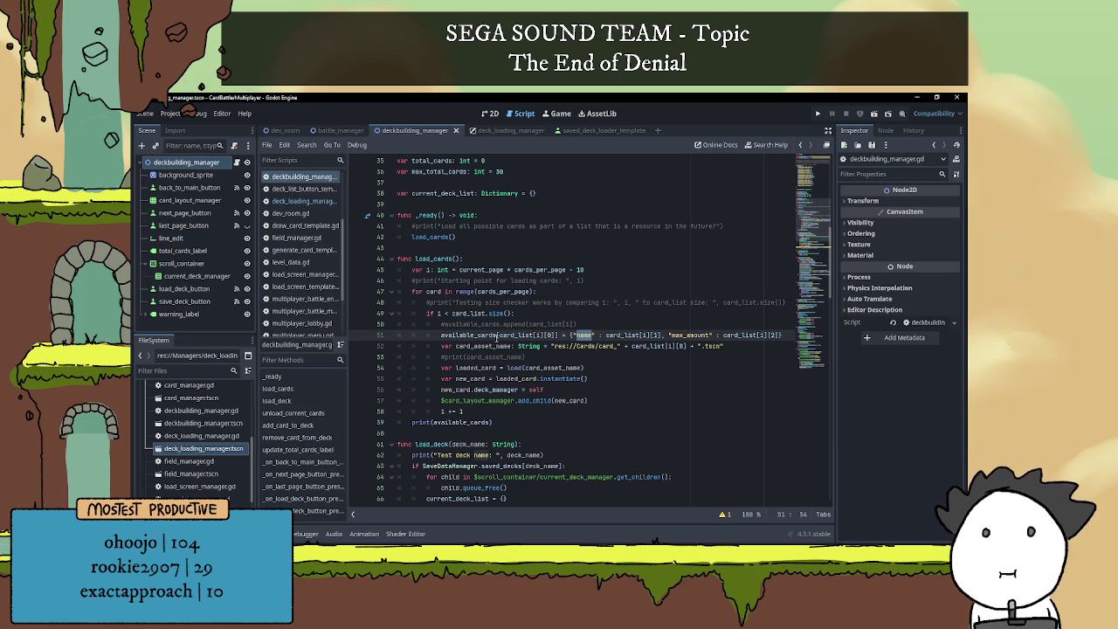
pyautogui.moveTo(607, 336); pyautogui.dragTo(636, 335)
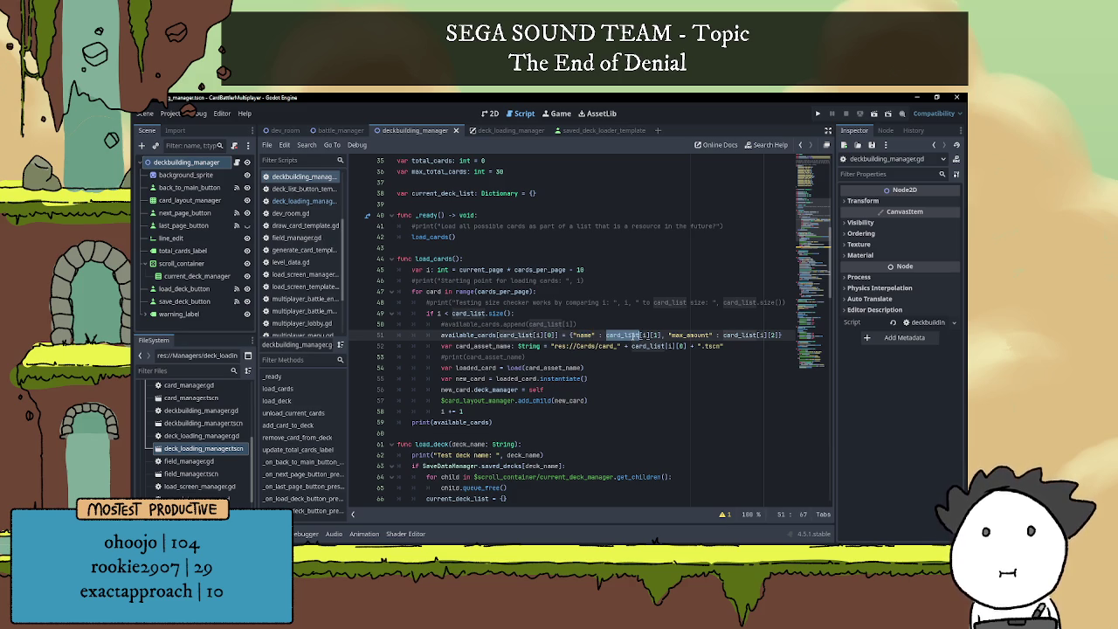
pyautogui.click(667, 365)
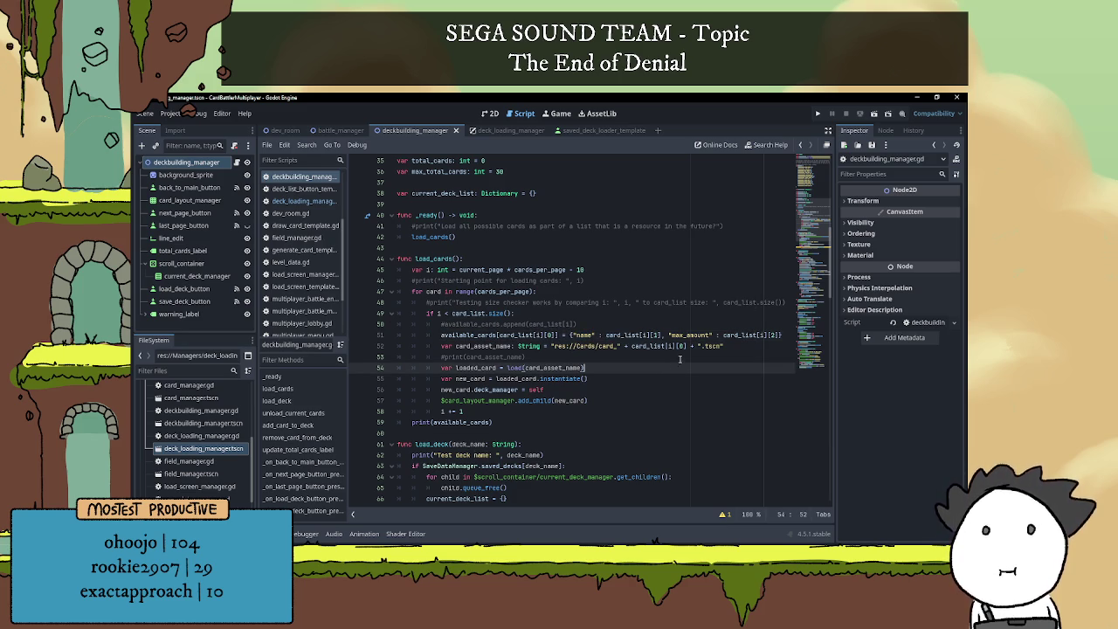
pyautogui.scroll(-15, 682, 356)
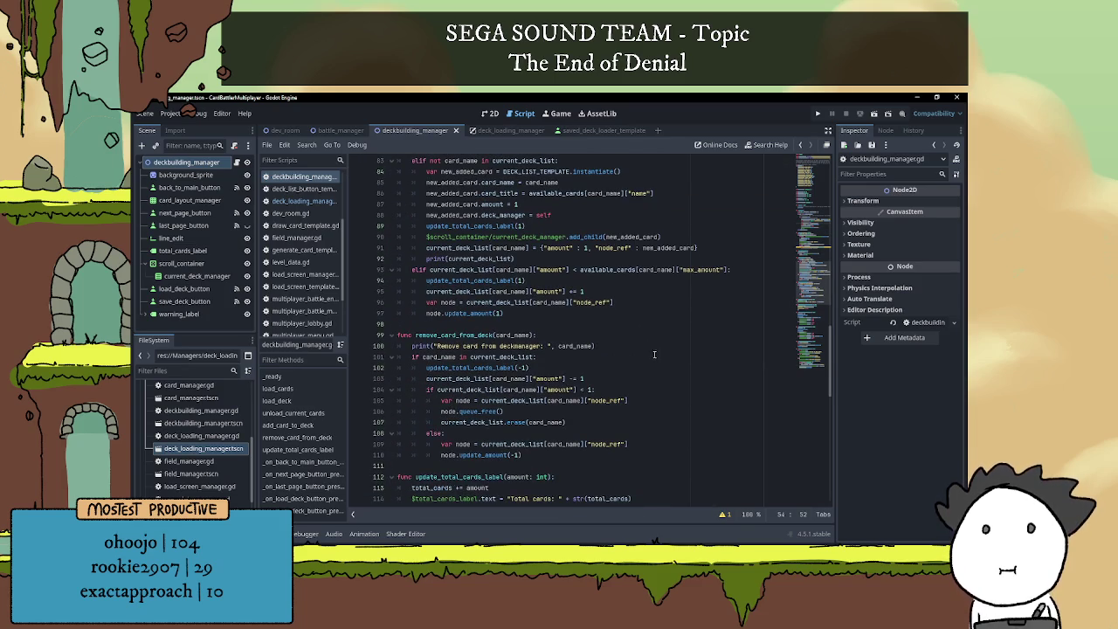
pyautogui.scroll(12, 657, 354)
pyautogui.scroll(3, 634, 356)
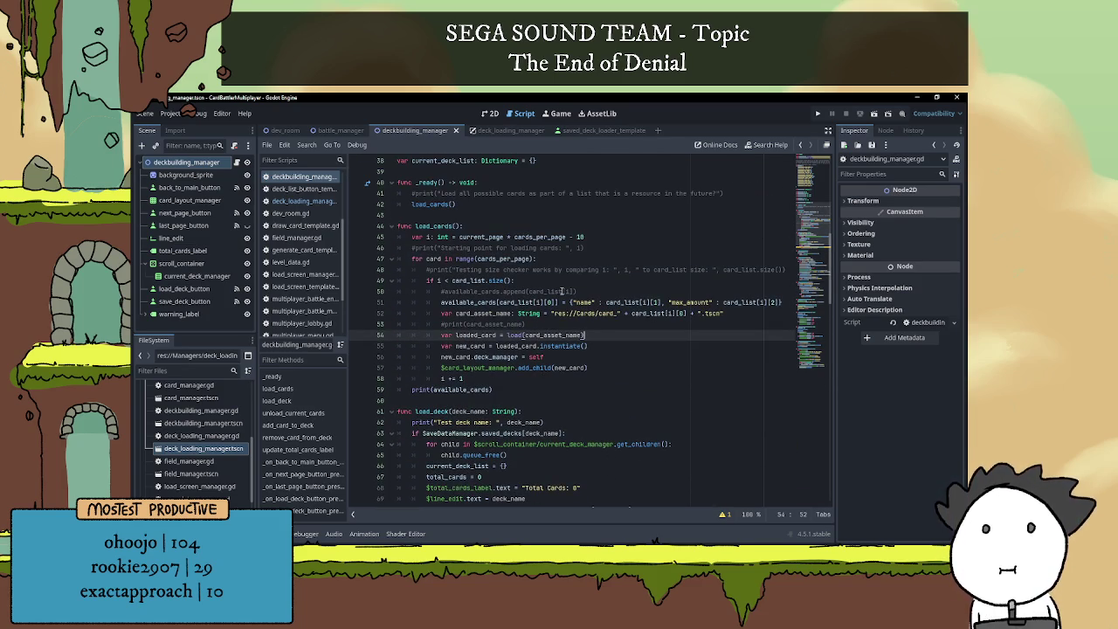
pyautogui.scroll(-12, 562, 291)
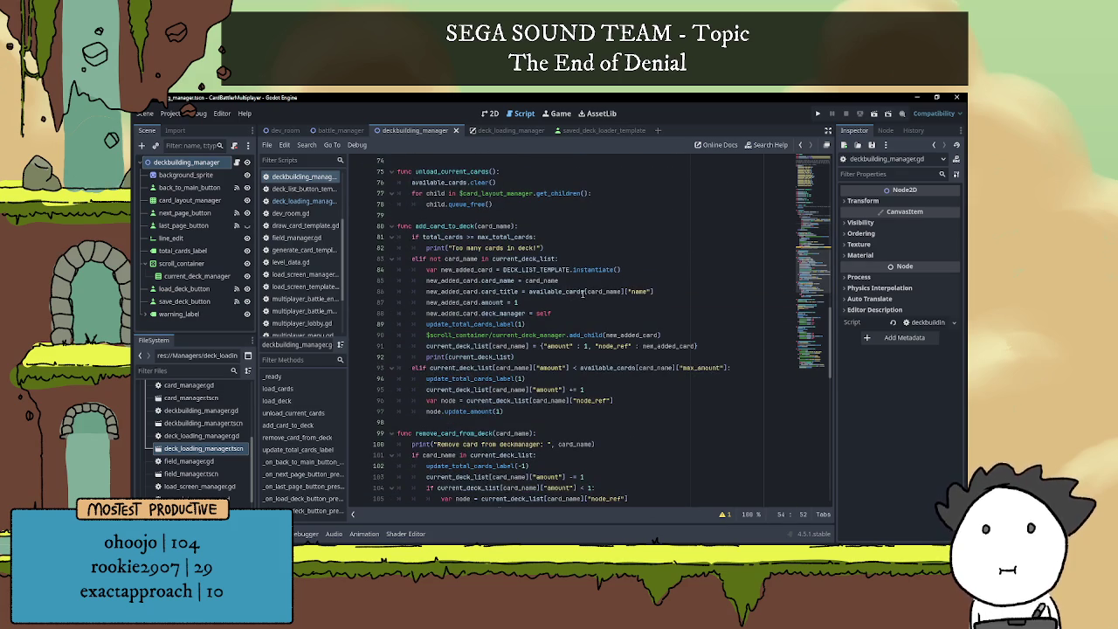
pyautogui.scroll(18, 583, 293)
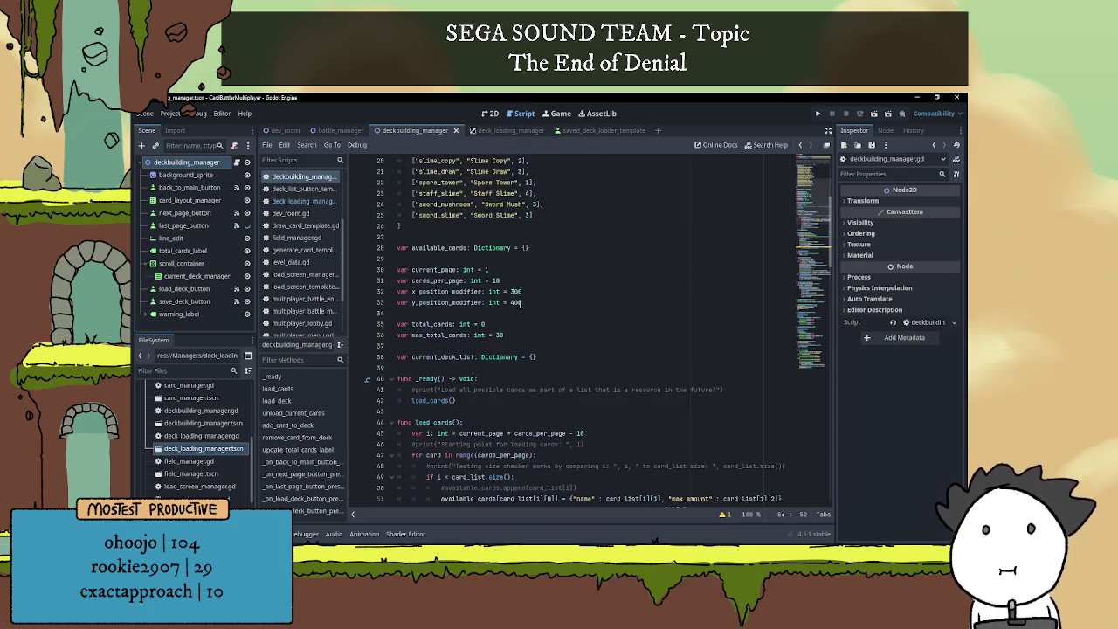
pyautogui.scroll(6, 520, 303)
pyautogui.scroll(-5, 433, 305)
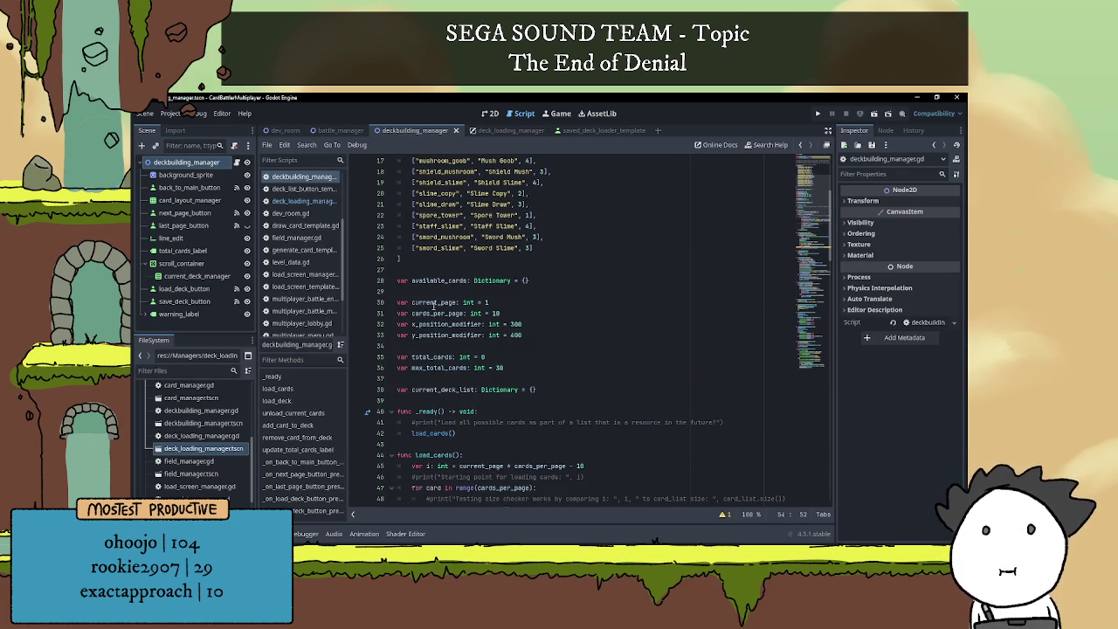
pyautogui.doubleClick(435, 389)
pyautogui.scroll(-12, 575, 309)
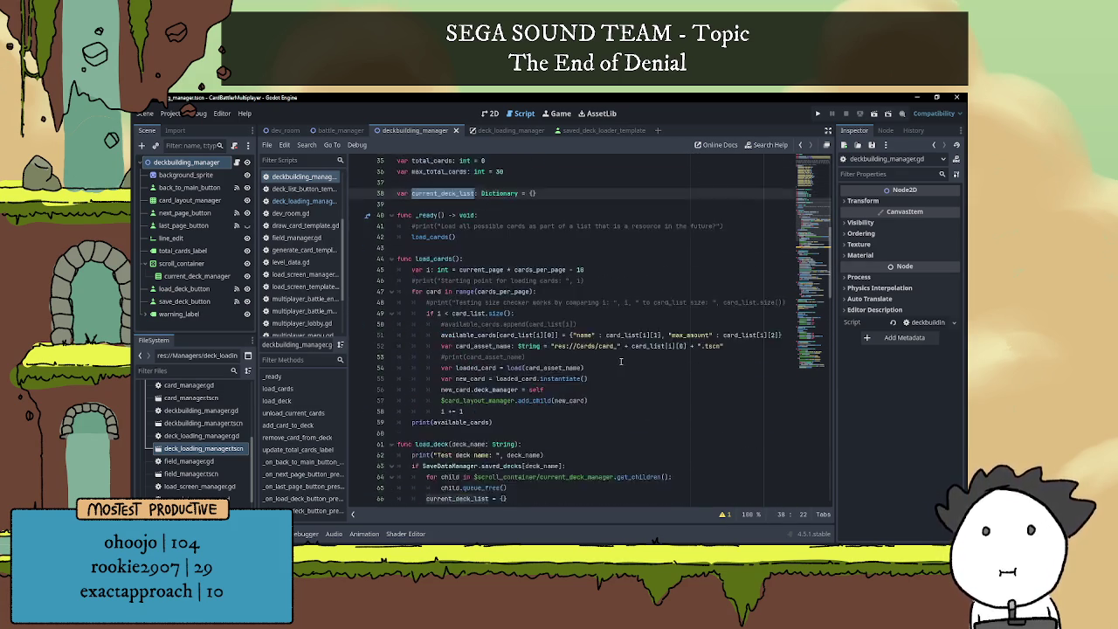
pyautogui.scroll(-6, 494, 299)
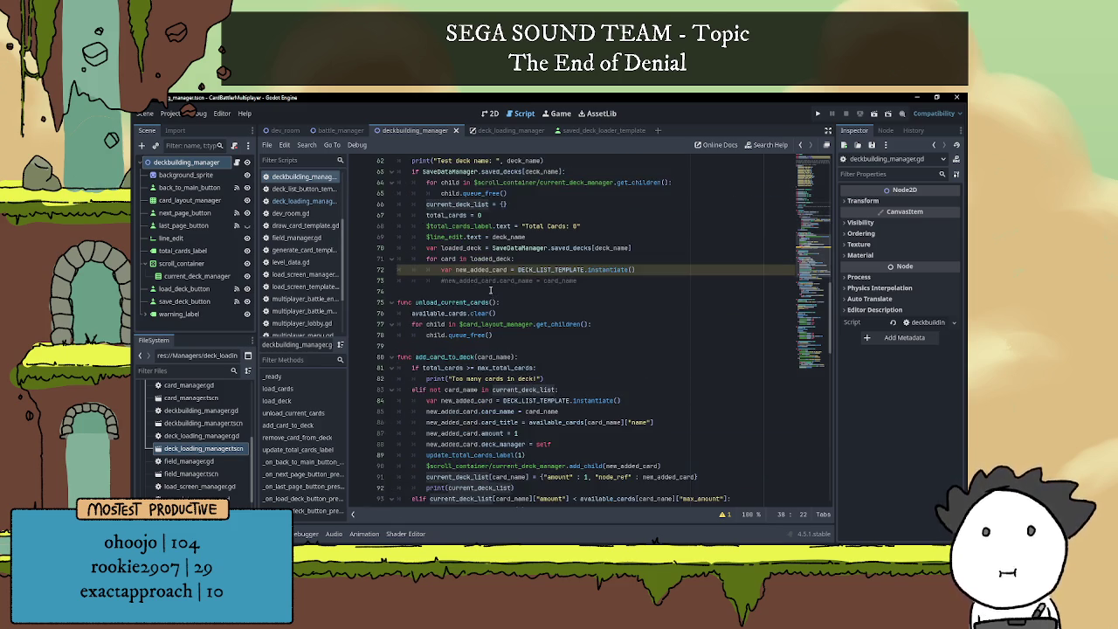
pyautogui.scroll(-2, 488, 292)
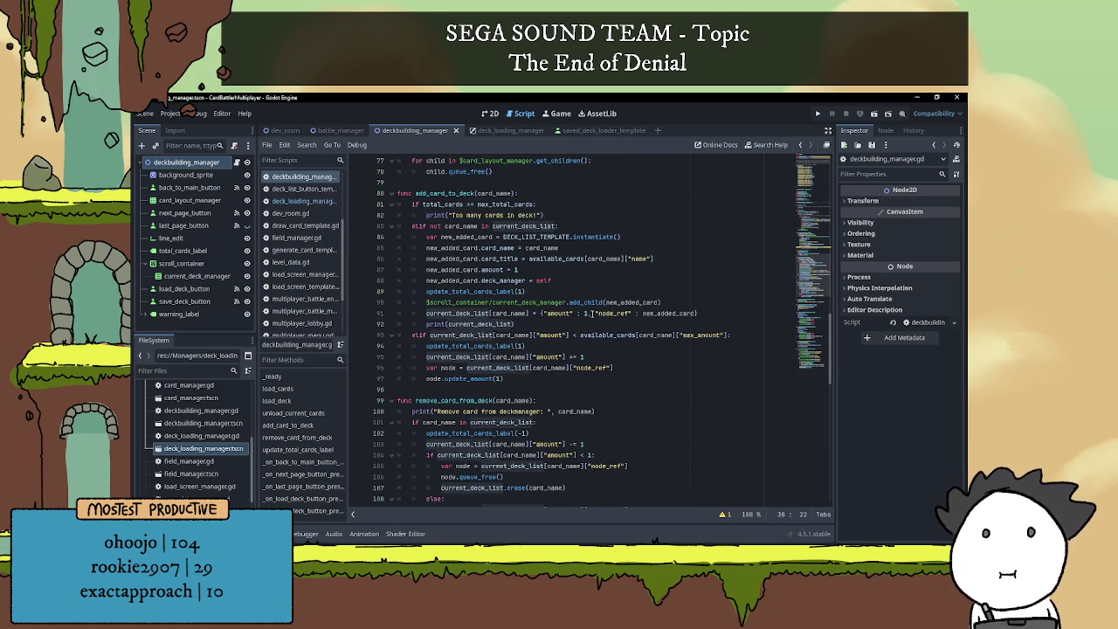
pyautogui.click(620, 312)
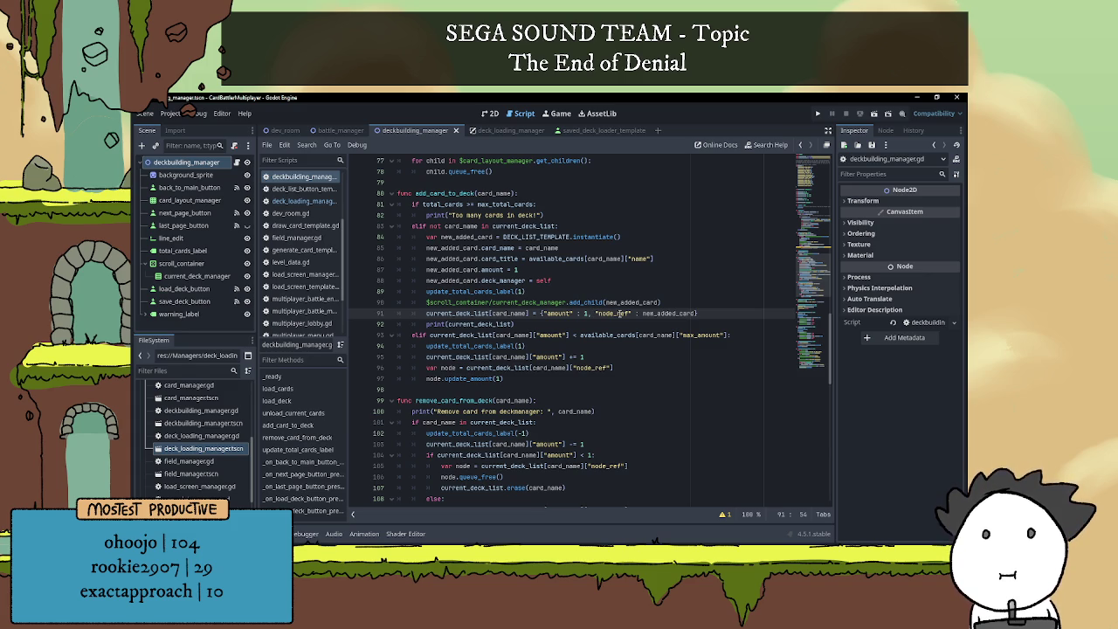
pyautogui.scroll(-1, 594, 294)
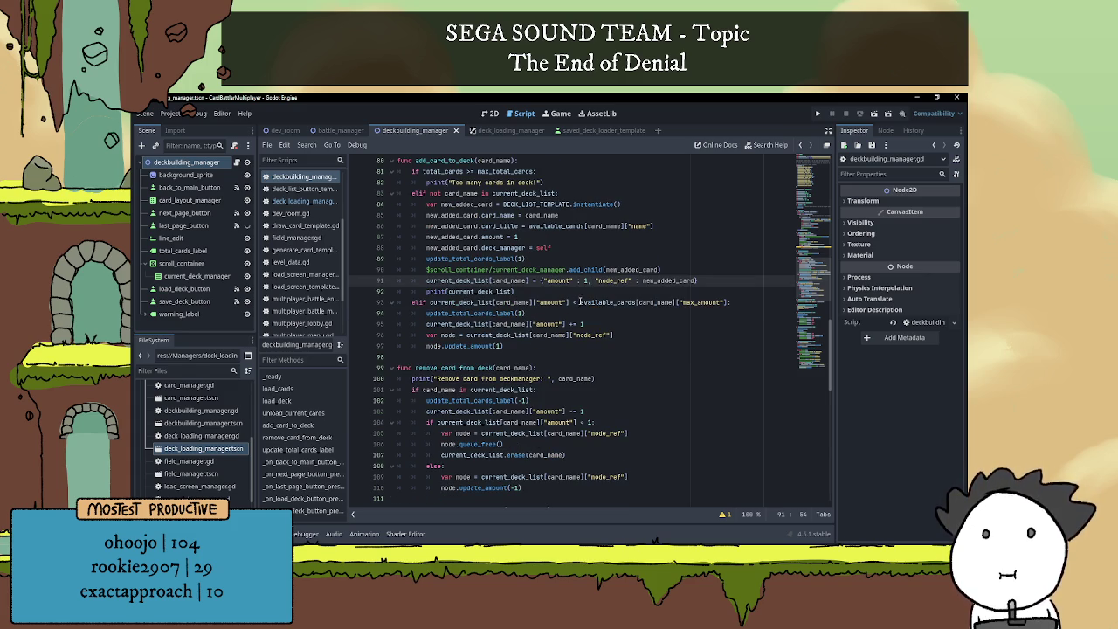
pyautogui.write('""')
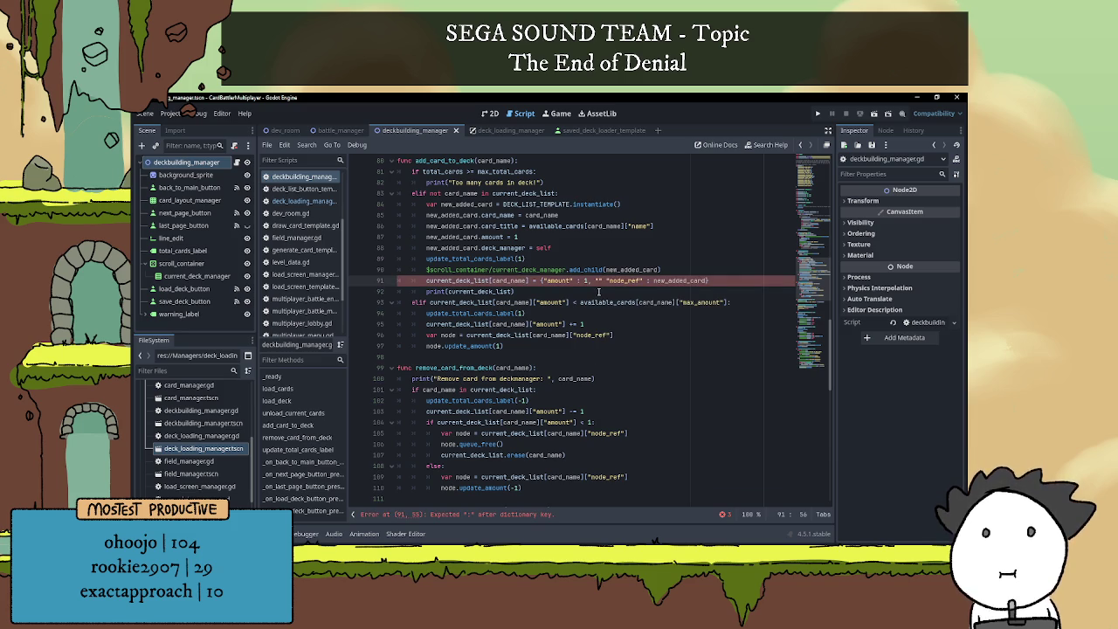
pyautogui.write('name')
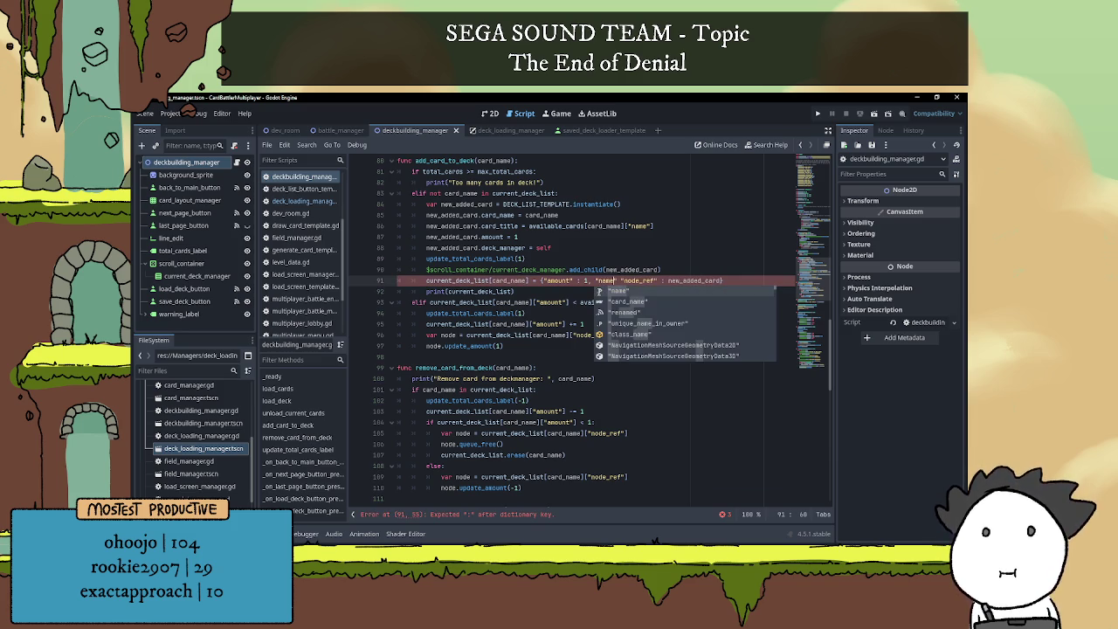
pyautogui.write('" :  ')
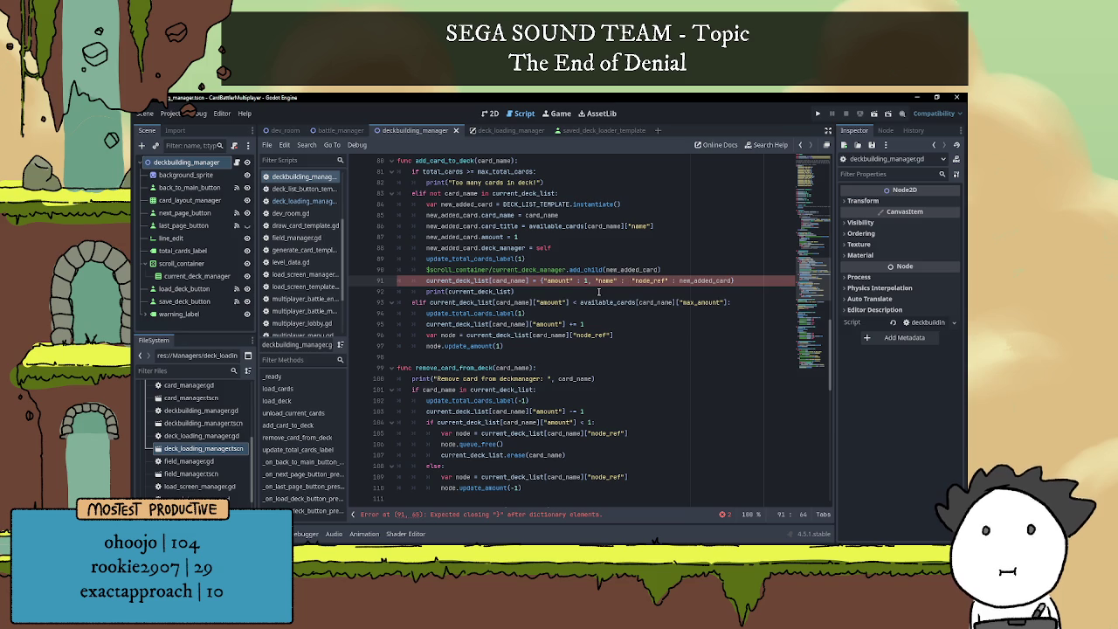
pyautogui.write(',')
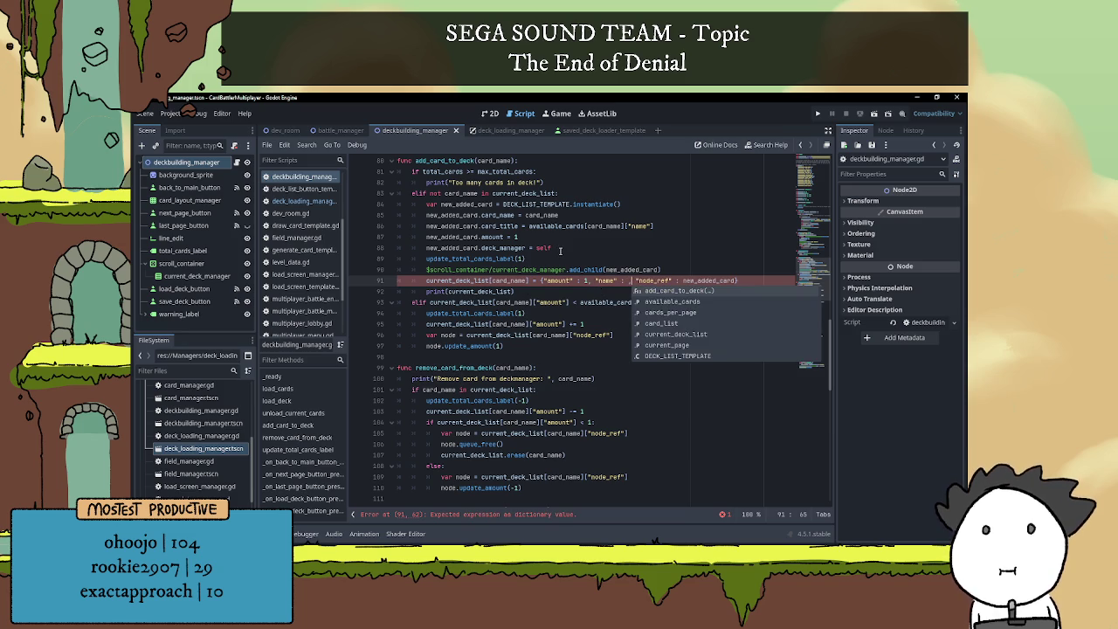
# - Inspect the card_title property and the available_cards lookup on line 86
pyautogui.click(561, 250)
pyautogui.scroll(1, 551, 254)
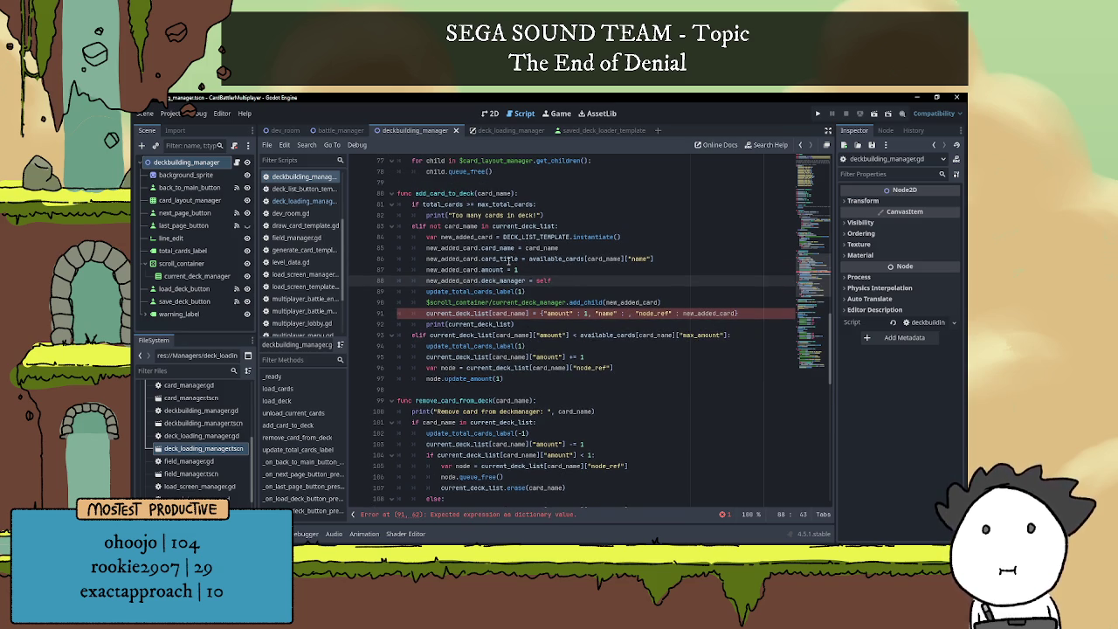
pyautogui.doubleClick(508, 259)
pyautogui.click(532, 269)
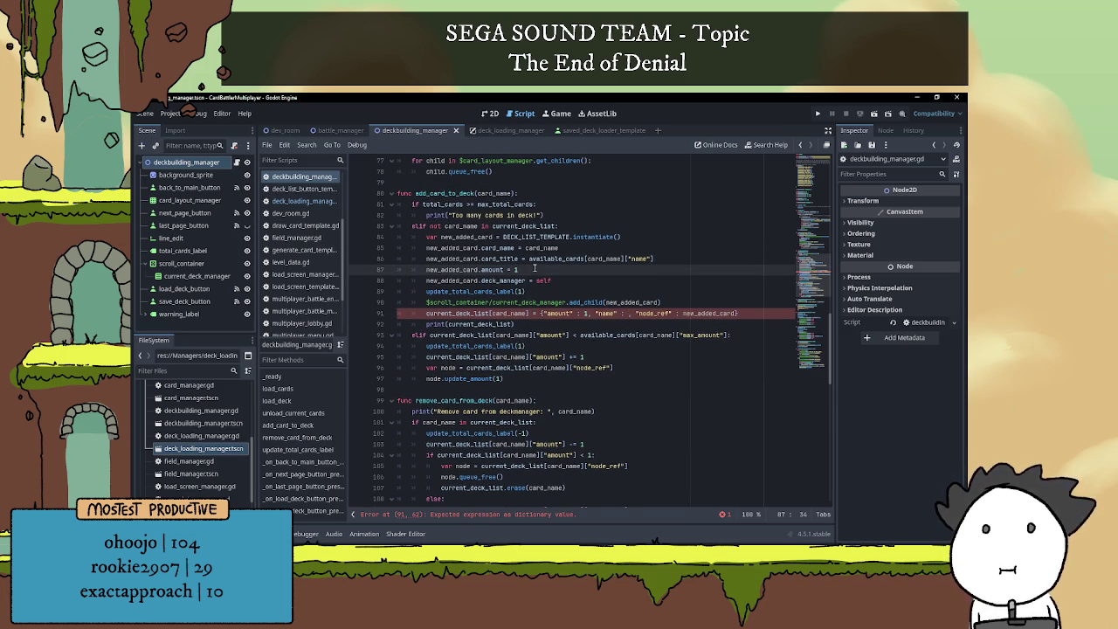
pyautogui.click(547, 258)
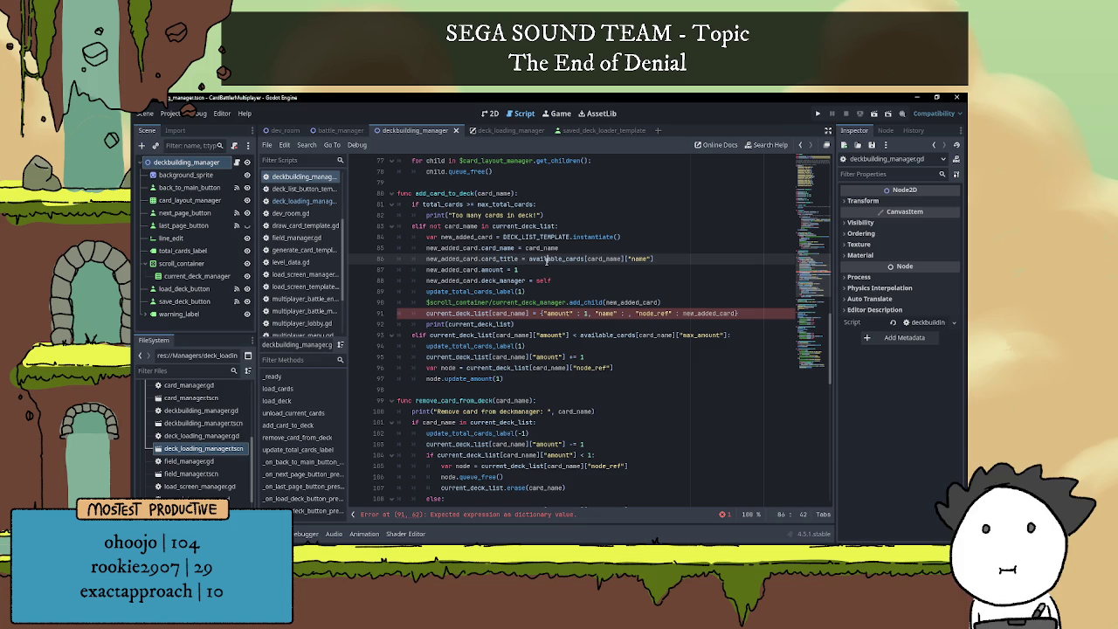
pyautogui.moveTo(531, 259)
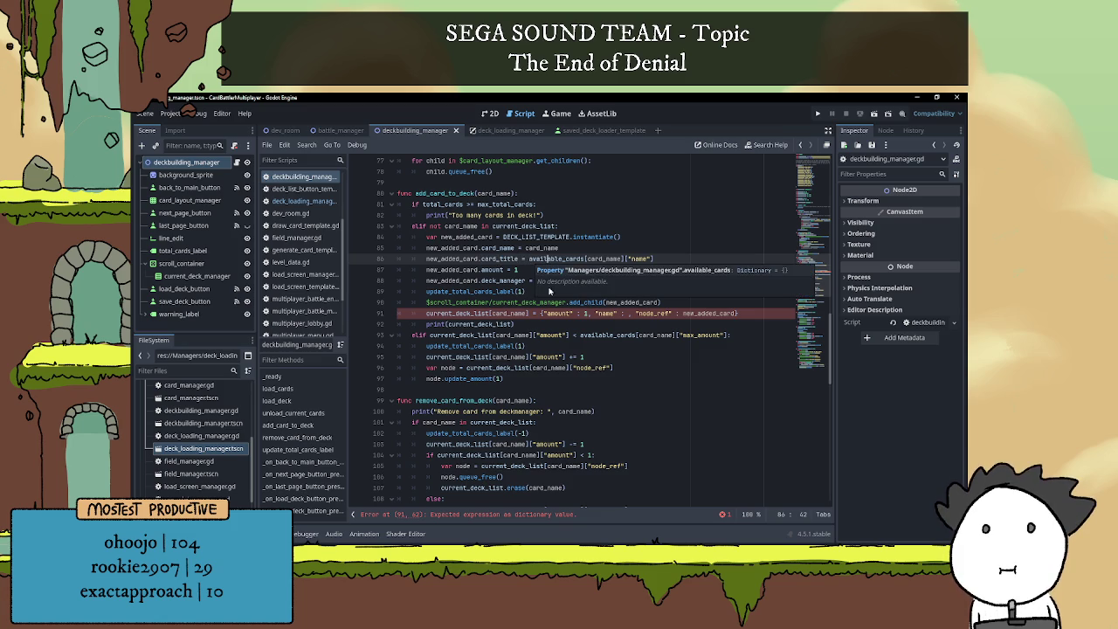
pyautogui.click(625, 312)
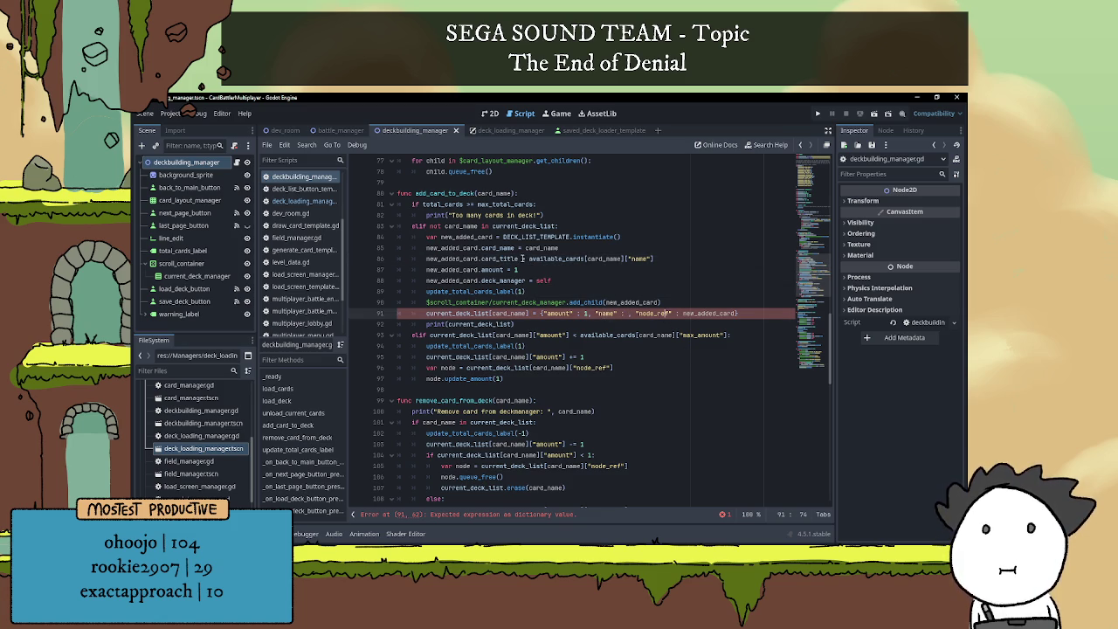
# - Paste new_added_card.card_title from line 86 as the "name" value on line 91
pyautogui.doubleClick(487, 258)
pyautogui.moveTo(426, 259); pyautogui.dragTo(522, 260)
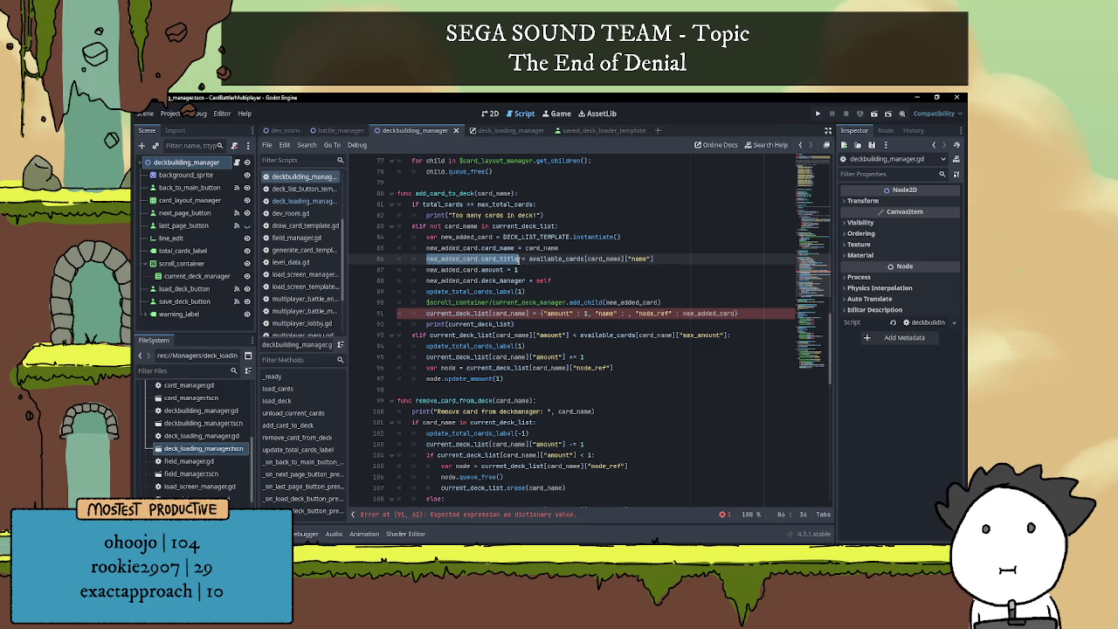
pyautogui.click(625, 312)
pyautogui.write('new_added_card.card_title')
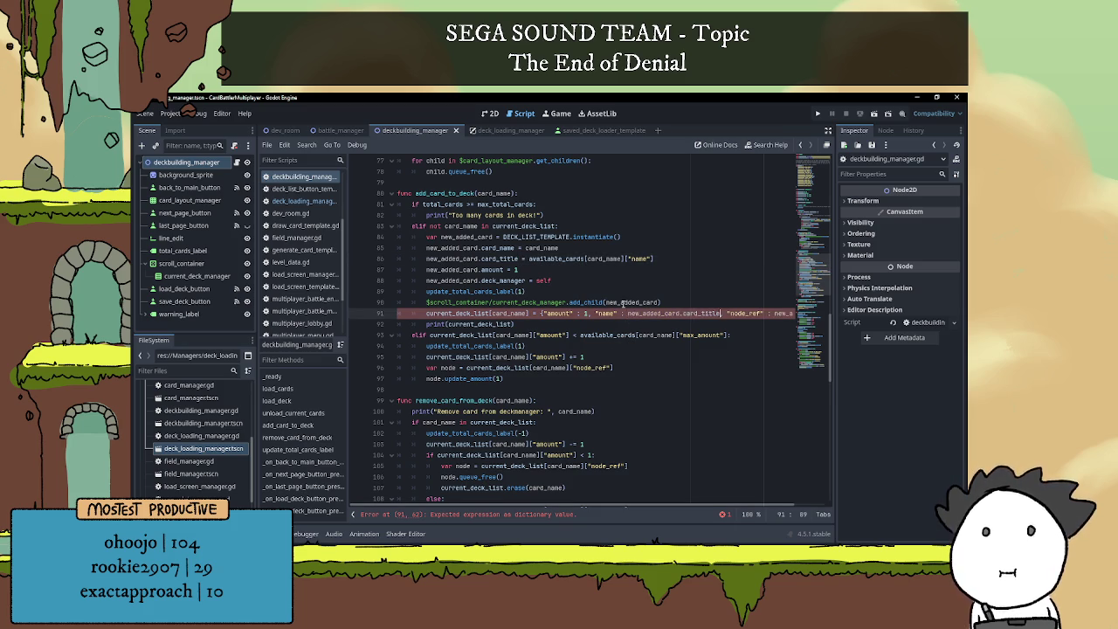
pyautogui.click(623, 294)
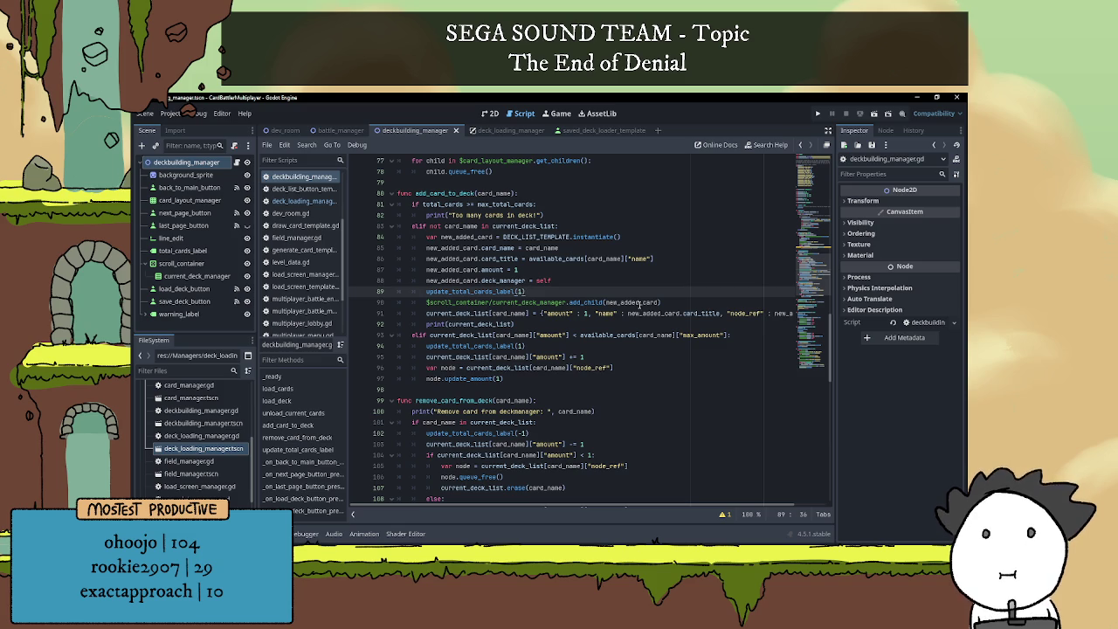
pyautogui.click(428, 313)
pyautogui.doubleClick(476, 314)
pyautogui.click(562, 323)
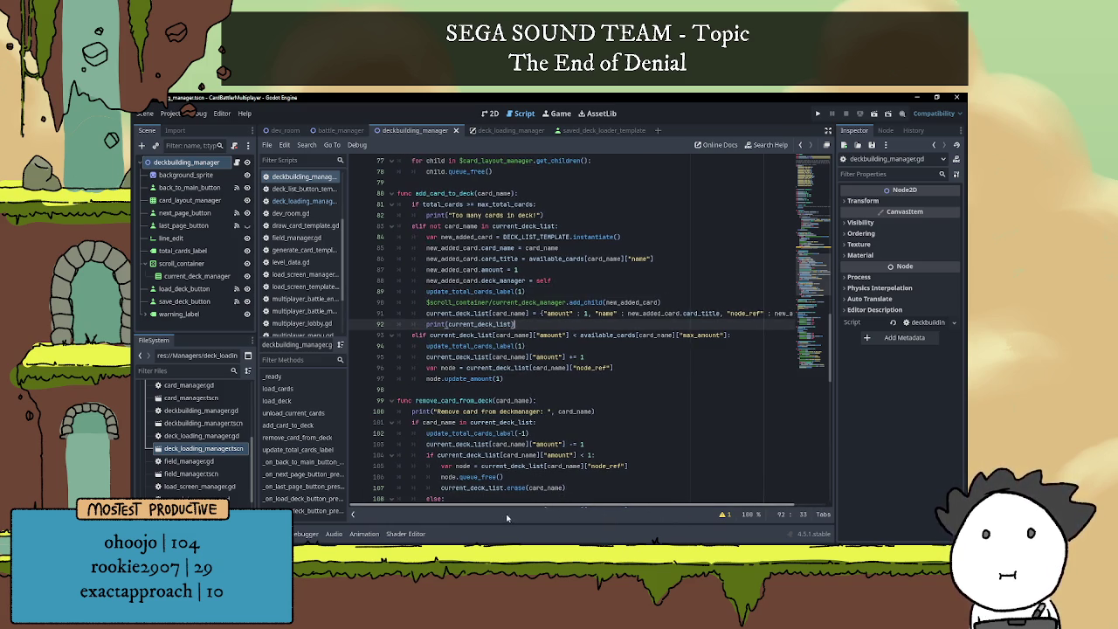
pyautogui.moveTo(509, 506)
pyautogui.mouseDown()
pyautogui.moveTo(565, 515)
pyautogui.moveTo(505, 516)
pyautogui.mouseUp()
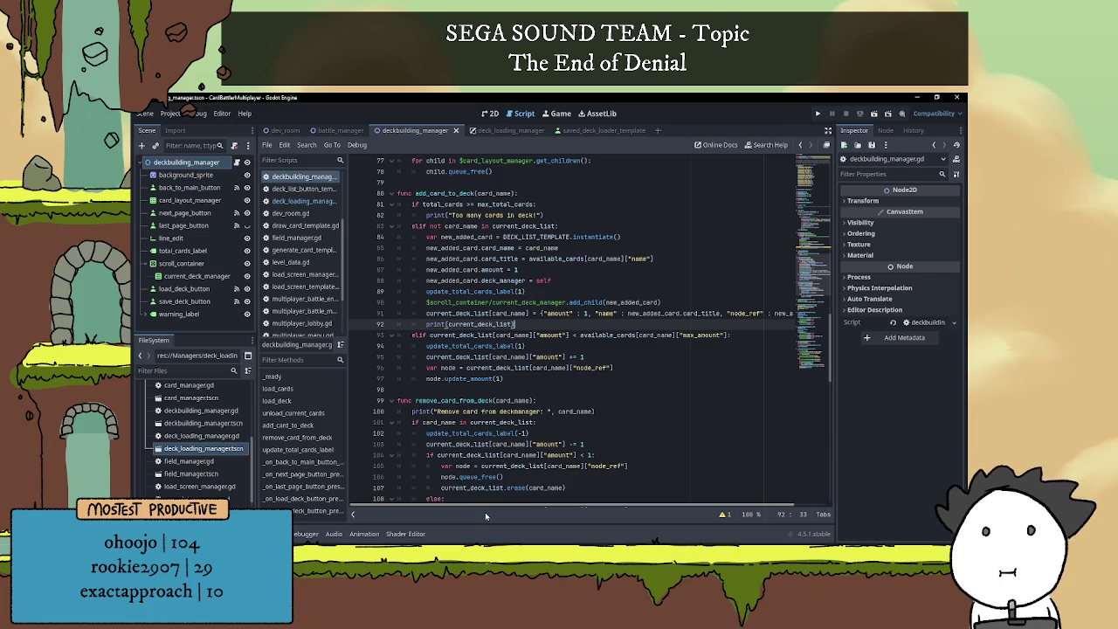
# - Comment out print(current_deck_list) with # and expand the Templates folder in FileSystem
pyautogui.click(426, 324)
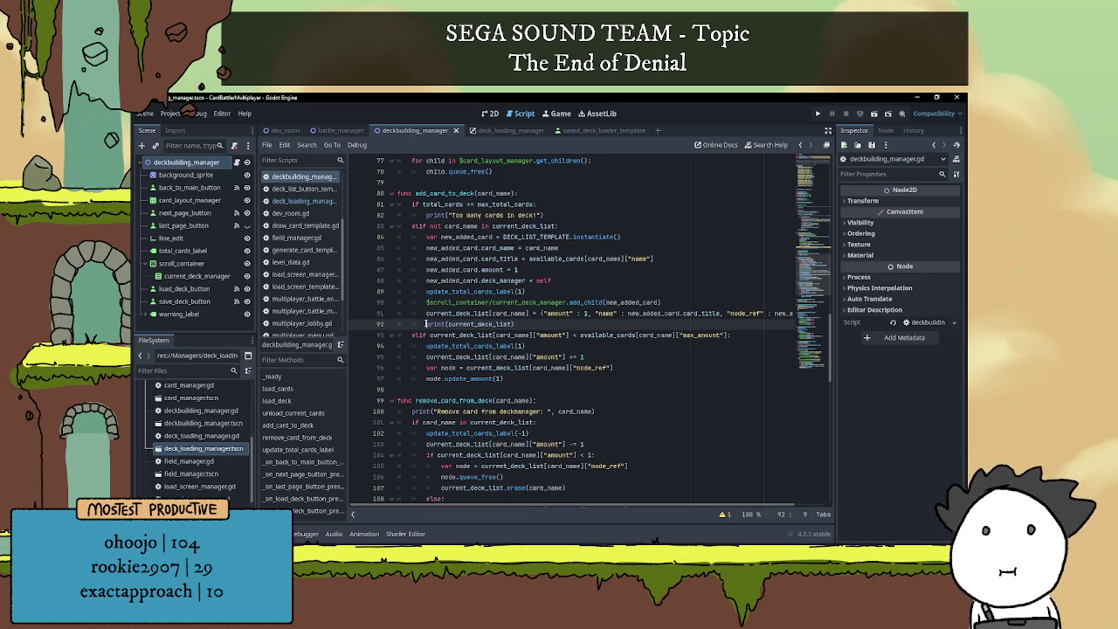
pyautogui.write('#')
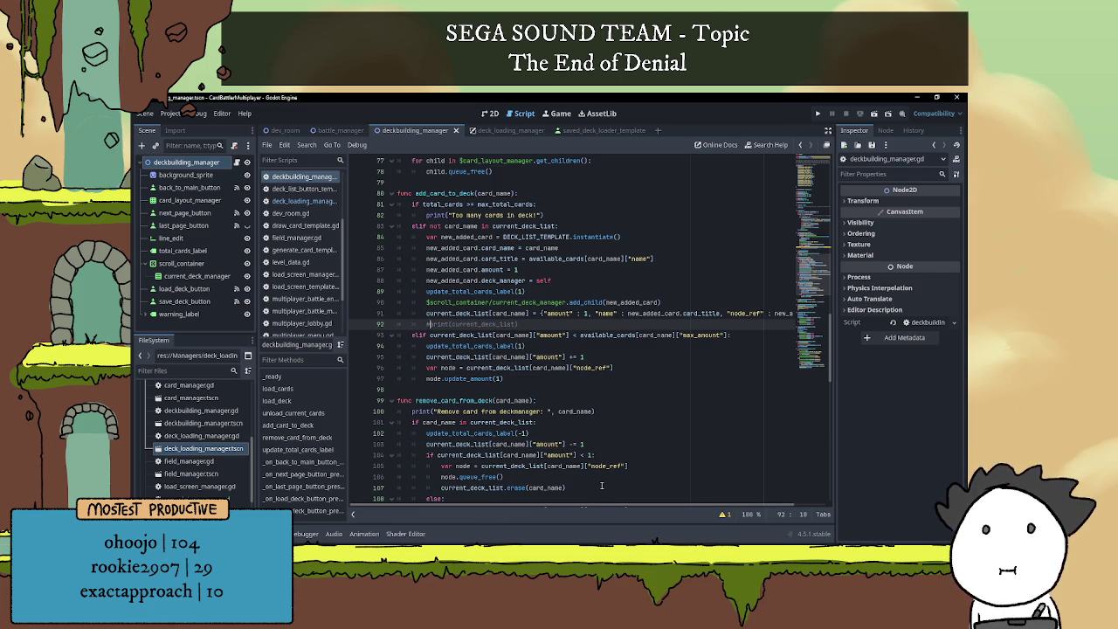
pyautogui.hscroll(2, 591, 507)
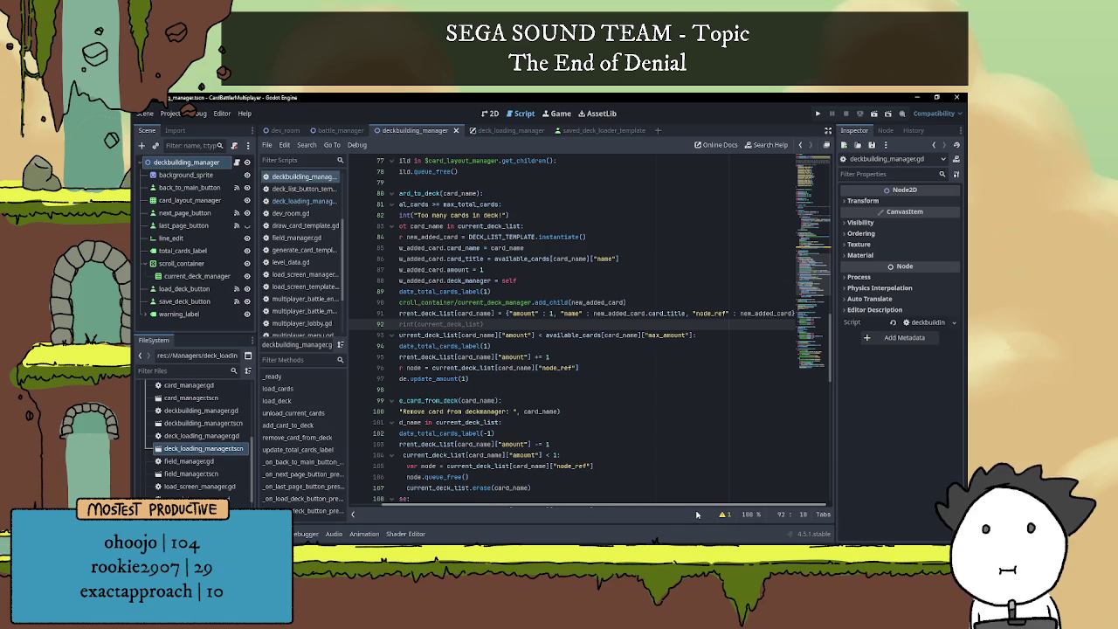
pyautogui.hscroll(-2, 578, 508)
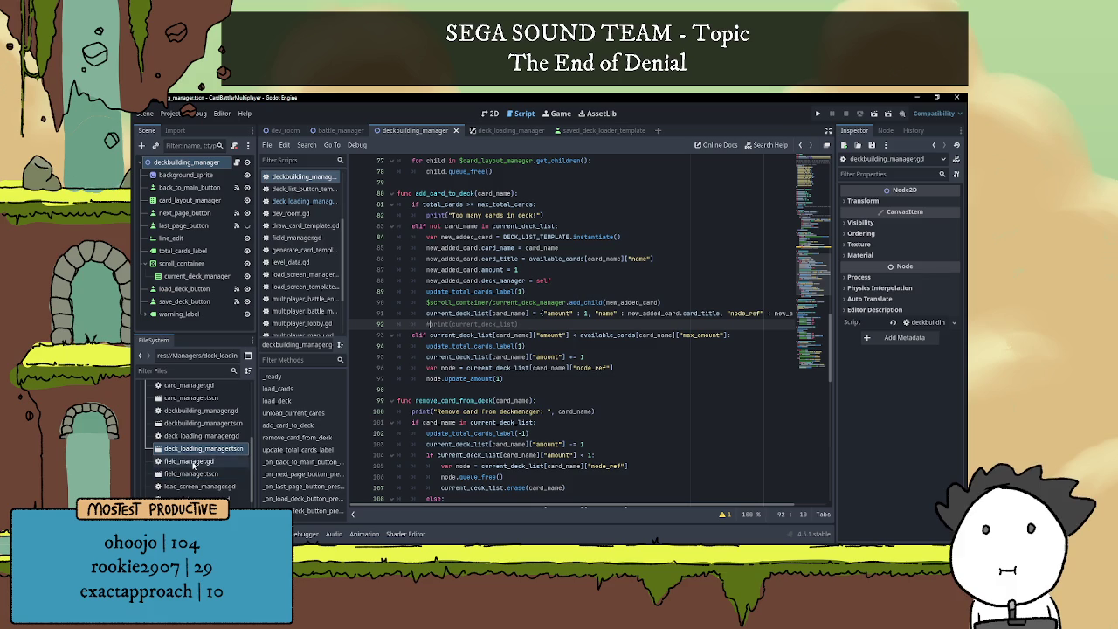
pyautogui.scroll(-3, 195, 467)
pyautogui.click(147, 442)
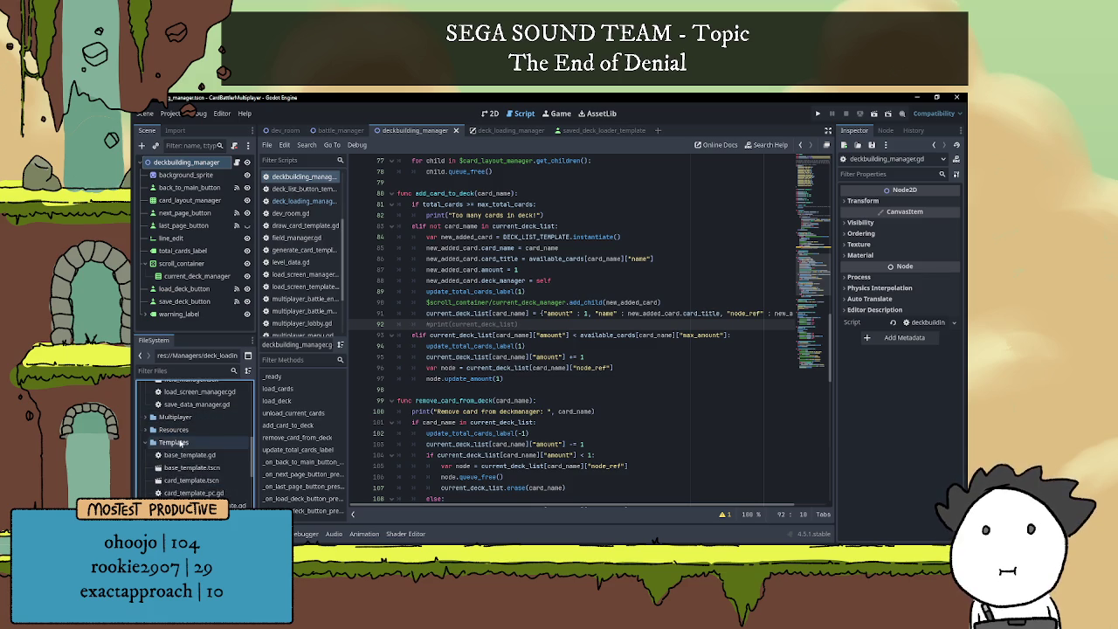
pyautogui.scroll(-3, 174, 443)
pyautogui.doubleClick(200, 445)
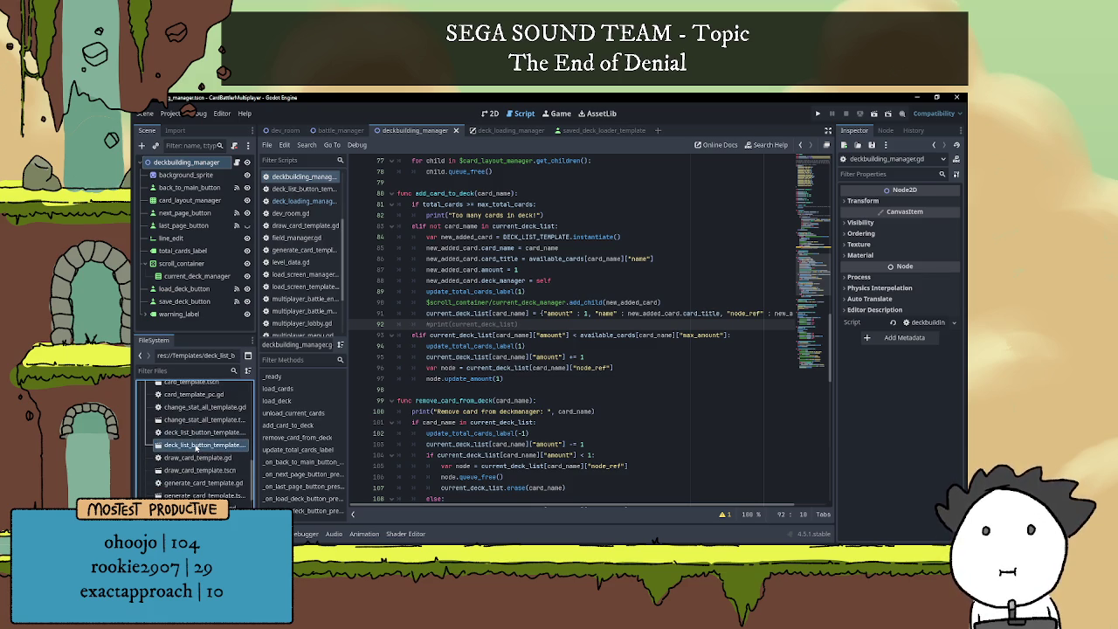
pyautogui.click(226, 163)
pyautogui.click(482, 248)
pyautogui.doubleClick(527, 257)
pyautogui.doubleClick(527, 271)
pyautogui.click(539, 282)
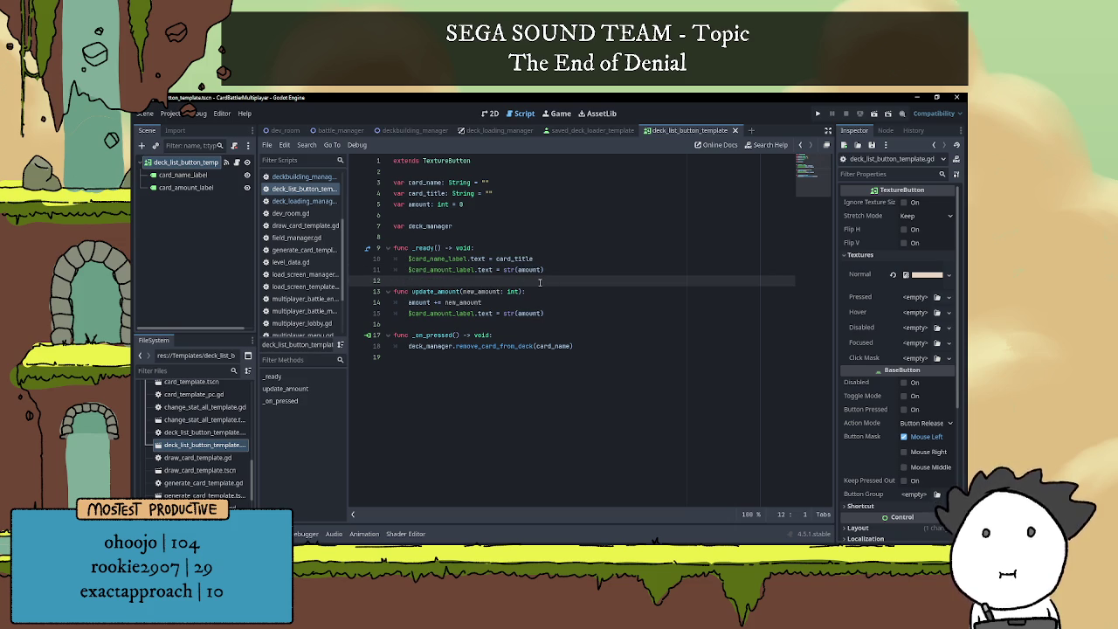
pyautogui.click(508, 250)
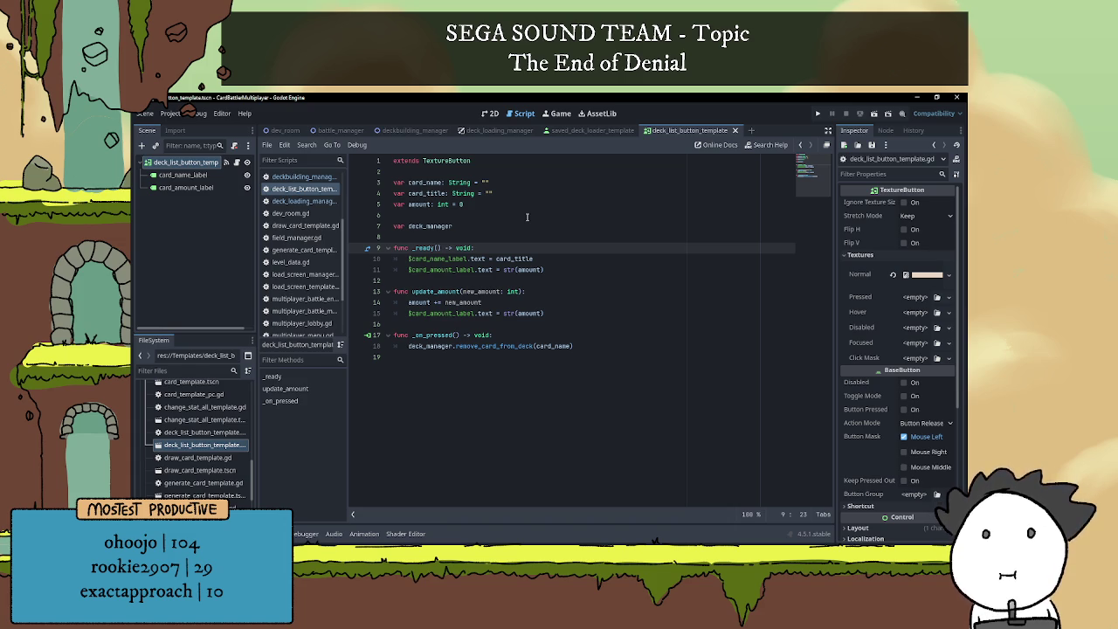
pyautogui.doubleClick(424, 248)
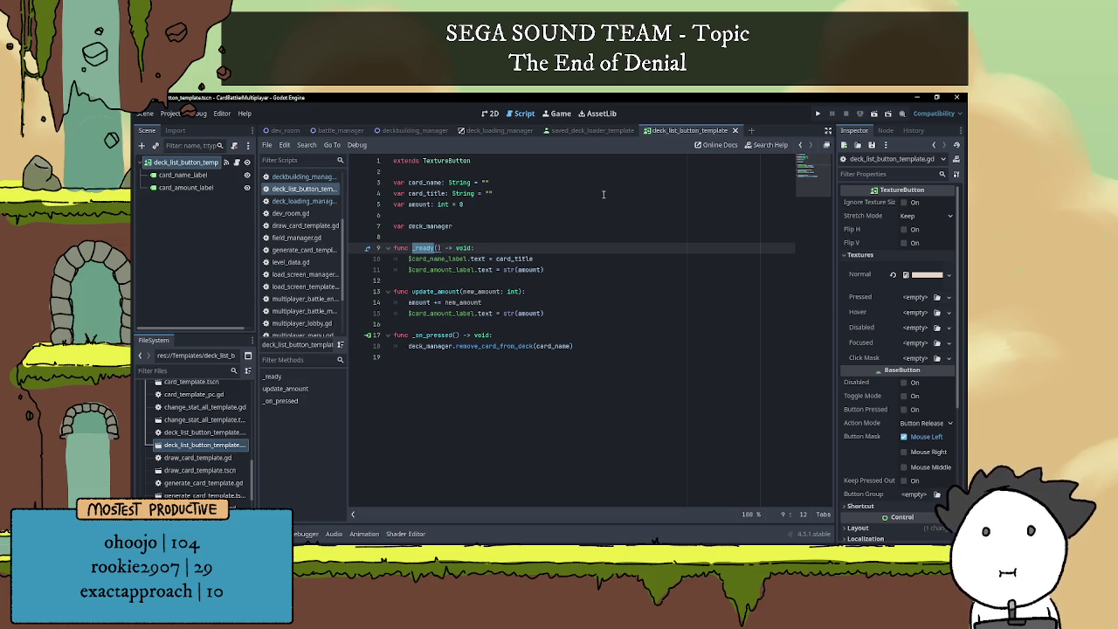
pyautogui.press('Up')
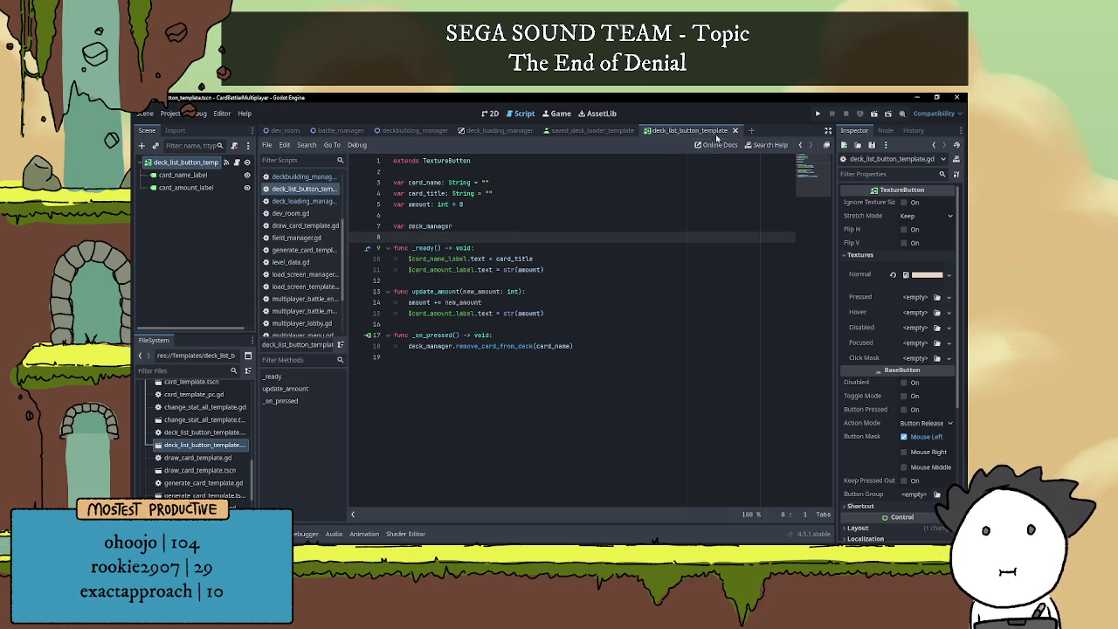
pyautogui.click(735, 132)
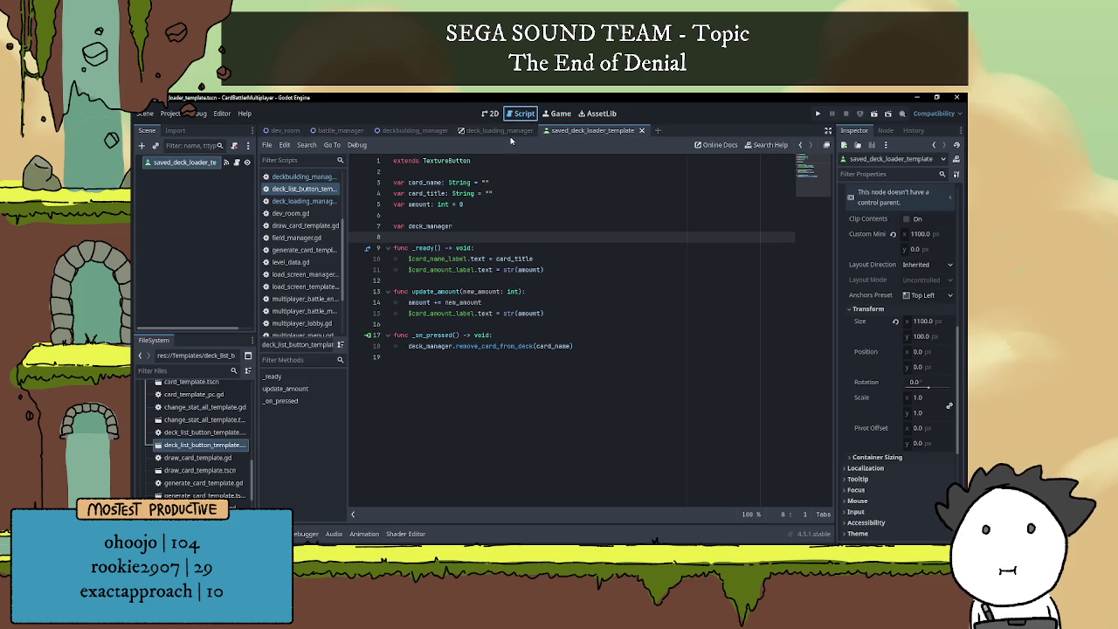
pyautogui.click(226, 162)
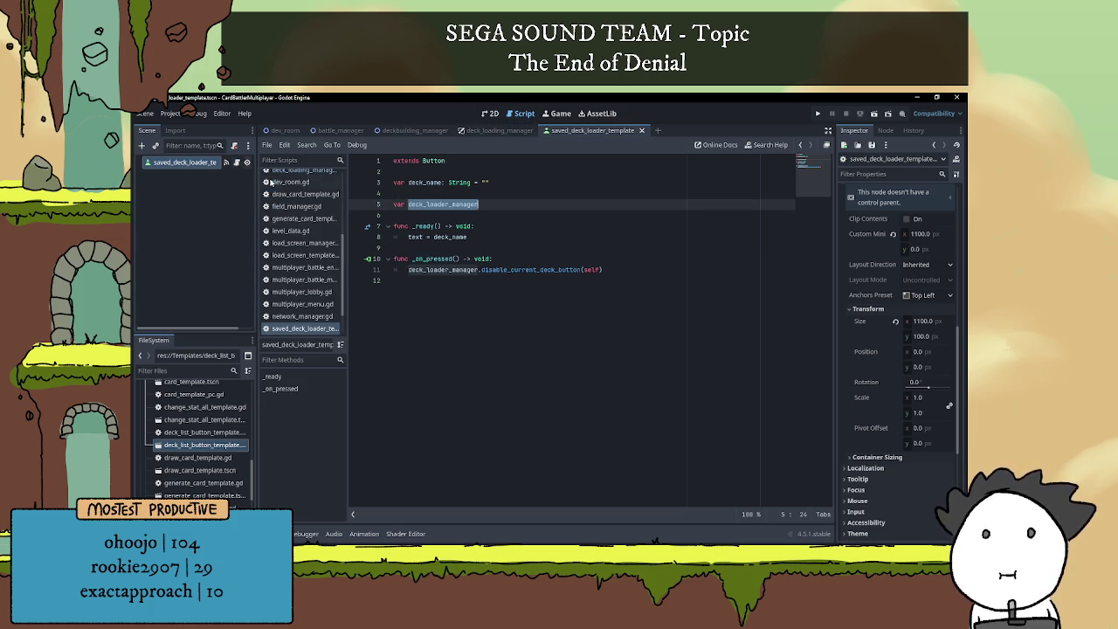
pyautogui.click(513, 132)
pyautogui.click(411, 131)
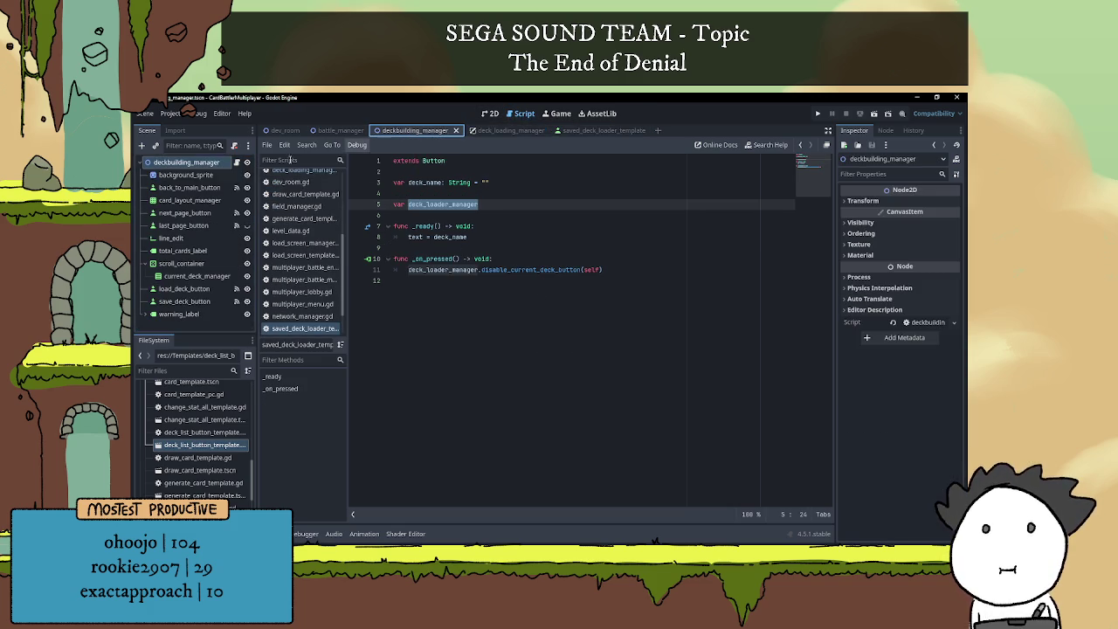
pyautogui.click(235, 163)
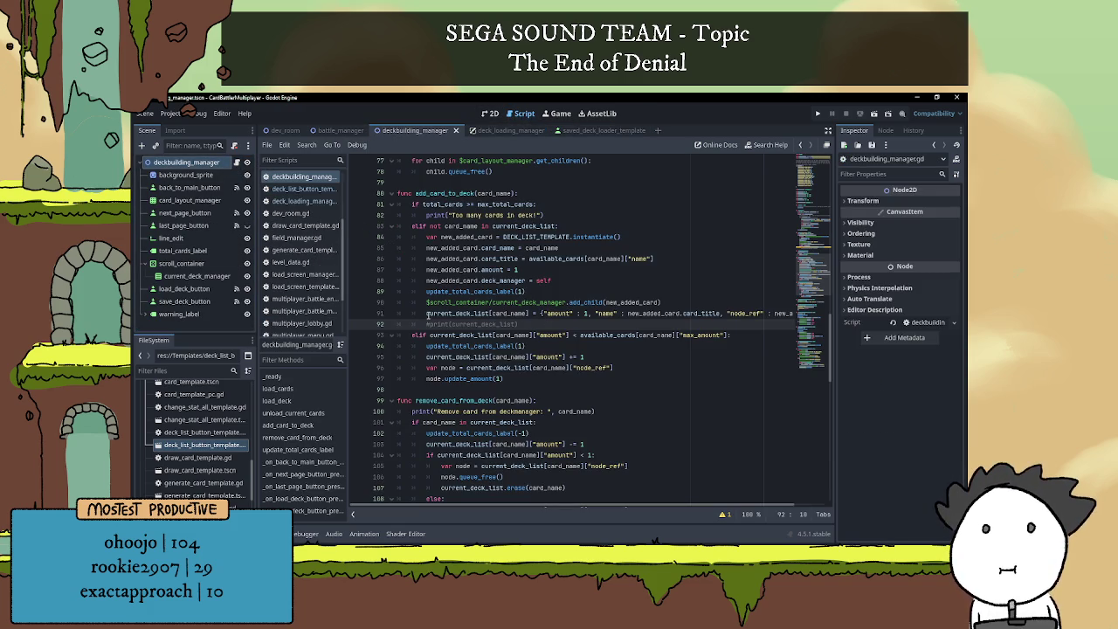
# - Move the add_child call below the current_deck_list dictionary entry
pyautogui.moveTo(426, 302)
pyautogui.mouseDown()
pyautogui.moveTo(700, 292)
pyautogui.moveTo(702, 302)
pyautogui.mouseUp()
pyautogui.hotkey('ctrl', 'x')
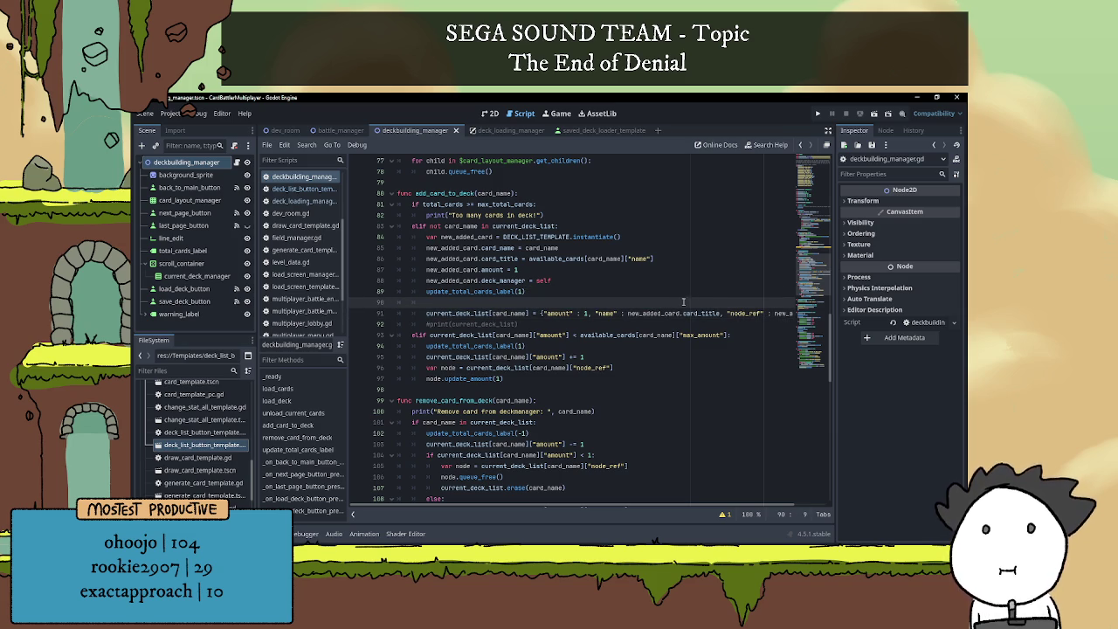
pyautogui.press('BackSpace')
pyautogui.click(402, 316)
pyautogui.press('Return')
pyautogui.press('Up')
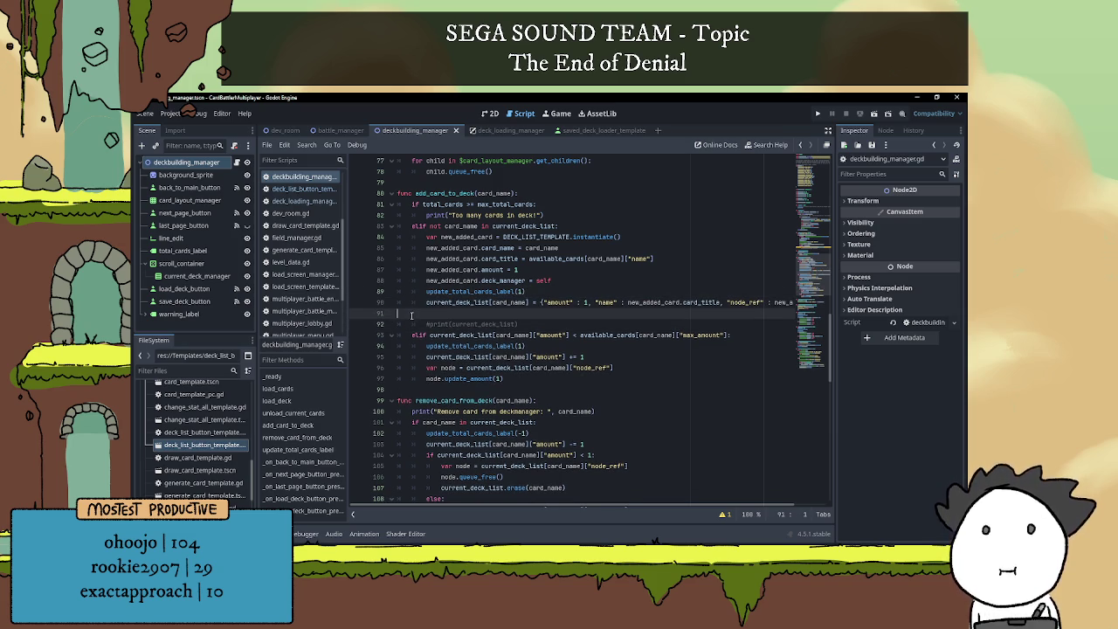
pyautogui.hotkey('ctrl', 'v')
pyautogui.click(668, 303)
pyautogui.press('Down')
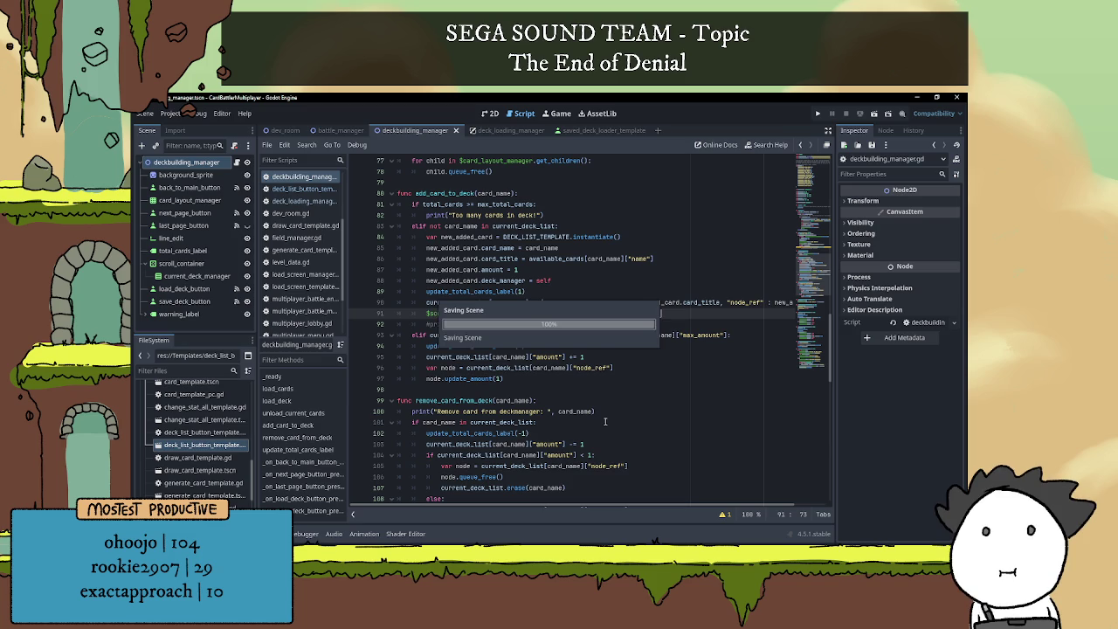
# - Review the card-adding and save-deck code, then run the deckbuilder scene with F6
pyautogui.moveTo(663, 507)
pyautogui.mouseDown()
pyautogui.moveTo(689, 507)
pyautogui.moveTo(635, 504)
pyautogui.mouseUp()
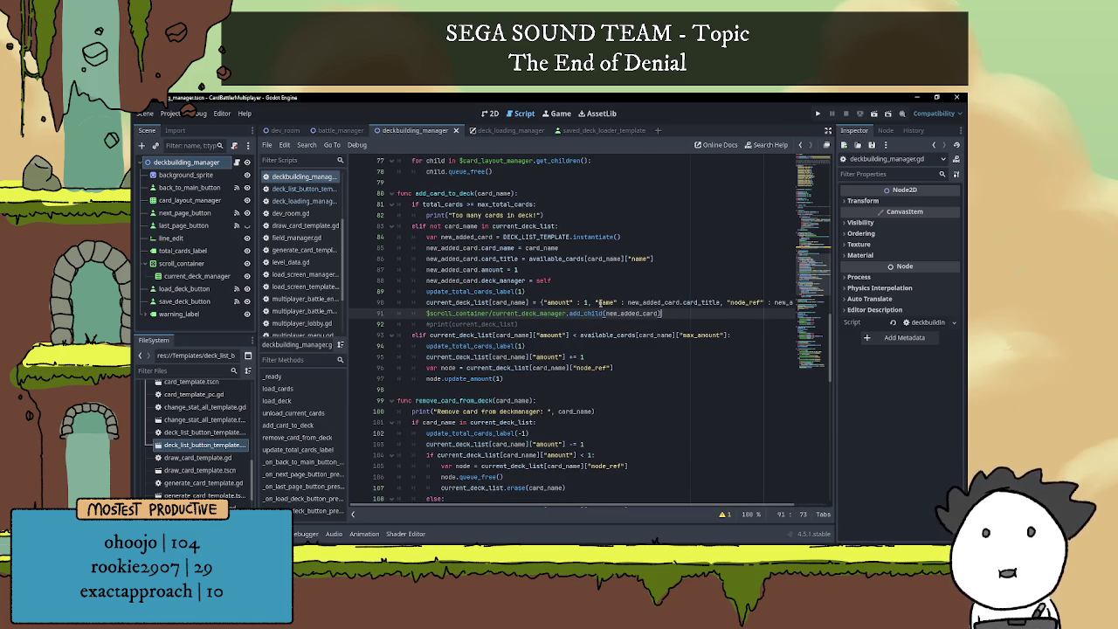
pyautogui.click(655, 335)
pyautogui.scroll(-4, 657, 323)
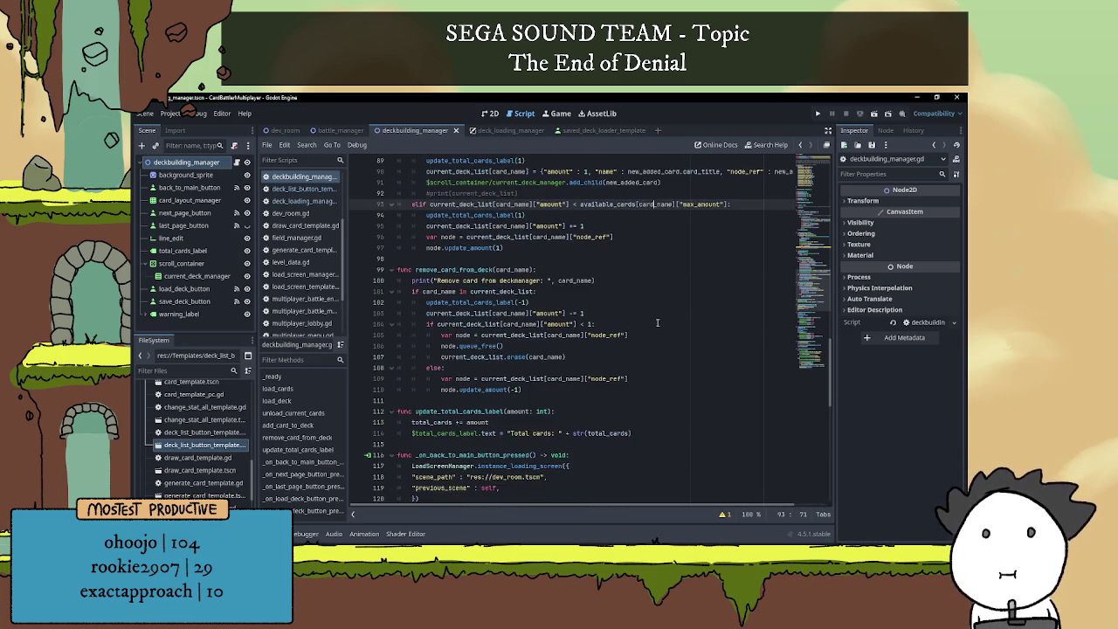
pyautogui.scroll(-13, 568, 319)
pyautogui.scroll(-2, 520, 328)
pyautogui.click(574, 436)
pyautogui.click(602, 400)
pyautogui.click(598, 434)
pyautogui.click(597, 444)
pyautogui.click(656, 452)
pyautogui.click(651, 445)
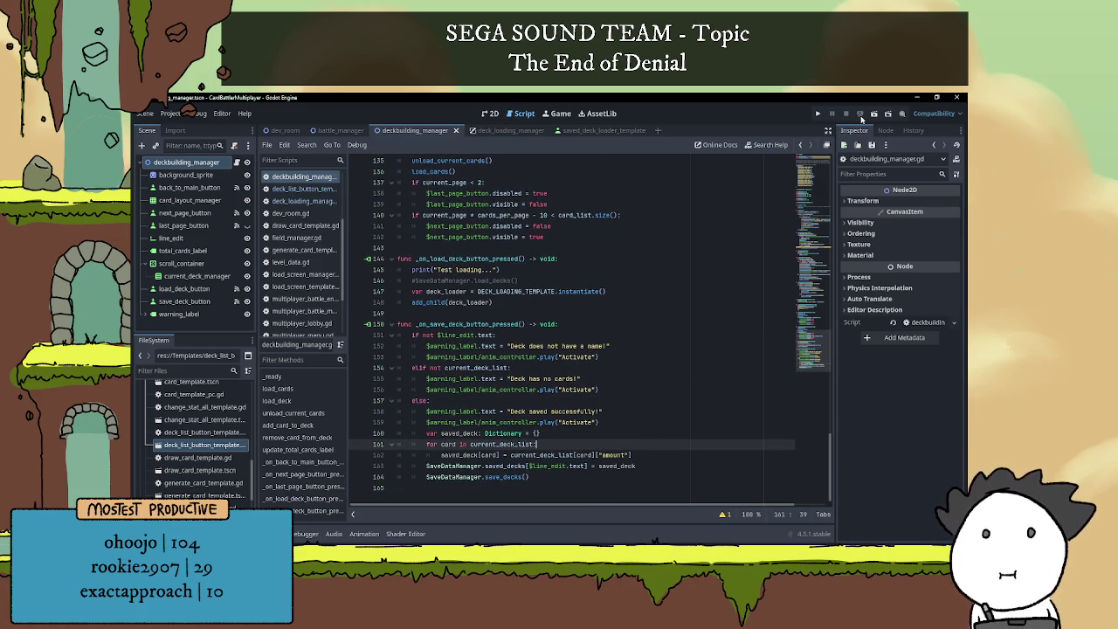
pyautogui.click(874, 114)
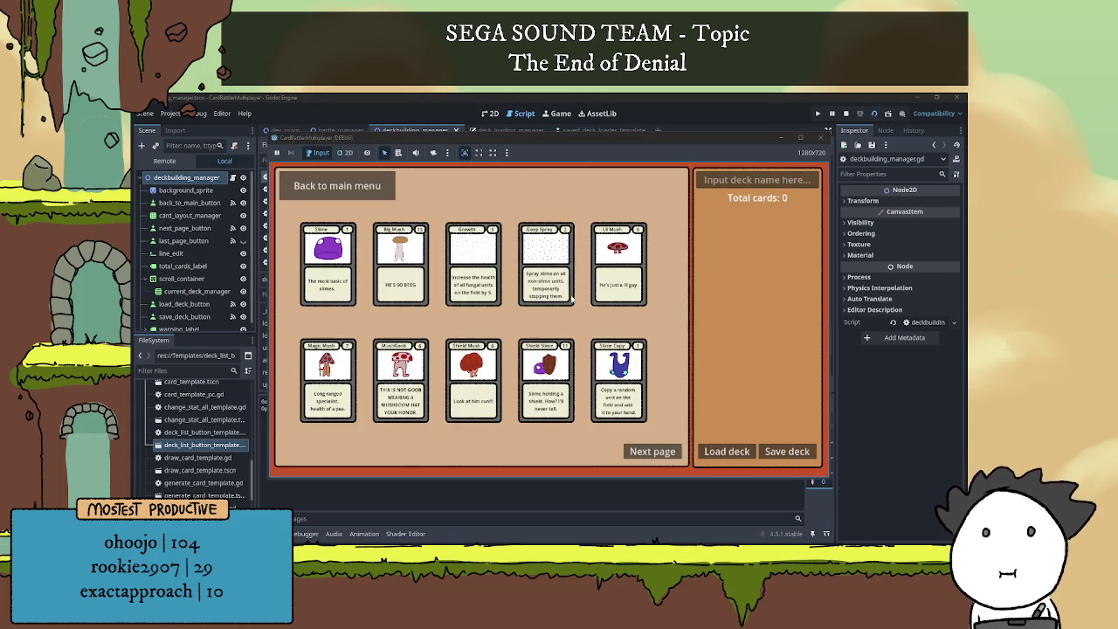
# - Delete the asdfgasdg deck from the Saved Decks List and reopen the list to confirm it's empty
pyautogui.click(726, 450)
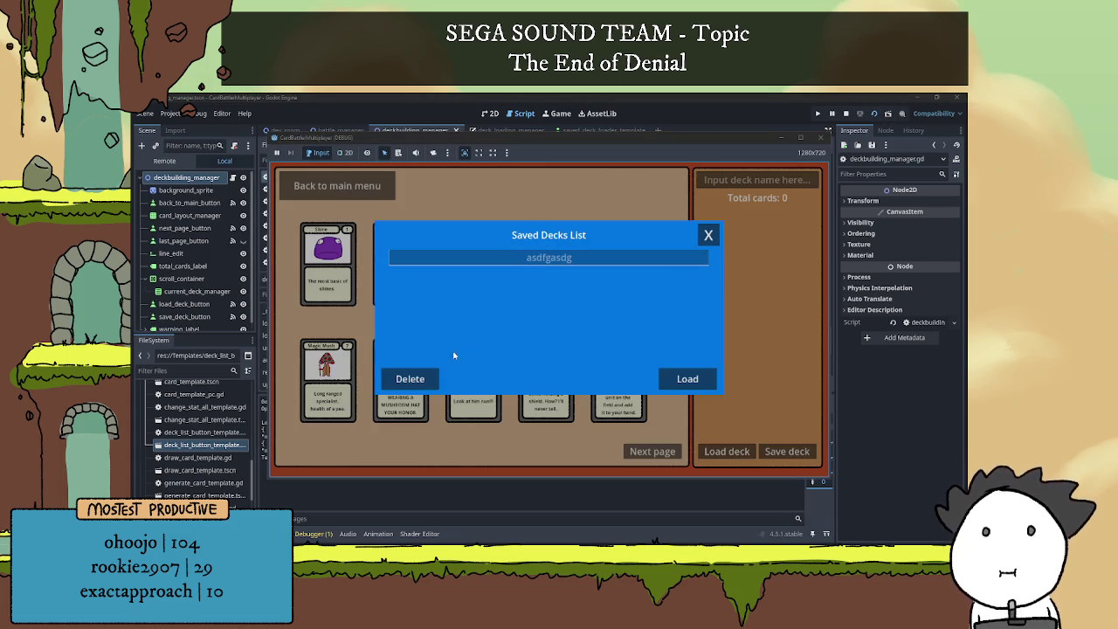
pyautogui.click(419, 380)
pyautogui.click(709, 235)
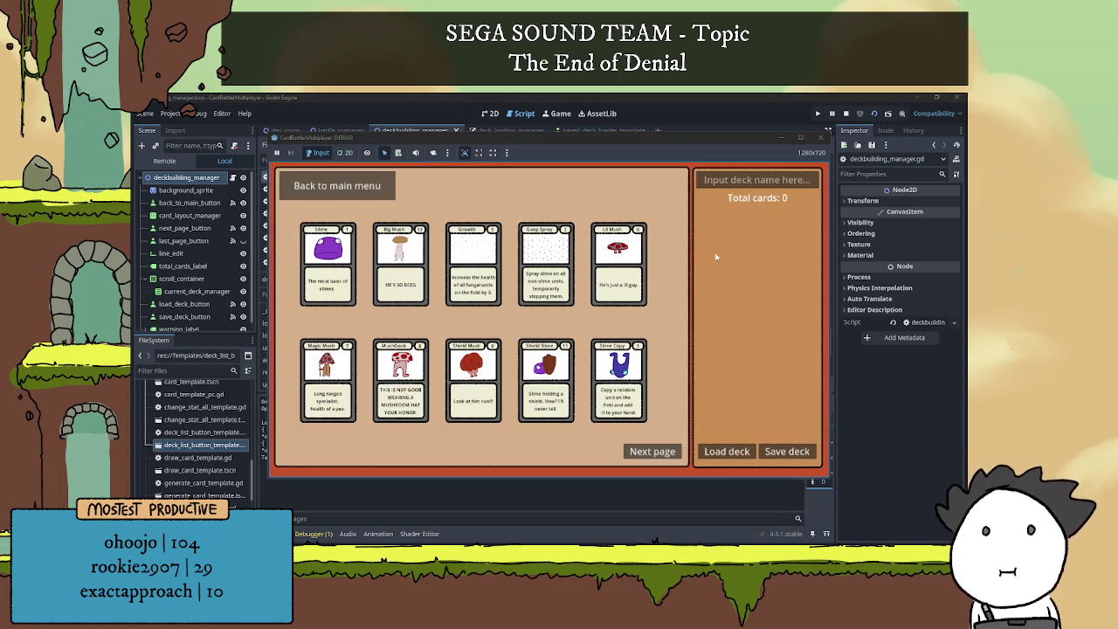
pyautogui.click(717, 450)
pyautogui.click(708, 233)
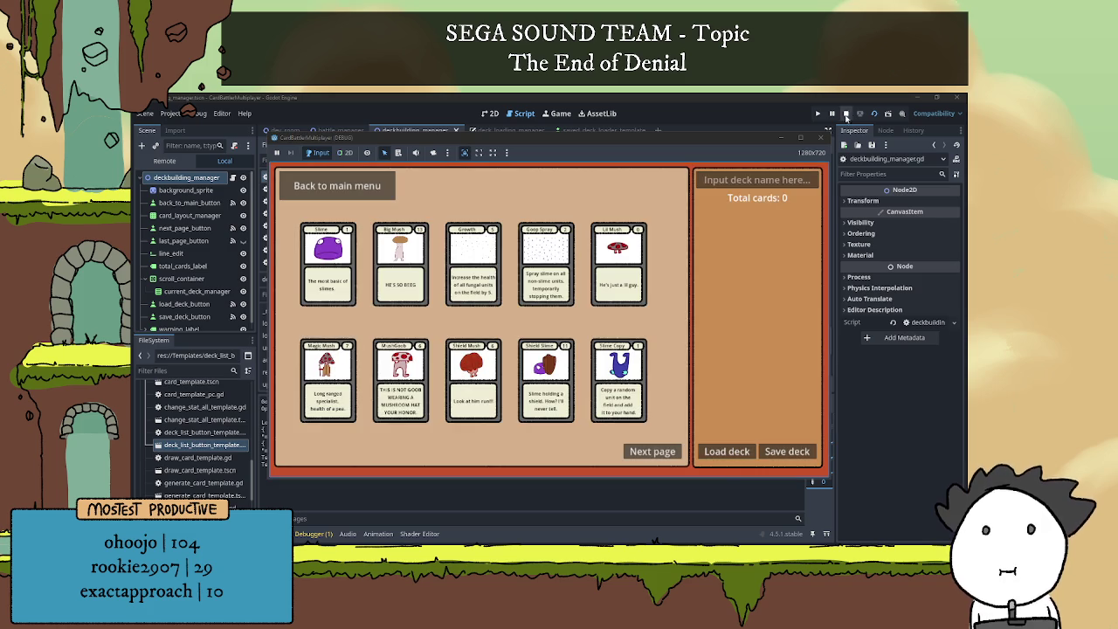
# - Stop the running game and go back to the save-deck function code
pyautogui.click(845, 114)
pyautogui.click(562, 324)
pyautogui.scroll(-1, 478, 280)
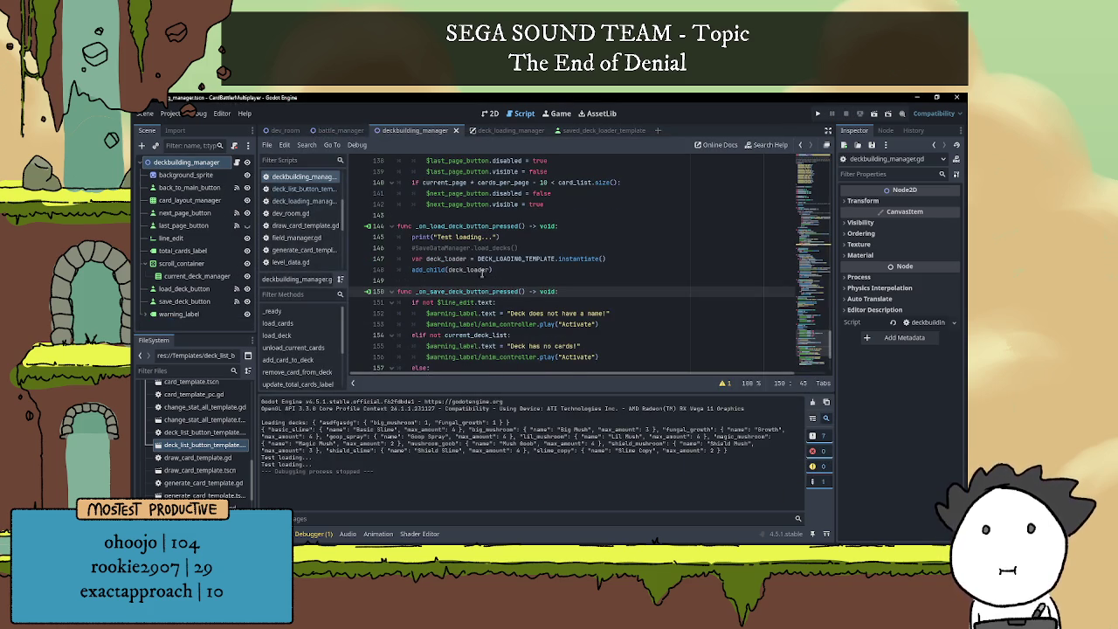
# - Add a new loop line saved_deck[card] with a braces dictionary starting with a "name" key
pyautogui.scroll(-3, 524, 288)
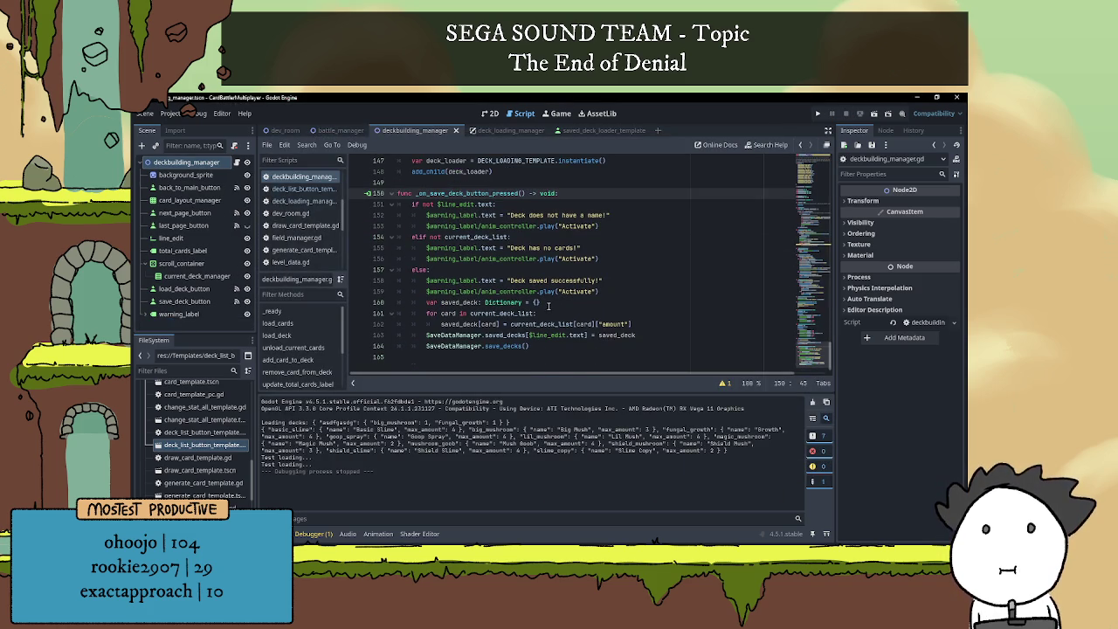
pyautogui.click(561, 315)
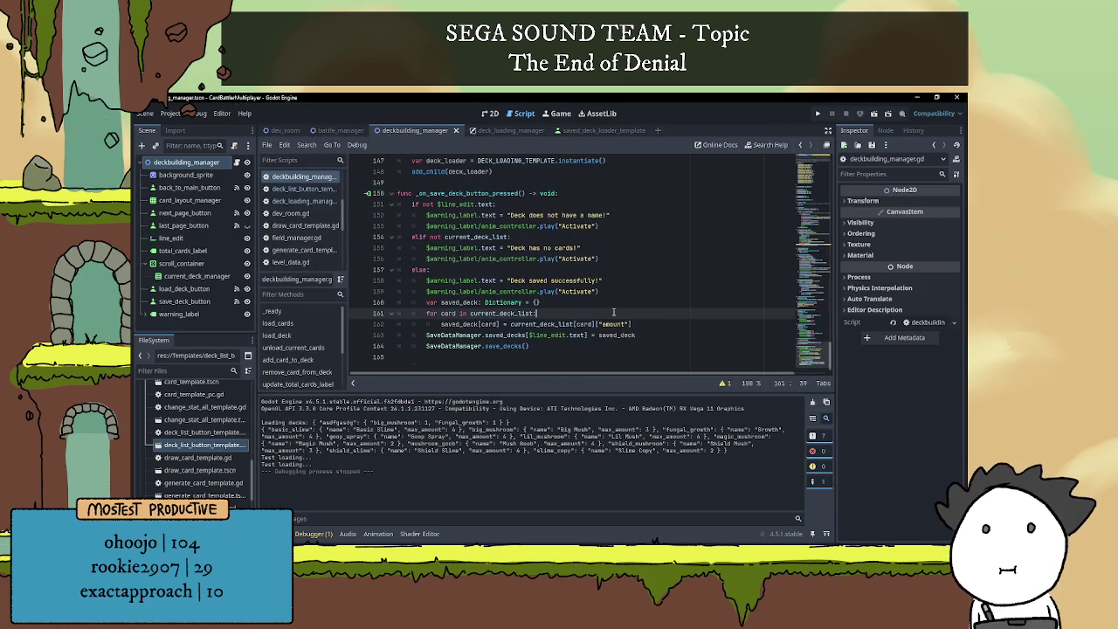
pyautogui.press('Return')
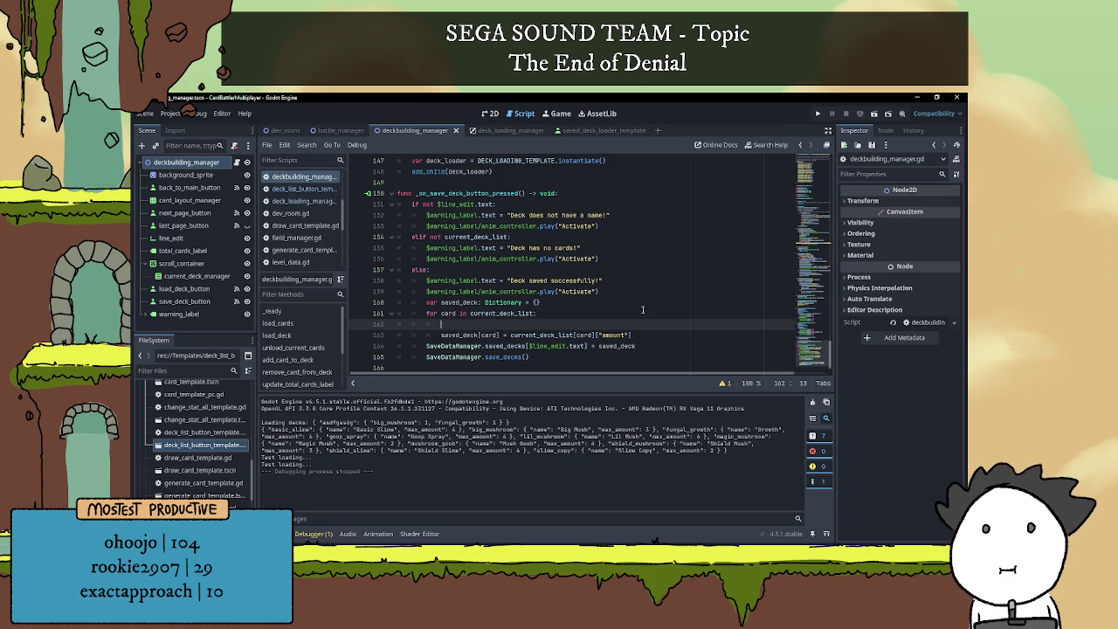
pyautogui.moveTo(441, 335); pyautogui.dragTo(500, 335)
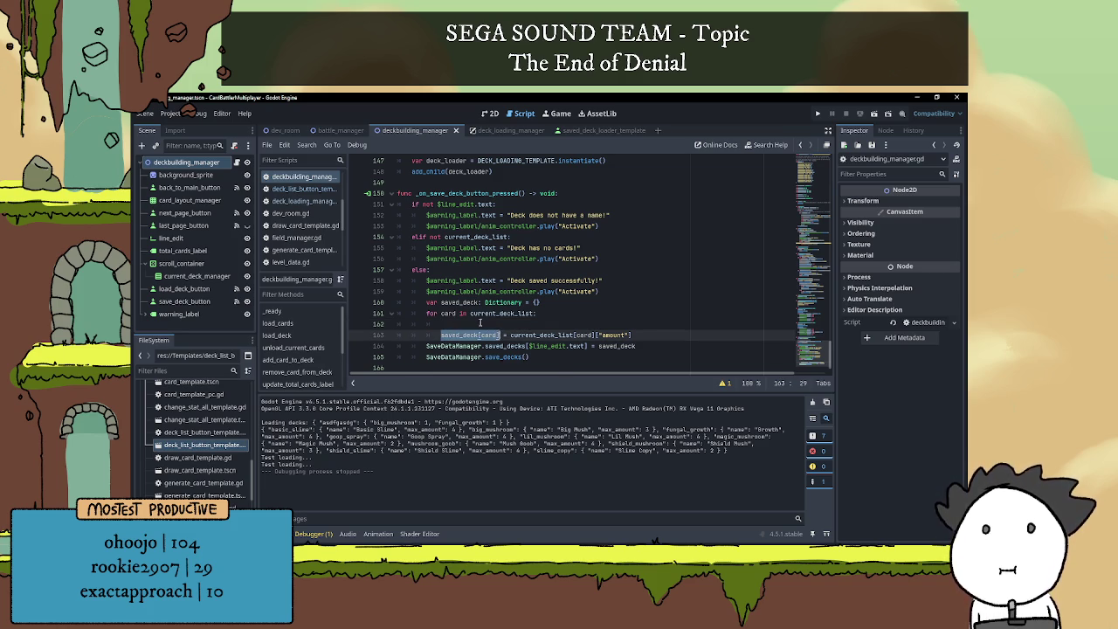
pyautogui.hotkey('ctrl', 'c')
pyautogui.click(481, 324)
pyautogui.hotkey('ctrl', 'v')
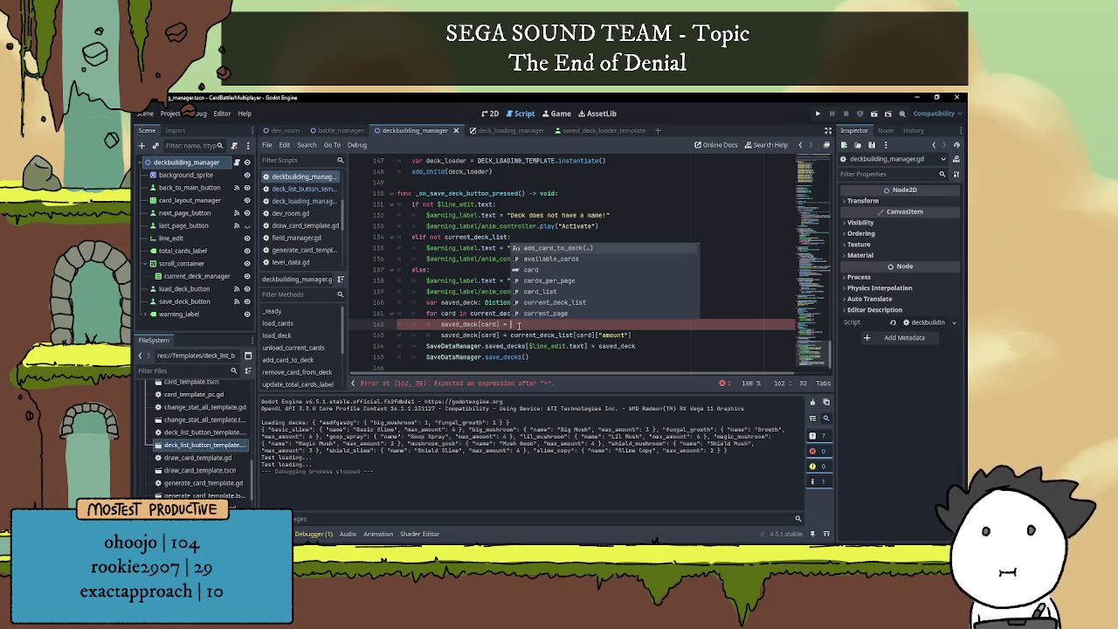
pyautogui.write('{}')
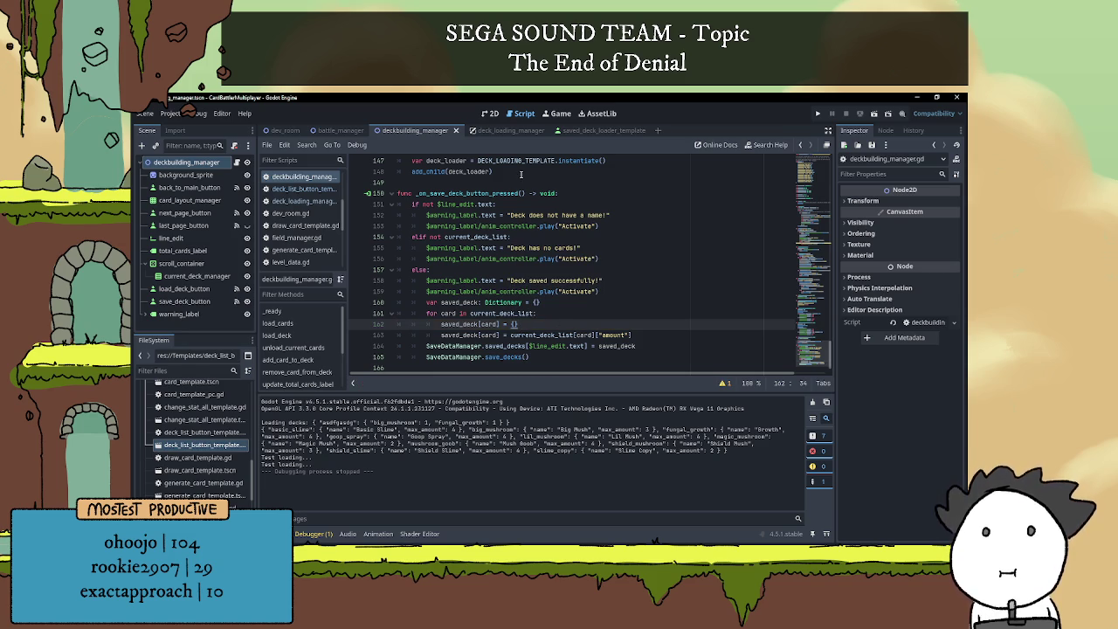
pyautogui.click(514, 324)
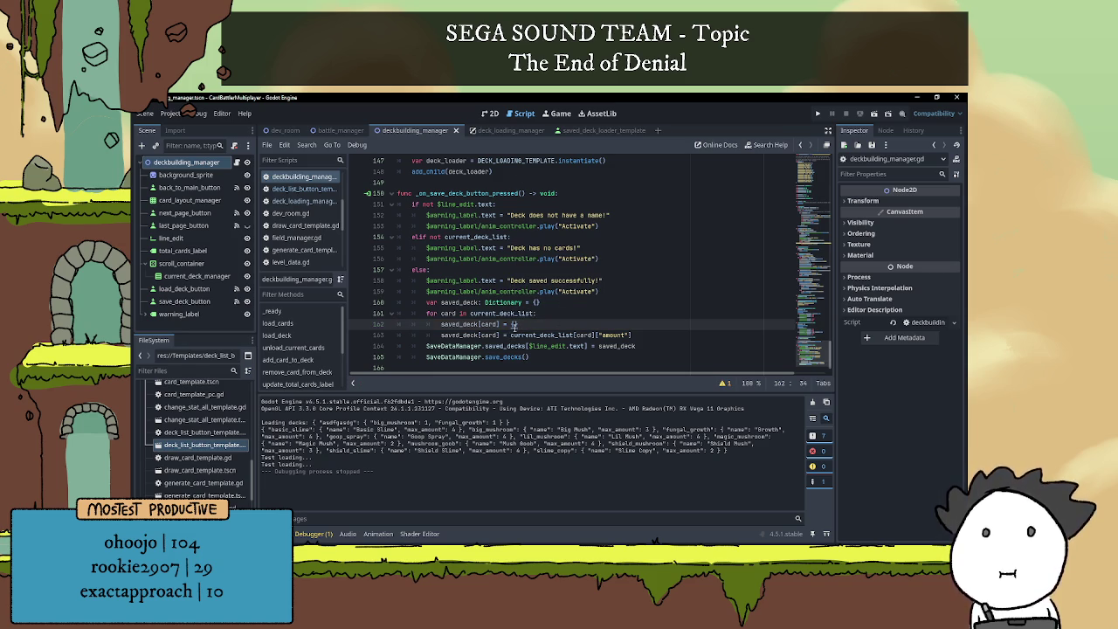
pyautogui.write('"name"')
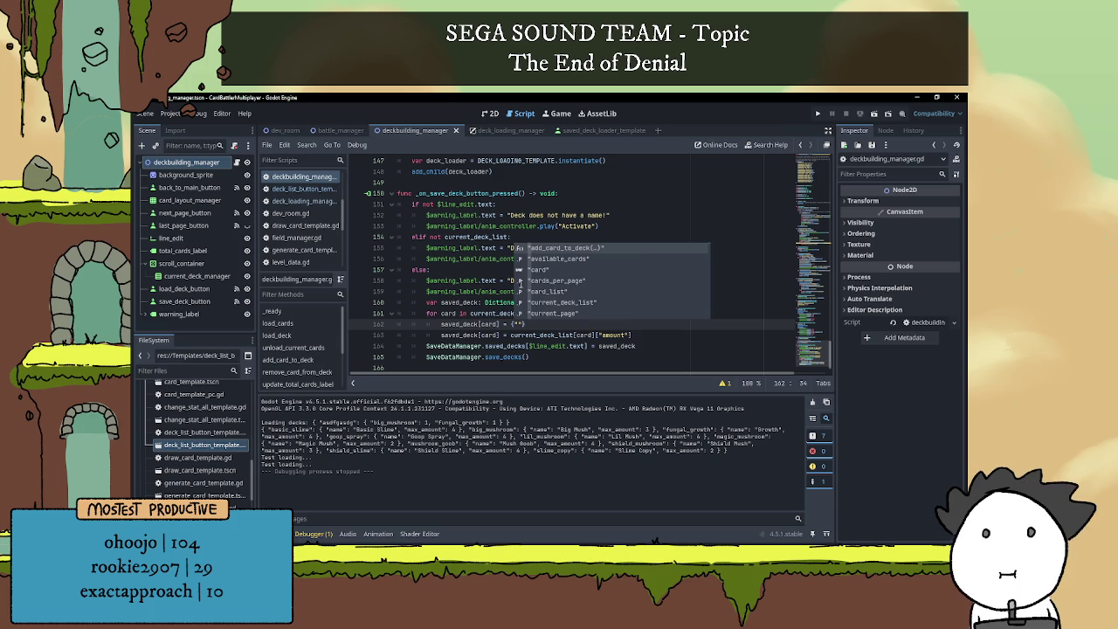
pyautogui.write(':')
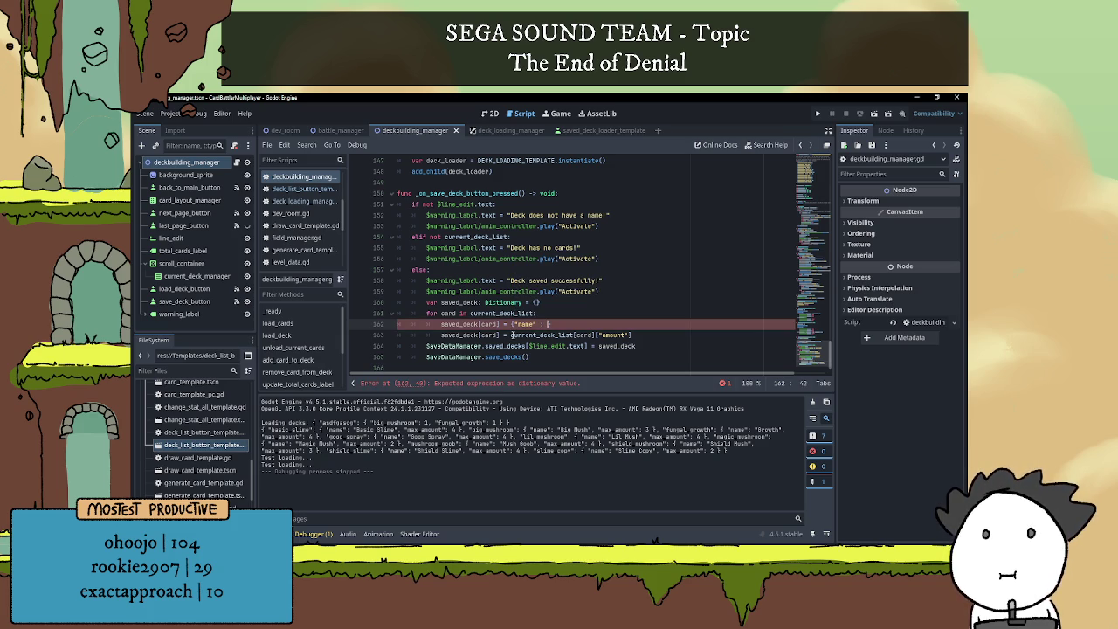
# - Set "name" to current_deck_list[card]["name"] and cut the old amount expression
pyautogui.moveTo(510, 335); pyautogui.dragTo(595, 334)
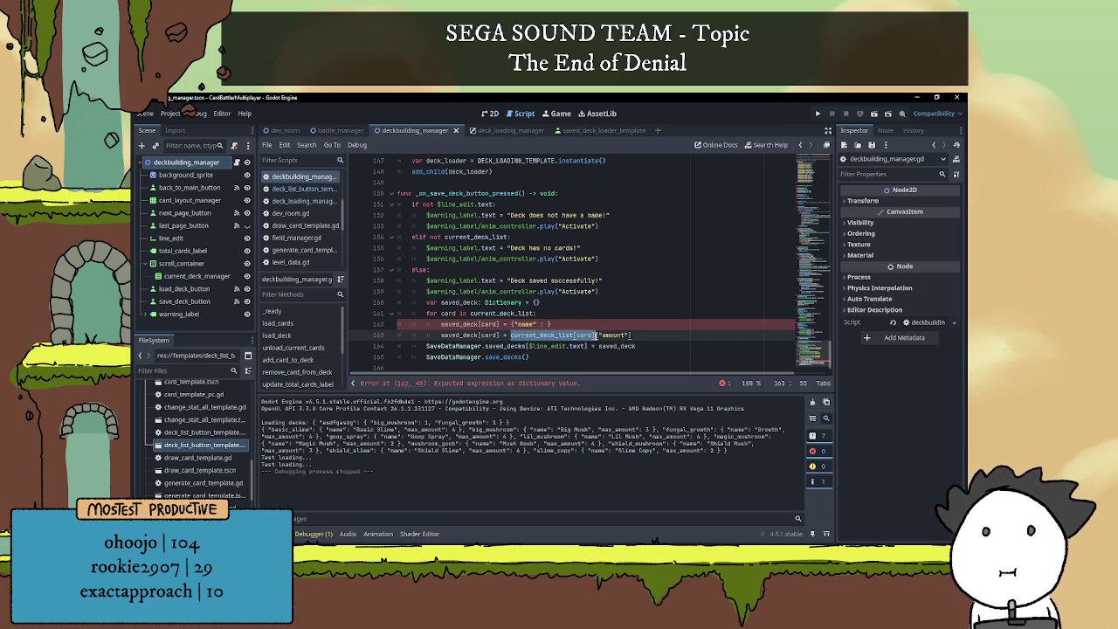
pyautogui.hotkey('ctrl', 'c')
pyautogui.click(549, 324)
pyautogui.hotkey('ctrl', 'v')
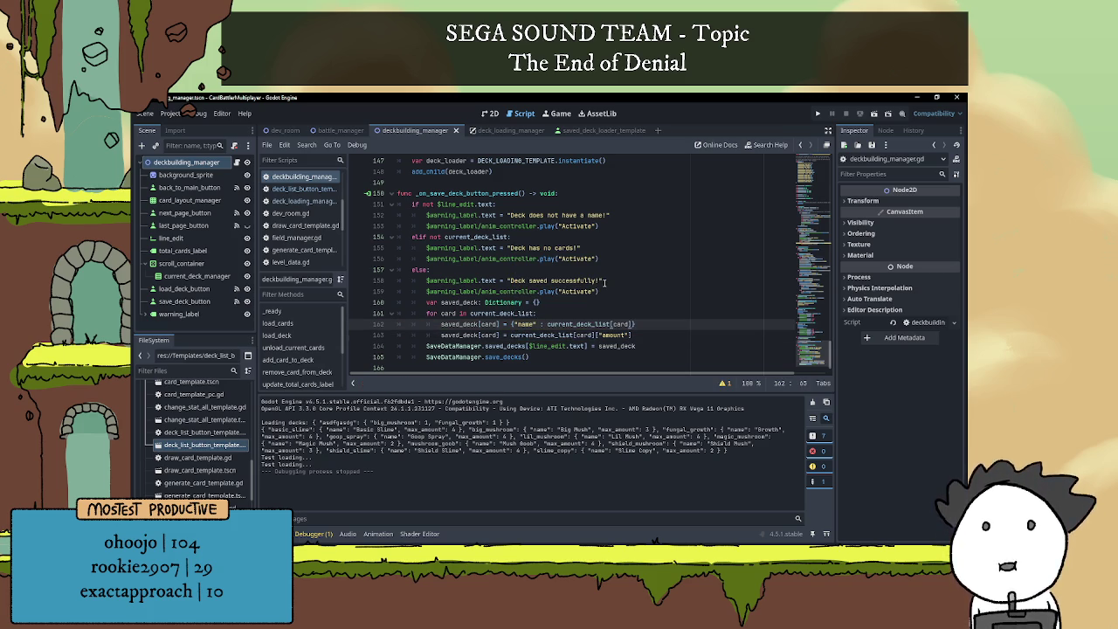
pyautogui.write('["name"]')
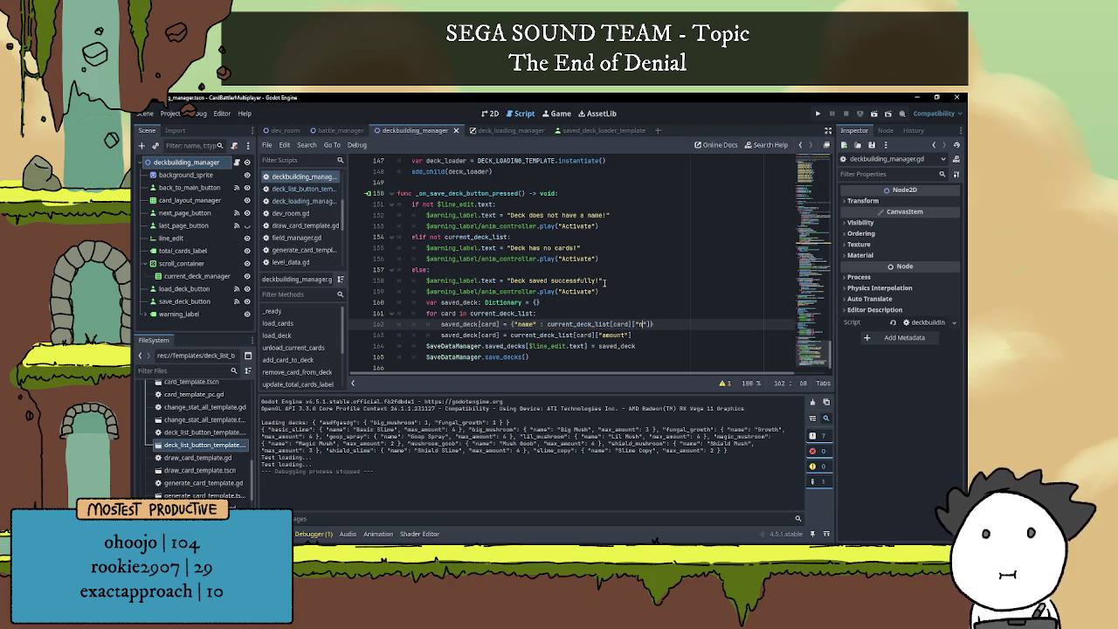
pyautogui.write(',')
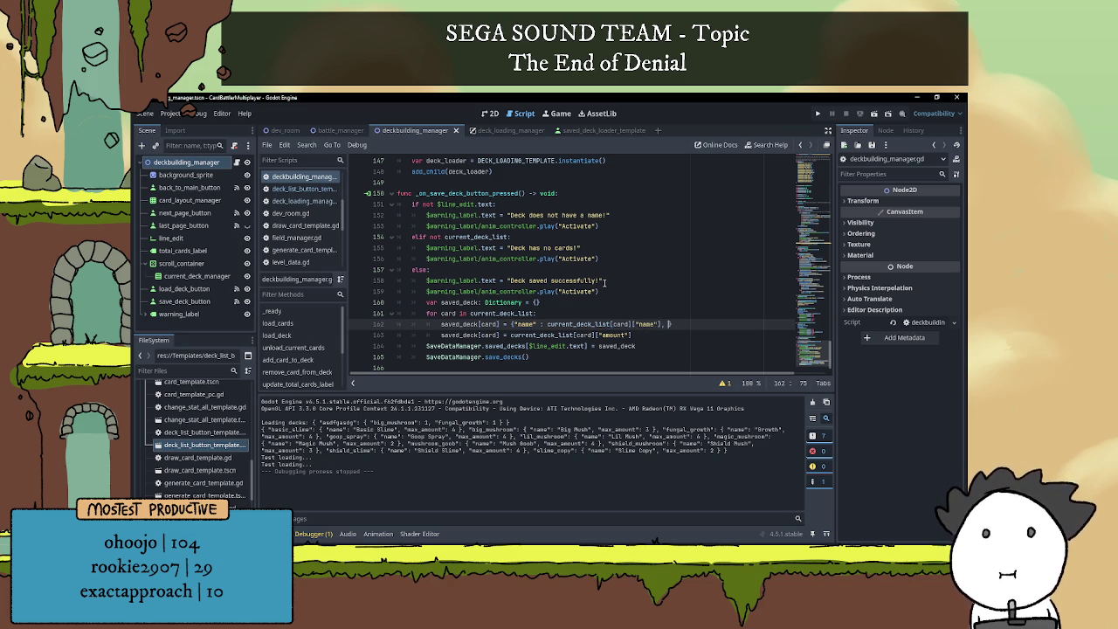
pyautogui.click(512, 336)
pyautogui.hotkey('shift', 'End')
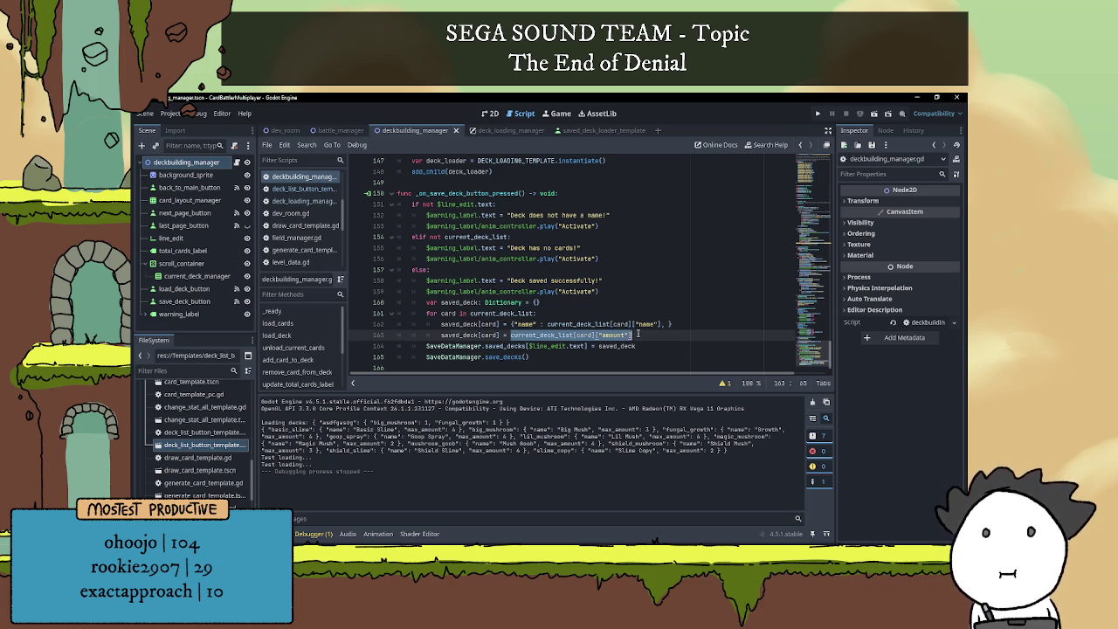
pyautogui.hotkey('ctrl', 'x')
# - Delete the old assignment line and add "amount": current_deck_list[card]["amount"] to the dictionary
pyautogui.click(455, 346)
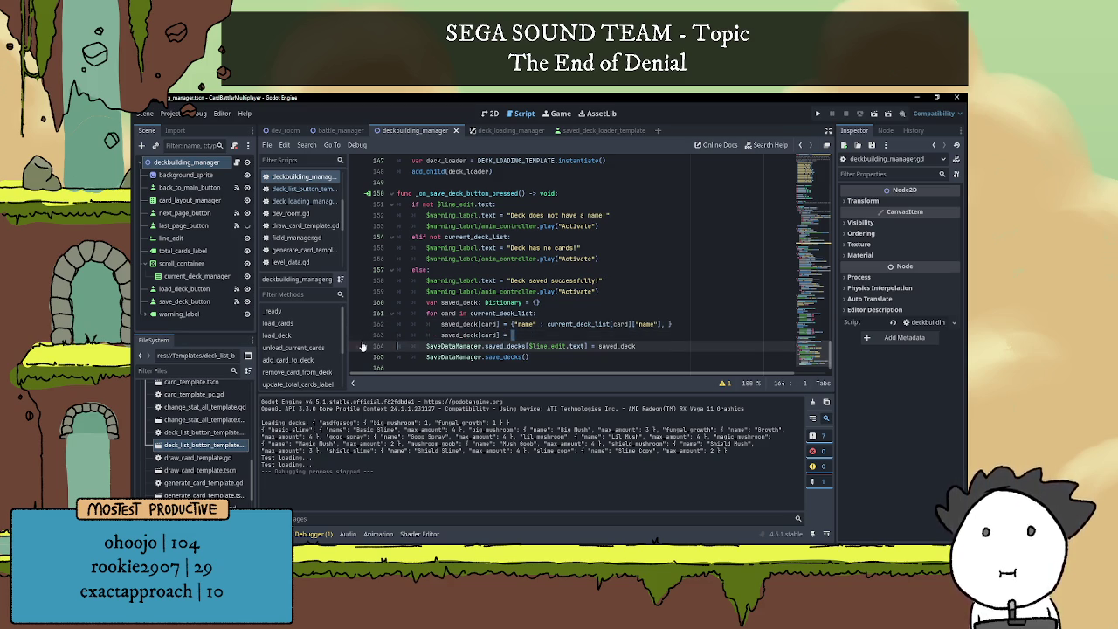
pyautogui.tripleClick(535, 337)
pyautogui.press('BackSpace')
pyautogui.click(672, 324)
pyautogui.press('Delete')
pyautogui.write('"amount"')
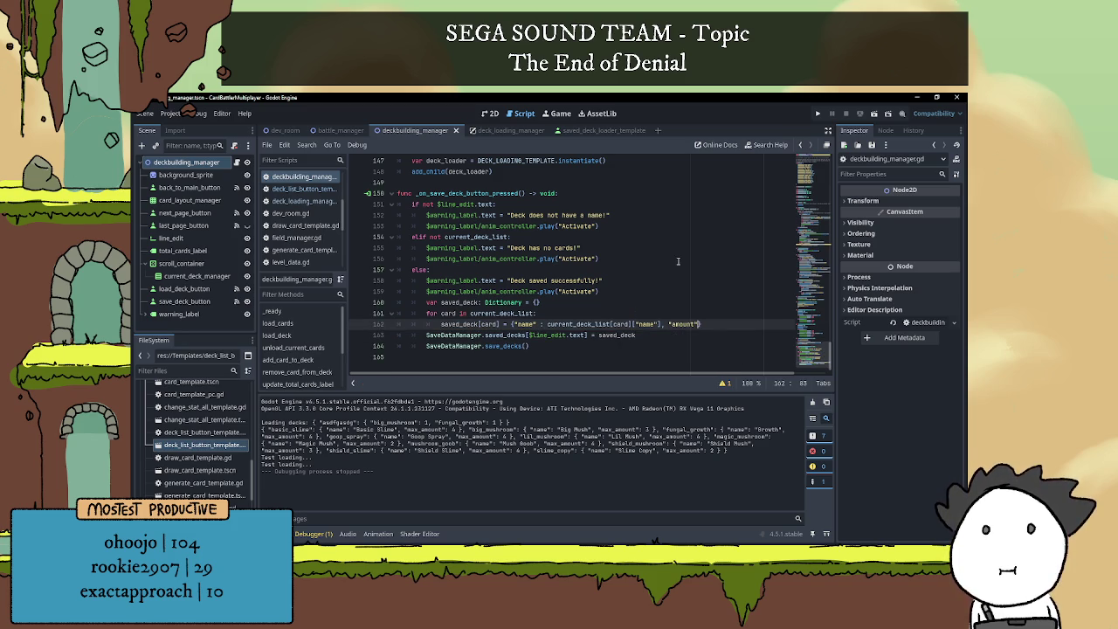
pyautogui.press('BackSpace')
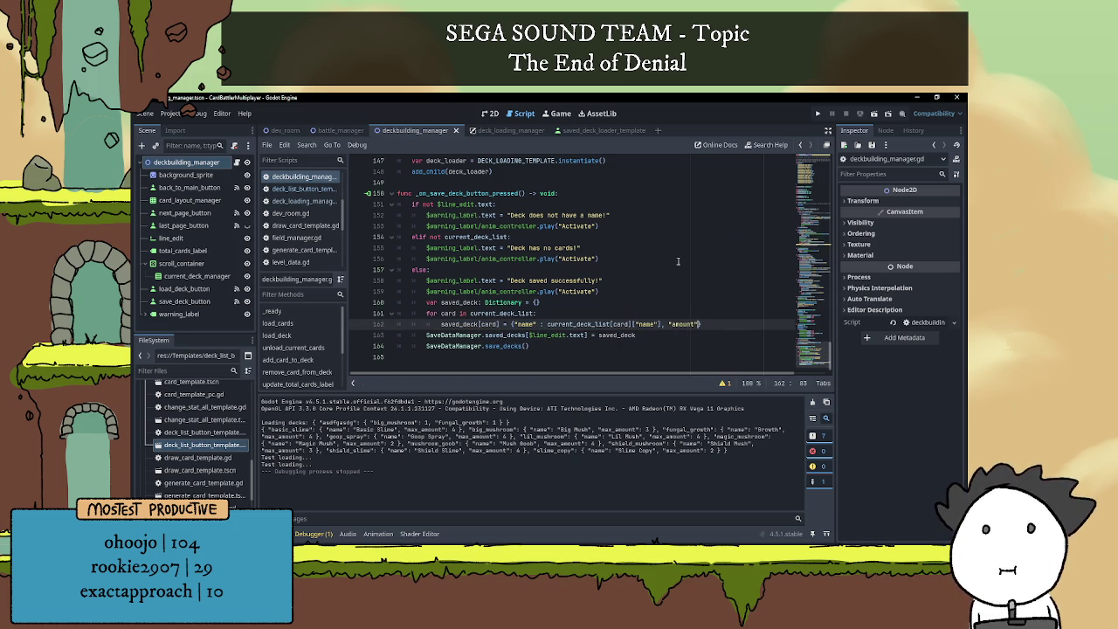
pyautogui.press('BackSpace')
pyautogui.press('BackSpace')
pyautogui.press('BackSpace')
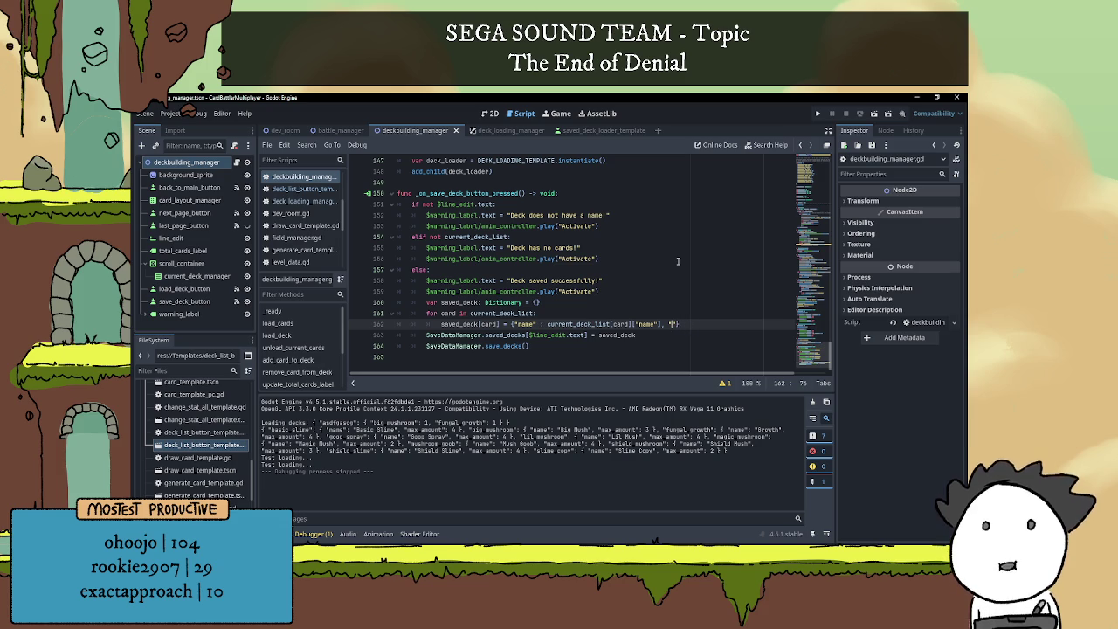
pyautogui.write('" current_deck_list[card]["amount')
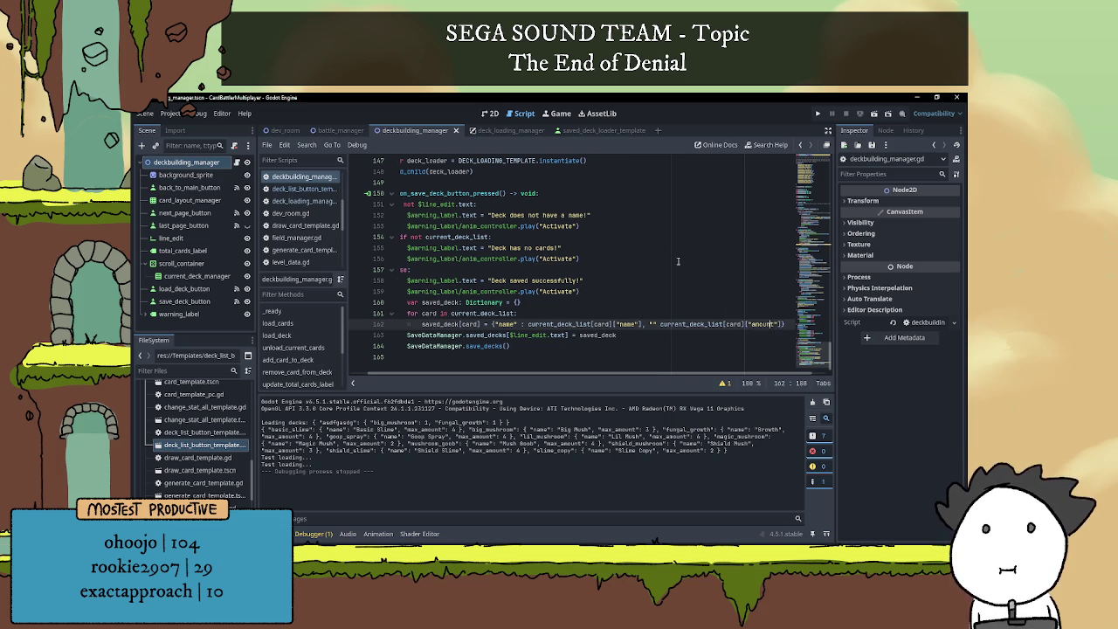
pyautogui.write(':')
pyautogui.press('Left')
pyautogui.press('Left')
pyautogui.press('Left')
pyautogui.write('amount')
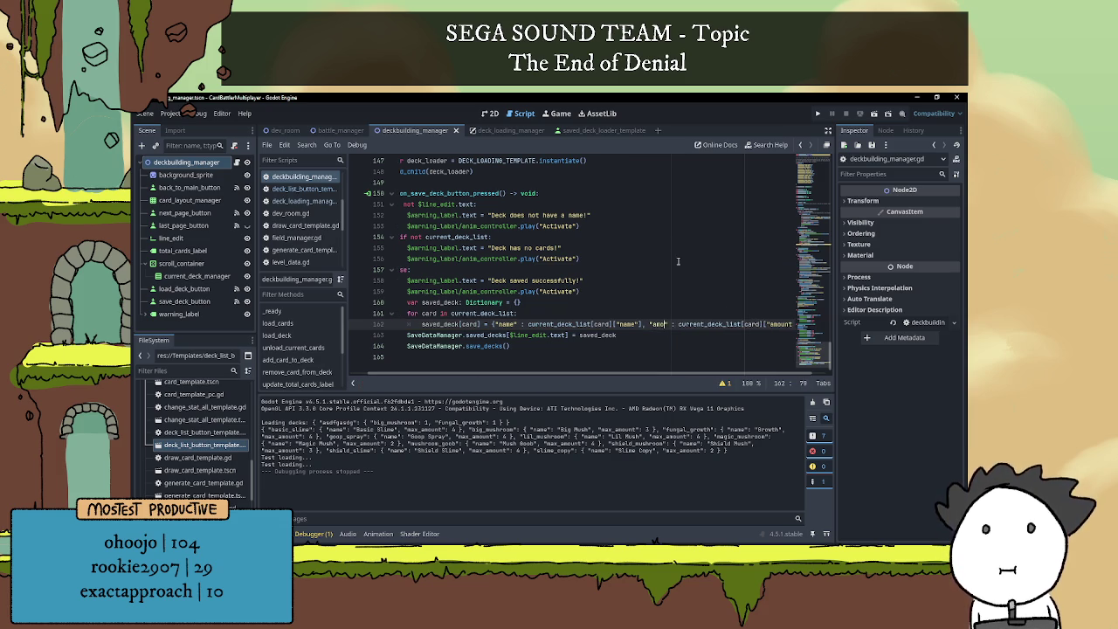
pyautogui.moveTo(651, 374); pyautogui.dragTo(612, 373)
pyautogui.press('Down')
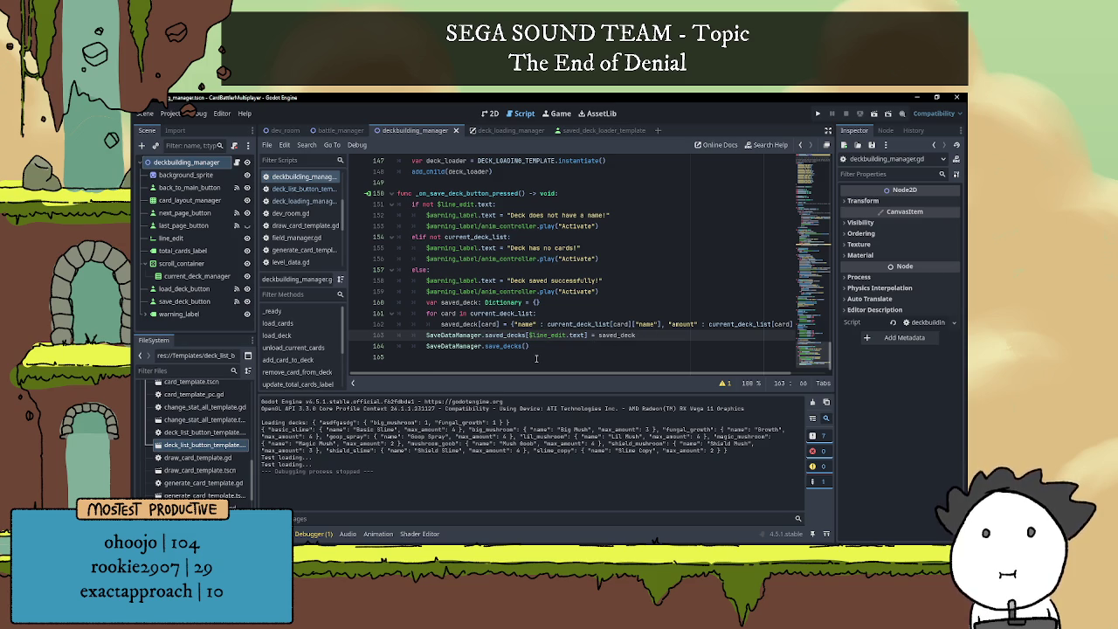
# - Review the save function and collapse the bottom Output panel with Ctrl+J
pyautogui.click(556, 346)
pyautogui.click(572, 314)
pyautogui.click(572, 306)
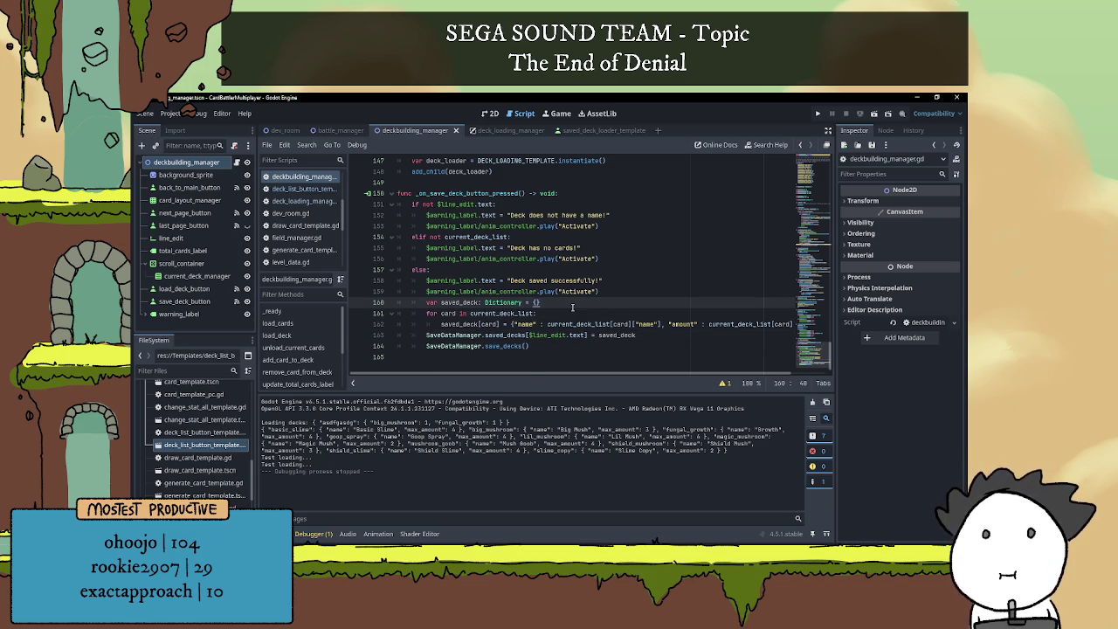
pyautogui.click(572, 270)
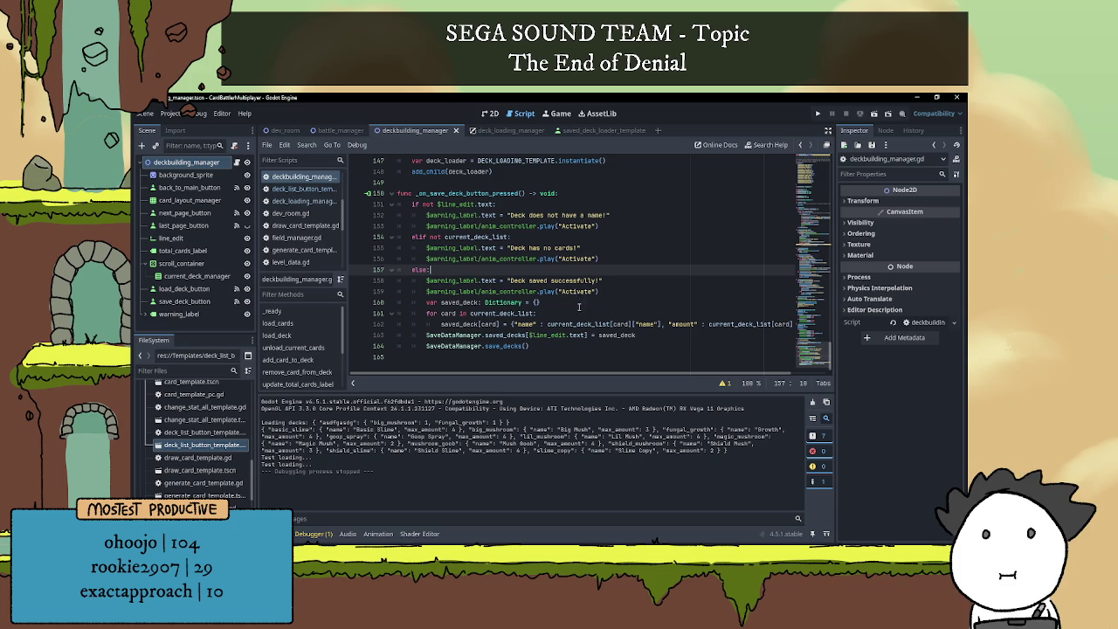
pyautogui.click(603, 336)
pyautogui.click(650, 346)
pyautogui.scroll(6, 651, 336)
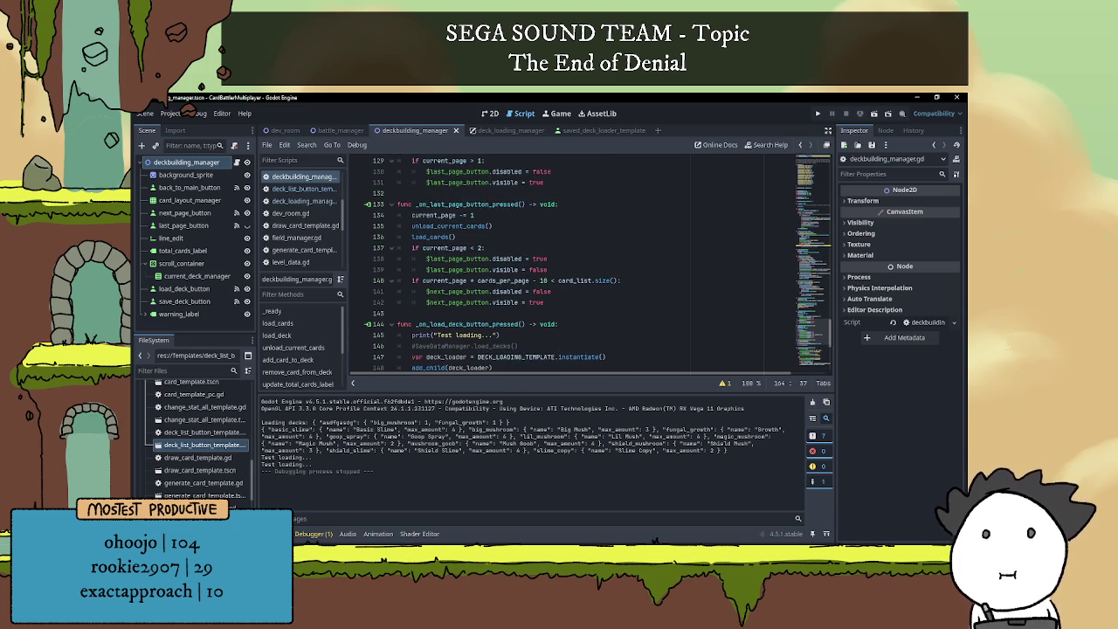
pyautogui.hotkey('ctrl', 'j')
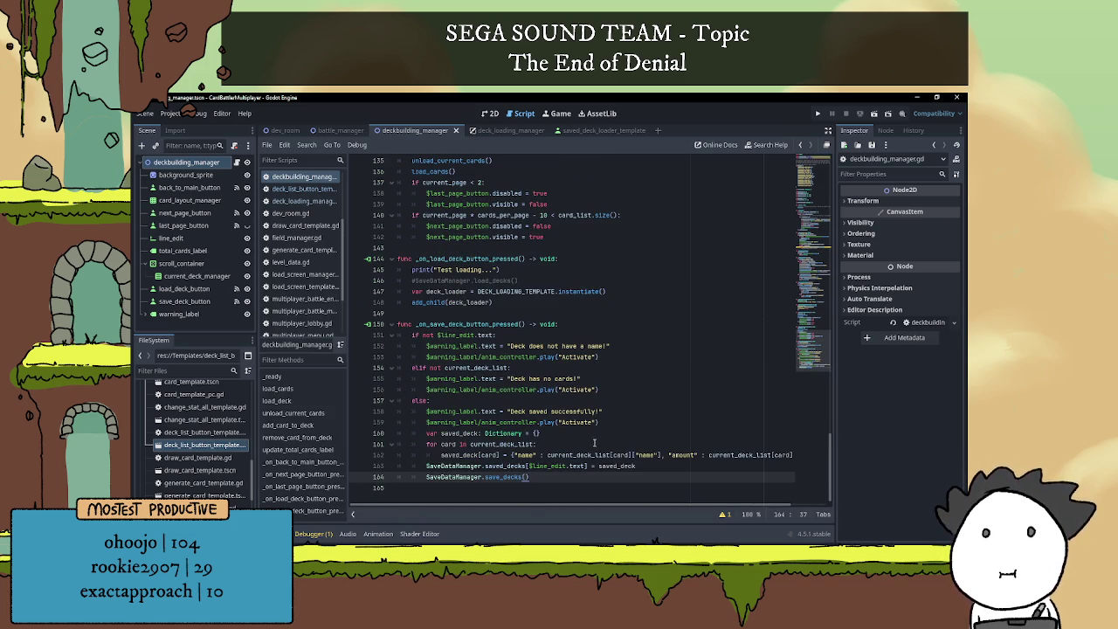
pyautogui.scroll(5, 597, 440)
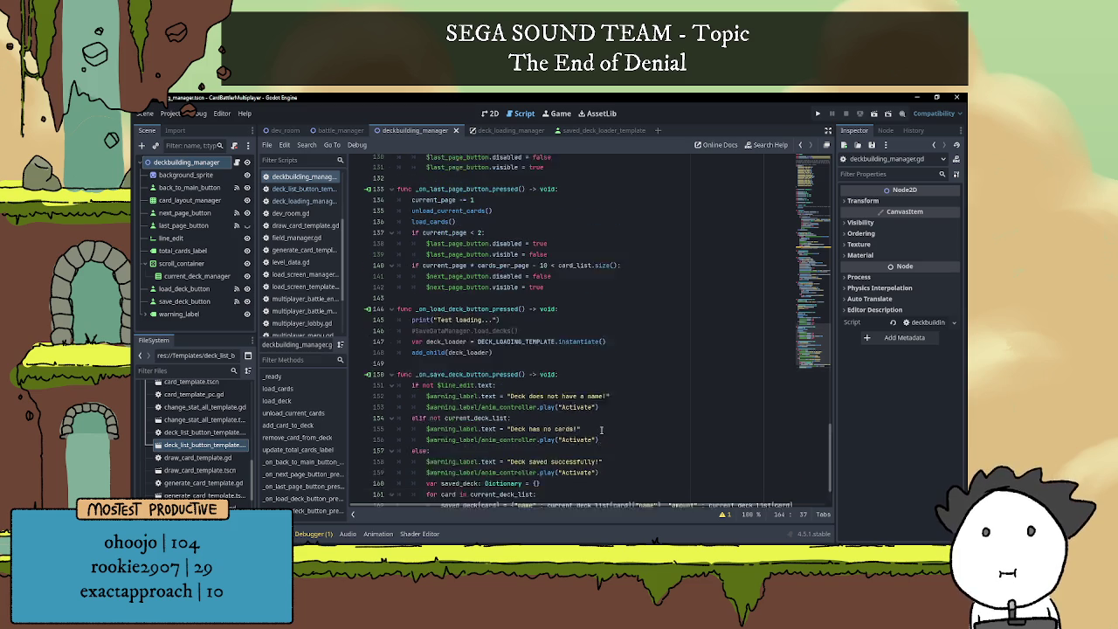
pyautogui.scroll(4, 579, 418)
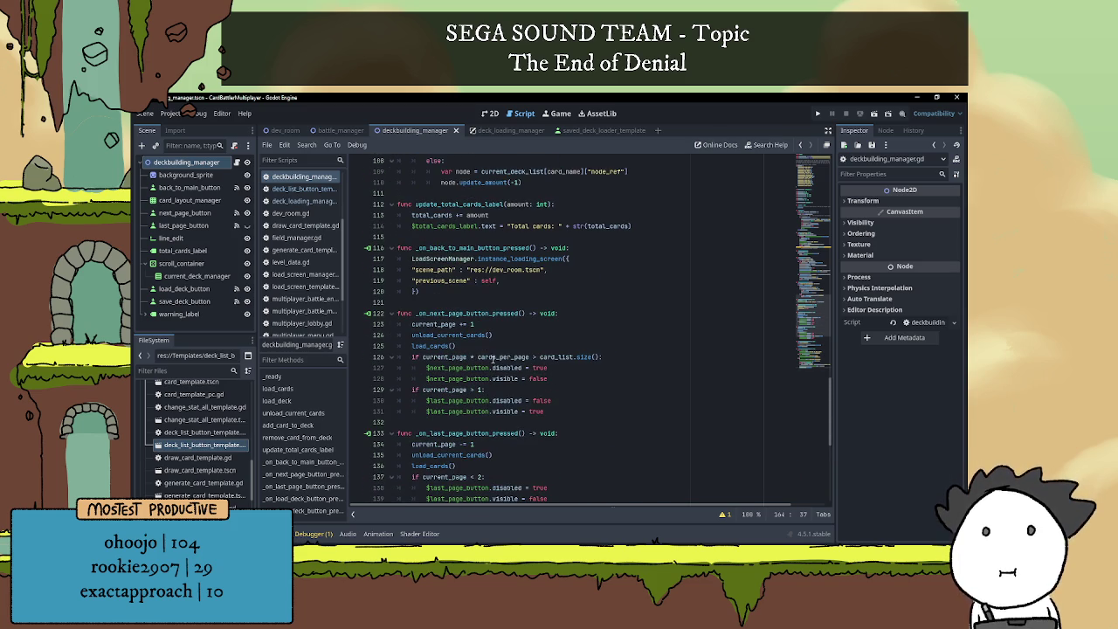
pyautogui.scroll(-7, 492, 349)
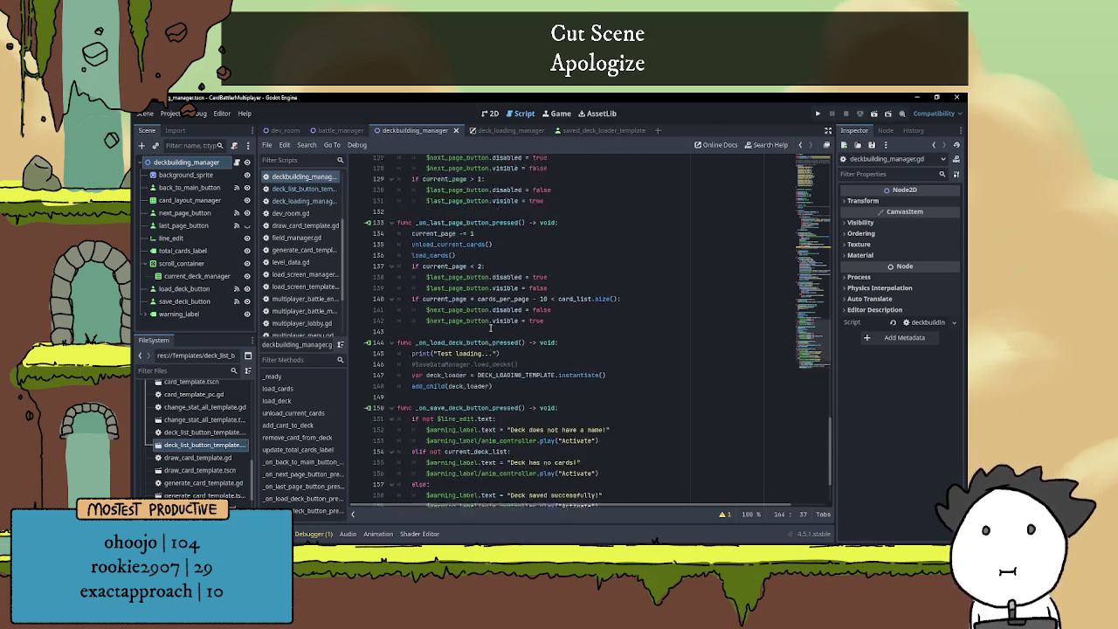
# - Uncomment line 73 inside the load_deck loop
pyautogui.scroll(20, 490, 325)
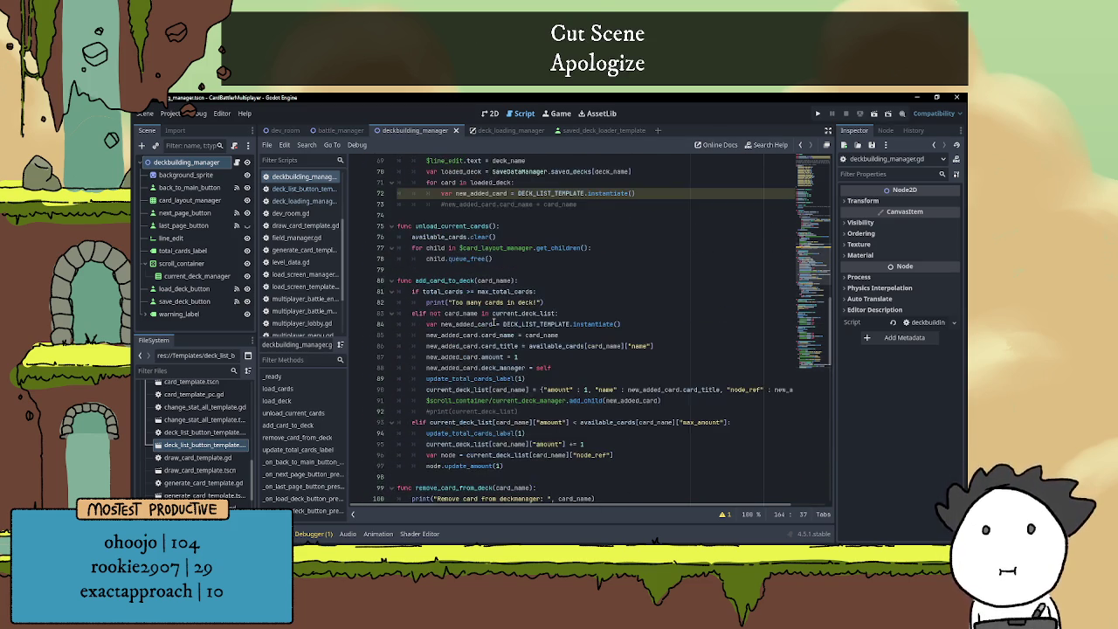
pyautogui.scroll(4, 495, 322)
pyautogui.scroll(1, 507, 326)
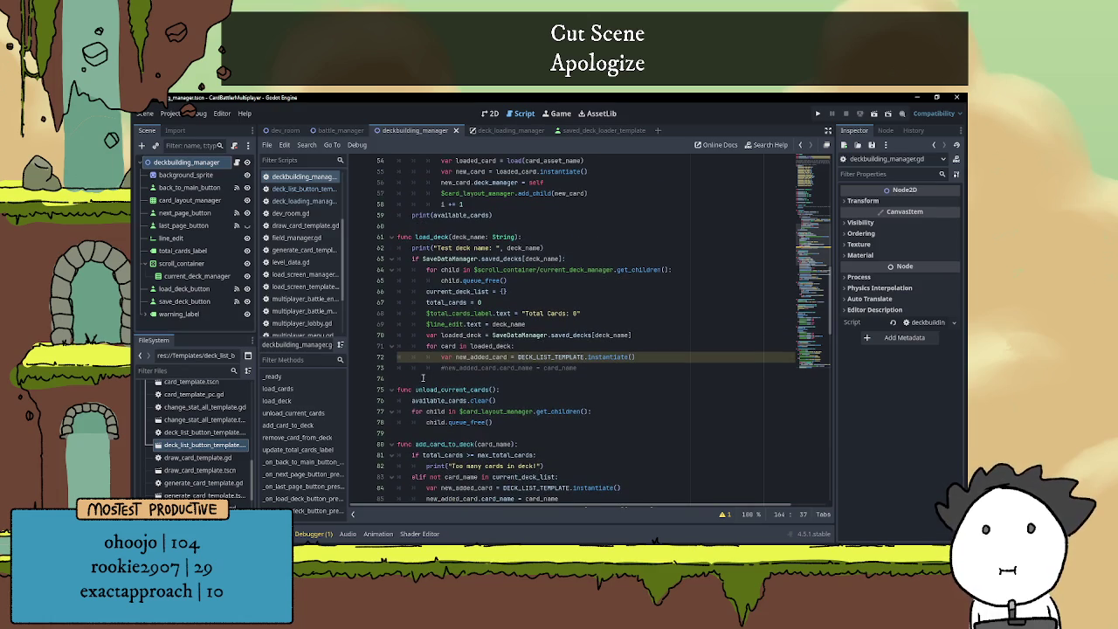
pyautogui.click(580, 368)
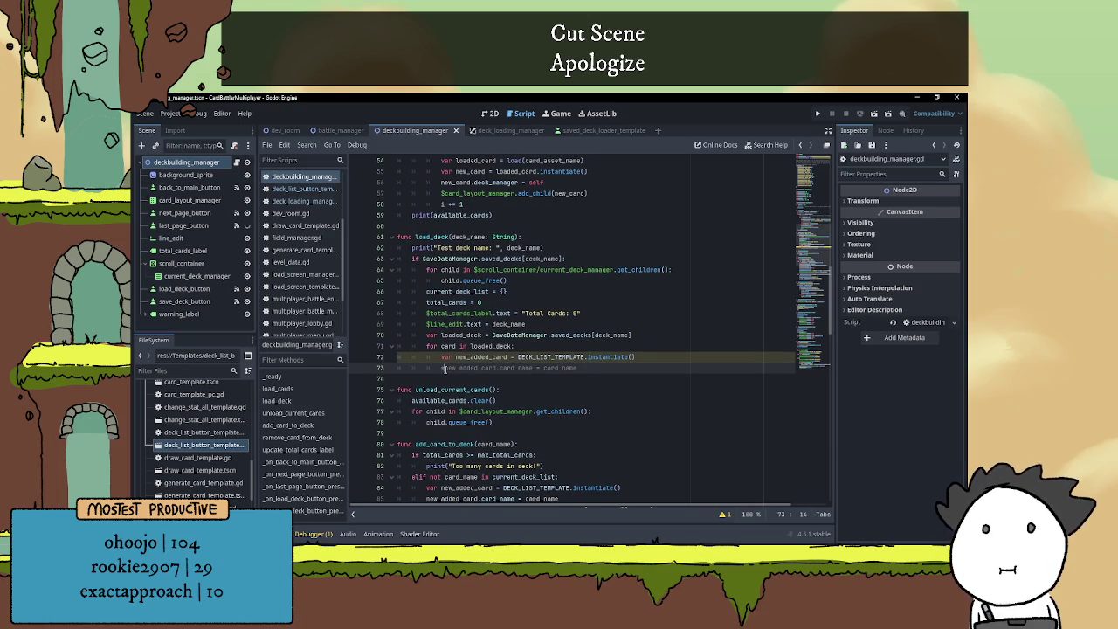
pyautogui.press('BackSpace')
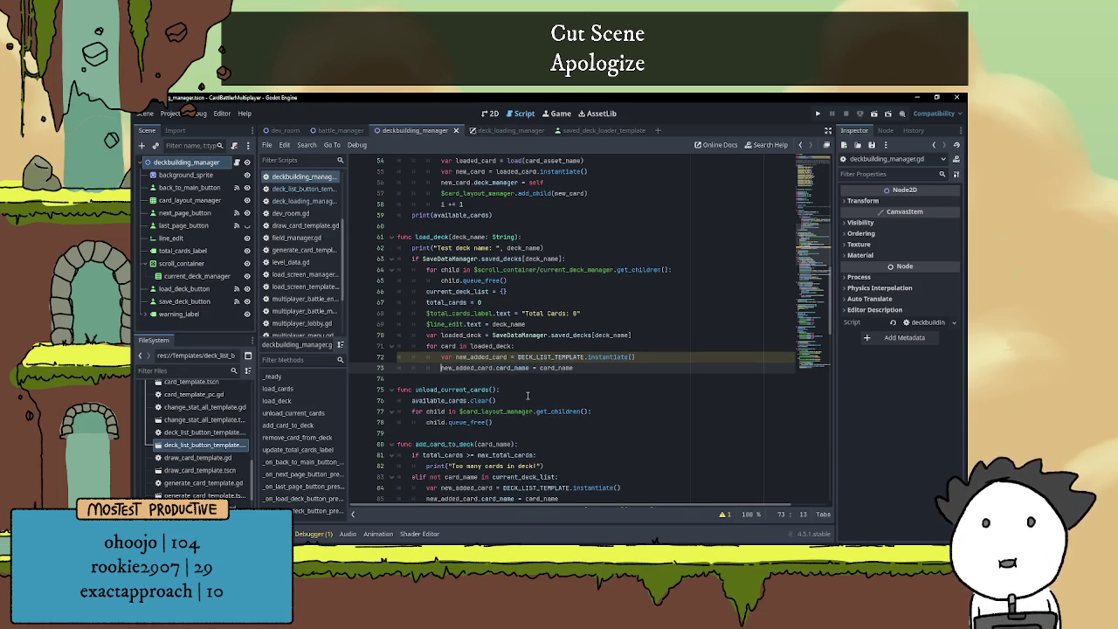
# - Replace line 73 with the card setup lines from add_card_to_deck, indented under the loop
pyautogui.click(607, 373)
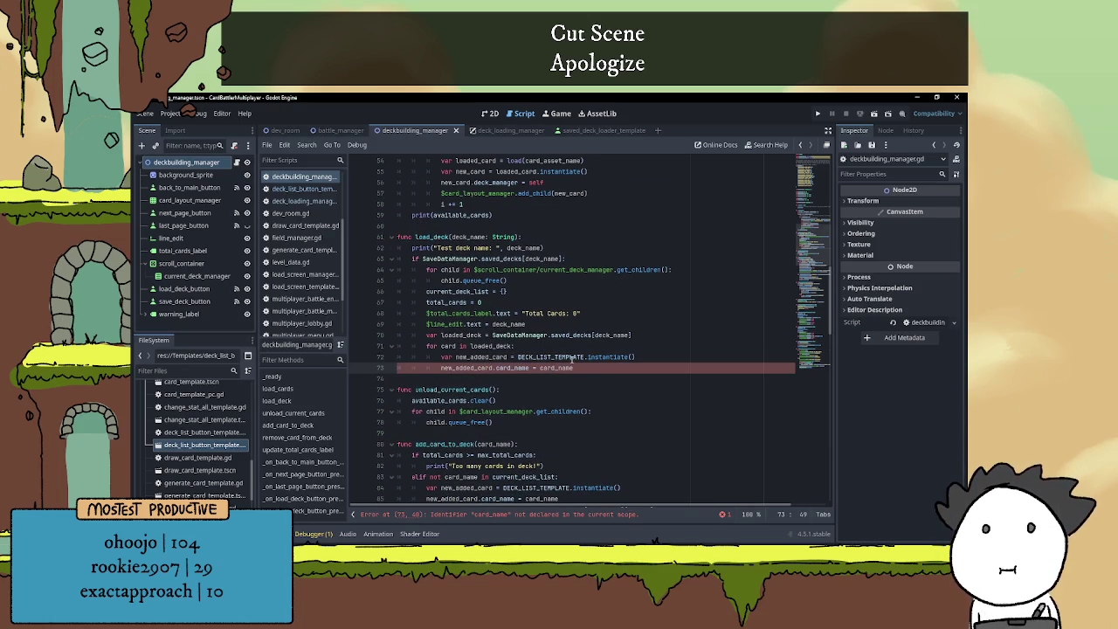
pyautogui.scroll(-5, 572, 360)
pyautogui.moveTo(557, 367)
pyautogui.mouseDown()
pyautogui.moveTo(436, 357)
pyautogui.moveTo(397, 335)
pyautogui.mouseUp()
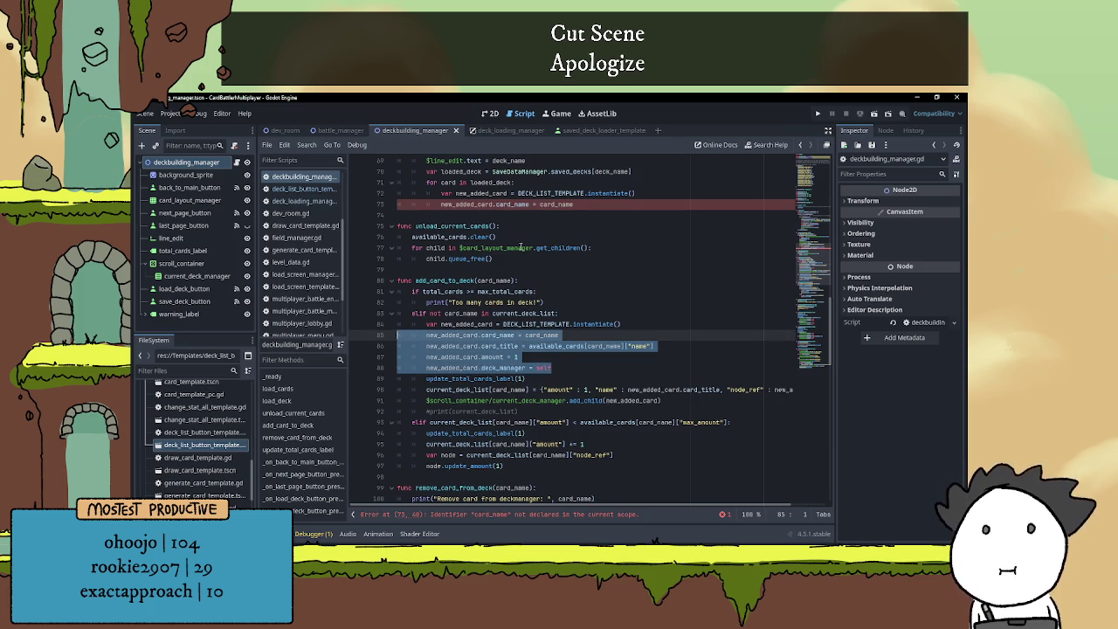
pyautogui.hotkey('ctrl', 'c')
pyautogui.tripleClick(587, 203)
pyautogui.hotkey('ctrl', 'v')
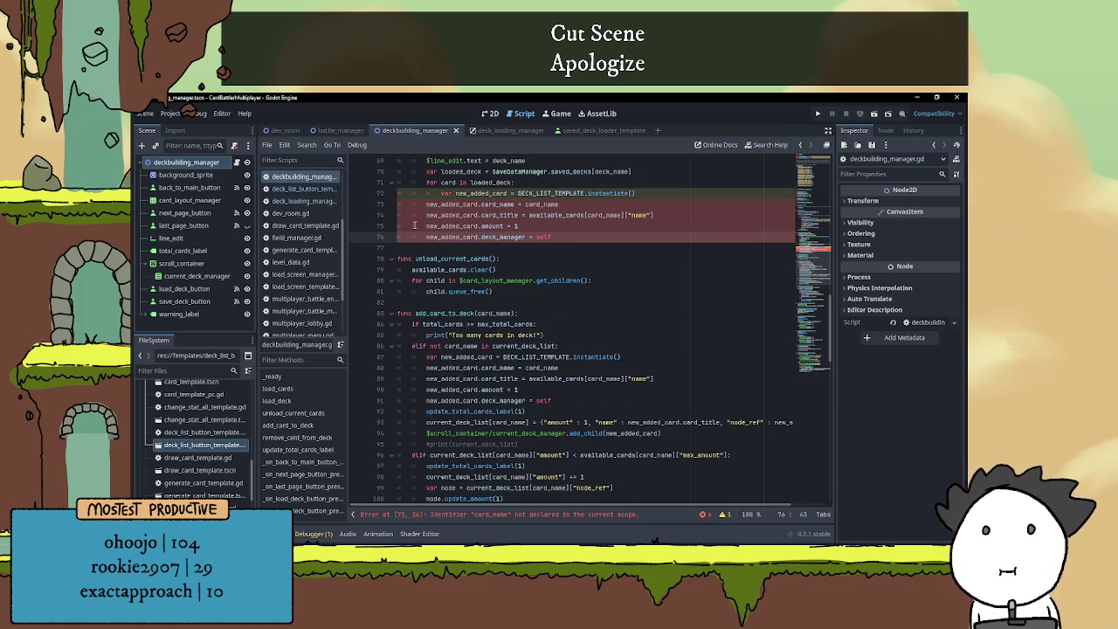
pyautogui.hotkey('shift', 'Up')
pyautogui.hotkey('shift', 'Up')
pyautogui.hotkey('shift', 'Up')
pyautogui.press('Tab')
# - Change the card_name value to card on line 73
pyautogui.scroll(3, 578, 255)
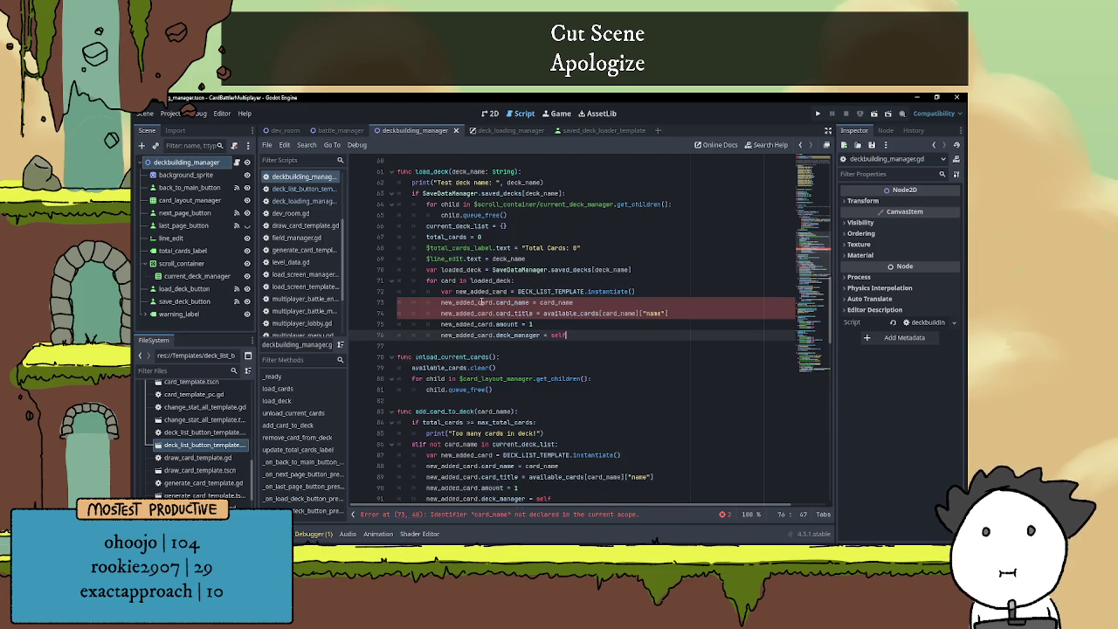
pyautogui.click(481, 301)
pyautogui.doubleClick(559, 302)
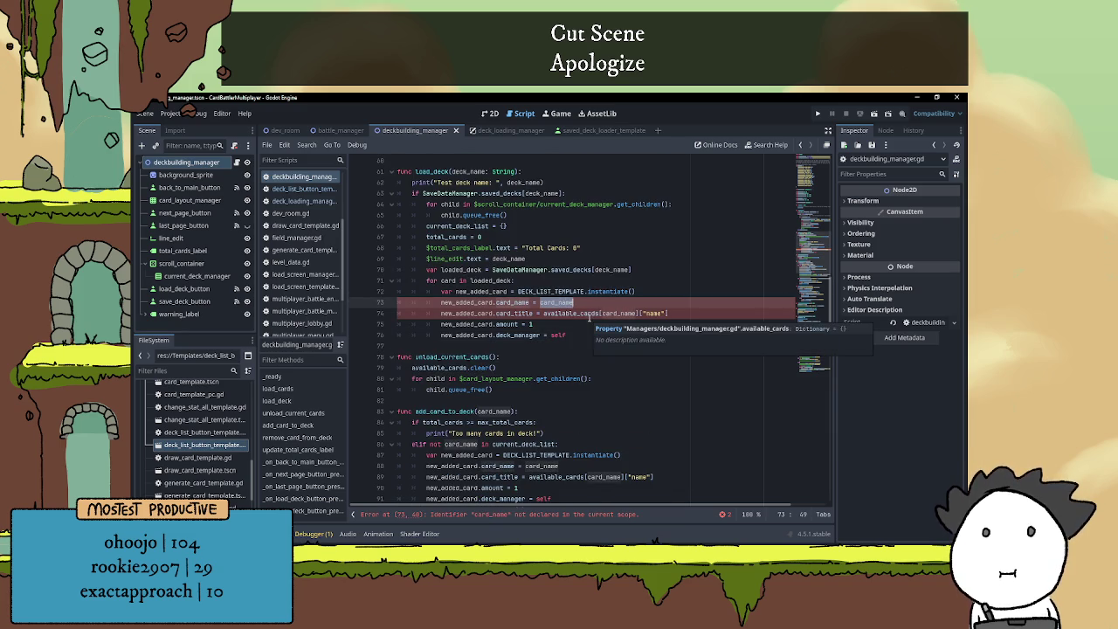
pyautogui.scroll(1, 619, 297)
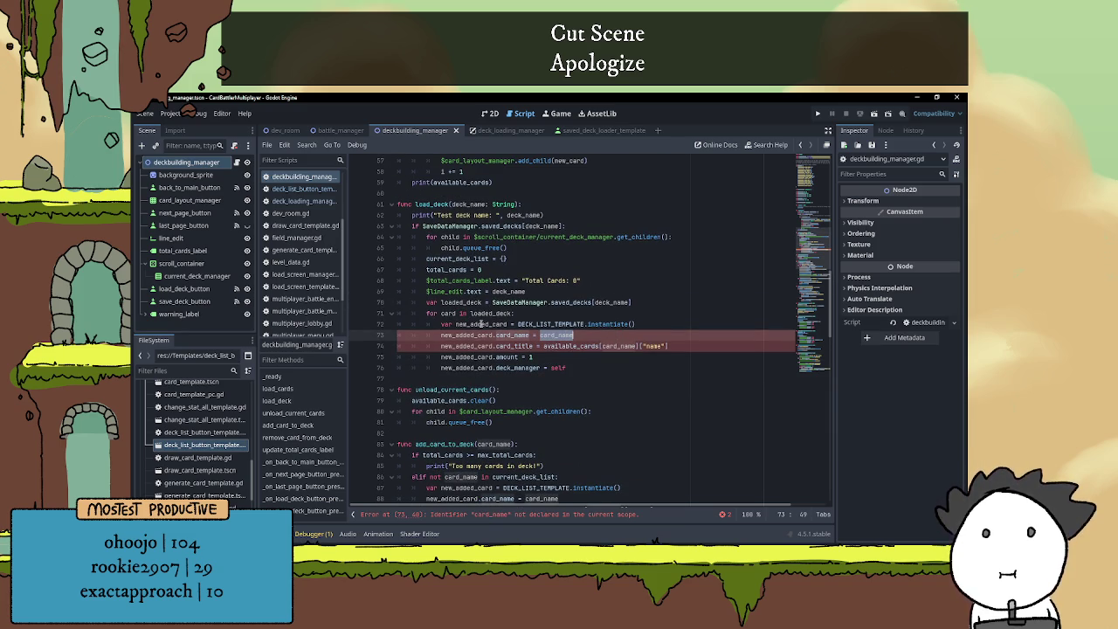
pyautogui.moveTo(555, 335); pyautogui.dragTo(580, 337)
pyautogui.press('BackSpace')
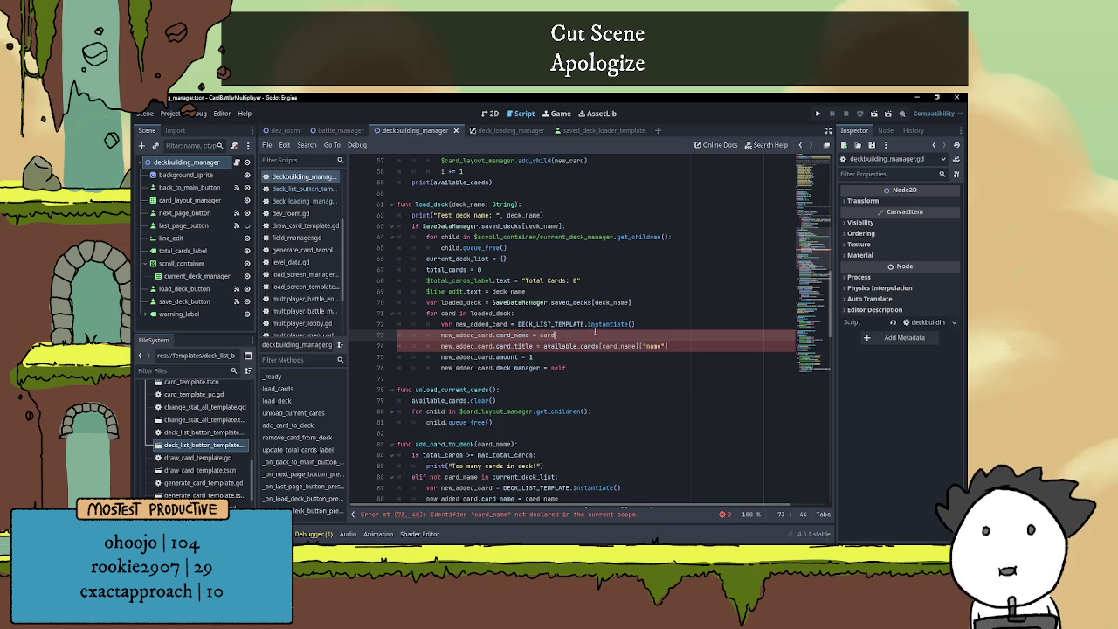
# - Replace the available_cards title lookup on line 74 with card[
pyautogui.click(569, 347)
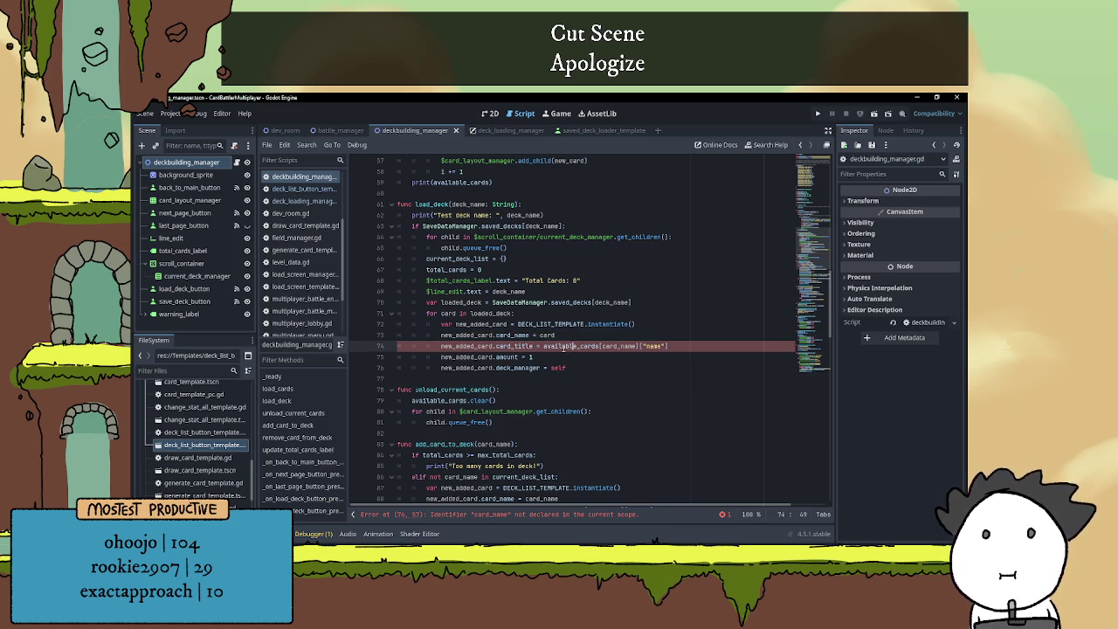
pyautogui.moveTo(545, 346); pyautogui.dragTo(653, 346)
pyautogui.press('Right')
pyautogui.moveTo(542, 346); pyautogui.dragTo(690, 346)
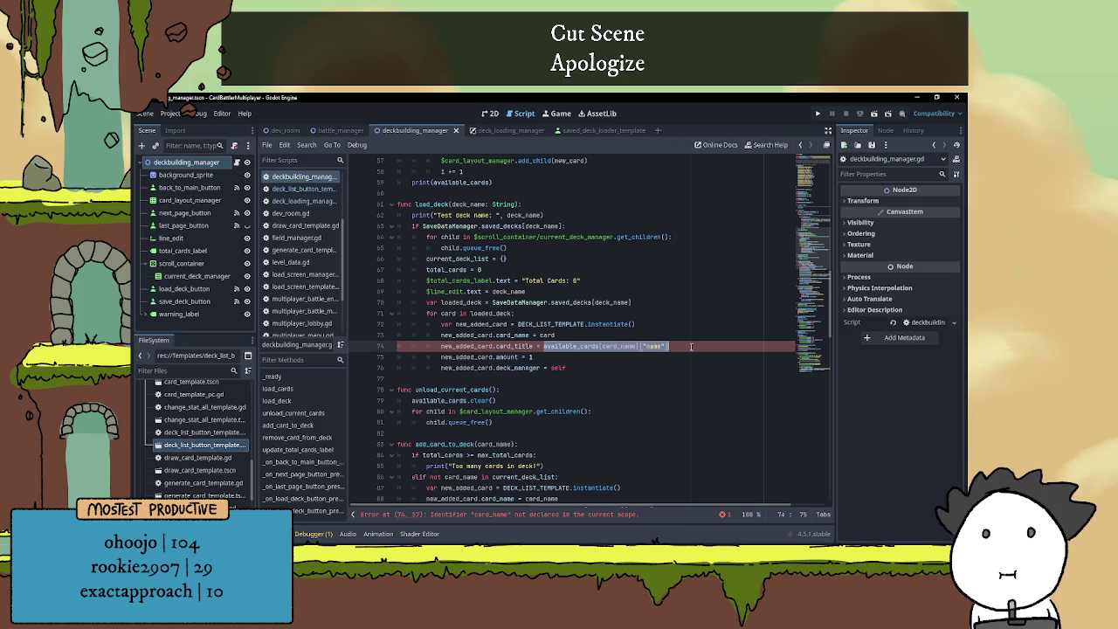
pyautogui.press('BackSpace')
pyautogui.write('card.card_title = c')
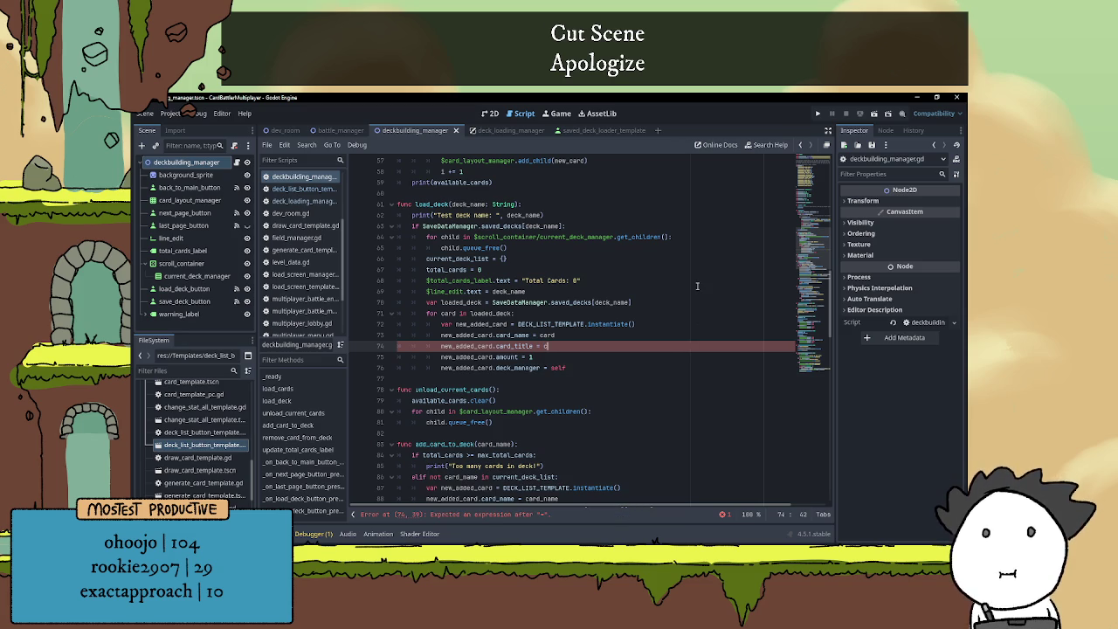
pyautogui.write('[')
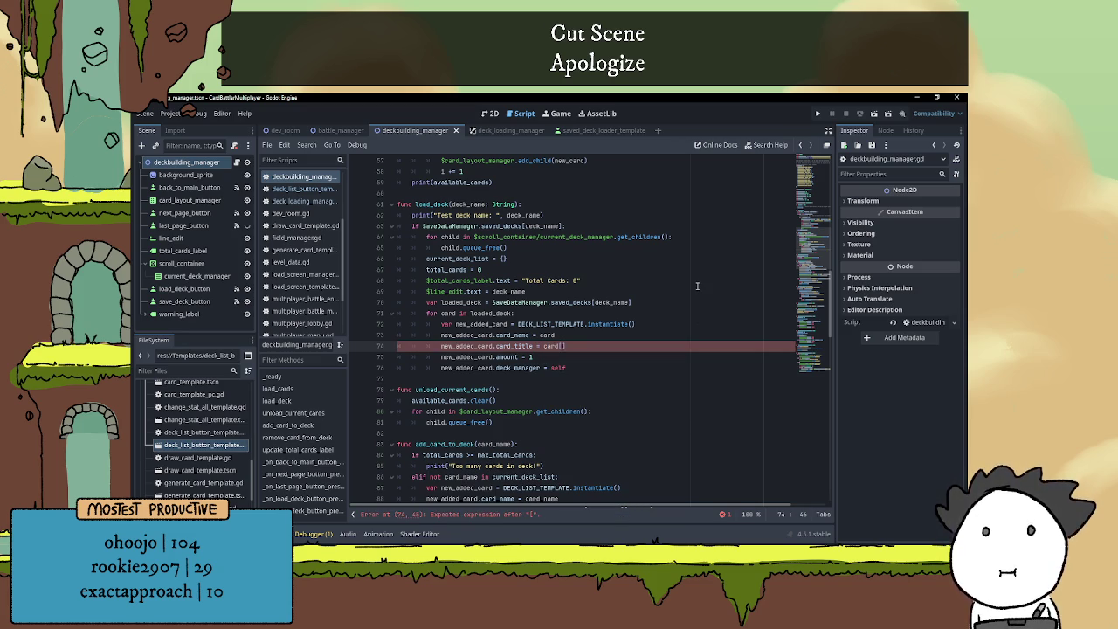
pyautogui.click(540, 314)
# - Add print("Test that card is correct for the card_name: ", card) inside the loop
pyautogui.press('Return')
pyautogui.write('print("Test th')
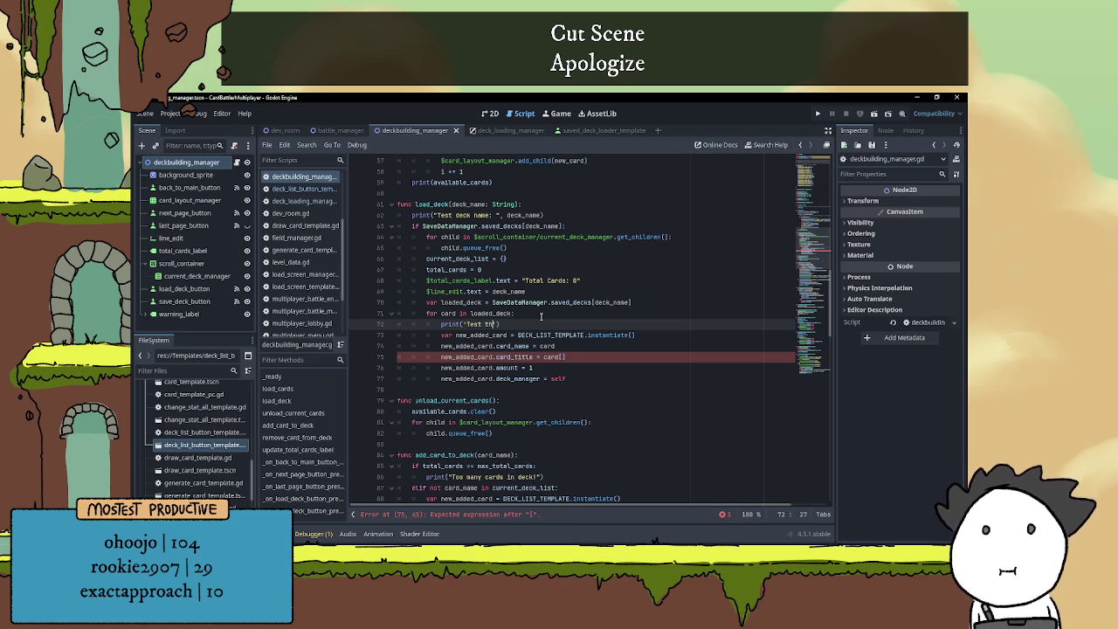
pyautogui.press('BackSpace')
pyautogui.press('BackSpace')
pyautogui.press('BackSpace')
pyautogui.write('Test that card is correct for the ')
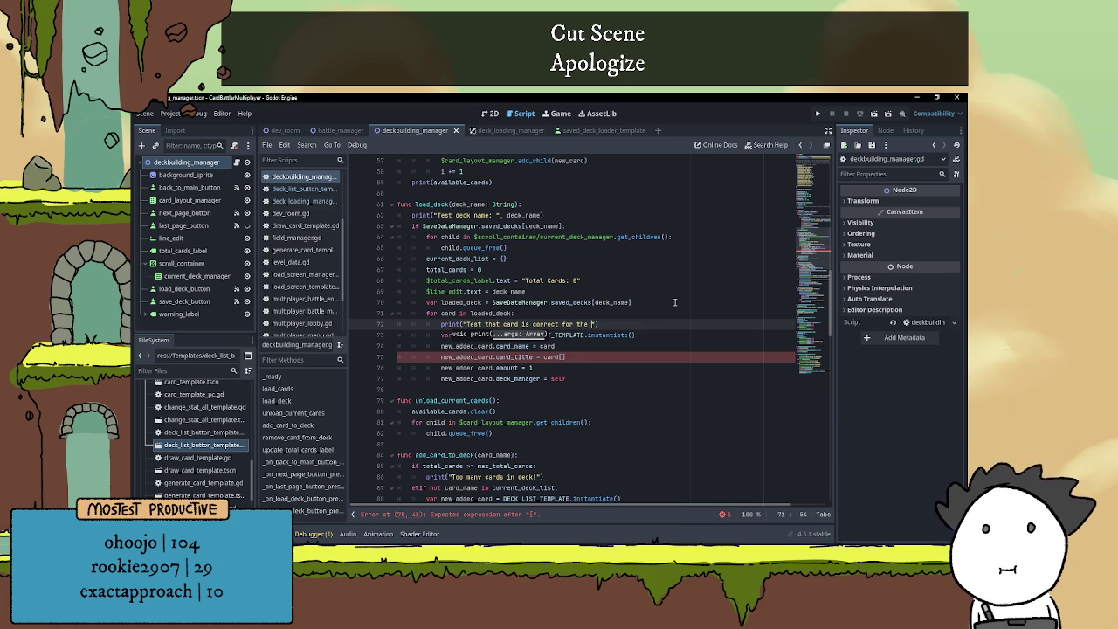
pyautogui.write('card')
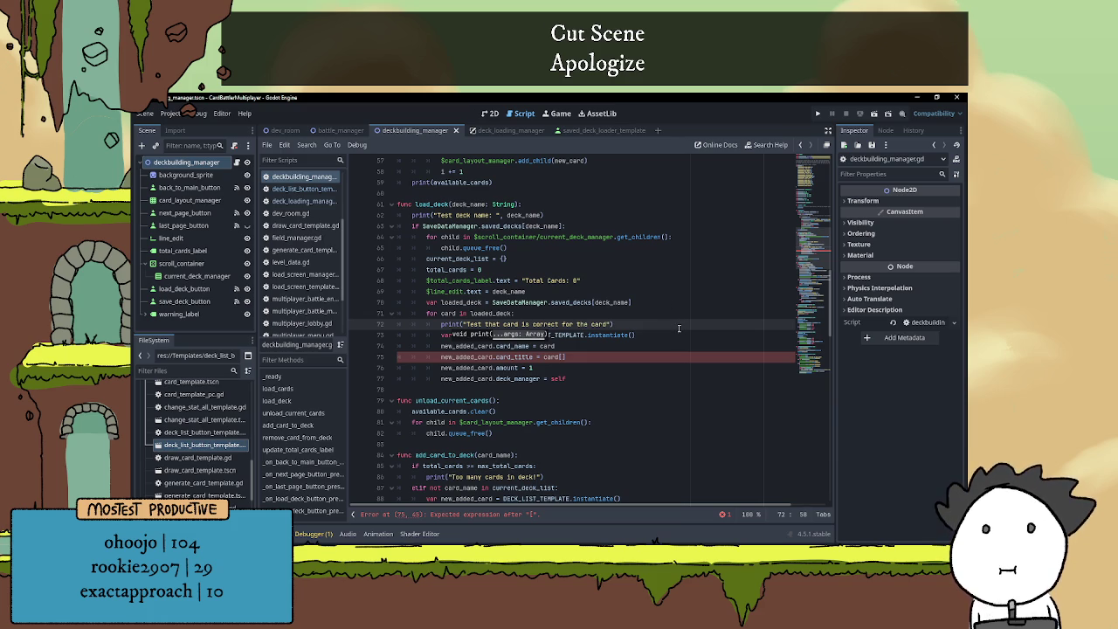
pyautogui.write('_name: "')
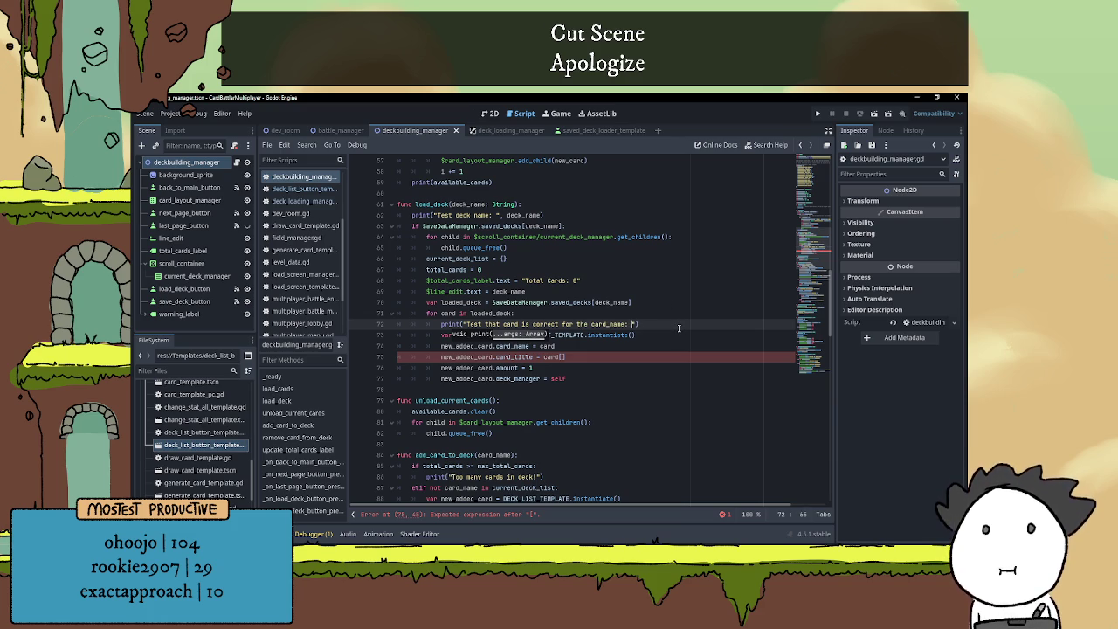
pyautogui.write(', card')
# - Set card_title to loaded_deck[card]["name"] on line 75
pyautogui.click(564, 356)
pyautogui.scroll(-1, 606, 341)
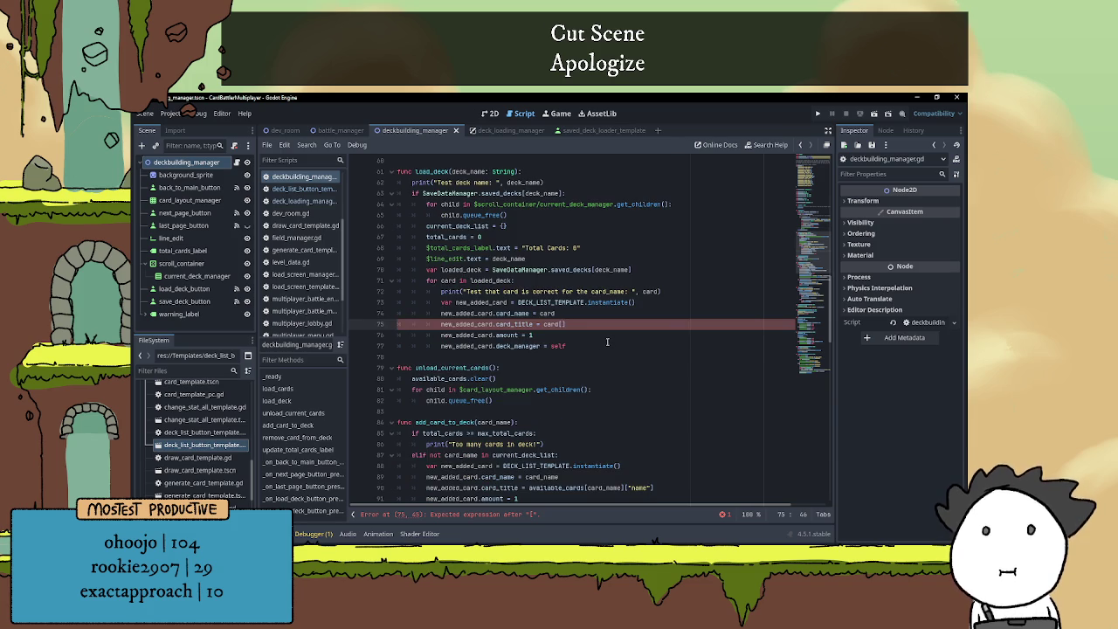
pyautogui.click(487, 281)
pyautogui.doubleClick(487, 280)
pyautogui.hotkey('ctrl', 'c')
pyautogui.doubleClick(550, 324)
pyautogui.hotkey('ctrl', 'v')
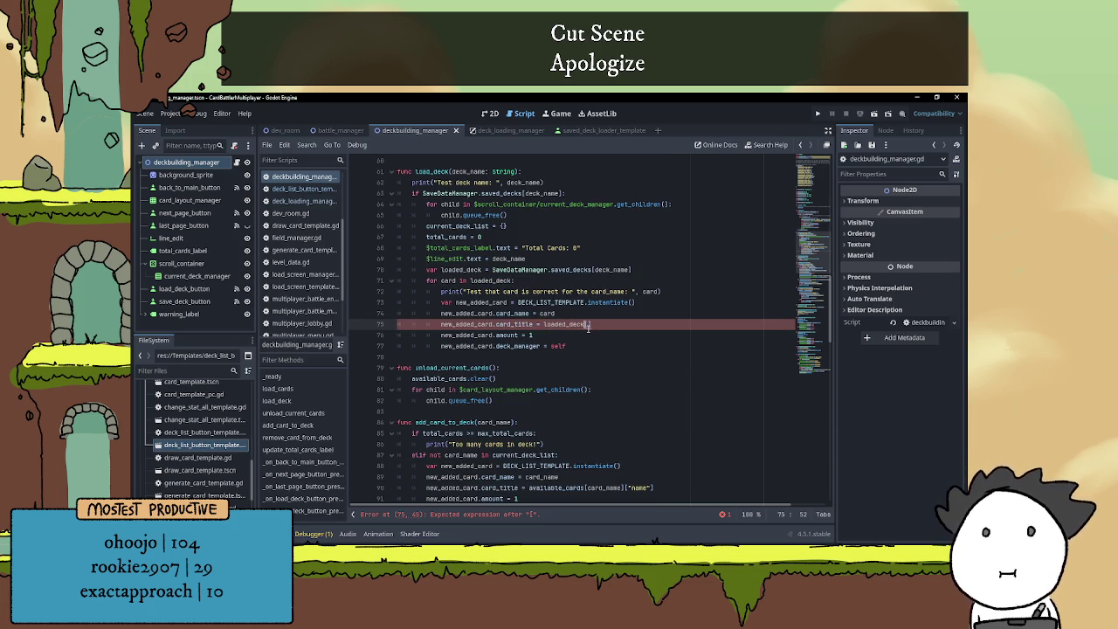
pyautogui.write('card]')
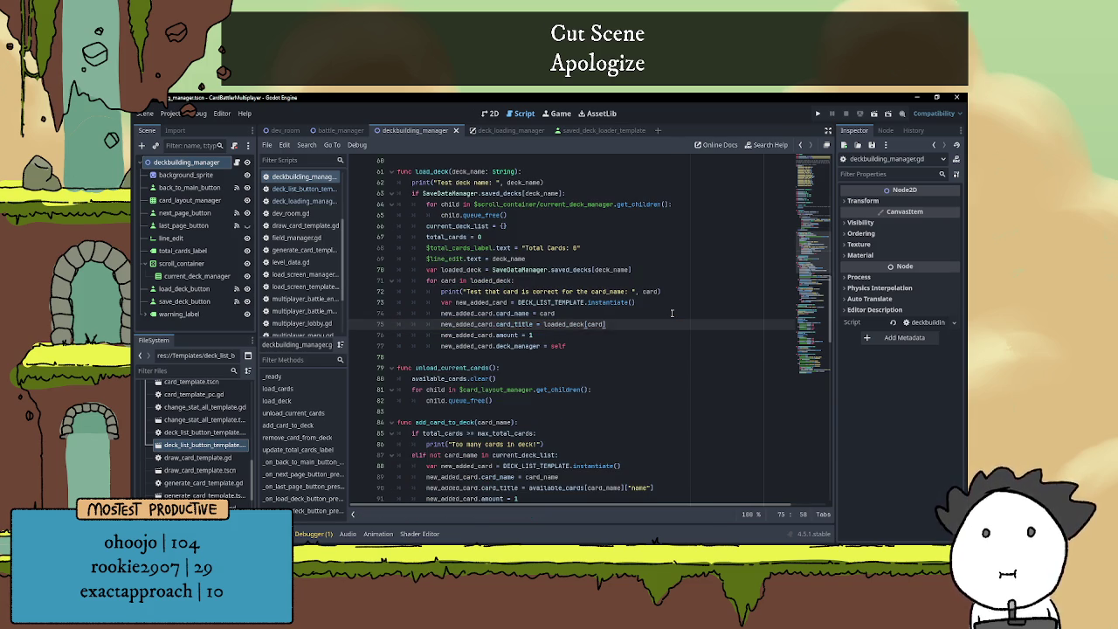
pyautogui.write('["name')
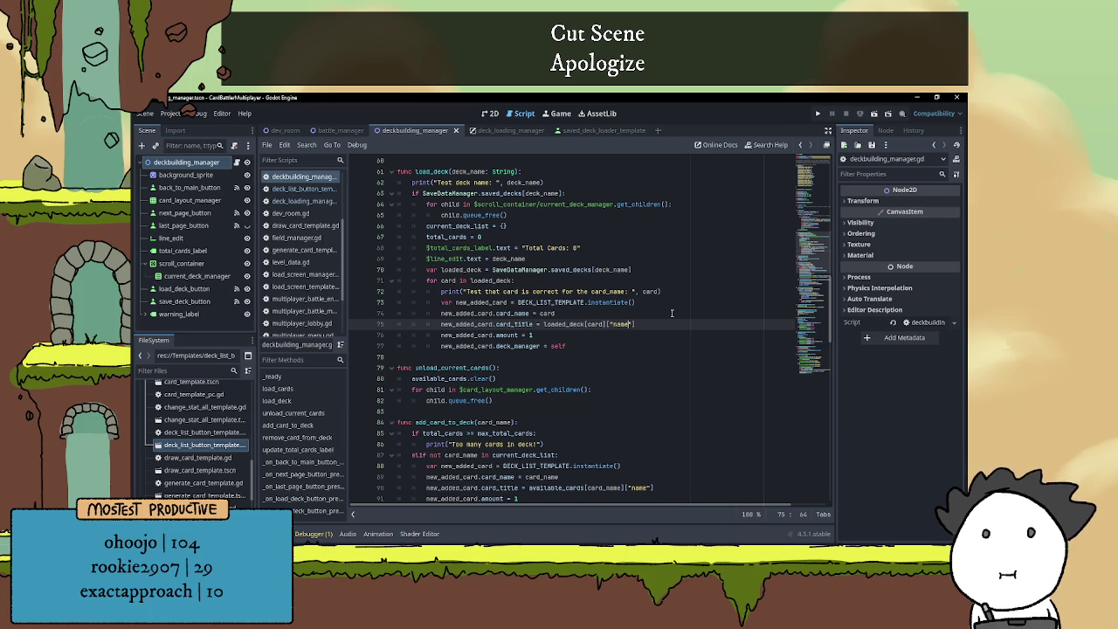
pyautogui.click(559, 331)
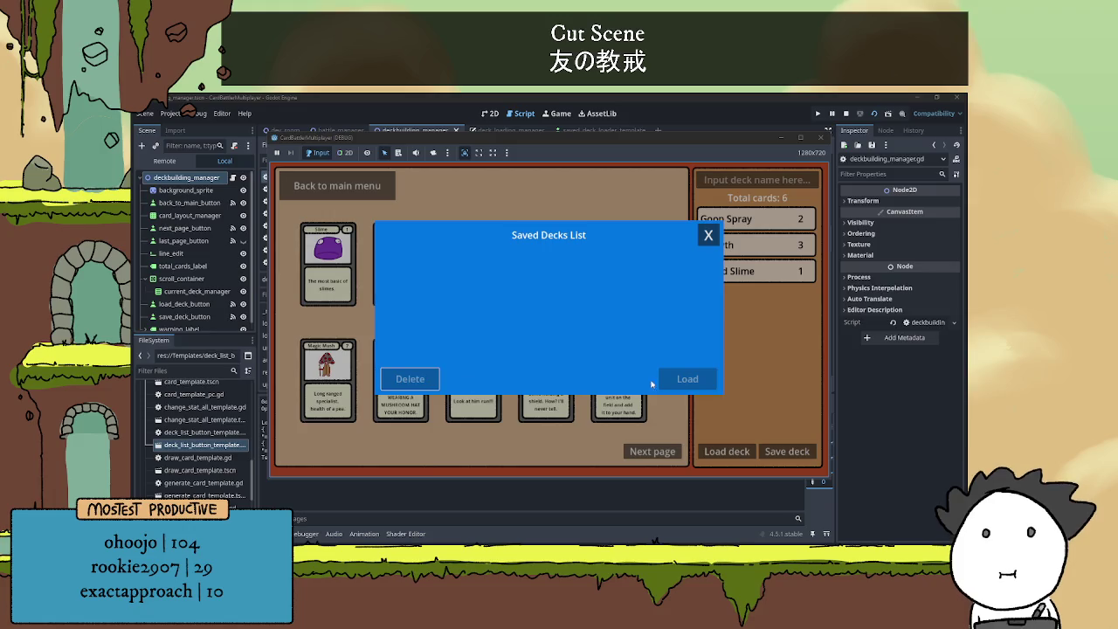
# - Run the game, check the saved decks list, and save the six-card deck as test
pyautogui.click(708, 232)
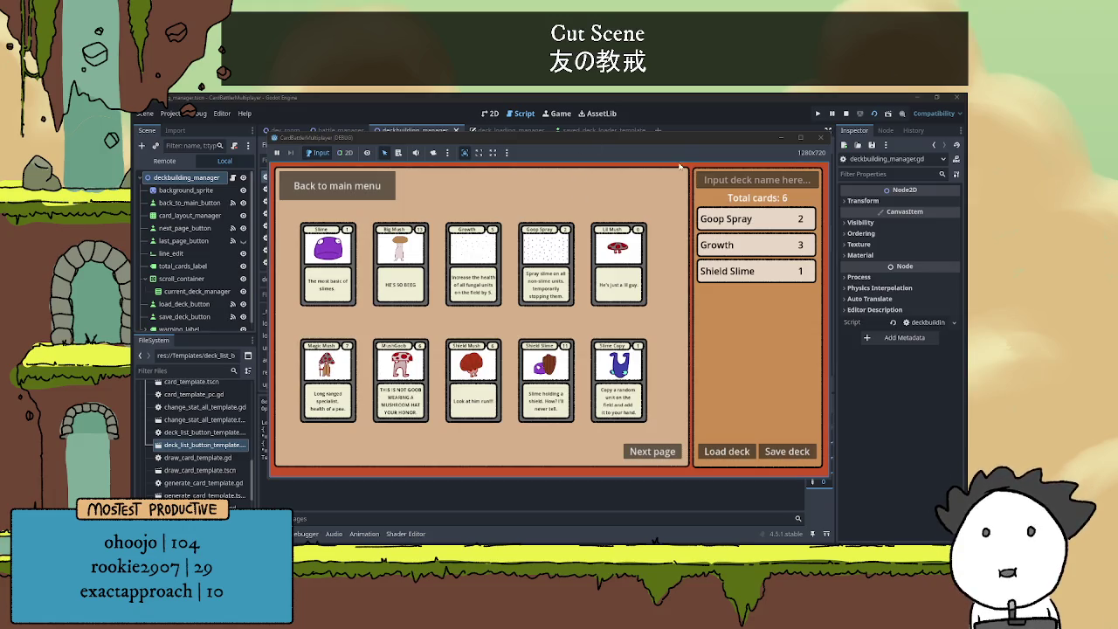
pyautogui.click(735, 444)
pyautogui.click(708, 232)
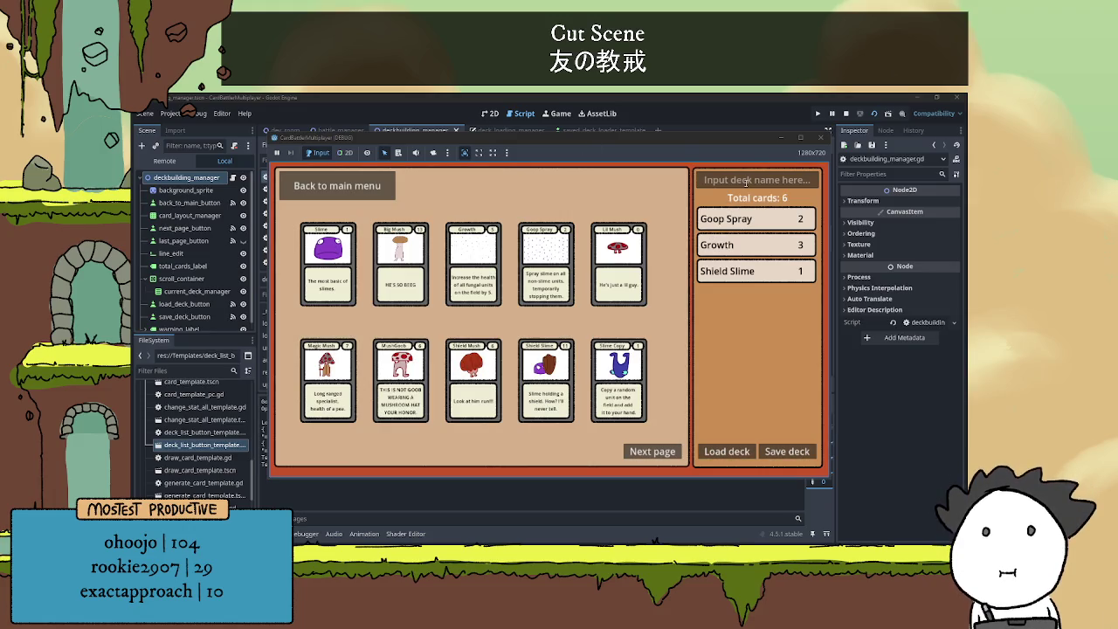
pyautogui.click(746, 181)
pyautogui.write('test')
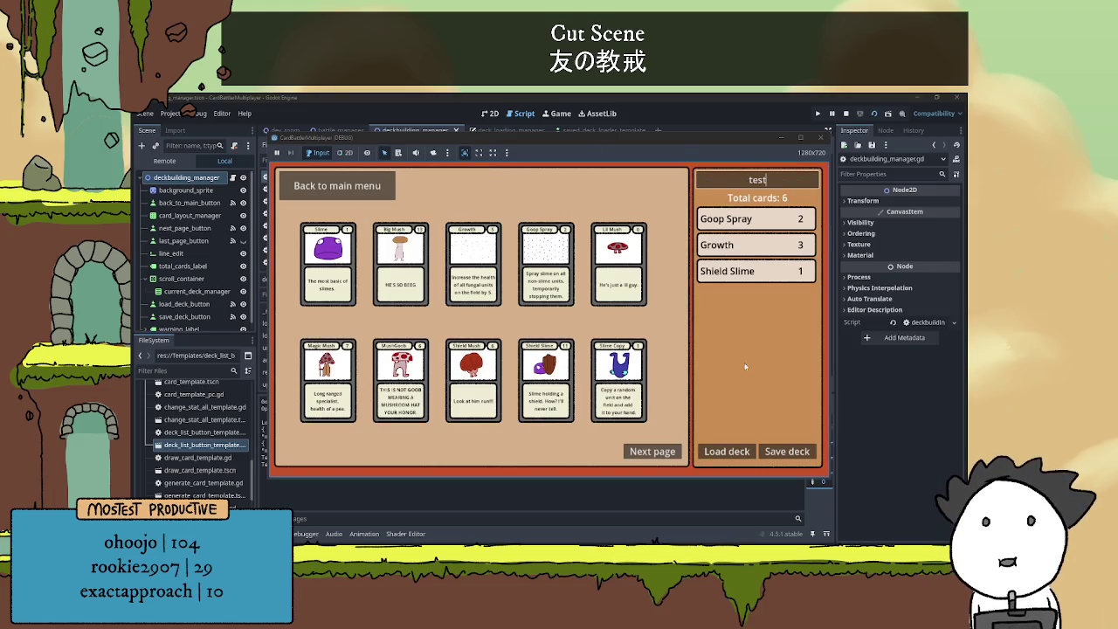
pyautogui.click(769, 452)
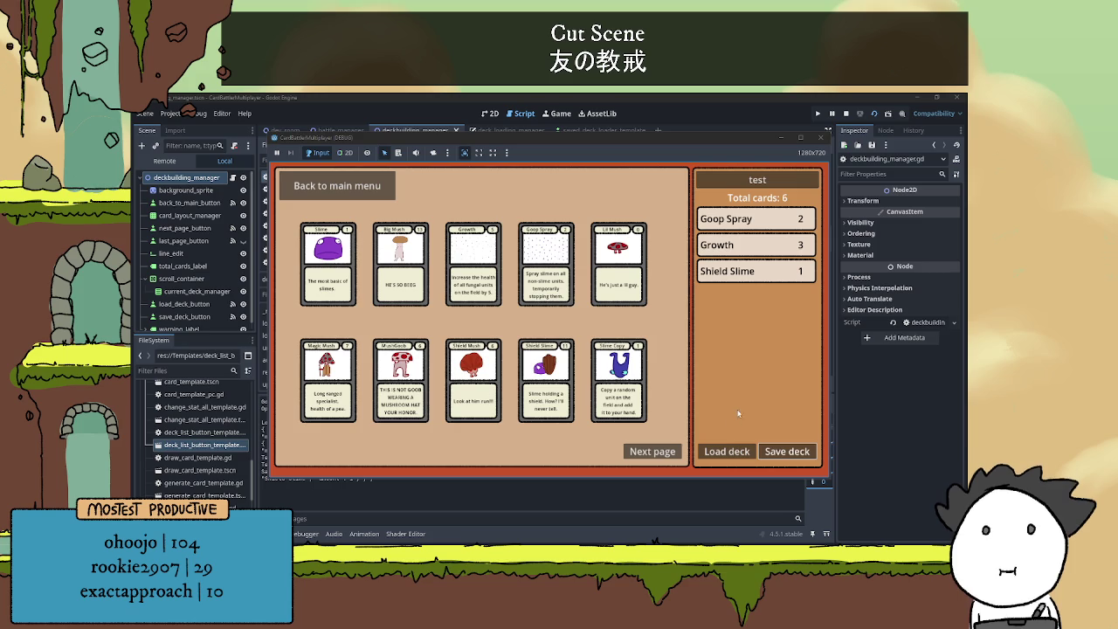
# - Confirm test appears in the saved decks list, then remove every card from the deck
pyautogui.click(716, 454)
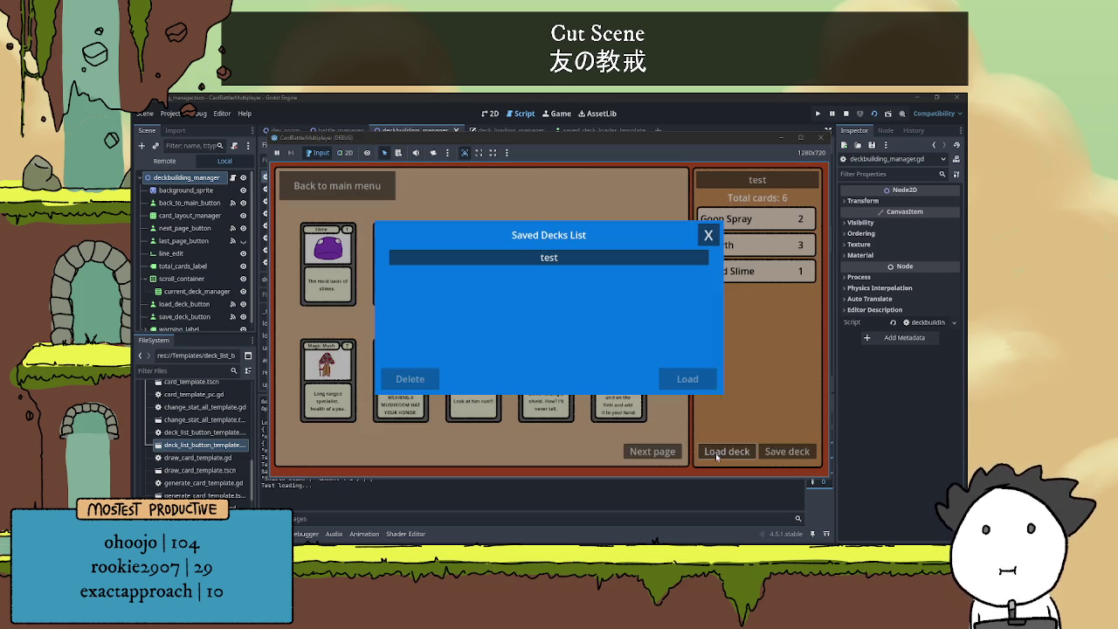
pyautogui.click(554, 257)
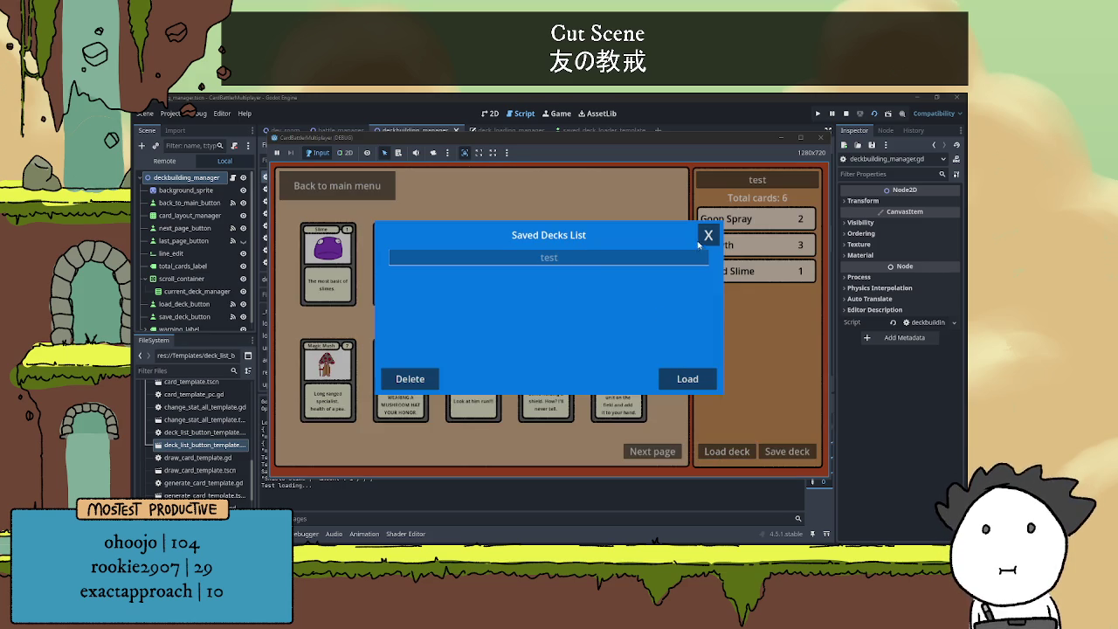
pyautogui.click(707, 237)
pyautogui.click(741, 218)
pyautogui.click(740, 218)
pyautogui.click(741, 220)
pyautogui.click(741, 220)
pyautogui.click(742, 221)
pyautogui.click(743, 223)
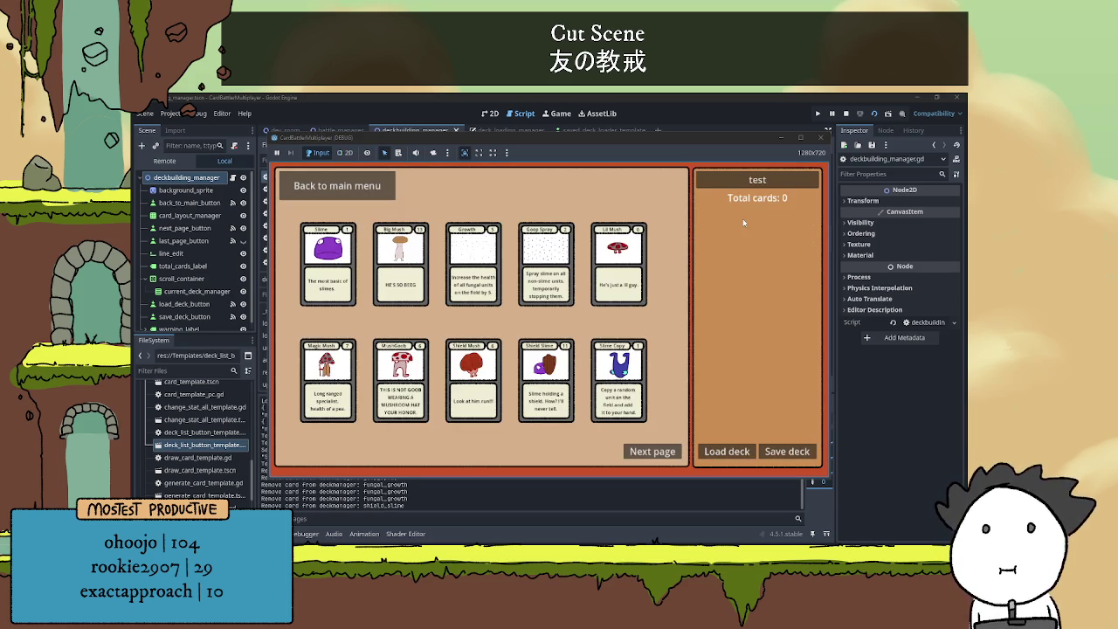
# - Rename the deck afasdf and load test, triggering the Nil load_deck error at line 30
pyautogui.doubleClick(760, 179)
pyautogui.write('afasdf')
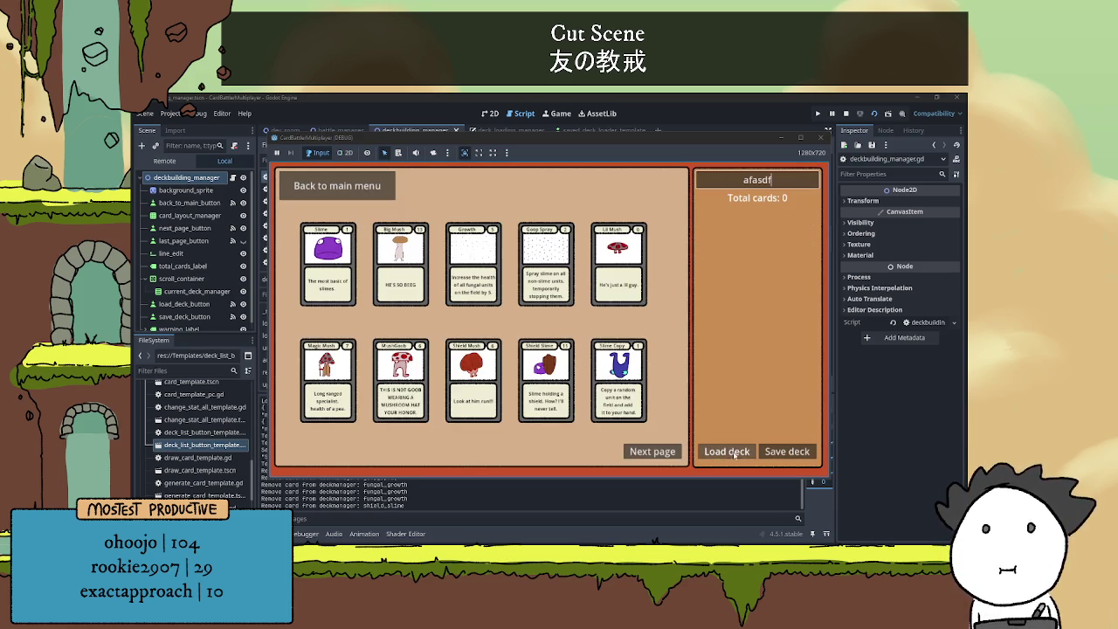
pyautogui.click(732, 452)
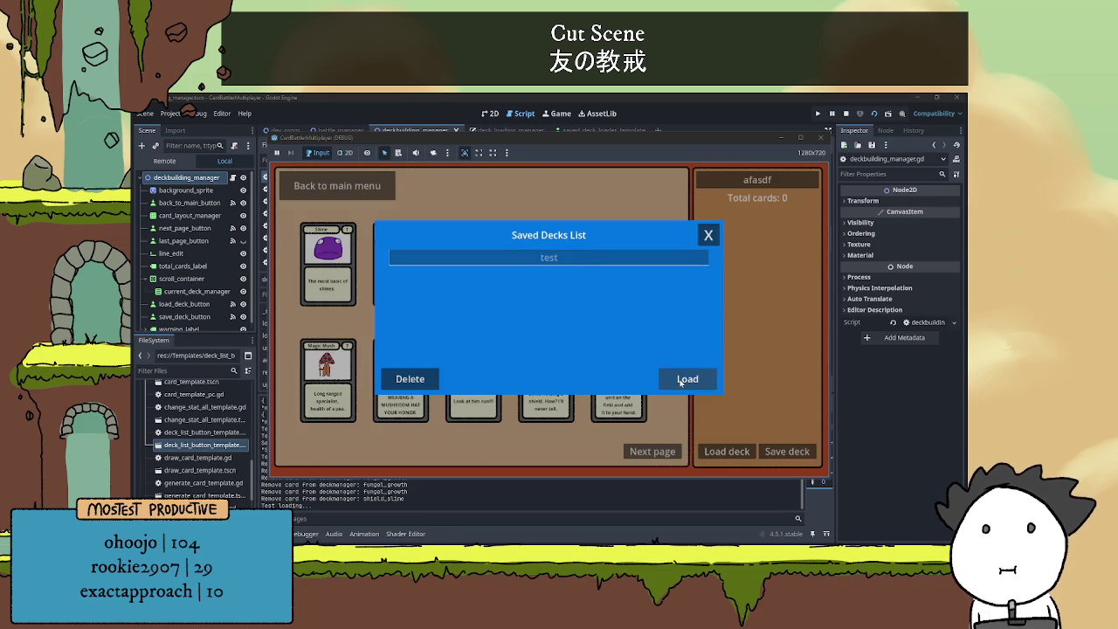
pyautogui.click(681, 377)
pyautogui.click(545, 356)
pyautogui.scroll(-1, 548, 312)
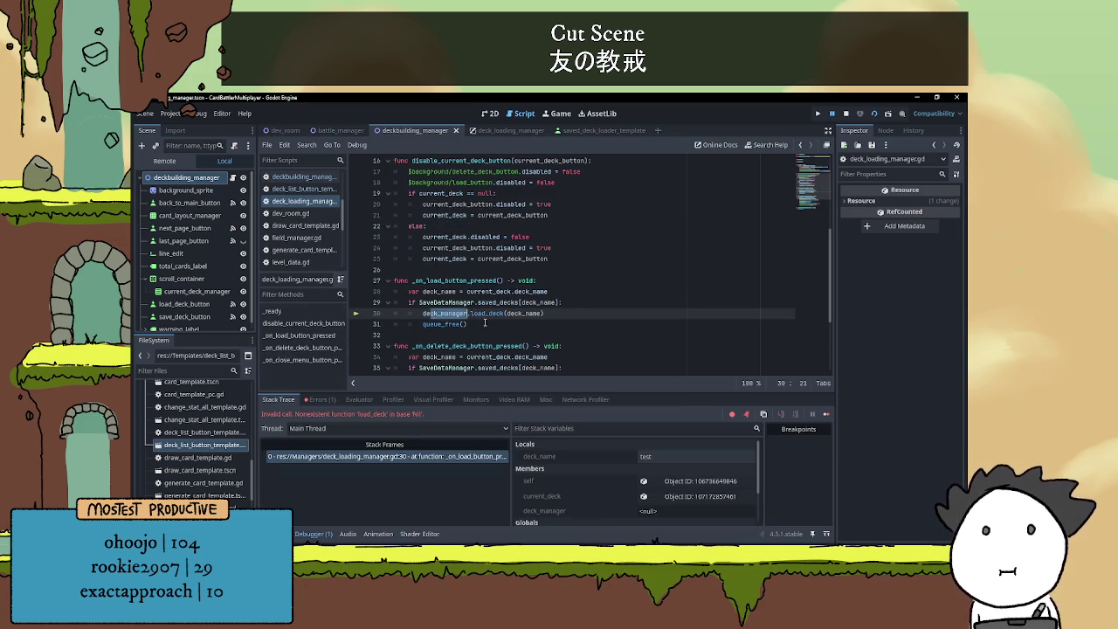
# - Collapse the Debugger and open deckbuilding_manager.gd at the load deck handler
pyautogui.click(313, 534)
pyautogui.scroll(4, 723, 305)
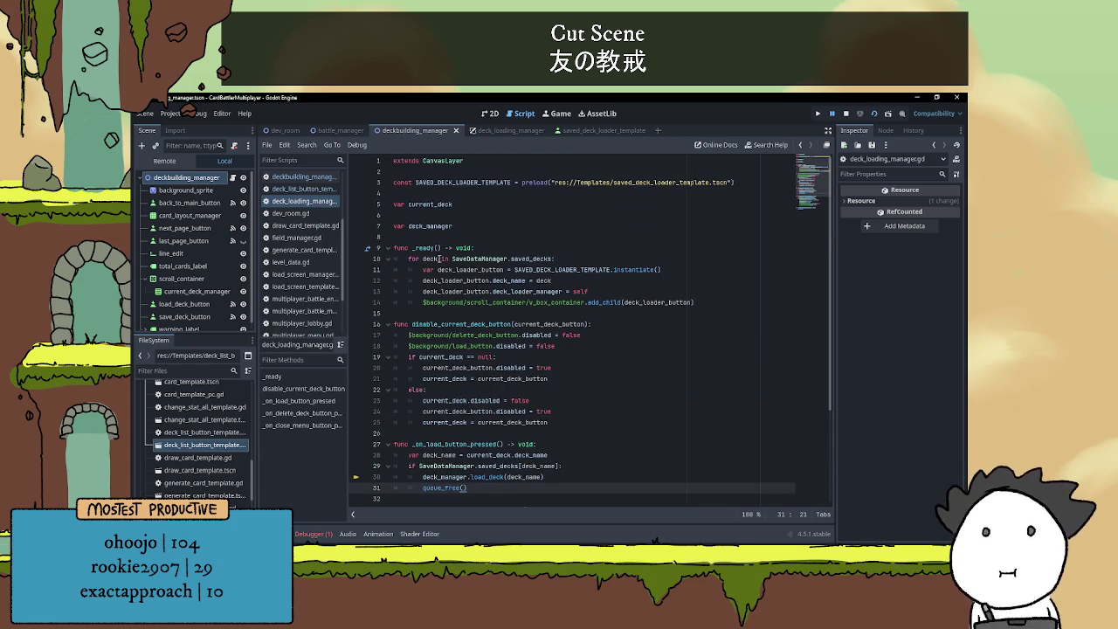
pyautogui.click(301, 176)
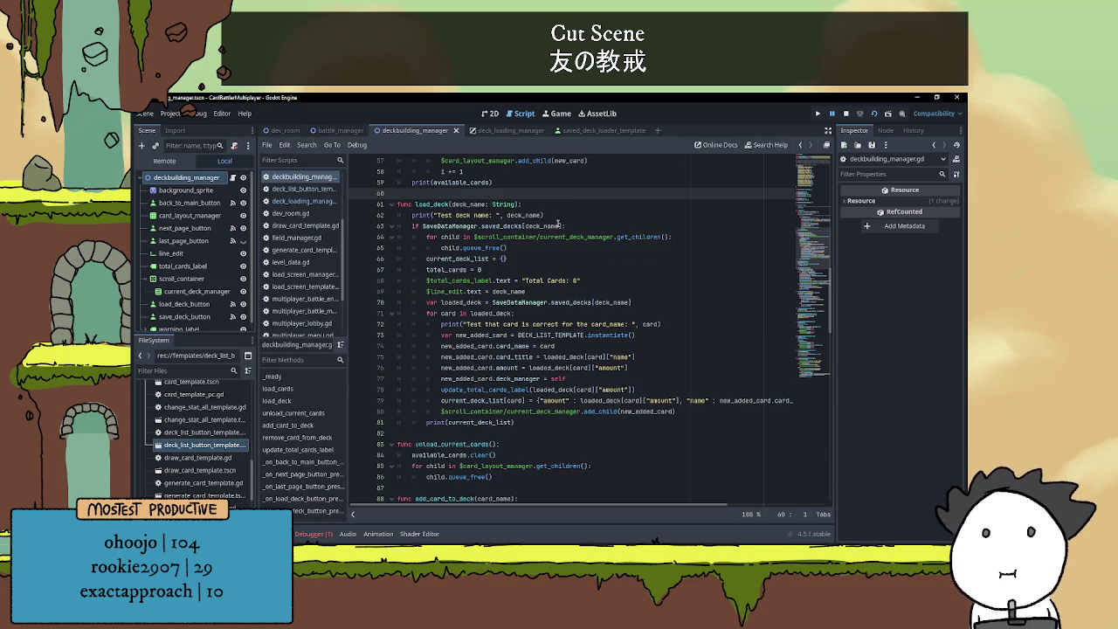
pyautogui.scroll(-6, 515, 376)
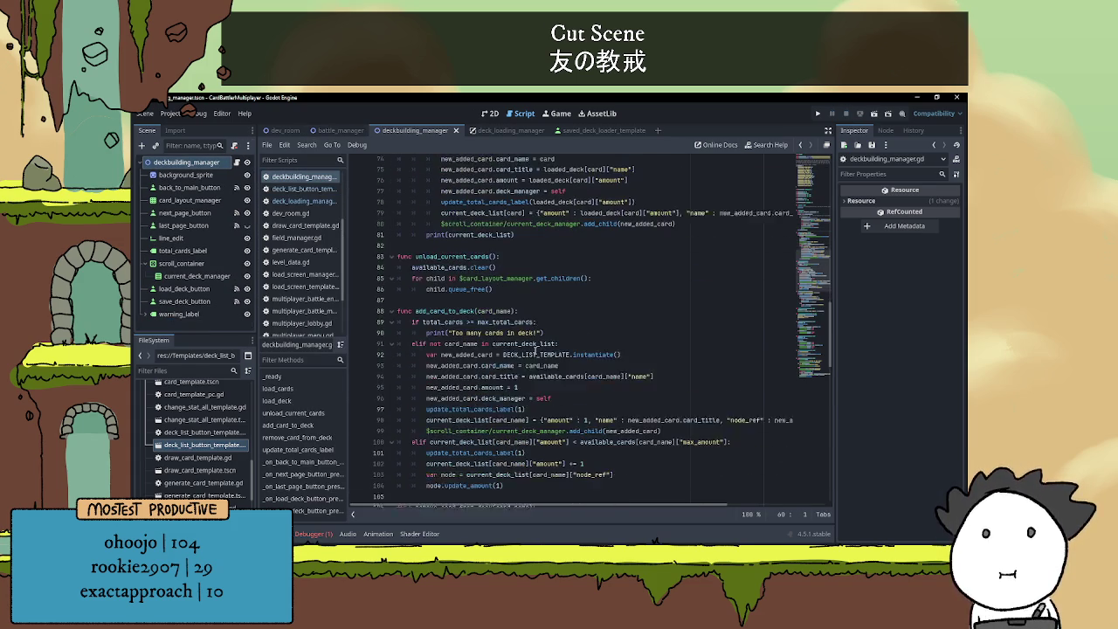
pyautogui.scroll(-5, 504, 391)
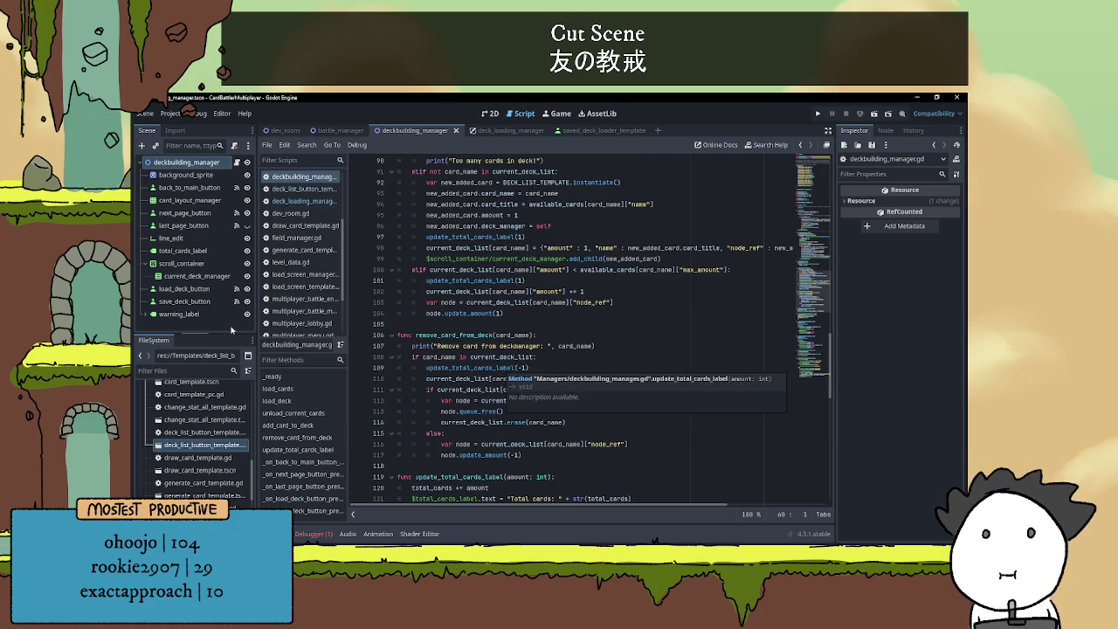
pyautogui.scroll(-5, 532, 351)
pyautogui.scroll(-11, 528, 362)
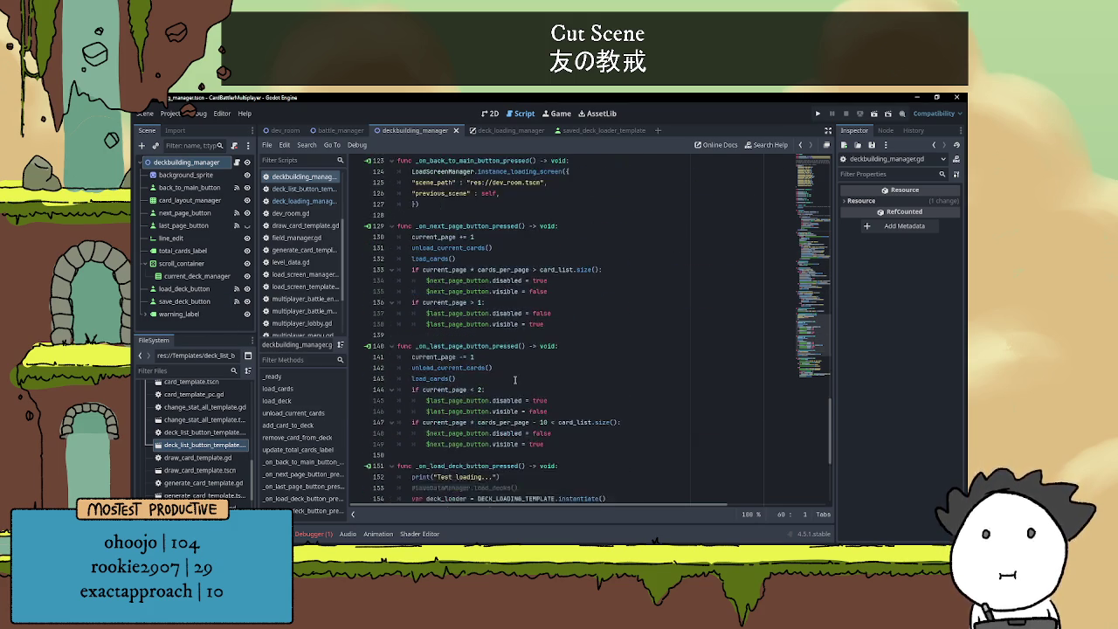
pyautogui.click(539, 326)
# - Add 'deck_loader.deck_manager = self' after the loader instantiation and relaunch the scene
pyautogui.click(640, 337)
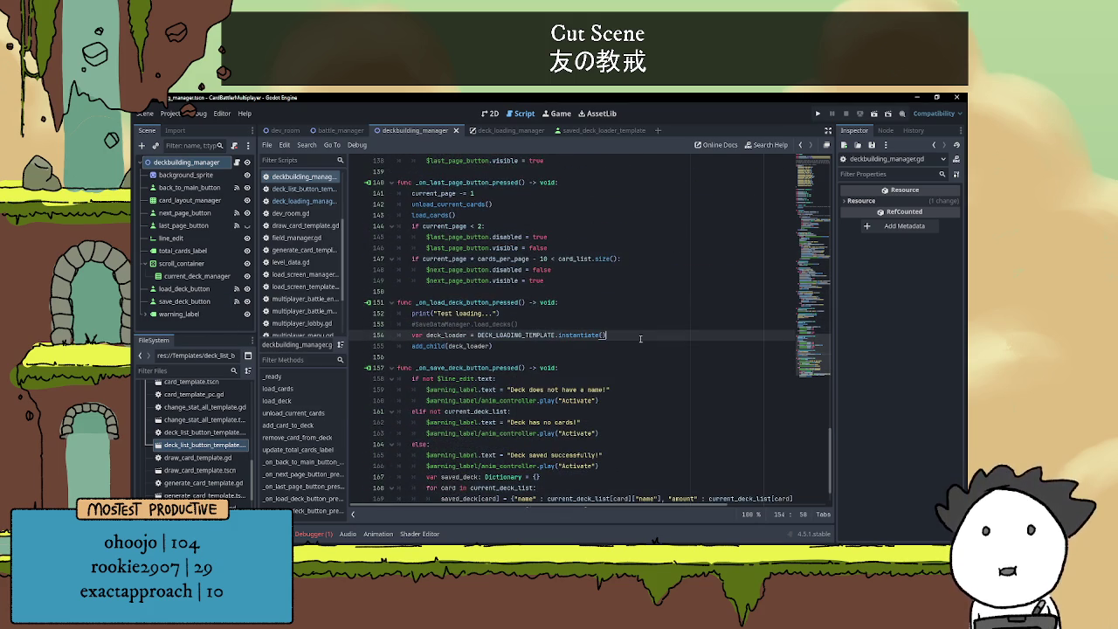
pyautogui.press('Return')
pyautogui.write('deck')
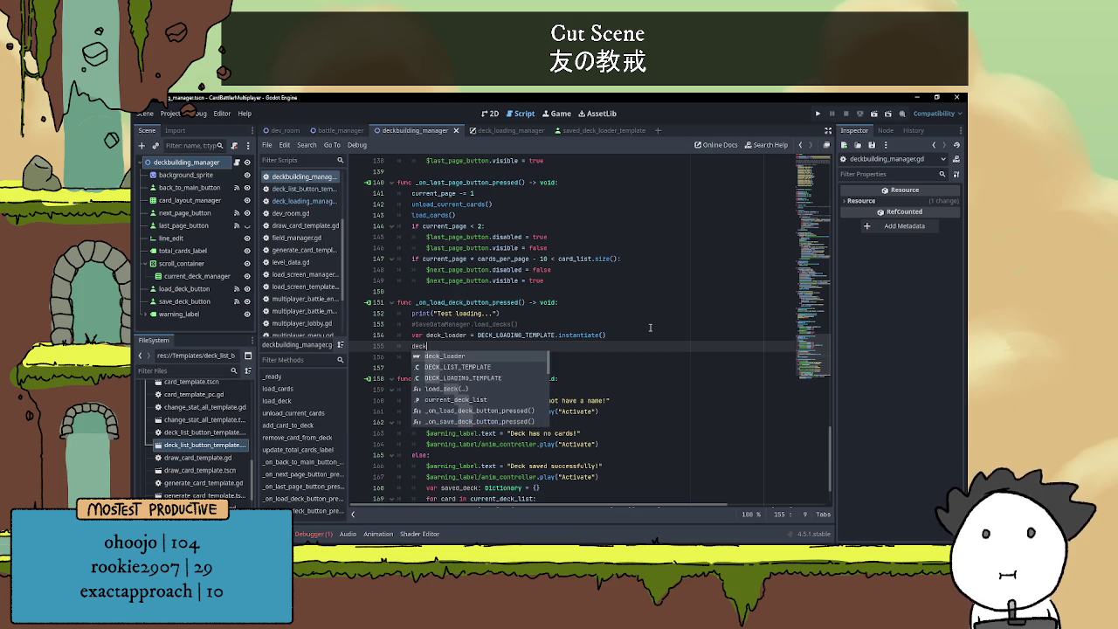
pyautogui.write('_loader.deck')
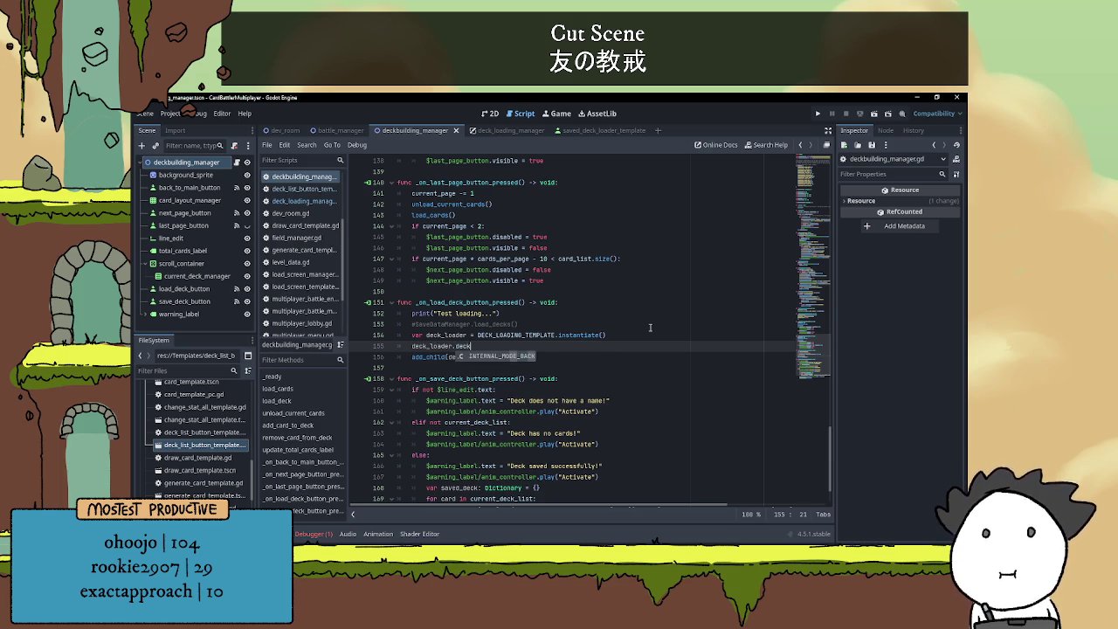
pyautogui.write('_manager = ')
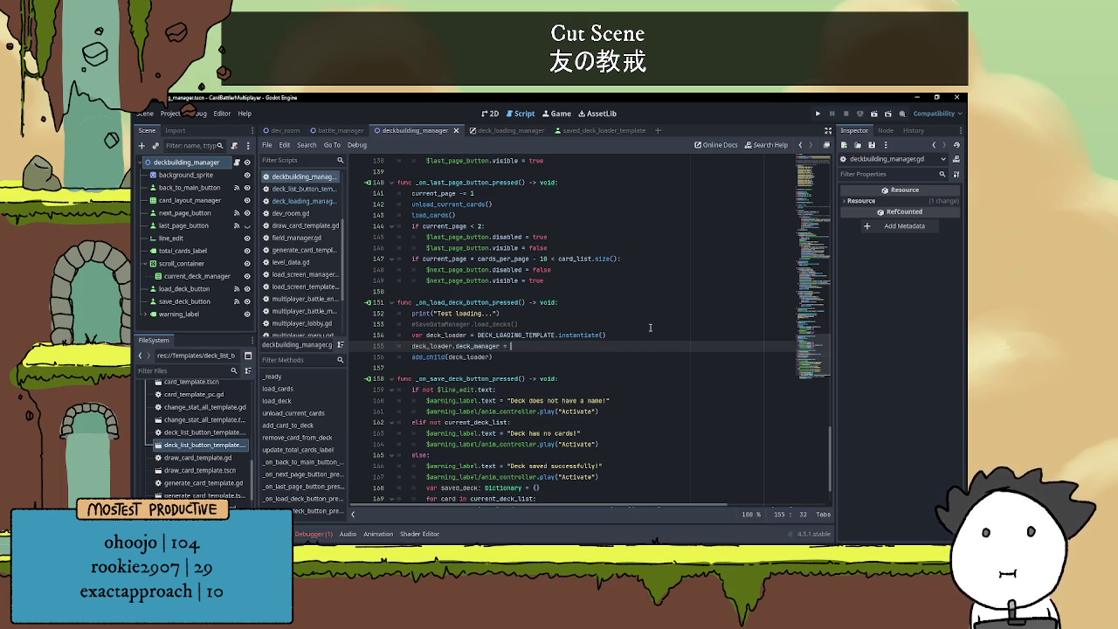
pyautogui.write('self')
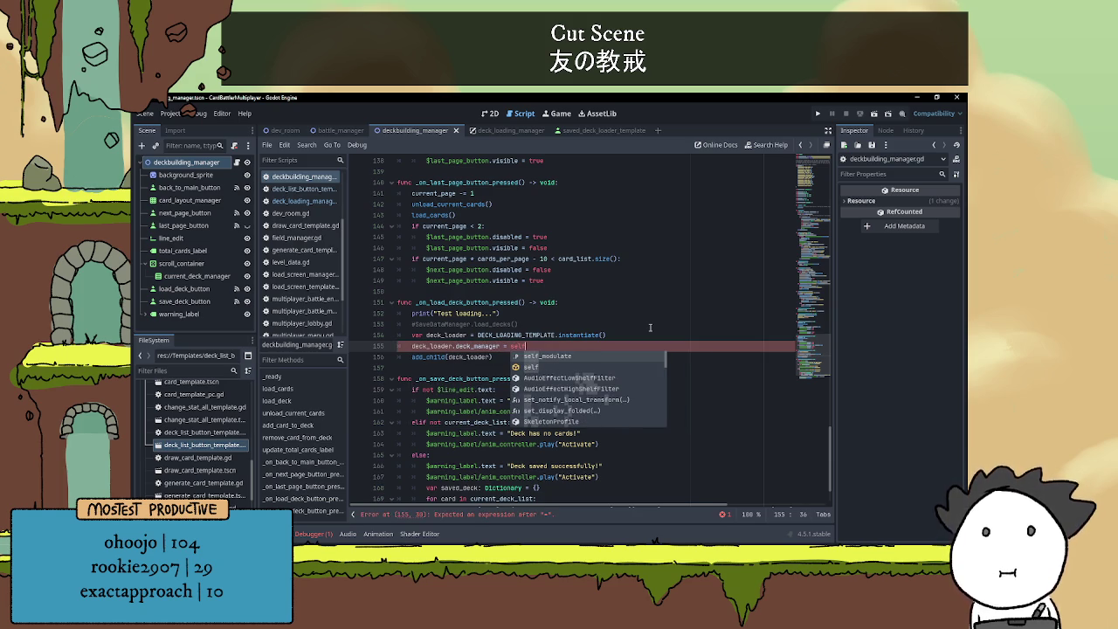
pyautogui.click(624, 327)
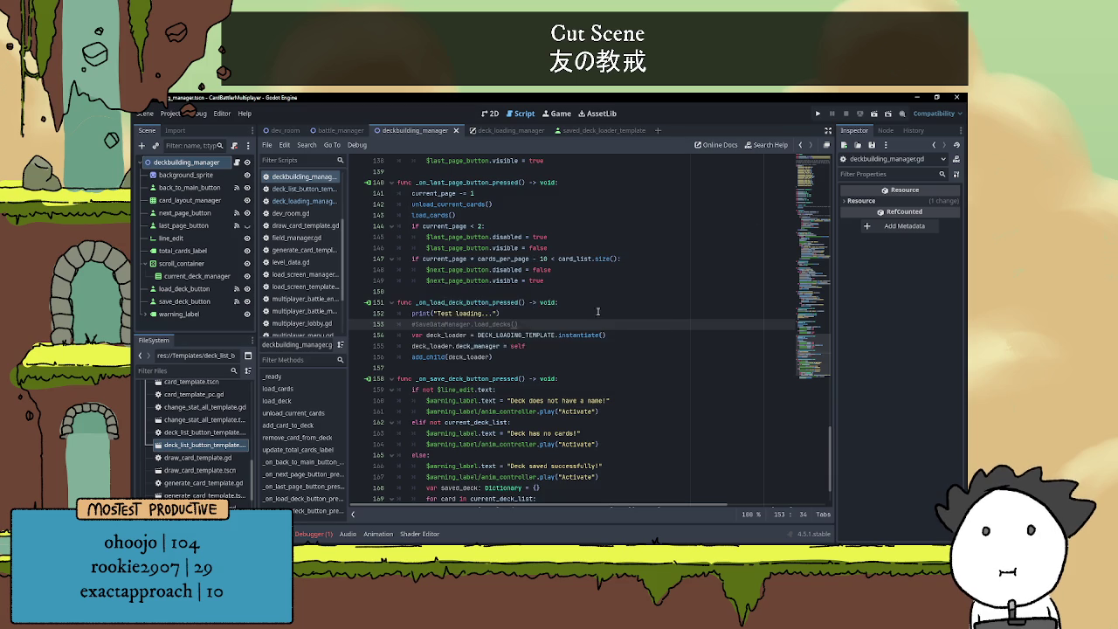
pyautogui.scroll(10, 591, 341)
pyautogui.scroll(10, 591, 341)
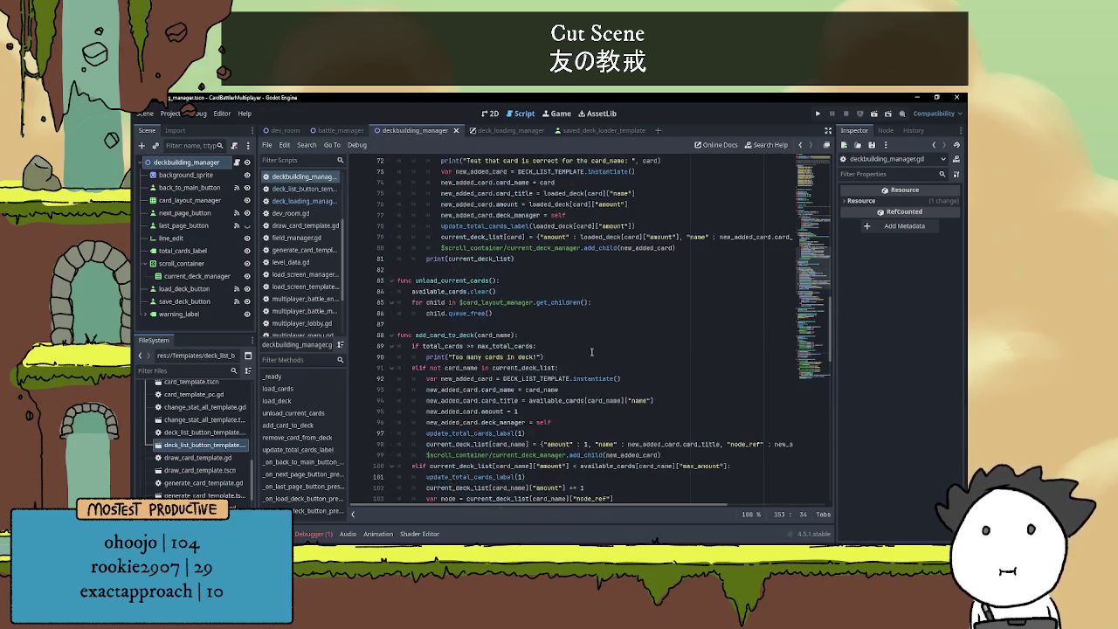
pyautogui.scroll(6, 595, 349)
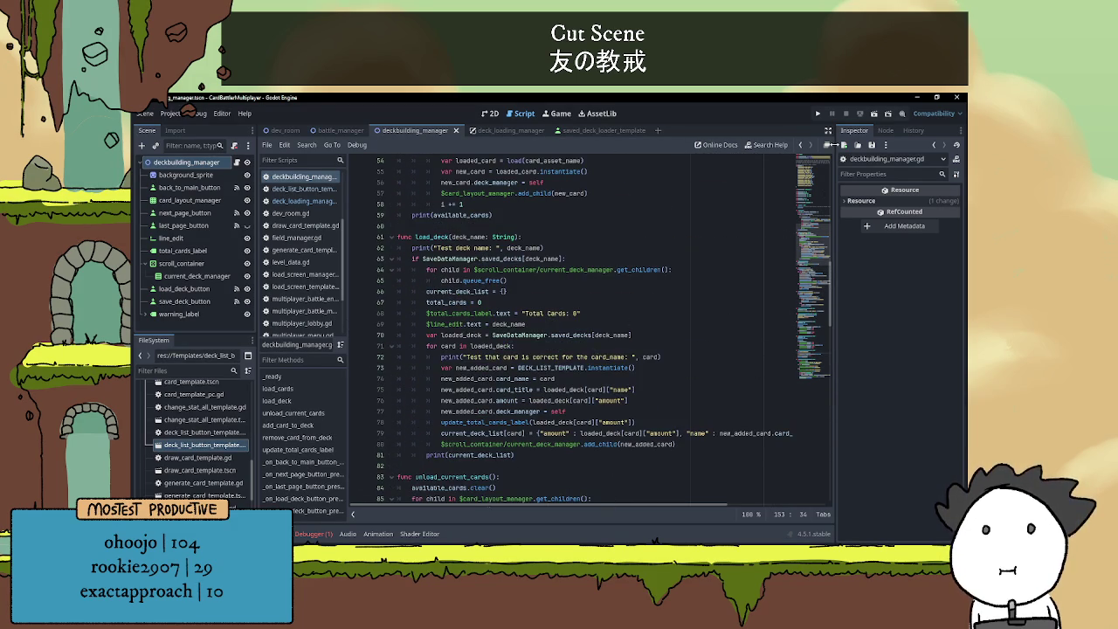
pyautogui.click(874, 114)
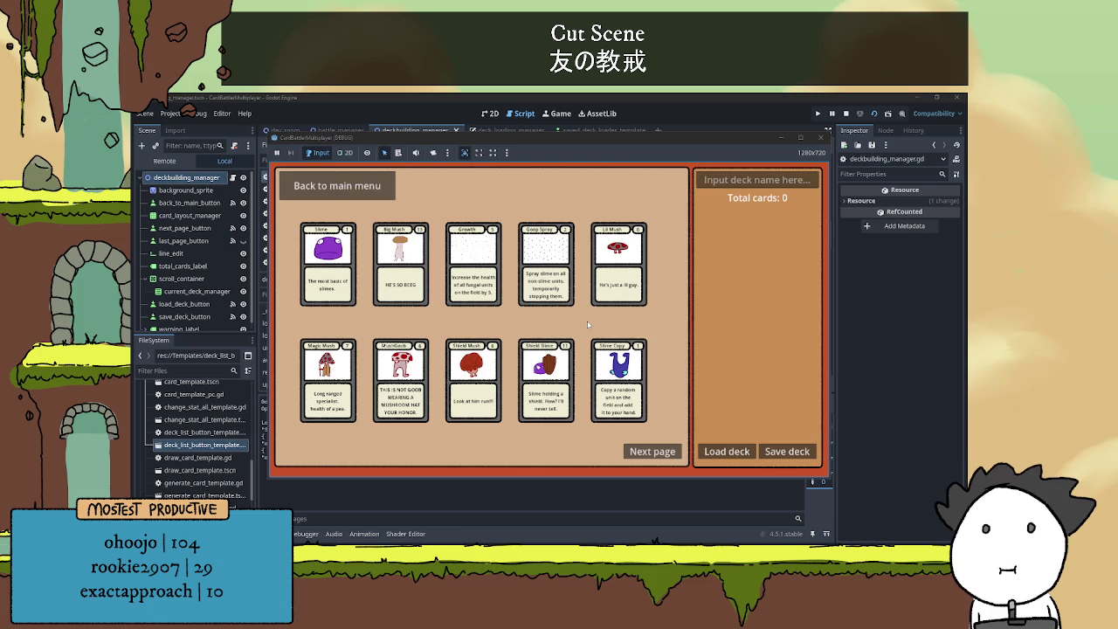
# - Load the saved test deck back into the builder
pyautogui.click(725, 452)
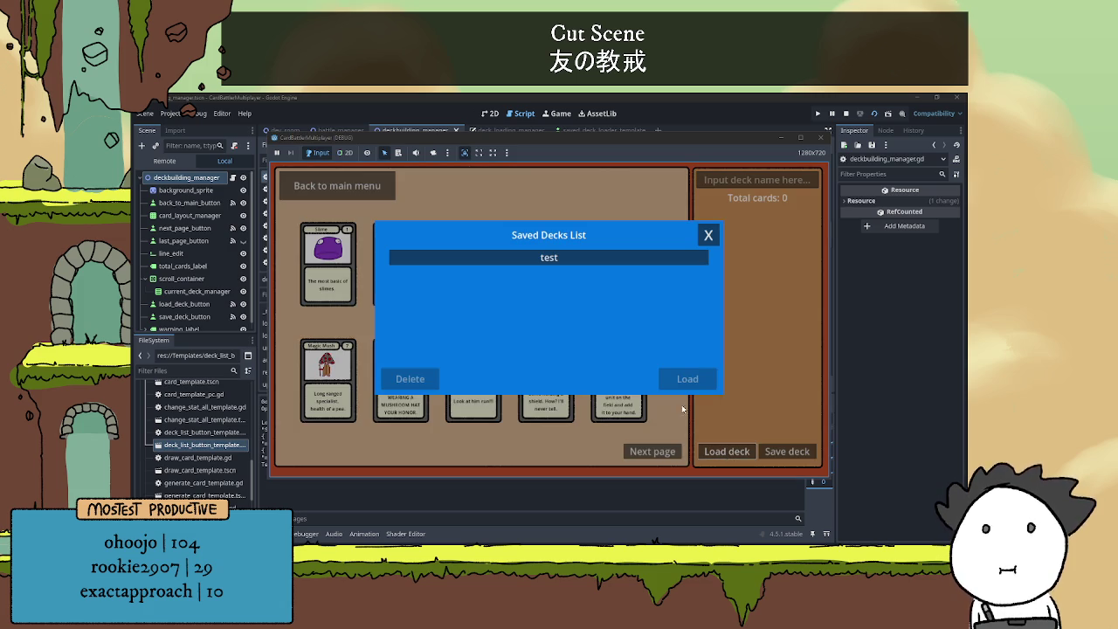
pyautogui.click(640, 258)
pyautogui.click(678, 378)
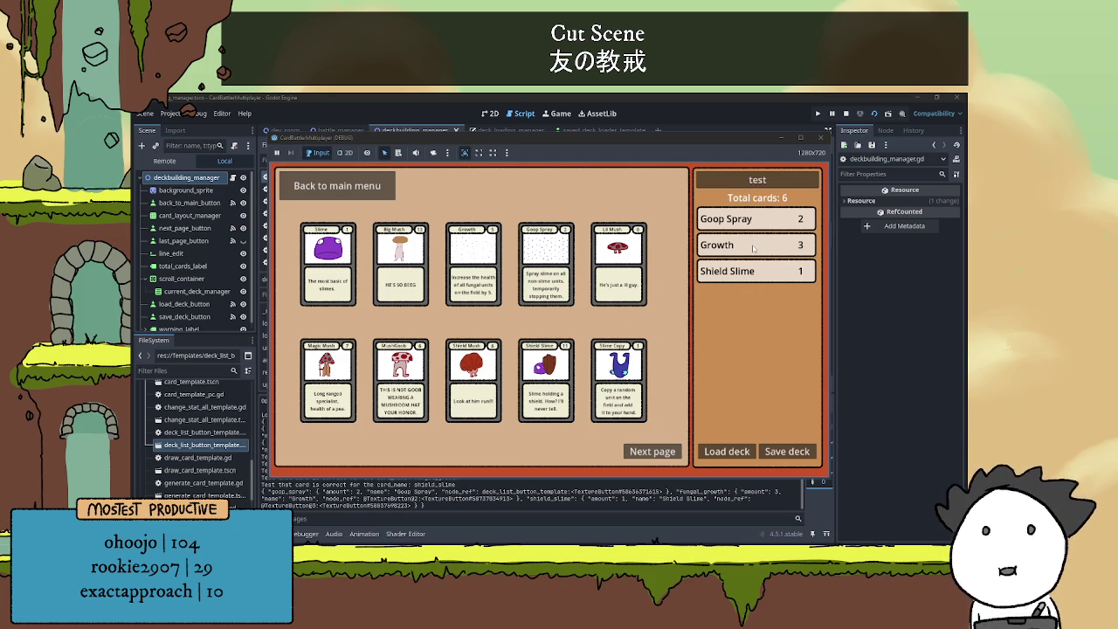
# - Empty the deck and fill it with Big Mush, Mush Goob, Shield Mush, Shield Slime and Slime Copy cards
pyautogui.click(752, 219)
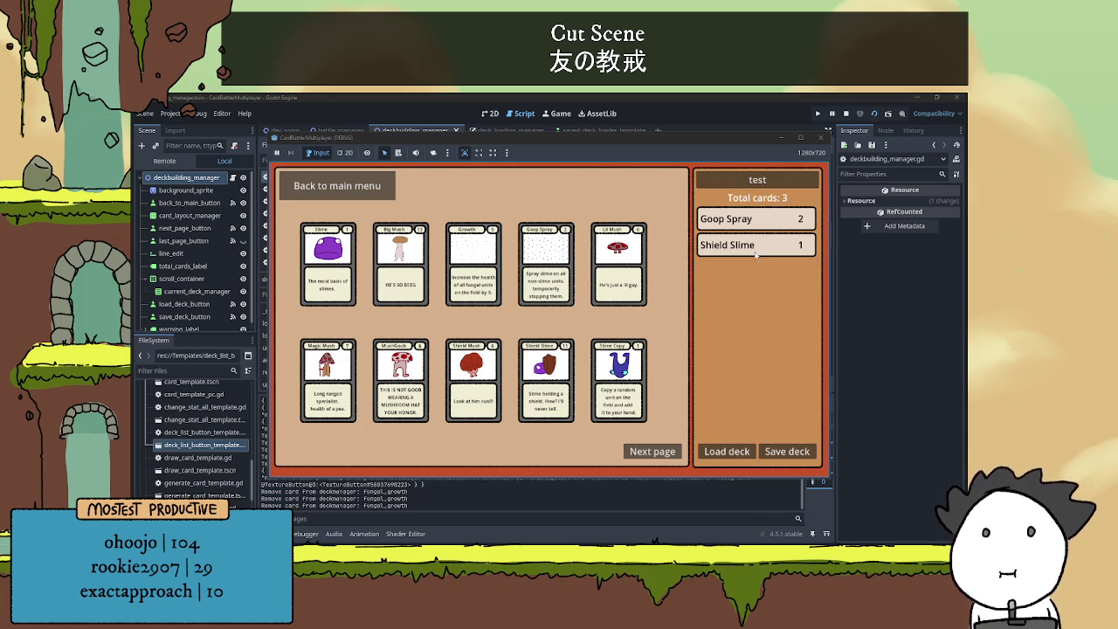
pyautogui.click(378, 285)
pyautogui.click(378, 285)
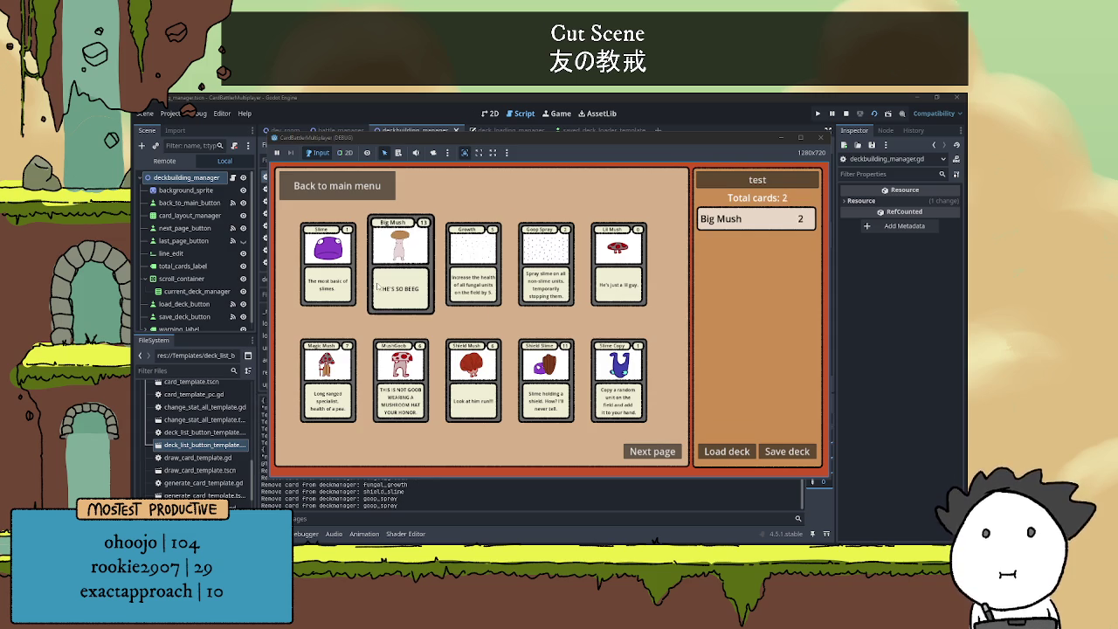
pyautogui.click(378, 285)
pyautogui.click(400, 378)
pyautogui.tripleClick(399, 371)
pyautogui.tripleClick(473, 375)
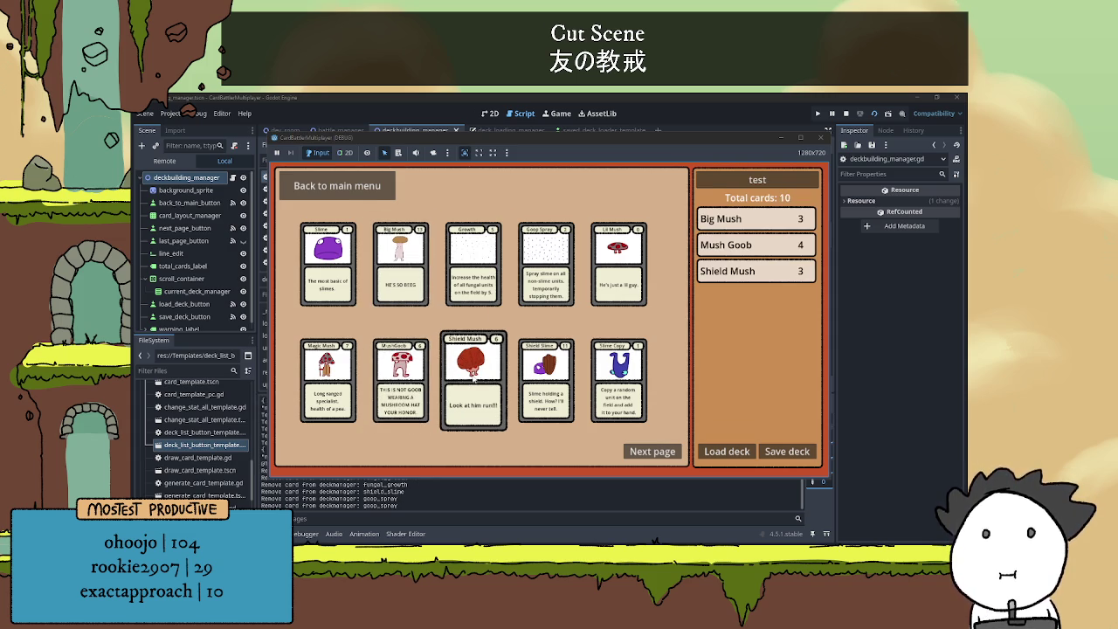
pyautogui.click(546, 376)
pyautogui.doubleClick(619, 375)
# - Rename the deck shmup, save it, then select test in the saved decks list
pyautogui.doubleClick(747, 181)
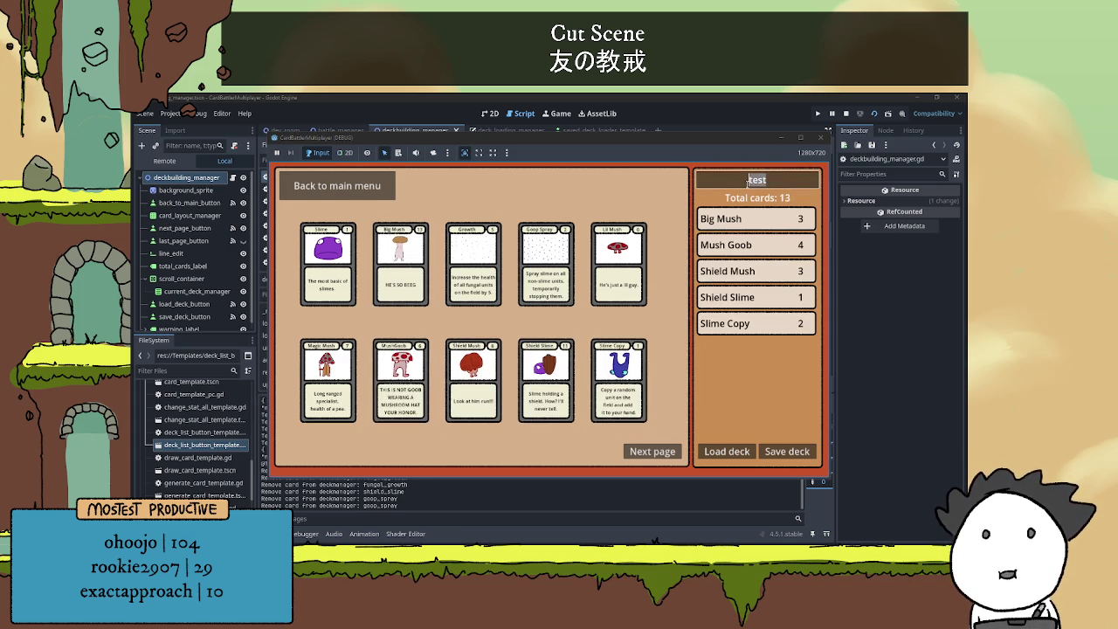
pyautogui.write('smu')
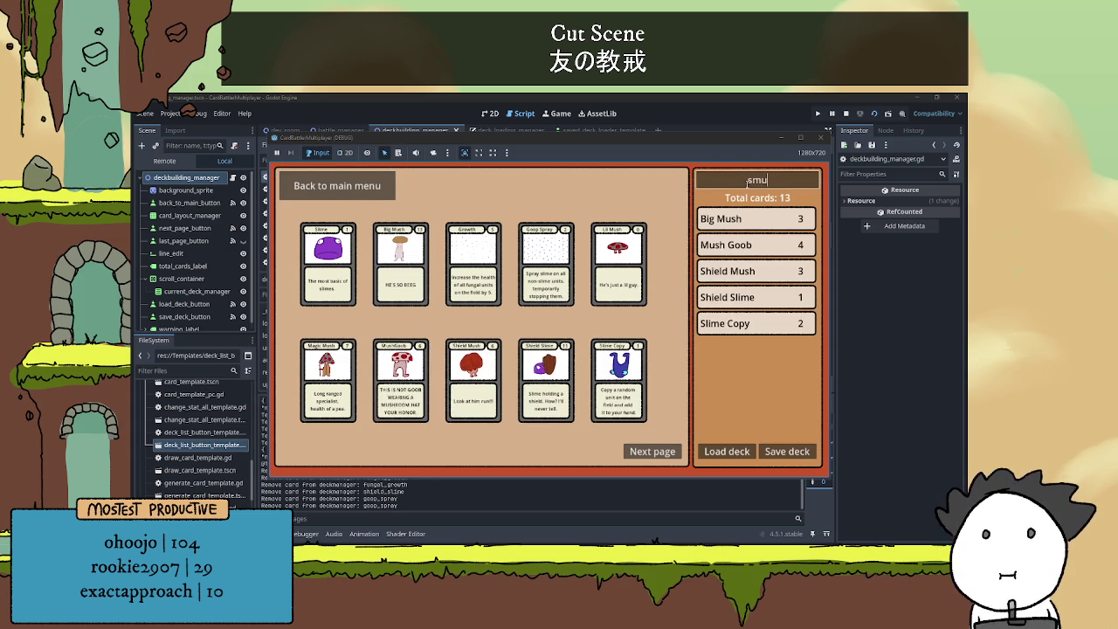
pyautogui.press('BackSpace')
pyautogui.press('BackSpace')
pyautogui.write('hmup')
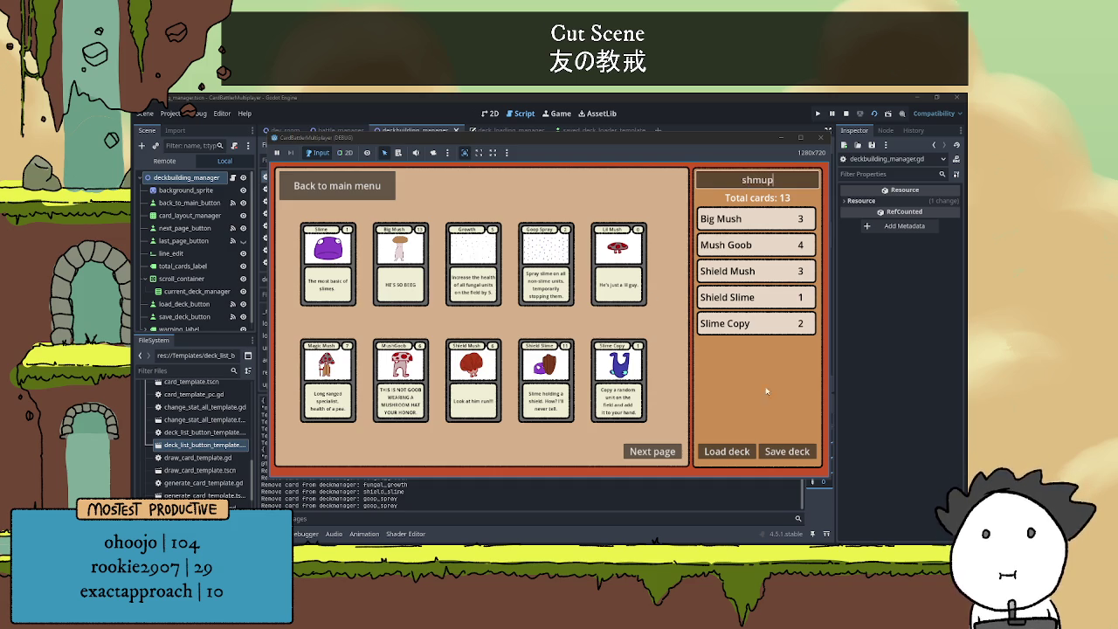
pyautogui.click(786, 451)
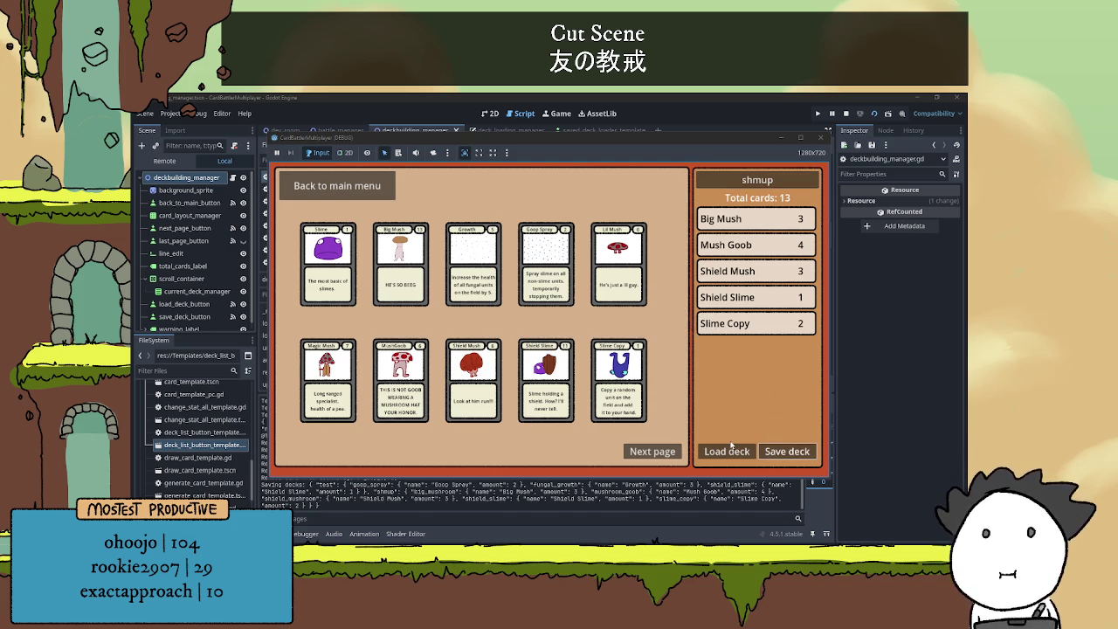
pyautogui.click(731, 447)
pyautogui.click(550, 256)
# - Load the test deck, then load the shmup deck from the saved list
pyautogui.click(690, 381)
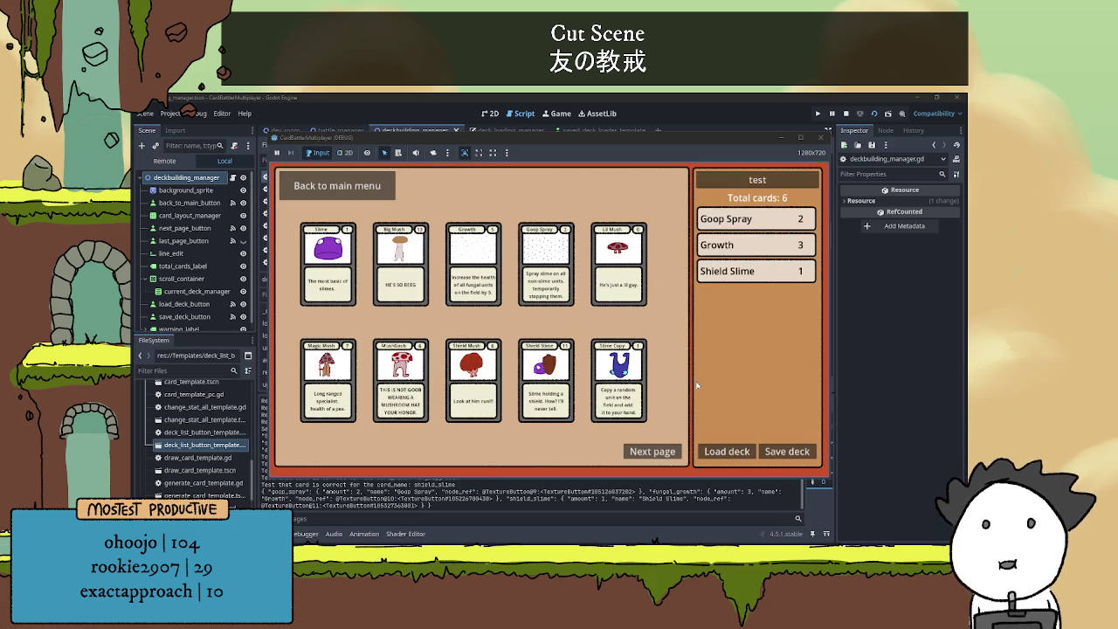
pyautogui.click(734, 448)
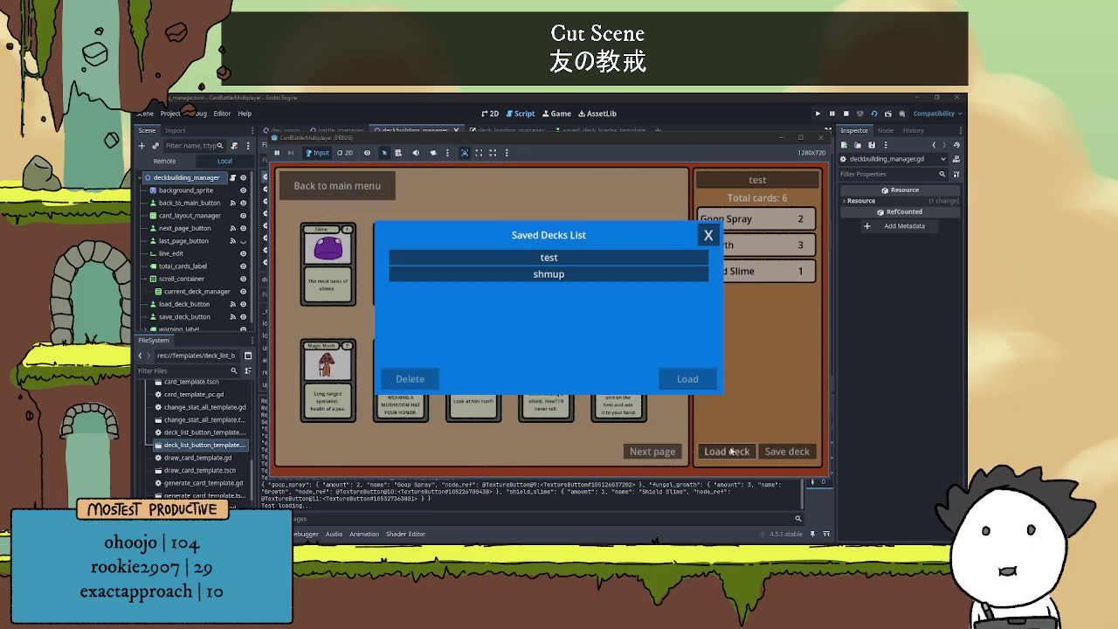
pyautogui.click(552, 259)
pyautogui.click(680, 381)
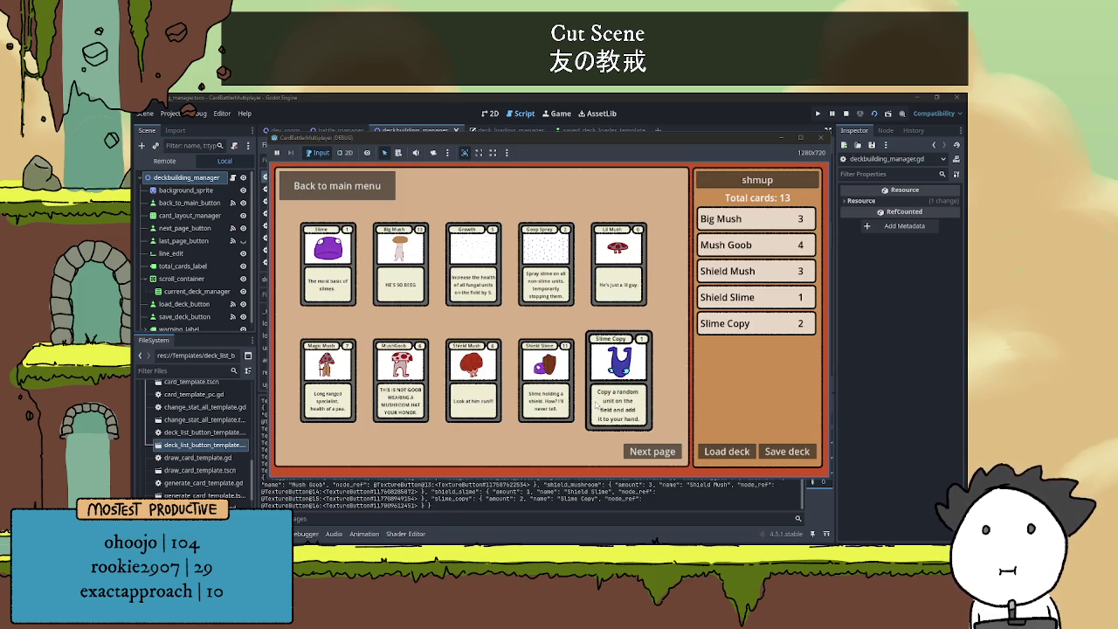
# - Stop the game and comment out the print(current_deck_list) line 81 with Ctrl+K
pyautogui.press('F8')
pyautogui.scroll(-3, 511, 400)
pyautogui.click(423, 357)
pyautogui.hotkey('ctrl', 'k')
pyautogui.click(583, 358)
pyautogui.scroll(1, 627, 386)
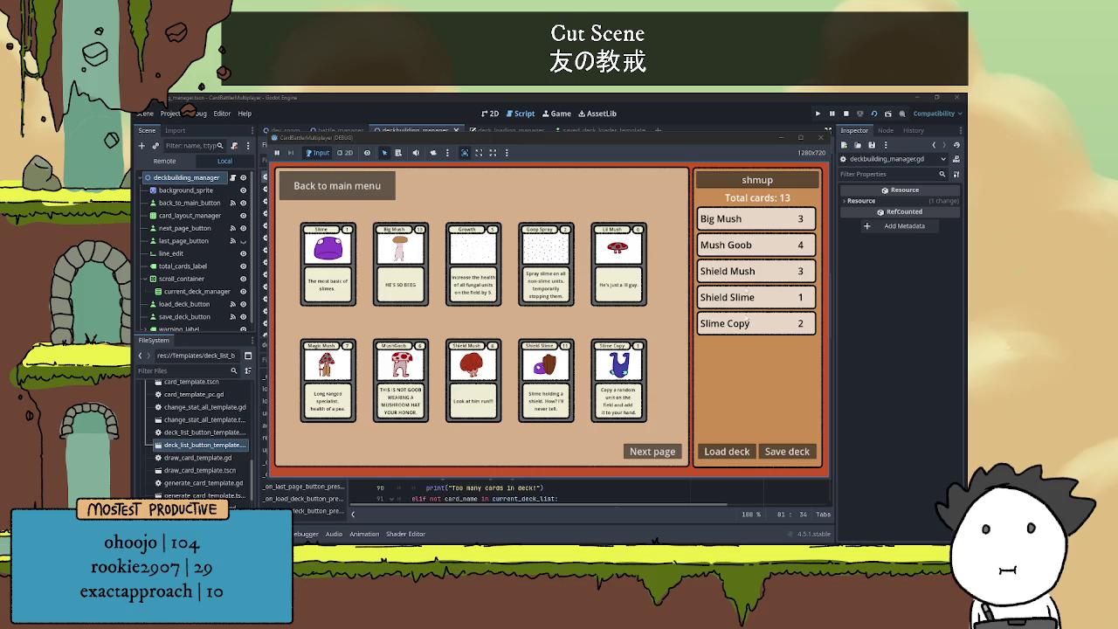
# - Remove all the shmup deck's cards, emptying the deck list
pyautogui.doubleClick(748, 244)
pyautogui.tripleClick(751, 218)
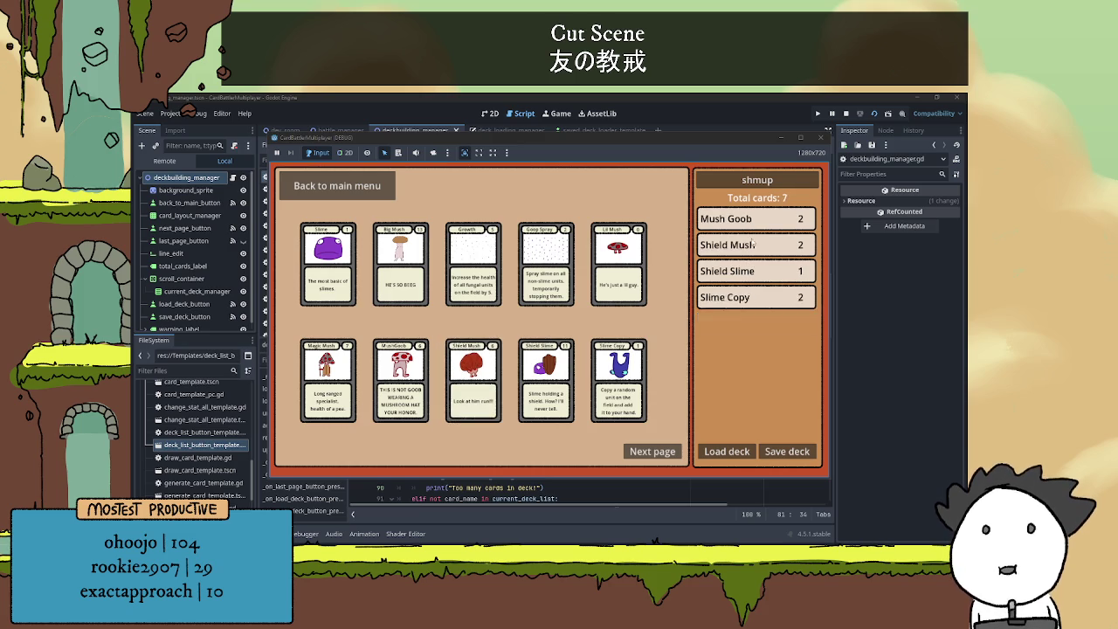
pyautogui.click(751, 270)
pyautogui.click(751, 244)
pyautogui.doubleClick(756, 271)
pyautogui.doubleClick(760, 249)
pyautogui.doubleClick(760, 223)
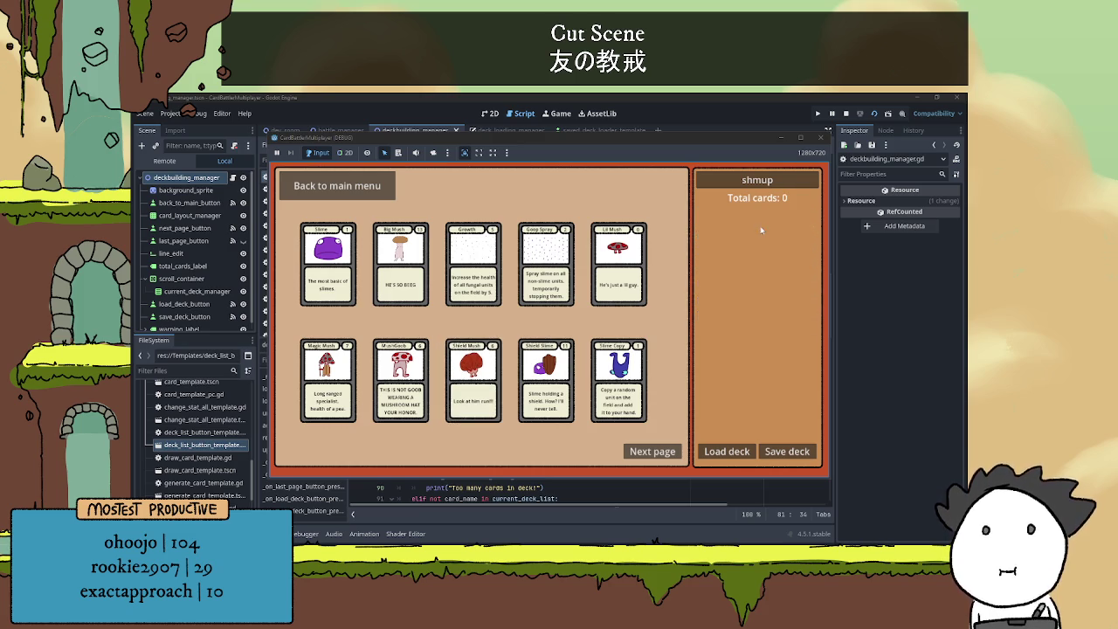
# - Add 2 Mush Goob, 2 Shield Slime, 1 Slime Copy, 2 Sword Slime and 2 Sword Mush cards
pyautogui.tripleClick(401, 271)
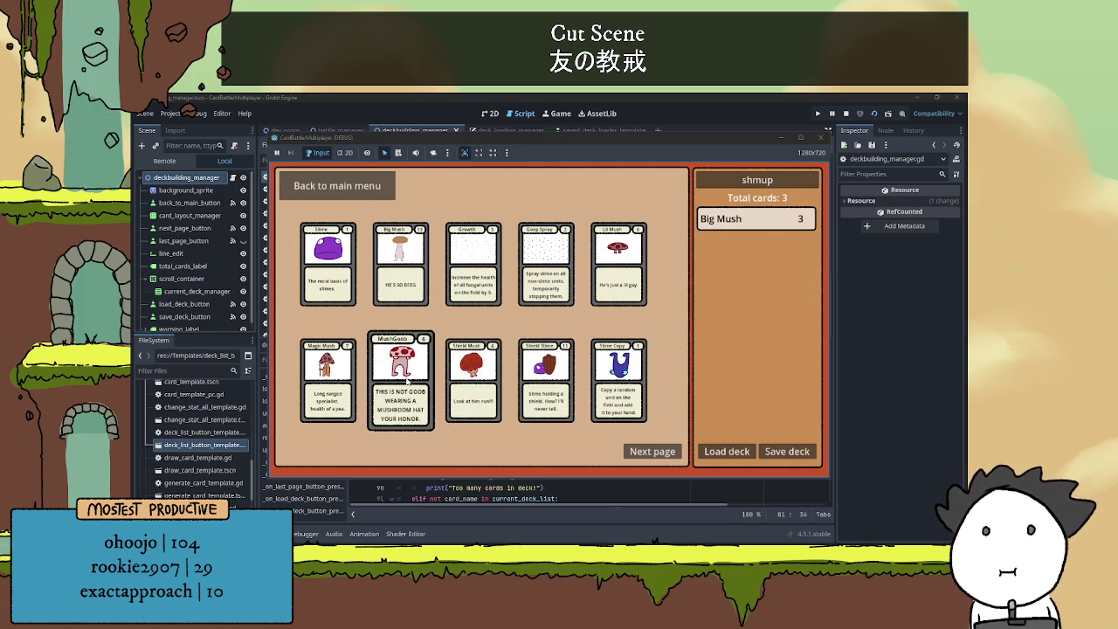
pyautogui.doubleClick(407, 381)
pyautogui.doubleClick(546, 381)
pyautogui.click(618, 381)
pyautogui.click(652, 451)
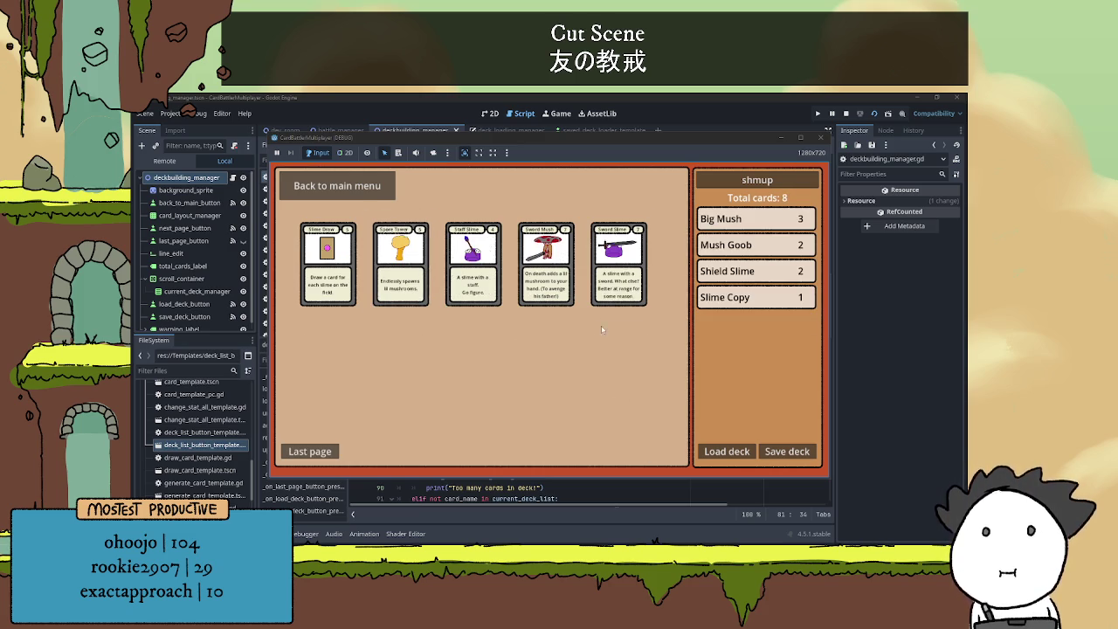
pyautogui.doubleClick(619, 262)
pyautogui.doubleClick(559, 277)
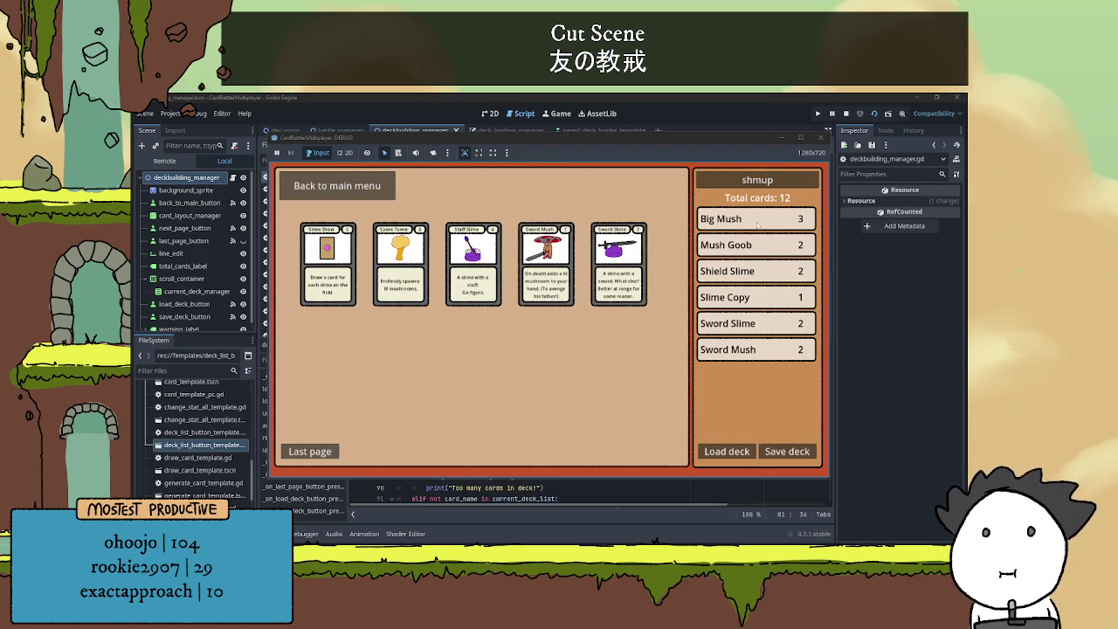
pyautogui.click(758, 222)
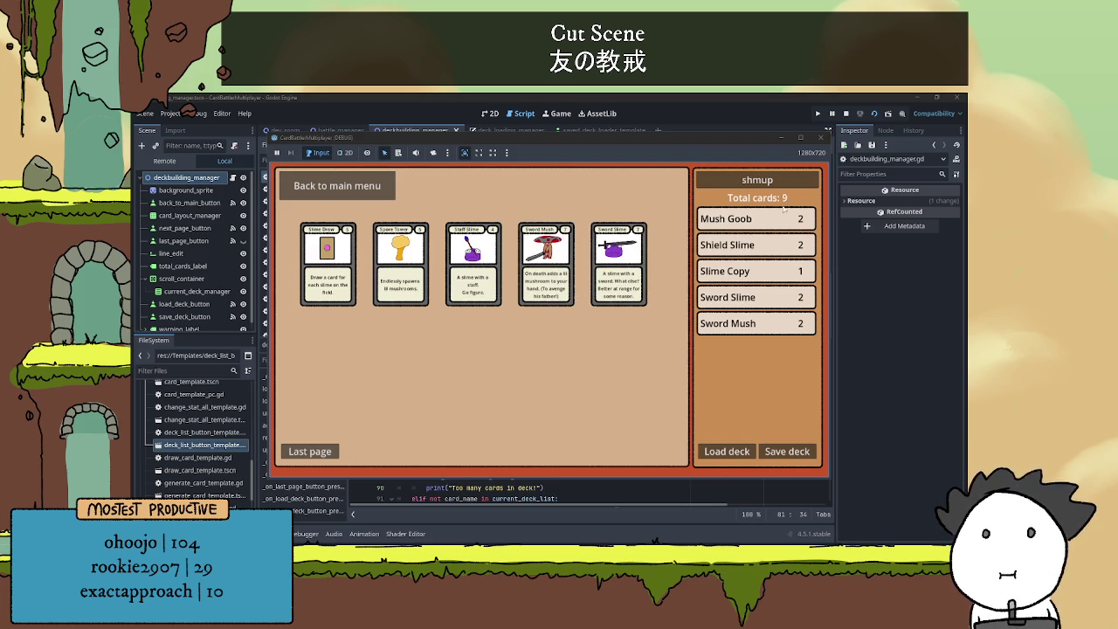
# - Rename the deck from shmup to jasgh and save it
pyautogui.doubleClick(709, 183)
pyautogui.write('jasgh')
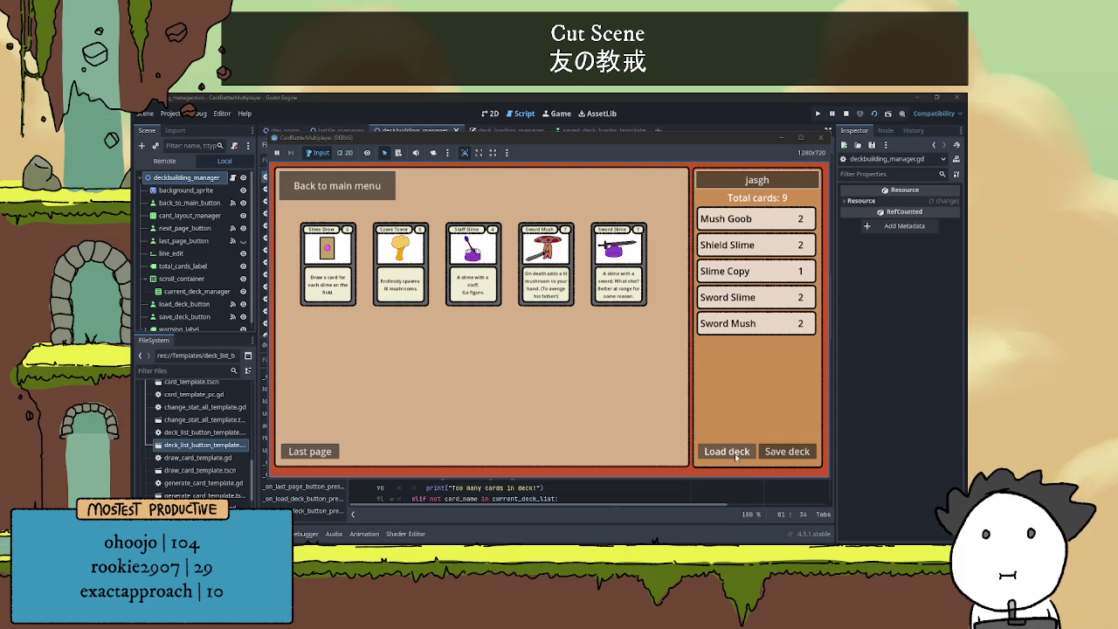
pyautogui.click(787, 451)
# - Load the shmup deck and save it again
pyautogui.click(727, 452)
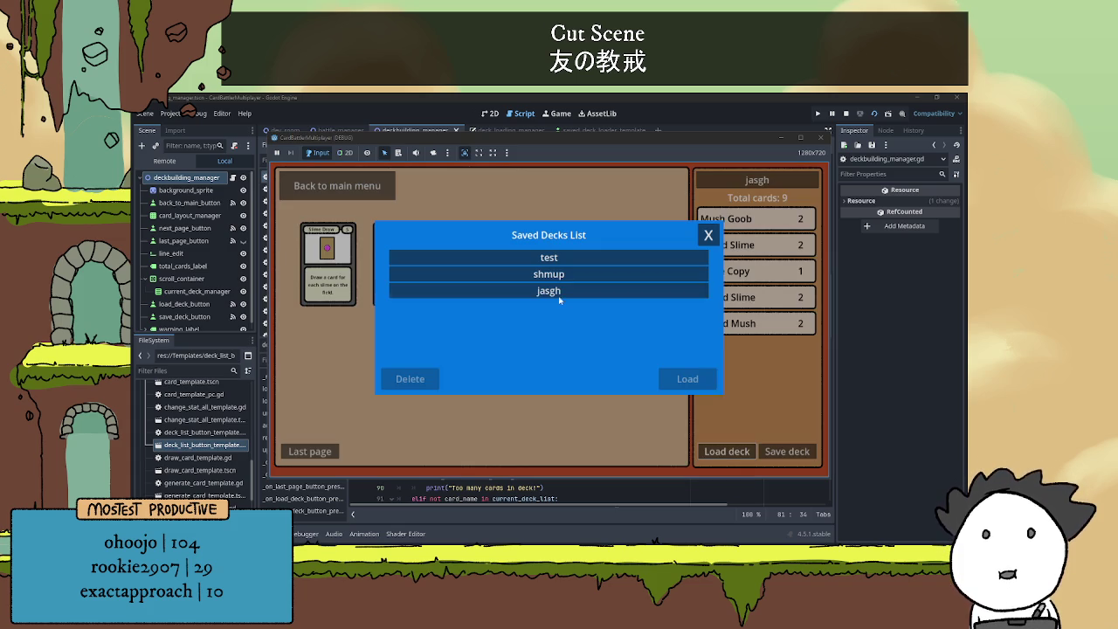
pyautogui.click(571, 277)
pyautogui.click(690, 378)
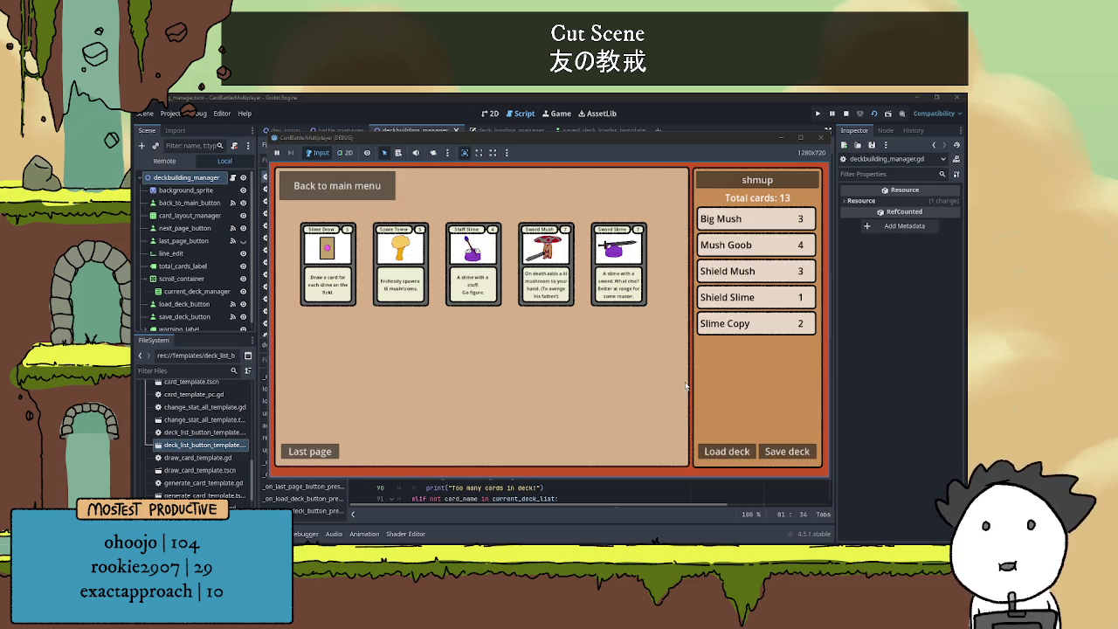
pyautogui.click(784, 450)
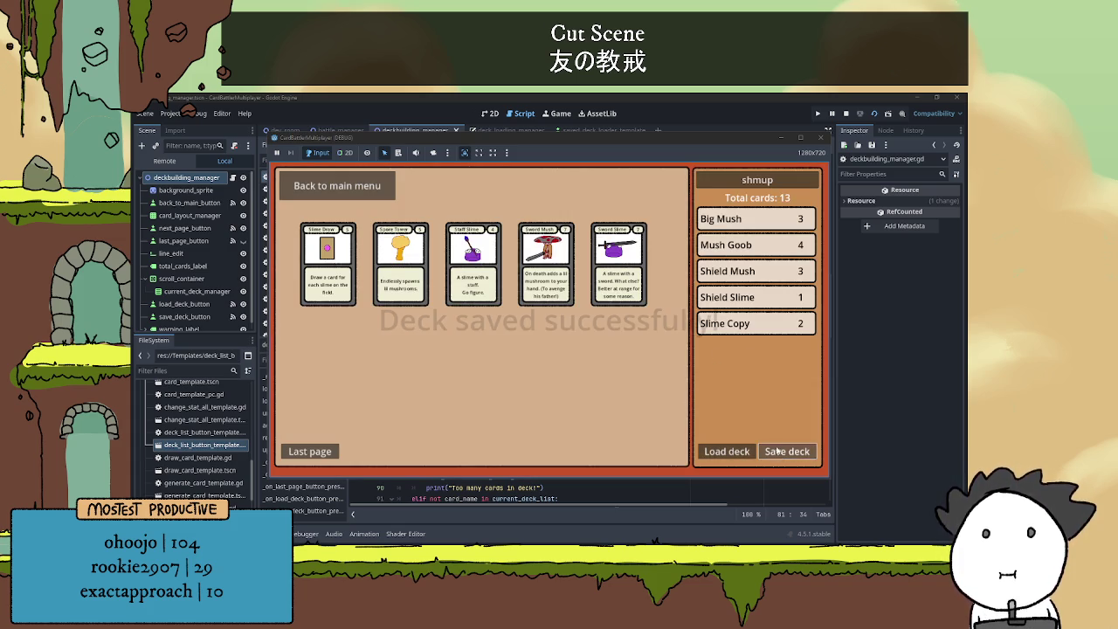
# - Delete shmup from the saved decks list, then re-save the current deck
pyautogui.click(731, 460)
pyautogui.click(550, 277)
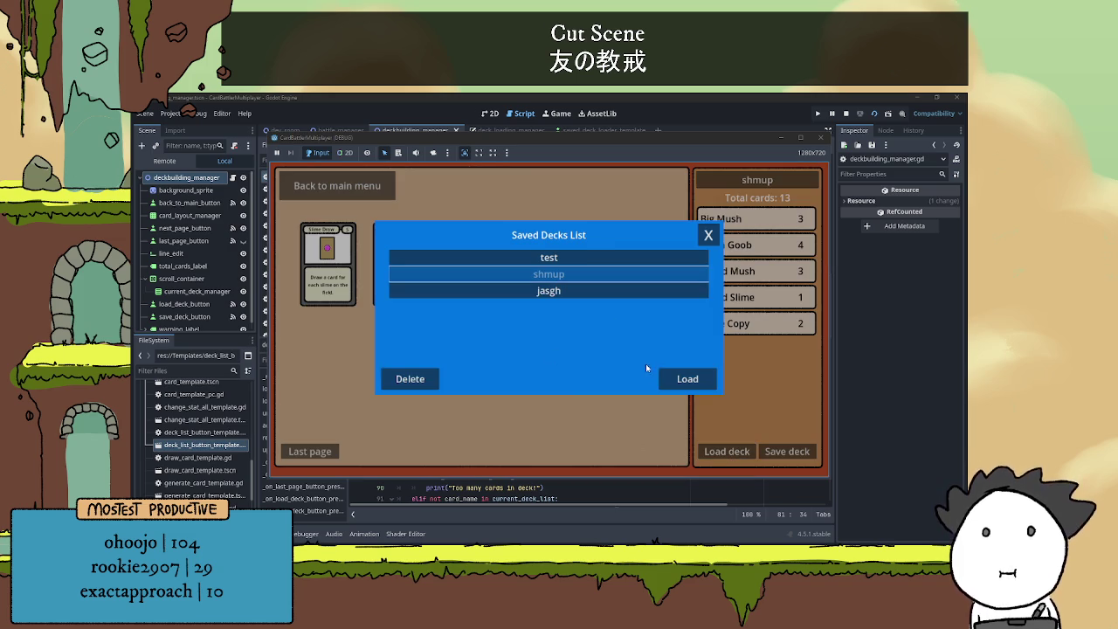
pyautogui.click(422, 379)
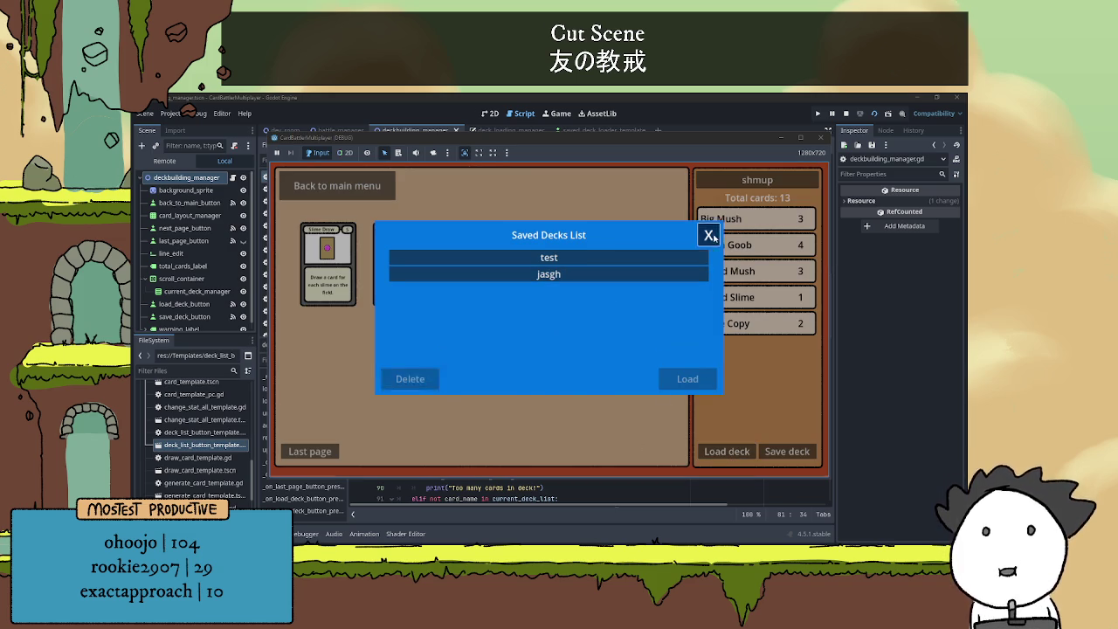
pyautogui.click(708, 235)
pyautogui.click(786, 450)
# - Reload the re-saved shmup deck, then load the test deck
pyautogui.click(712, 453)
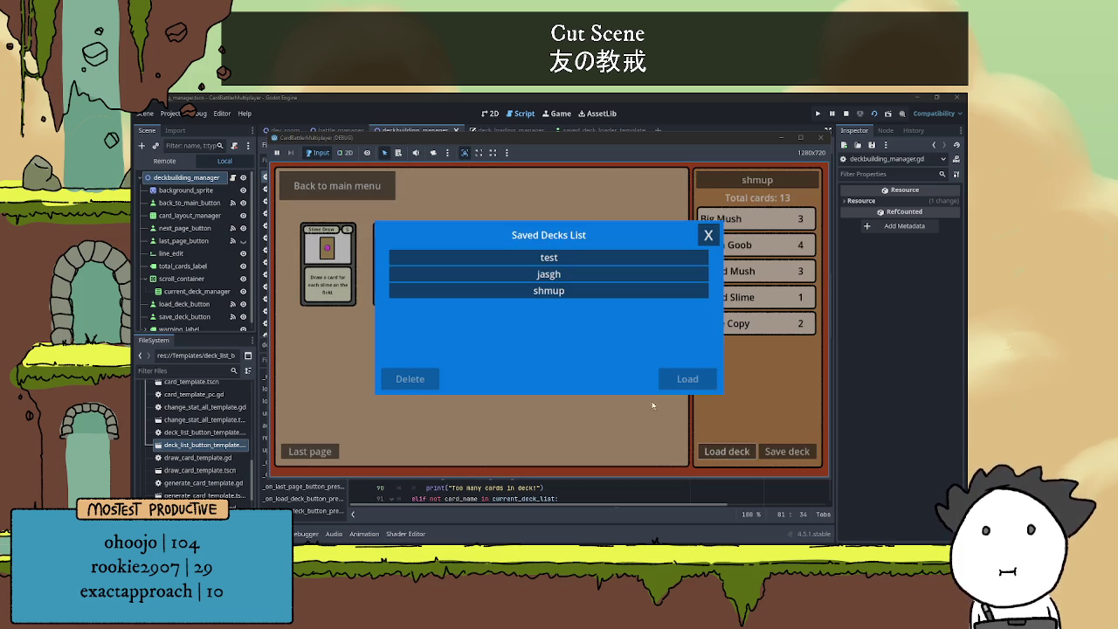
pyautogui.click(559, 290)
pyautogui.click(681, 378)
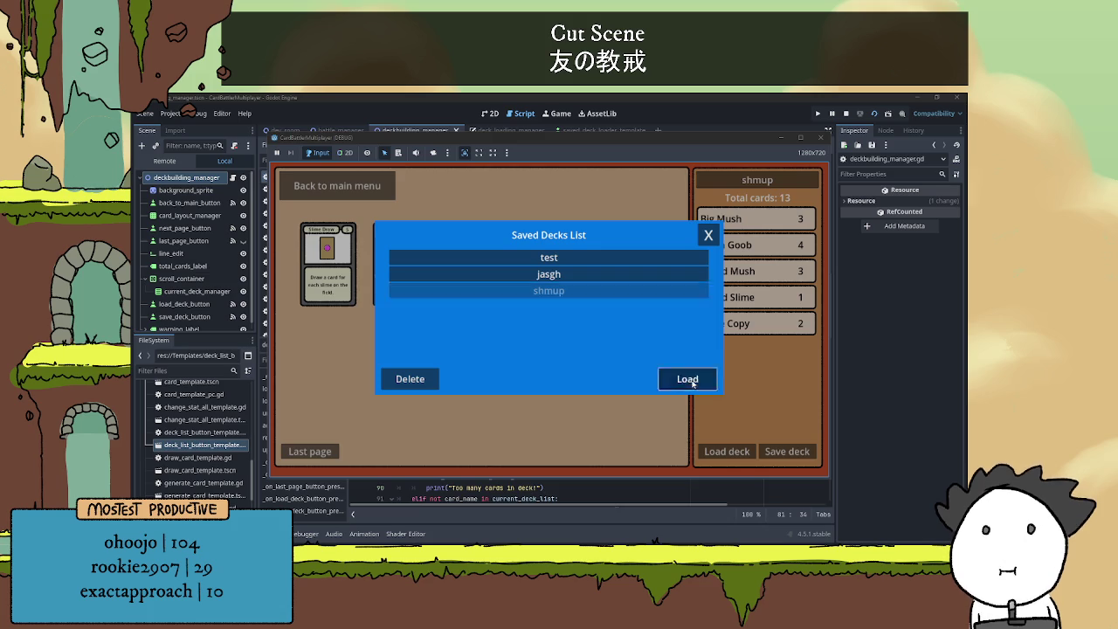
pyautogui.click(738, 455)
pyautogui.click(635, 254)
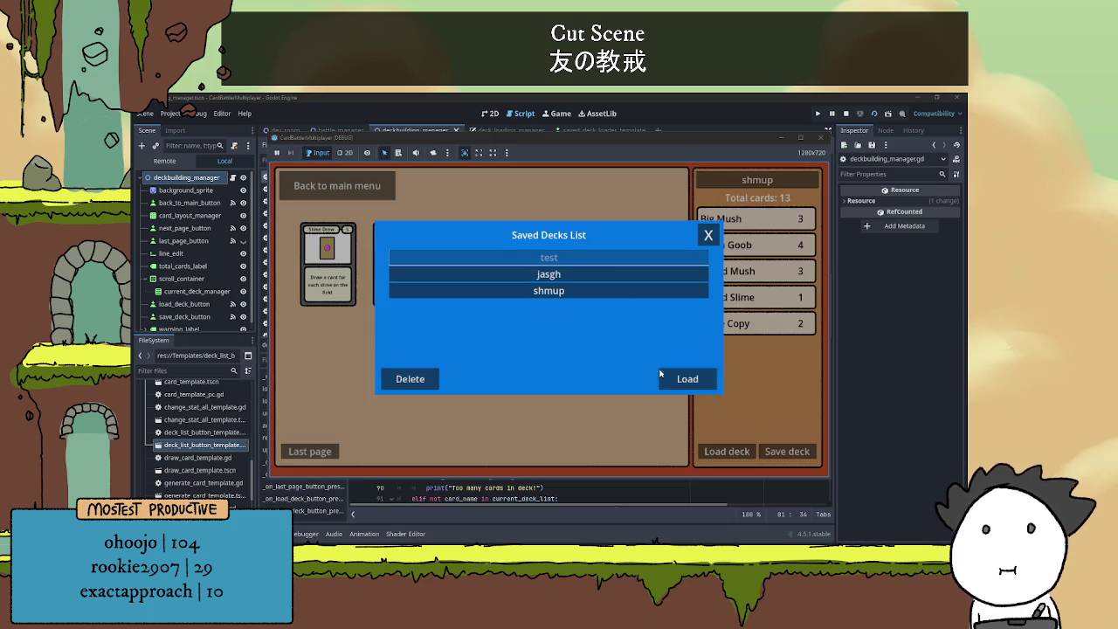
pyautogui.click(682, 380)
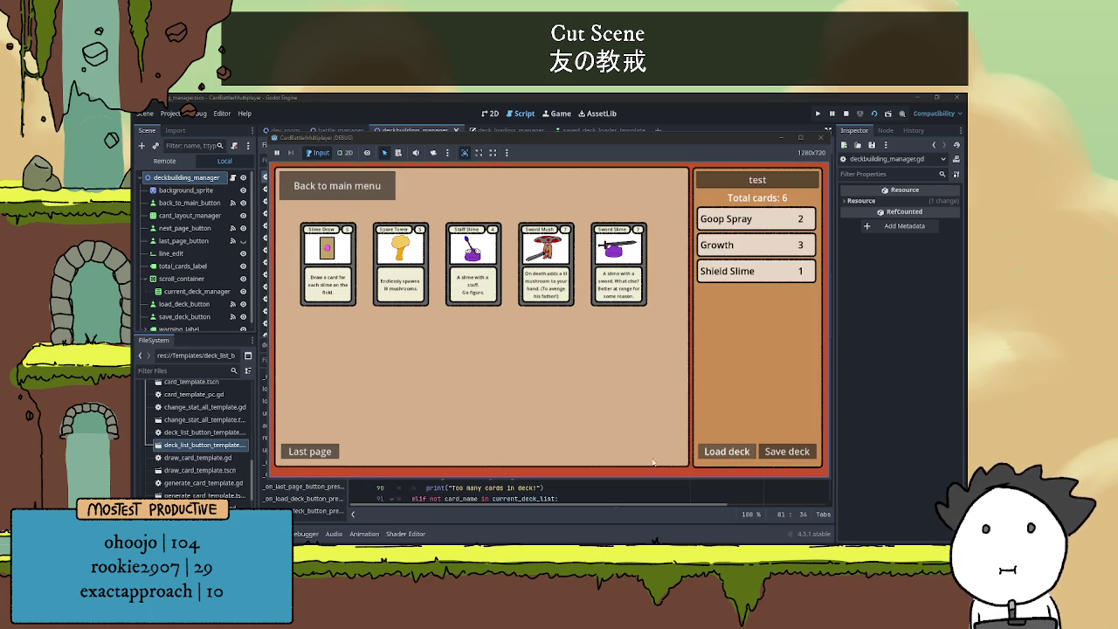
# - Return to the main menu, stop the game, and go to line 82 of the script
pyautogui.click(337, 185)
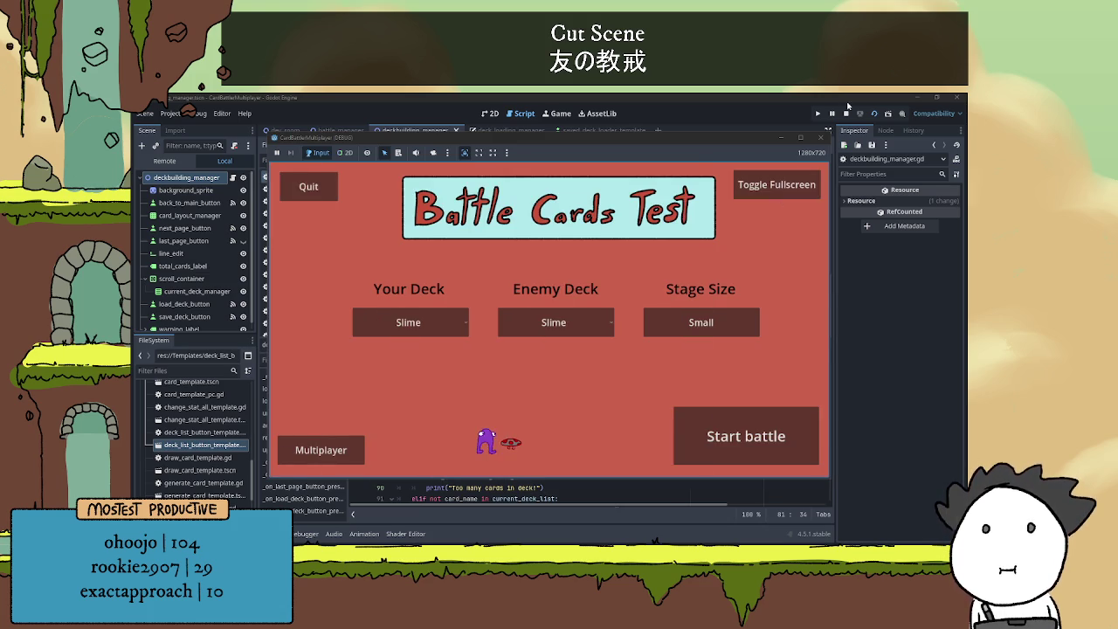
pyautogui.press('F8')
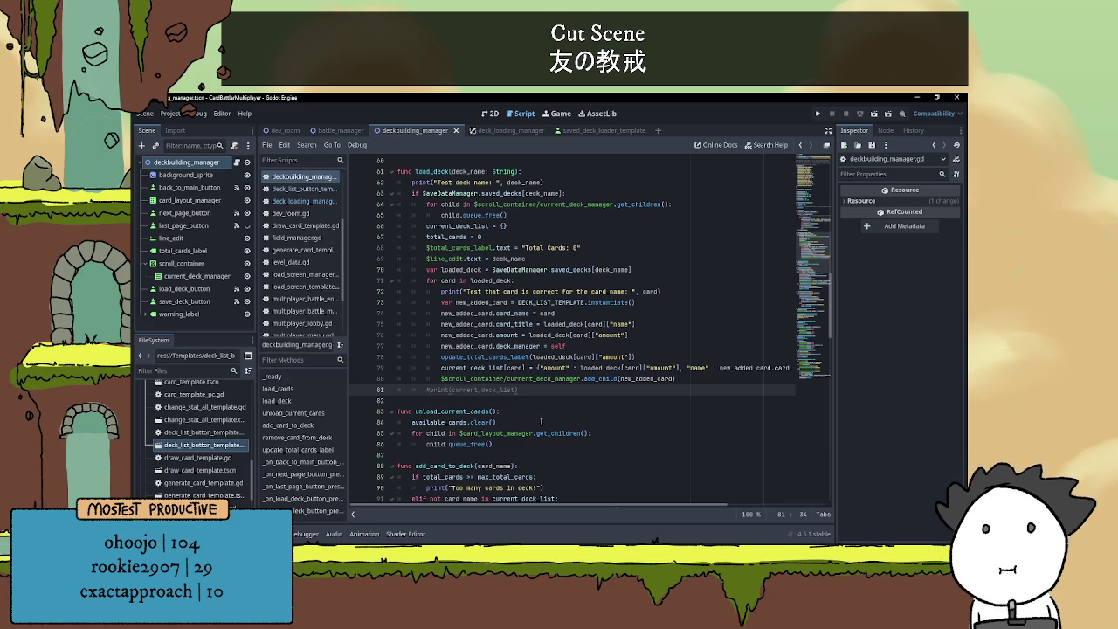
pyautogui.click(547, 401)
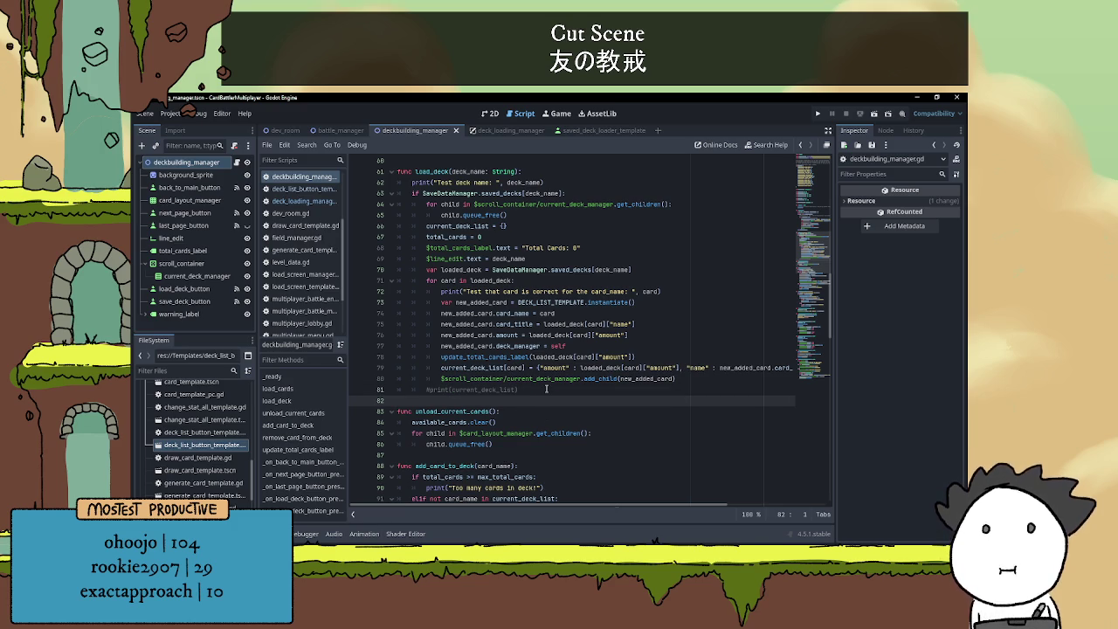
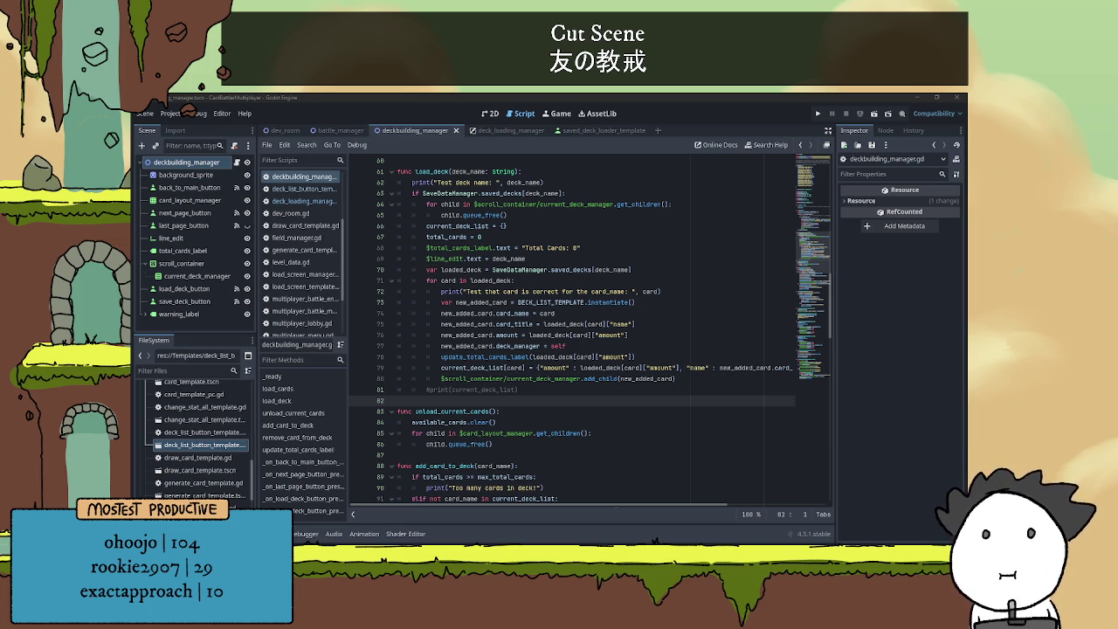
# - Scroll through deckbuilding_manager.gd, then run the deckbuilding scene as the current scene
pyautogui.click(635, 346)
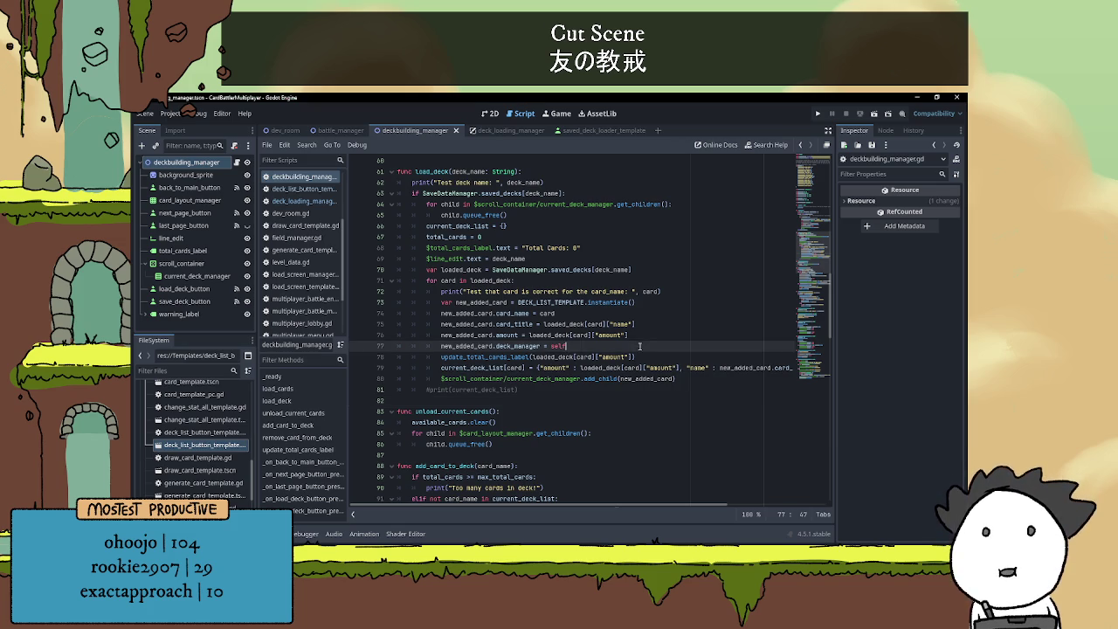
pyautogui.scroll(-5, 656, 332)
pyautogui.click(602, 303)
pyautogui.click(590, 237)
pyautogui.scroll(4, 601, 281)
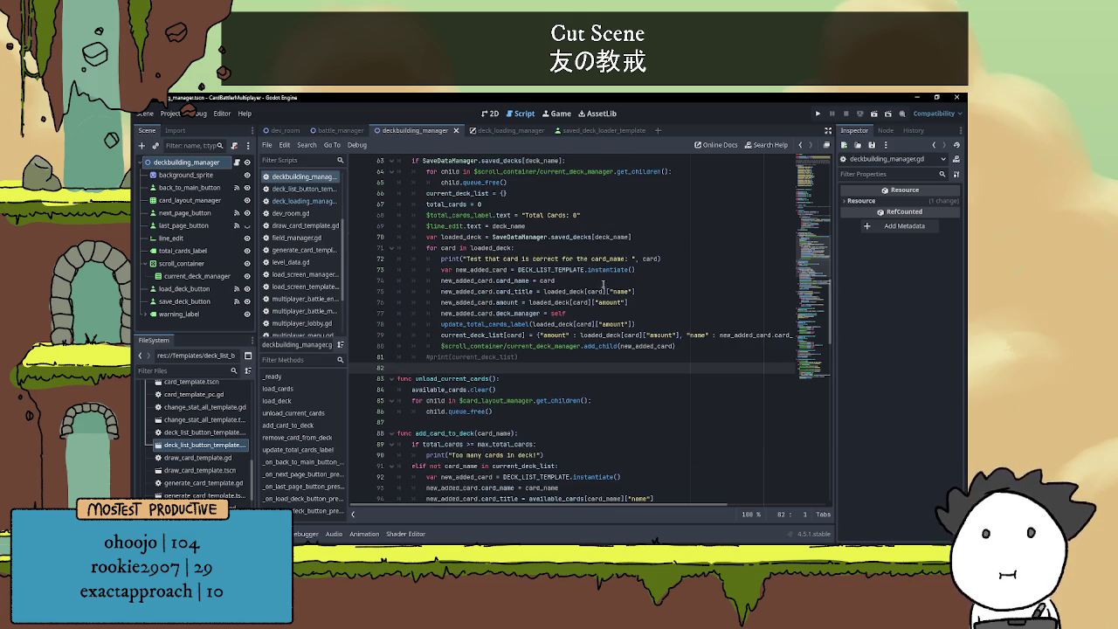
pyautogui.scroll(4, 602, 285)
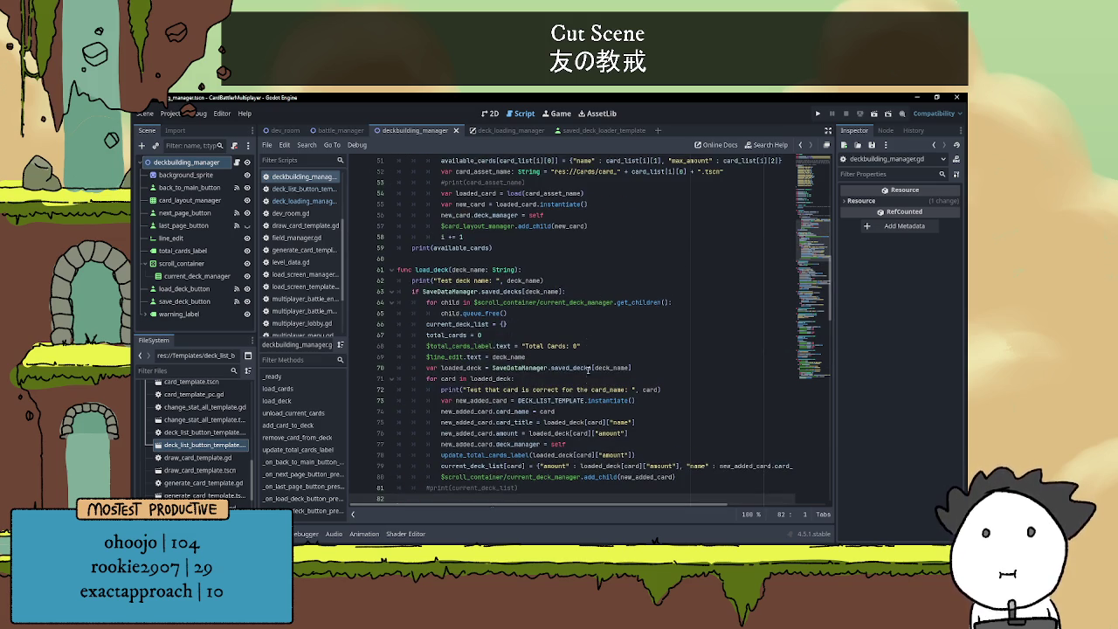
pyautogui.scroll(10, 603, 341)
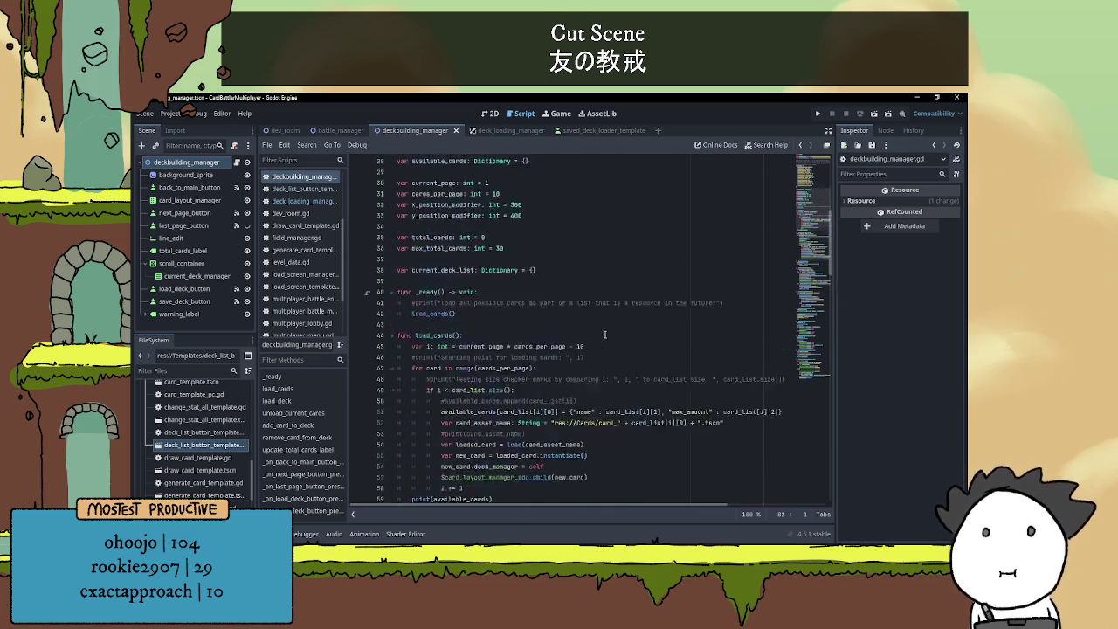
pyautogui.scroll(7, 614, 328)
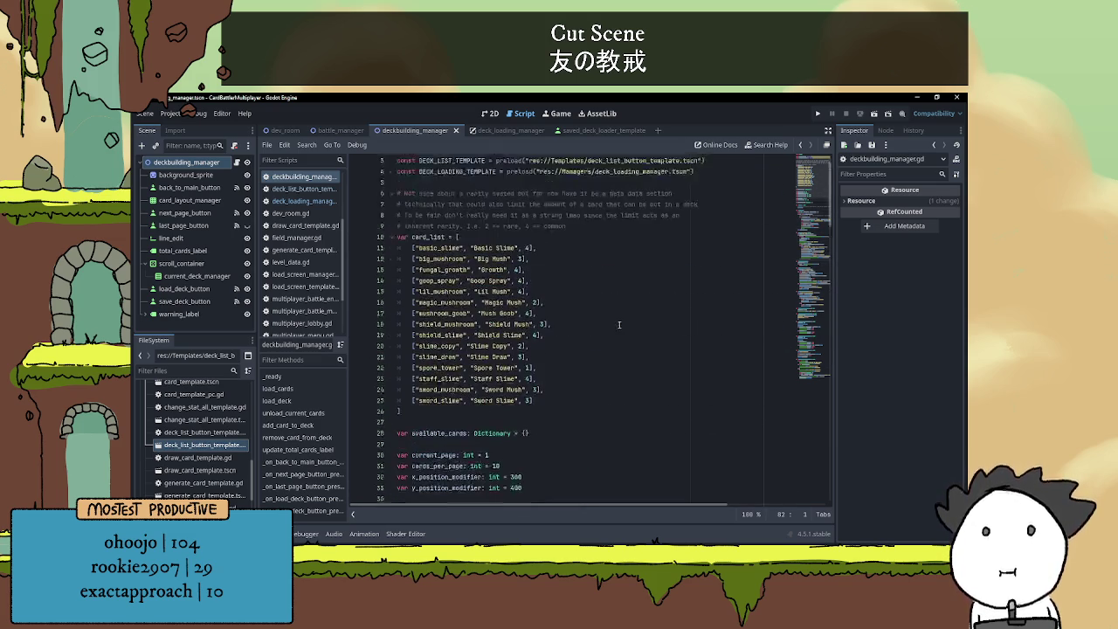
pyautogui.scroll(-11, 616, 329)
pyautogui.scroll(-20, 617, 329)
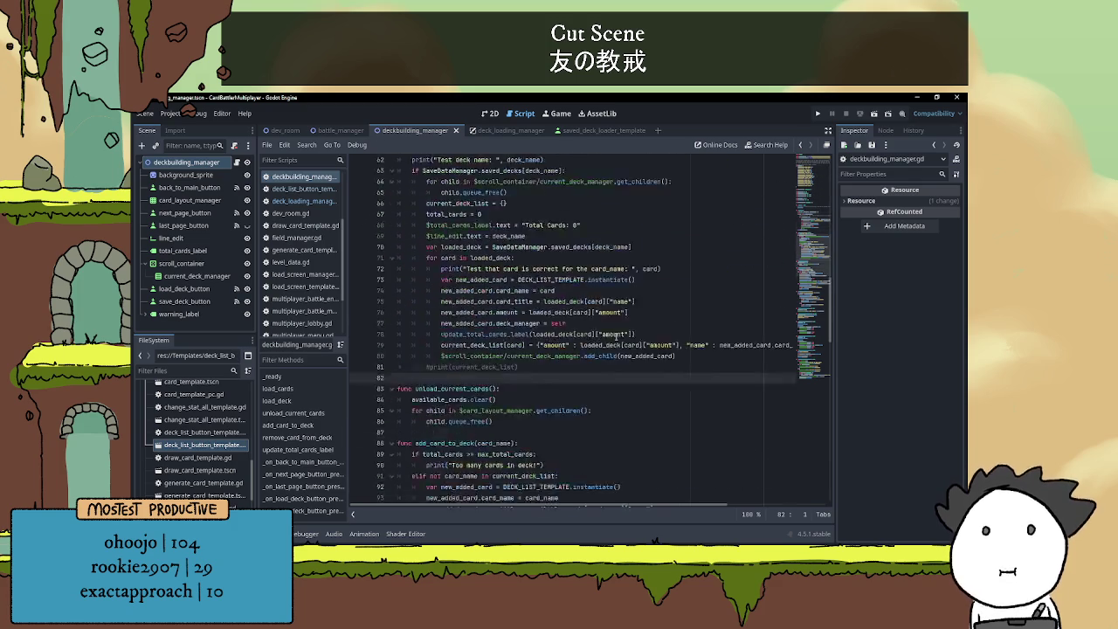
pyautogui.scroll(-7, 618, 345)
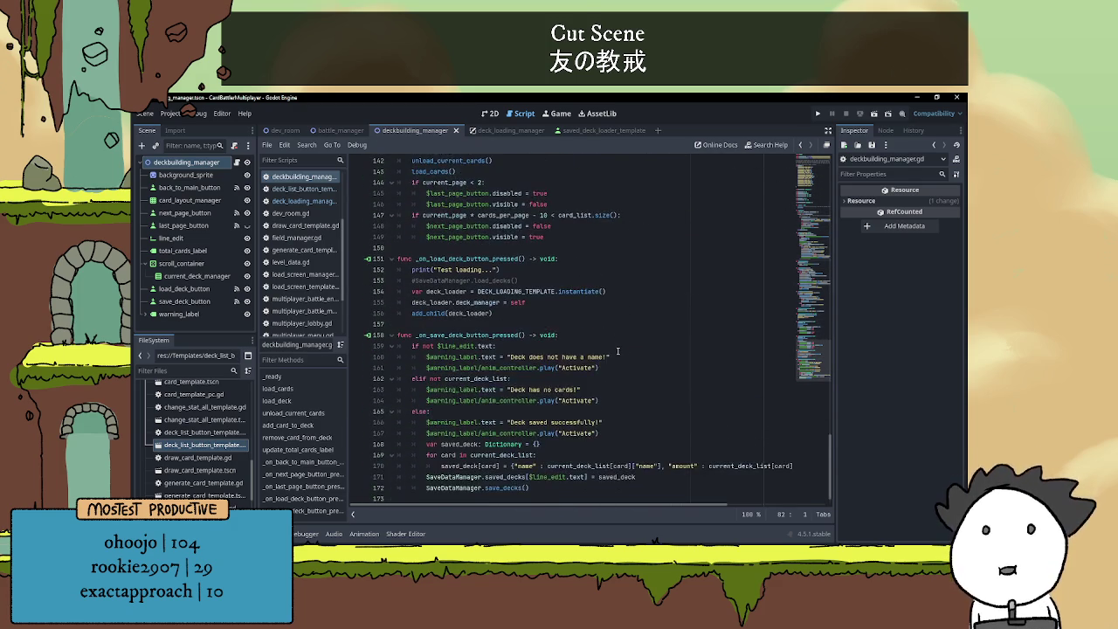
pyautogui.scroll(7, 618, 349)
pyautogui.scroll(18, 520, 448)
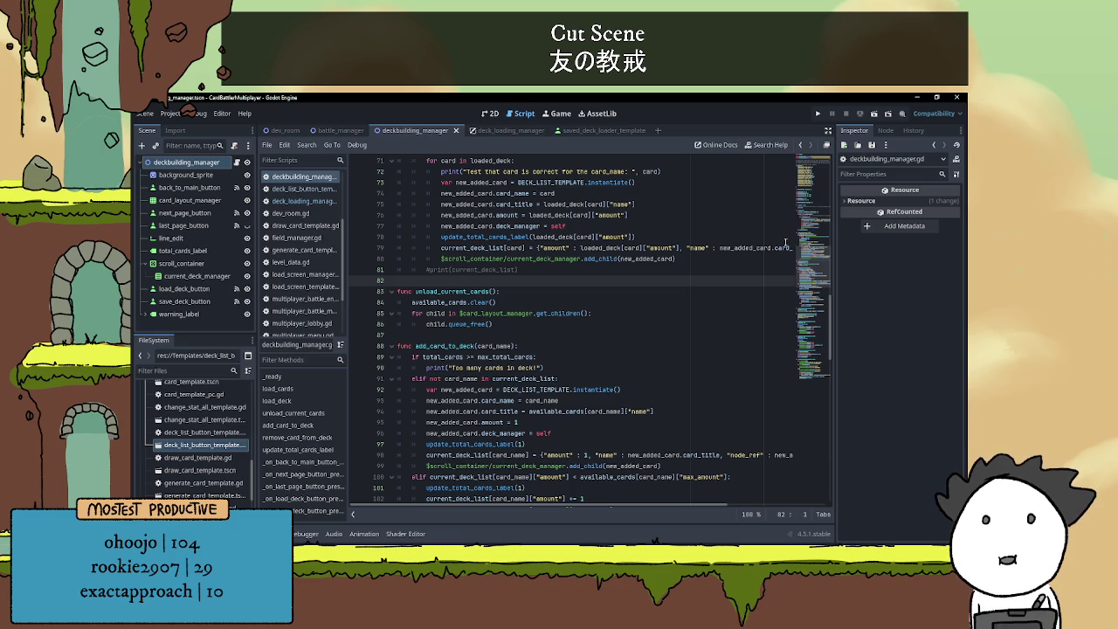
pyautogui.click(872, 117)
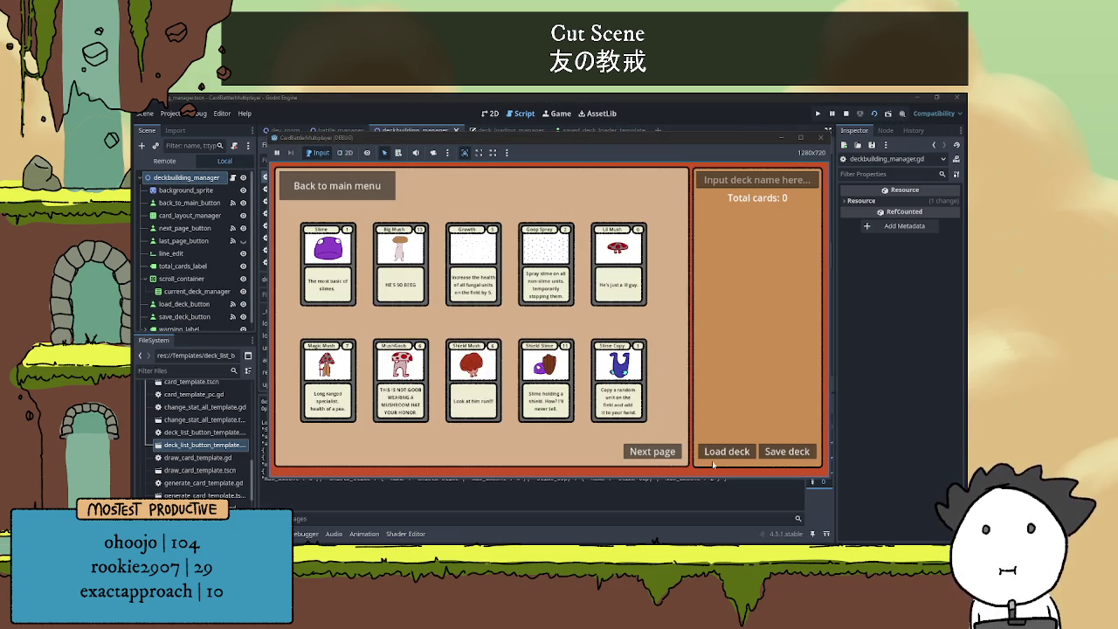
# - Load the saved deck 'test' in the running deck builder
pyautogui.click(725, 451)
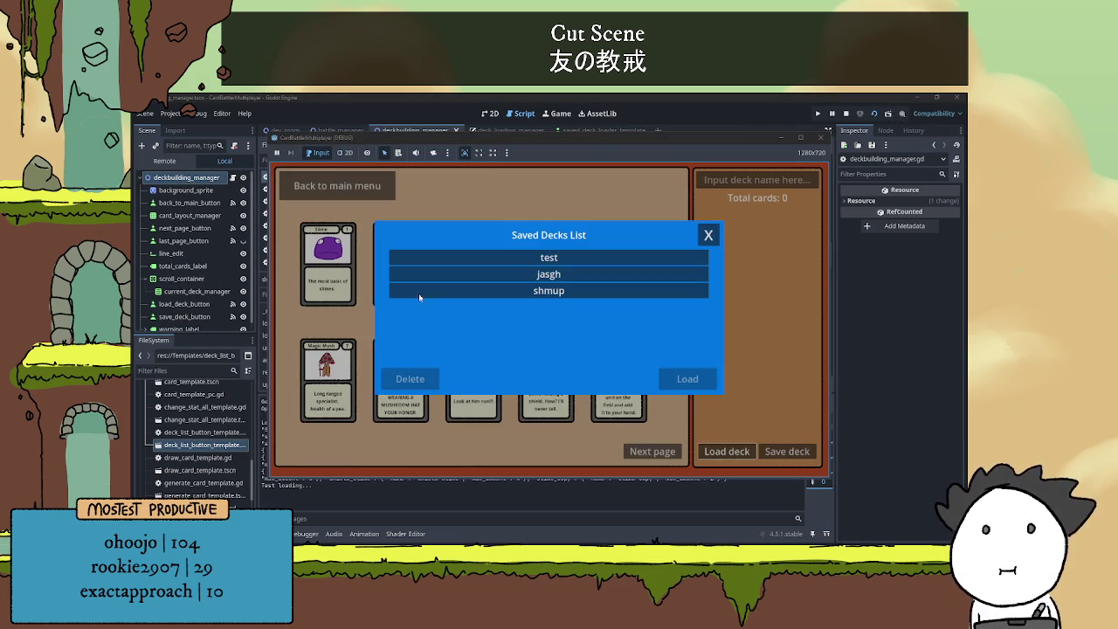
pyautogui.click(565, 275)
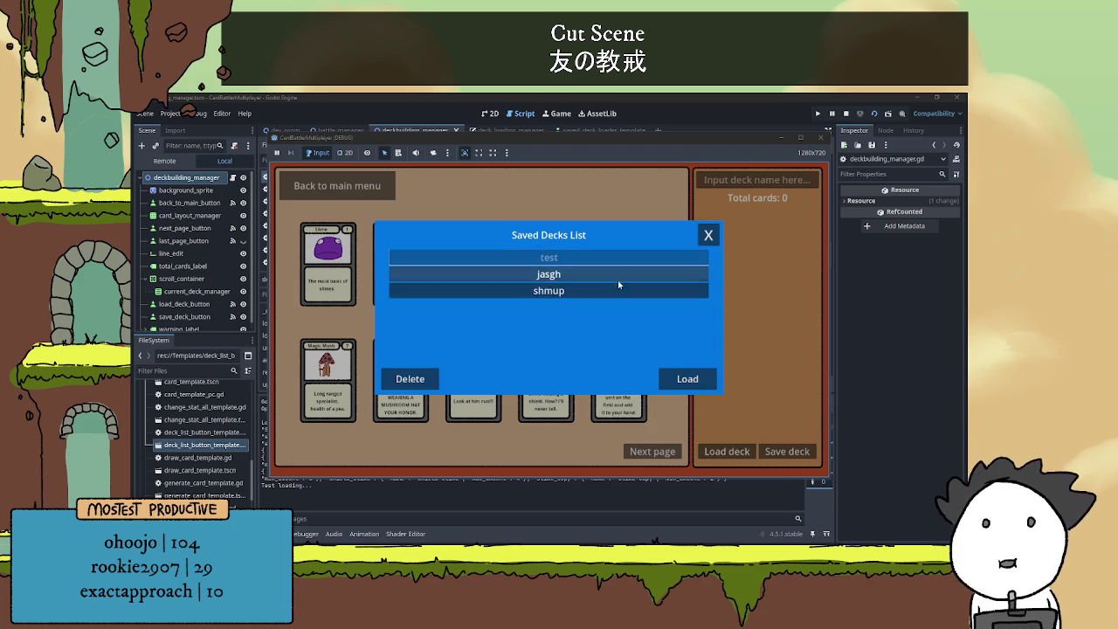
pyautogui.press('Up')
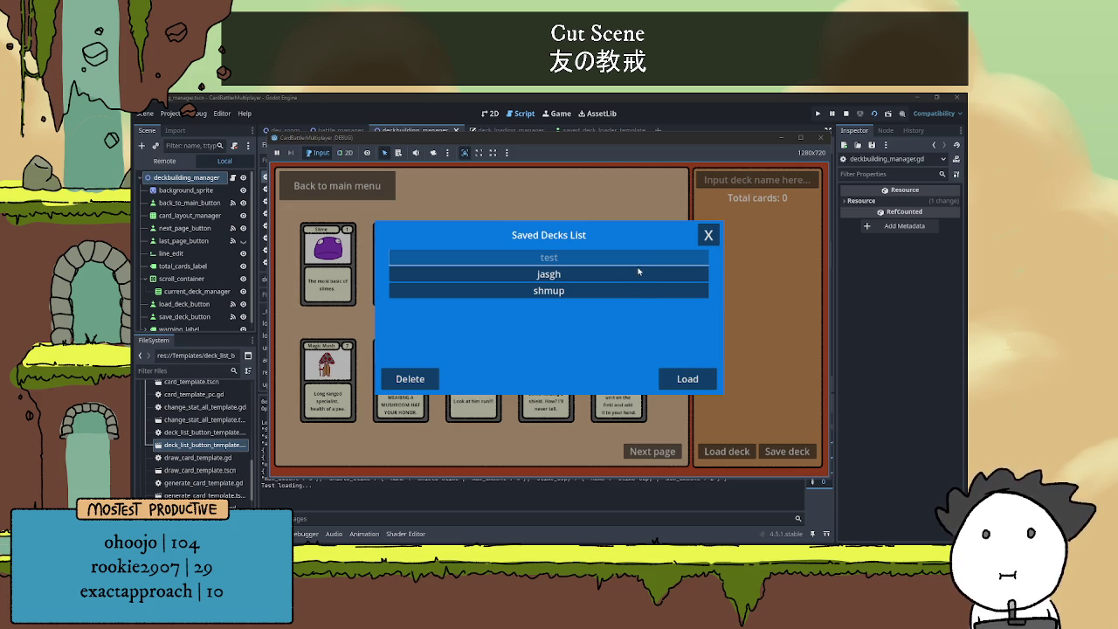
pyautogui.press('Up')
pyautogui.press('Up')
pyautogui.press('Up')
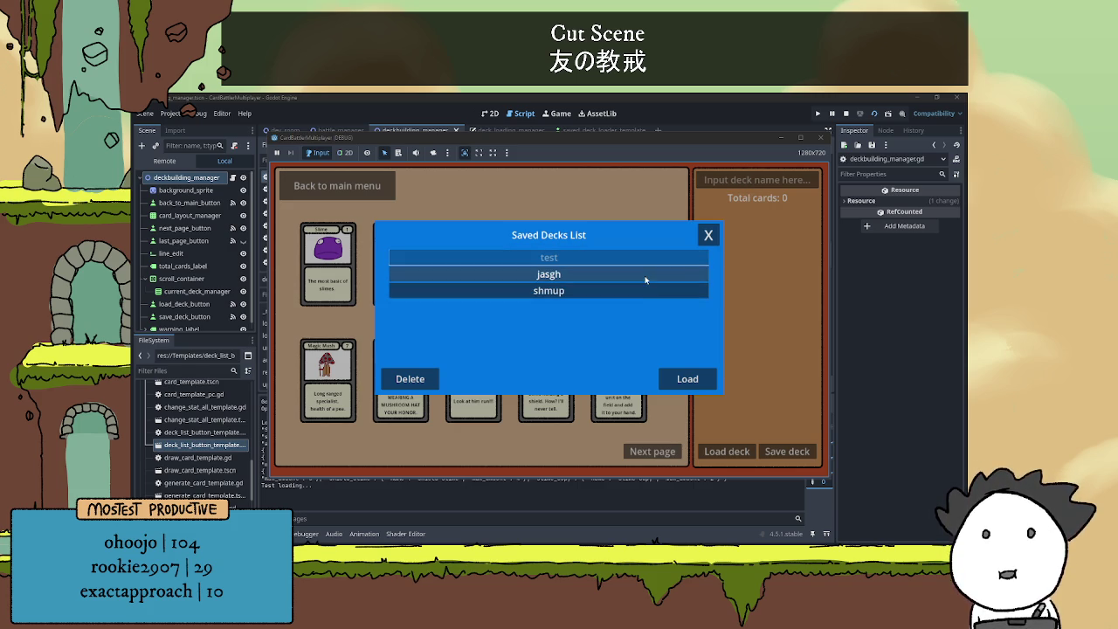
pyautogui.click(667, 381)
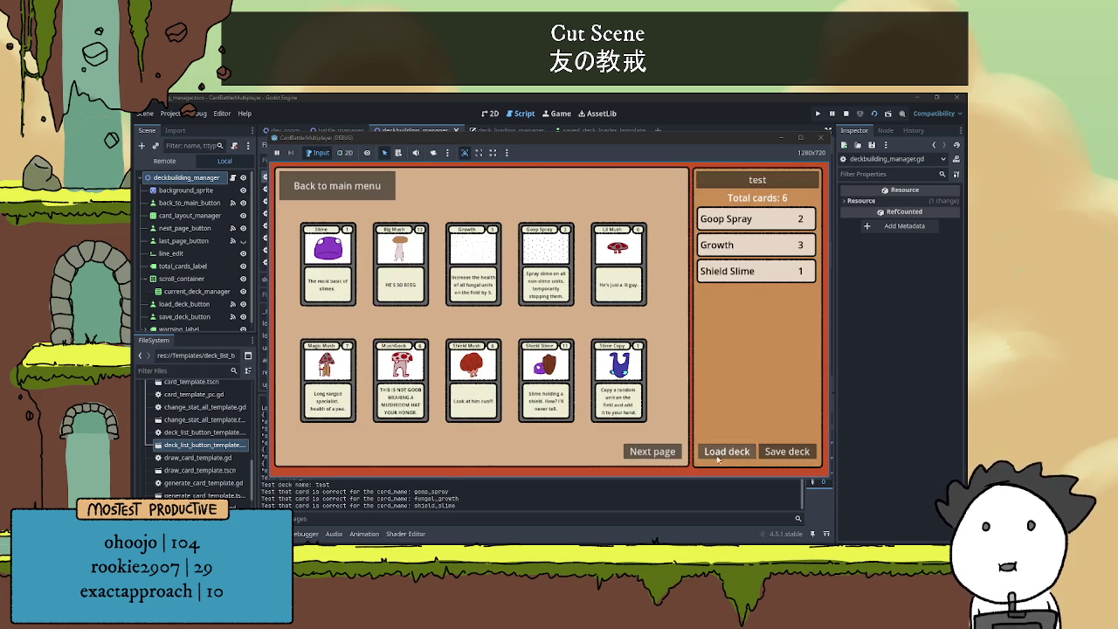
# - Load the 'shmup' deck, then stop the running game
pyautogui.click(718, 454)
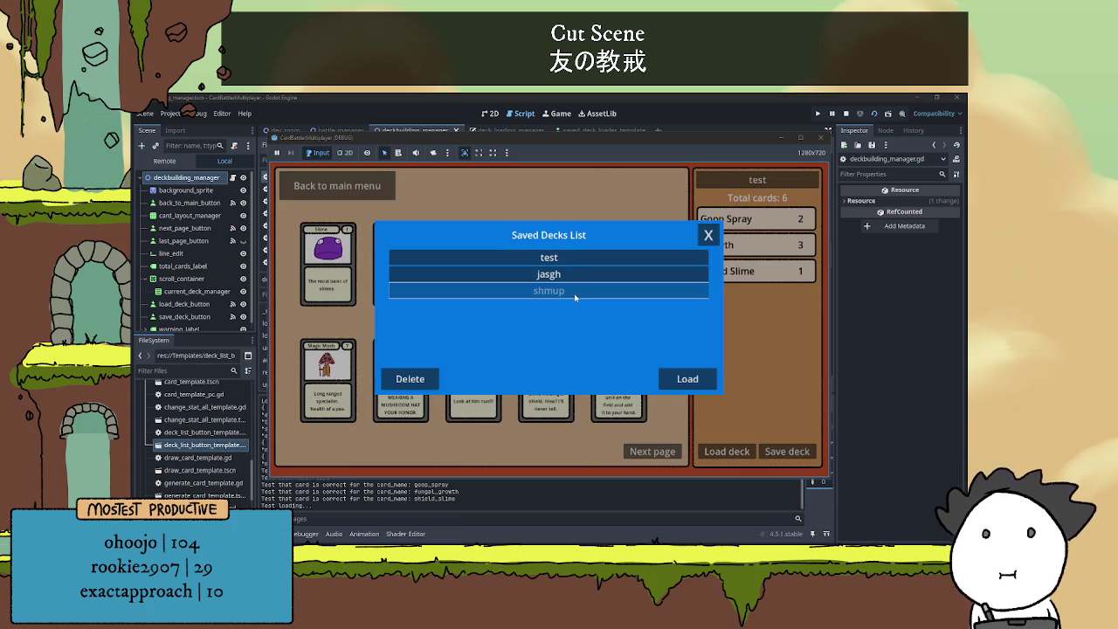
pyautogui.click(696, 381)
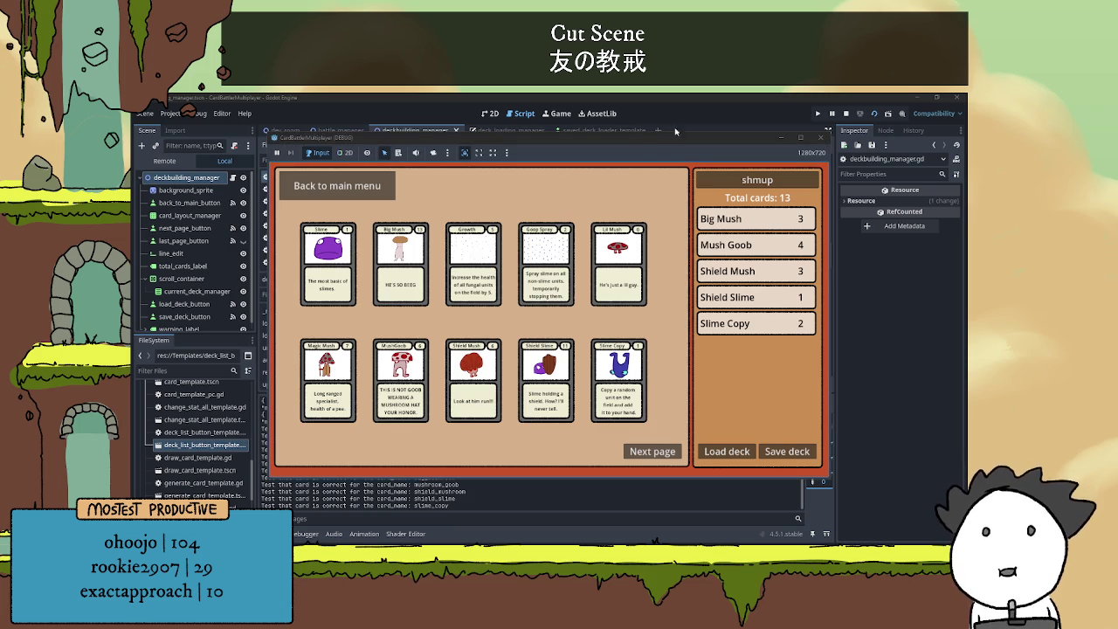
pyautogui.click(847, 113)
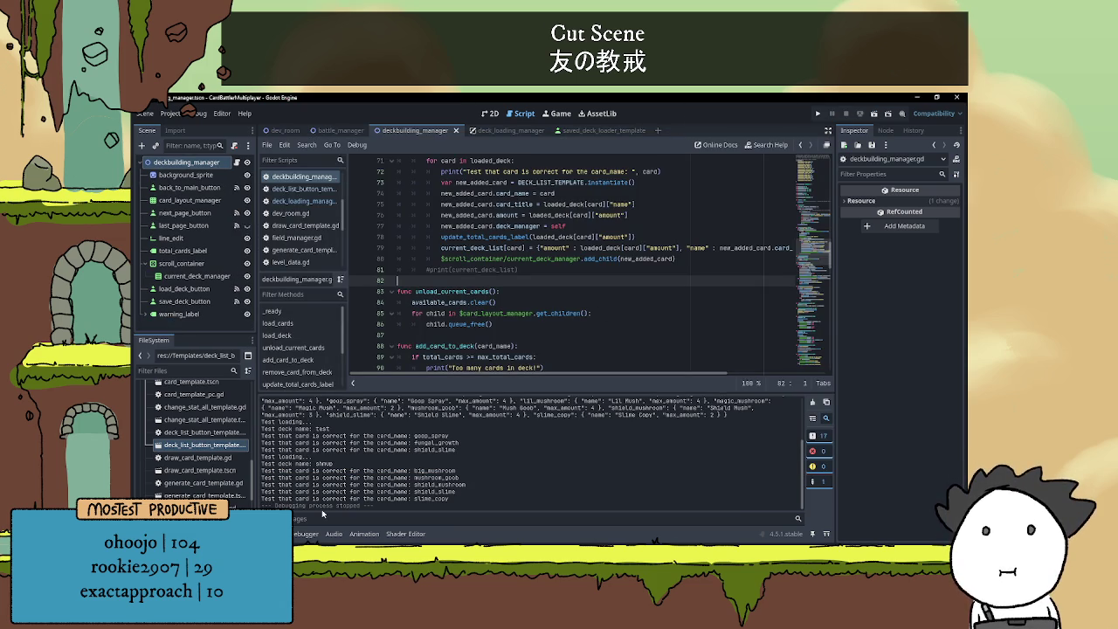
# - Hide the Output panel, relaunch the game, and add eight cards including Goop Spray and Lil Mush
pyautogui.click(278, 534)
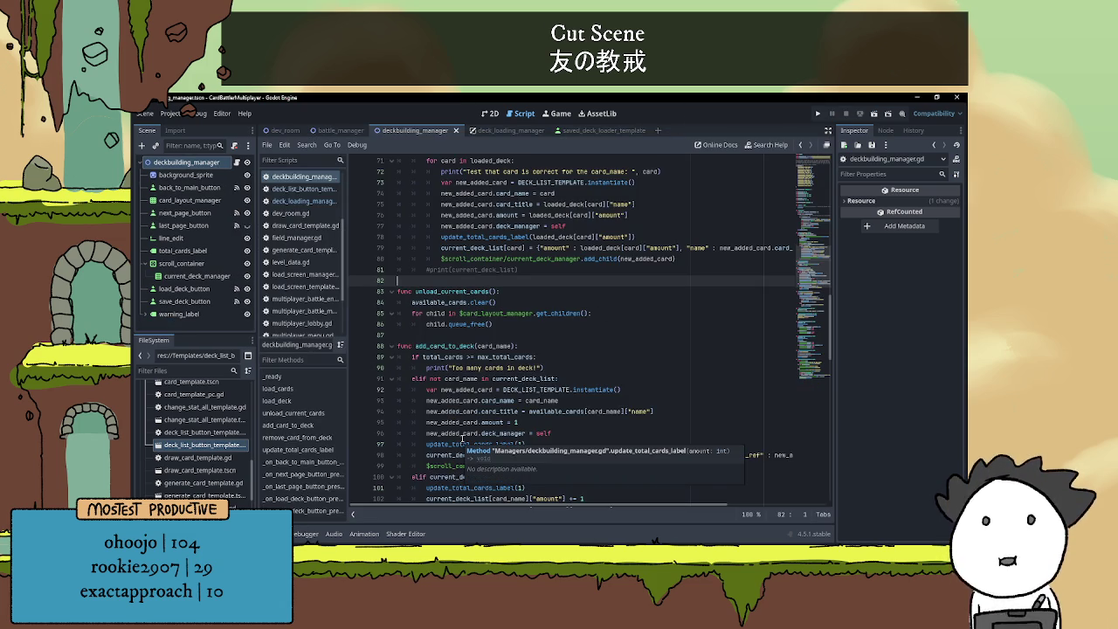
pyautogui.press('F5')
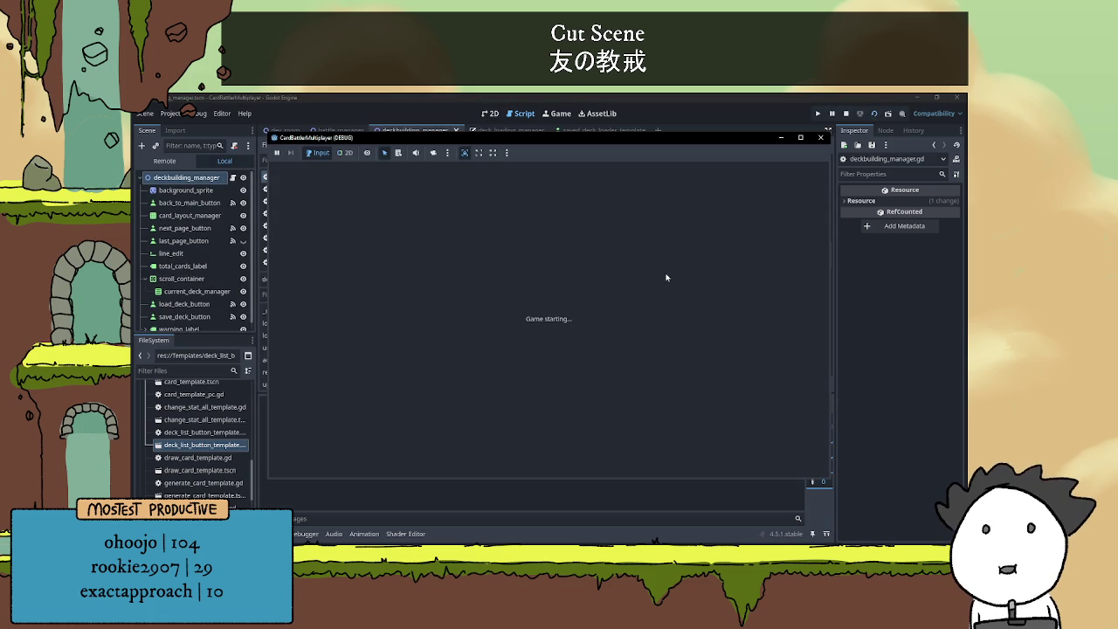
pyautogui.click(471, 375)
pyautogui.click(463, 350)
pyautogui.click(472, 262)
pyautogui.click(327, 262)
pyautogui.click(327, 262)
pyautogui.click(328, 380)
pyautogui.click(456, 351)
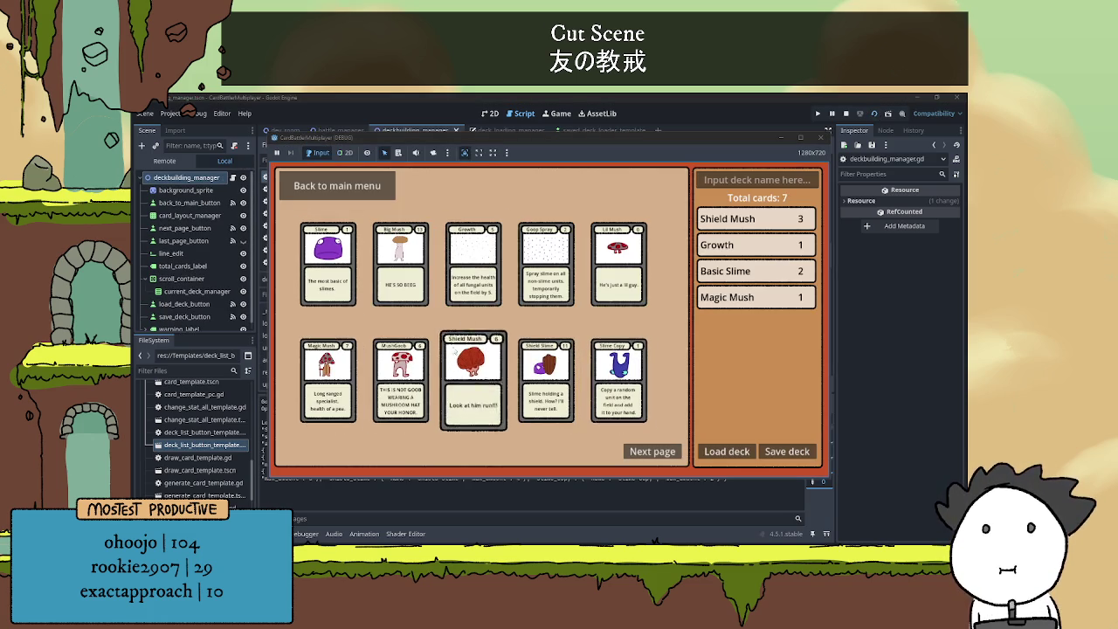
pyautogui.click(546, 262)
pyautogui.click(618, 262)
# - Name the deck ',ajasdf' and save it
pyautogui.click(769, 180)
pyautogui.write(',ajasdf')
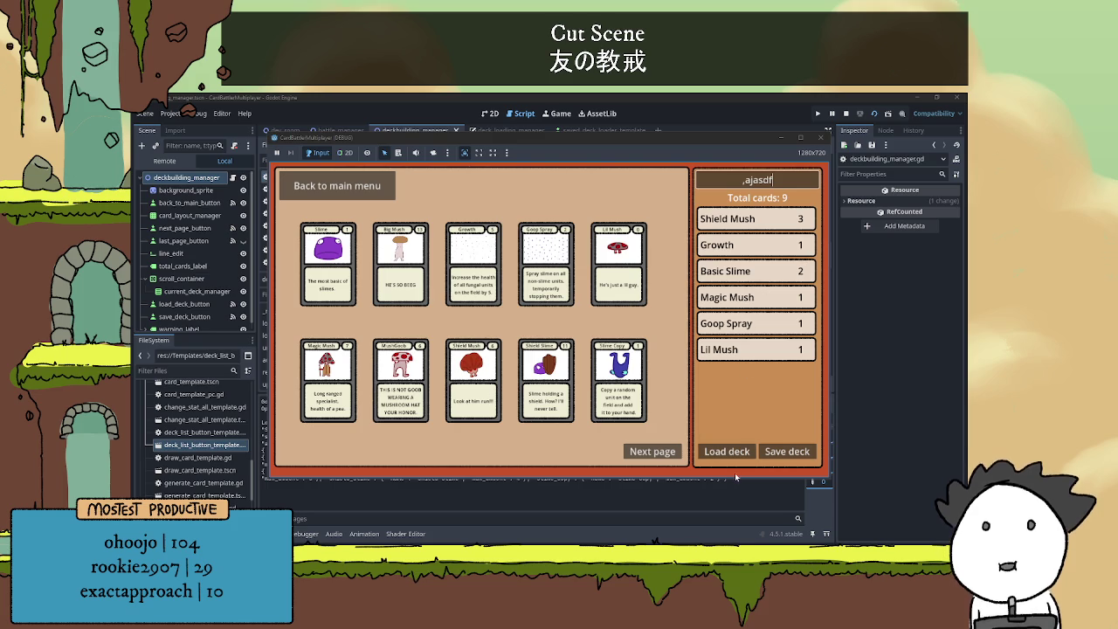
pyautogui.click(786, 452)
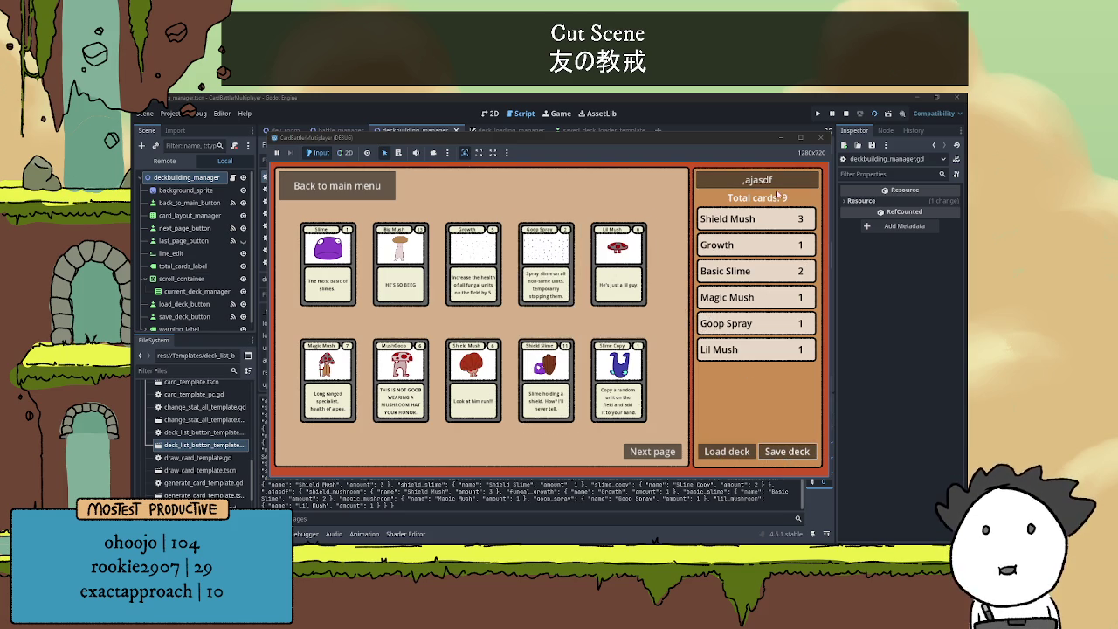
# - Rename the deck 'afhajkfvbklasdbfag', add nine more cards including Lil Mush and Slime Copy, and save
pyautogui.write('afhajkfvbklasdbfag')
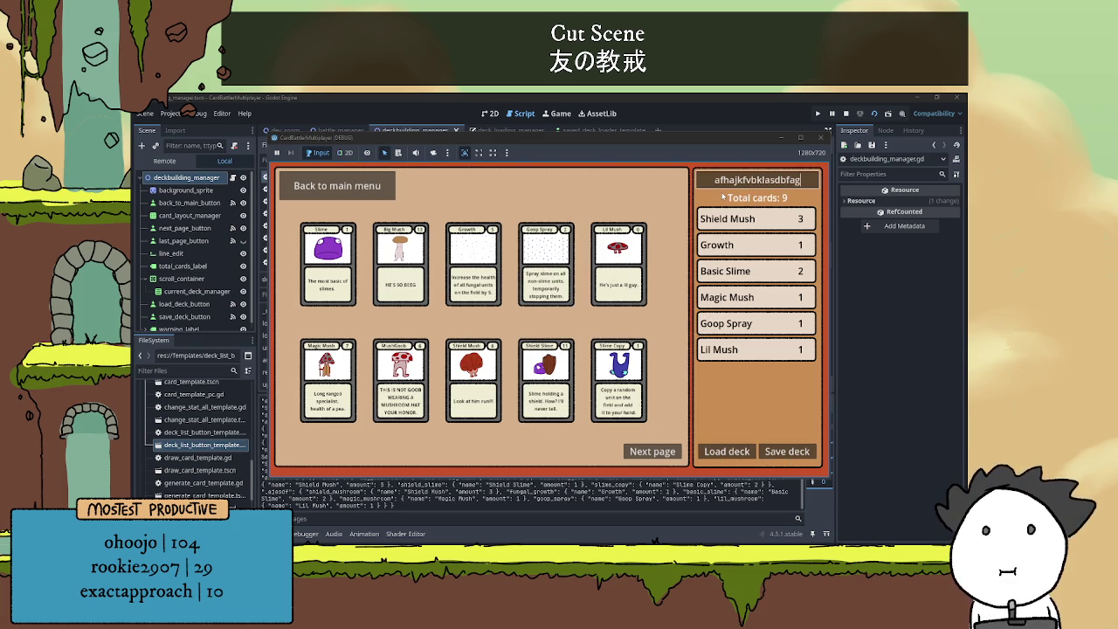
pyautogui.click(618, 262)
pyautogui.click(618, 375)
pyautogui.click(528, 370)
pyautogui.click(532, 376)
pyautogui.click(473, 262)
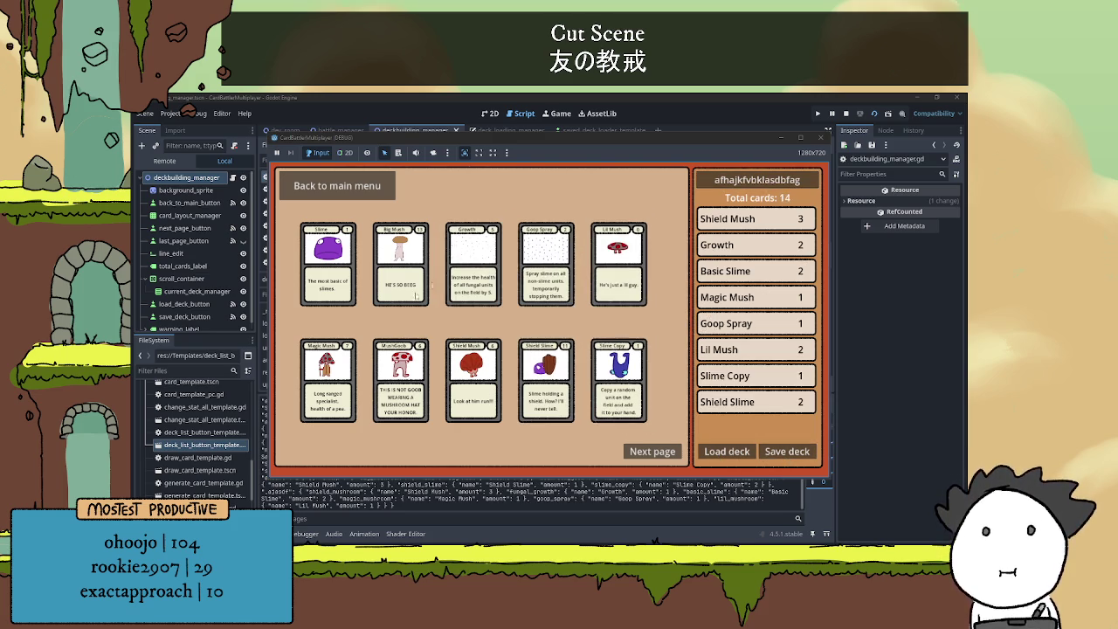
pyautogui.click(400, 262)
pyautogui.click(399, 376)
pyautogui.click(327, 379)
pyautogui.click(400, 380)
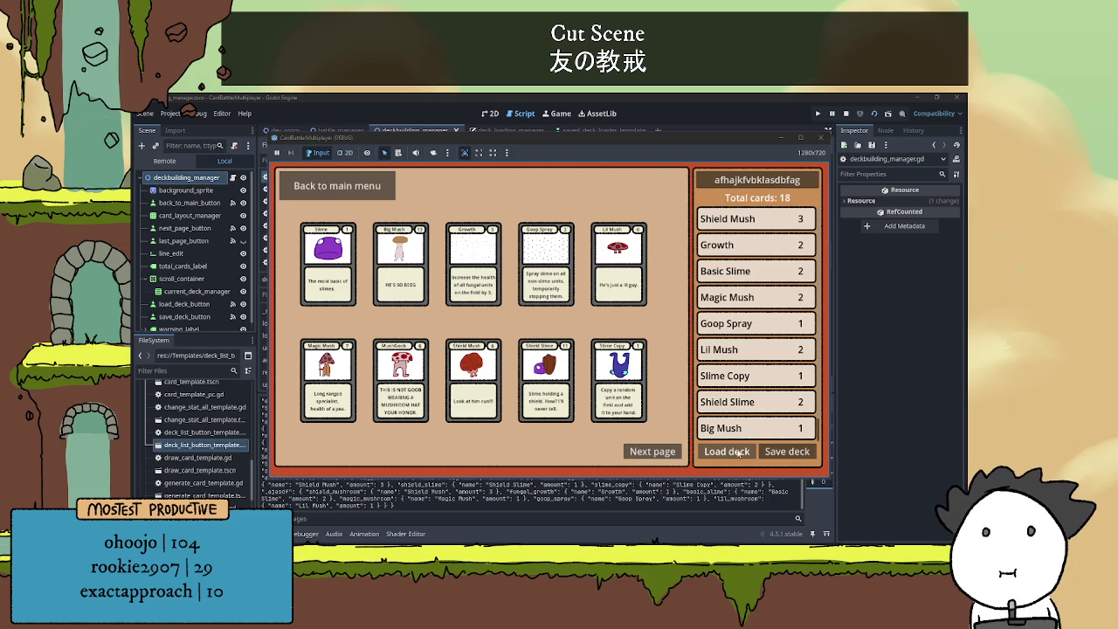
pyautogui.click(786, 451)
# - Go to the next card page and remove six card entries from the deck
pyautogui.click(651, 450)
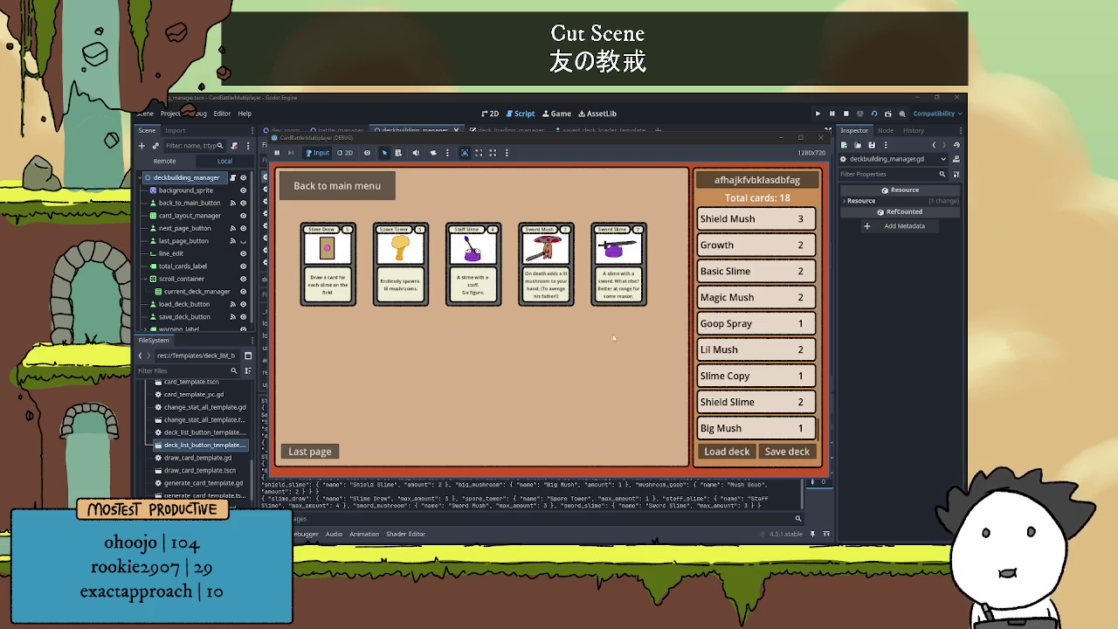
pyautogui.click(770, 215)
pyautogui.click(769, 215)
pyautogui.click(769, 216)
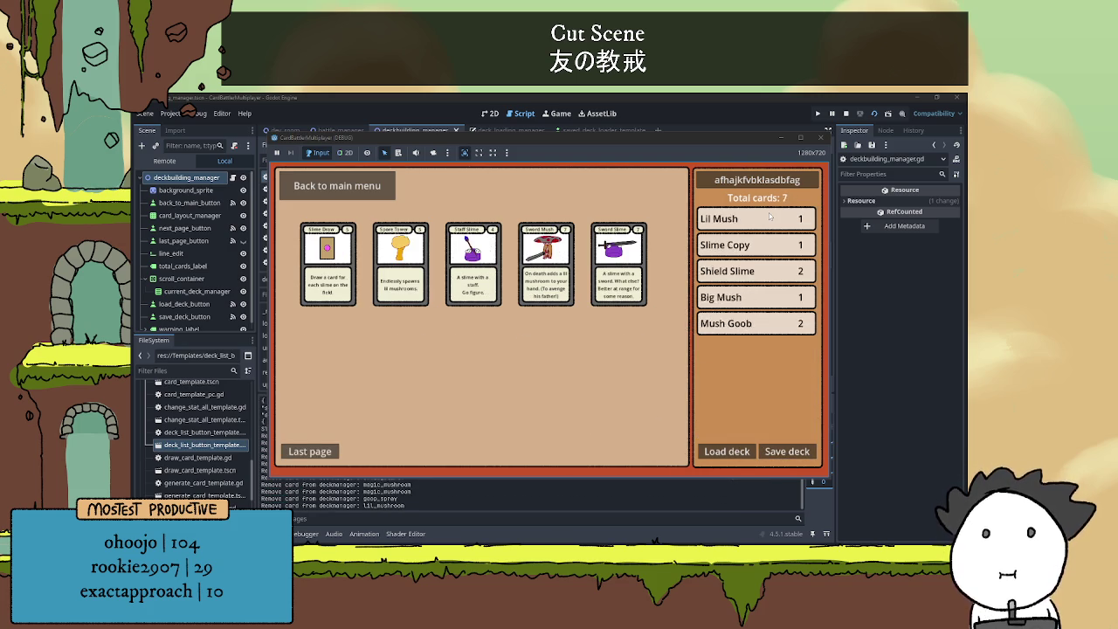
pyautogui.click(770, 216)
pyautogui.click(769, 216)
pyautogui.click(770, 216)
pyautogui.click(769, 216)
pyautogui.click(769, 216)
# - Add Spore Tower, Slime Draw and Staff Slime, save the deck, and view the saved decks list
pyautogui.click(401, 262)
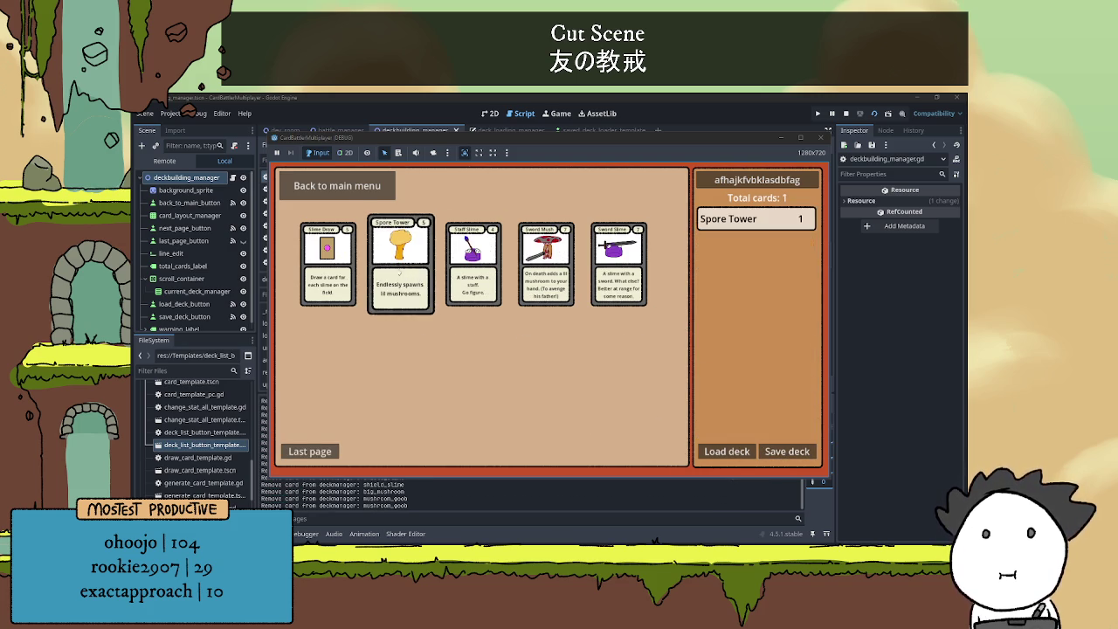
pyautogui.click(327, 262)
pyautogui.click(327, 261)
pyautogui.click(495, 264)
pyautogui.click(495, 264)
pyautogui.click(786, 451)
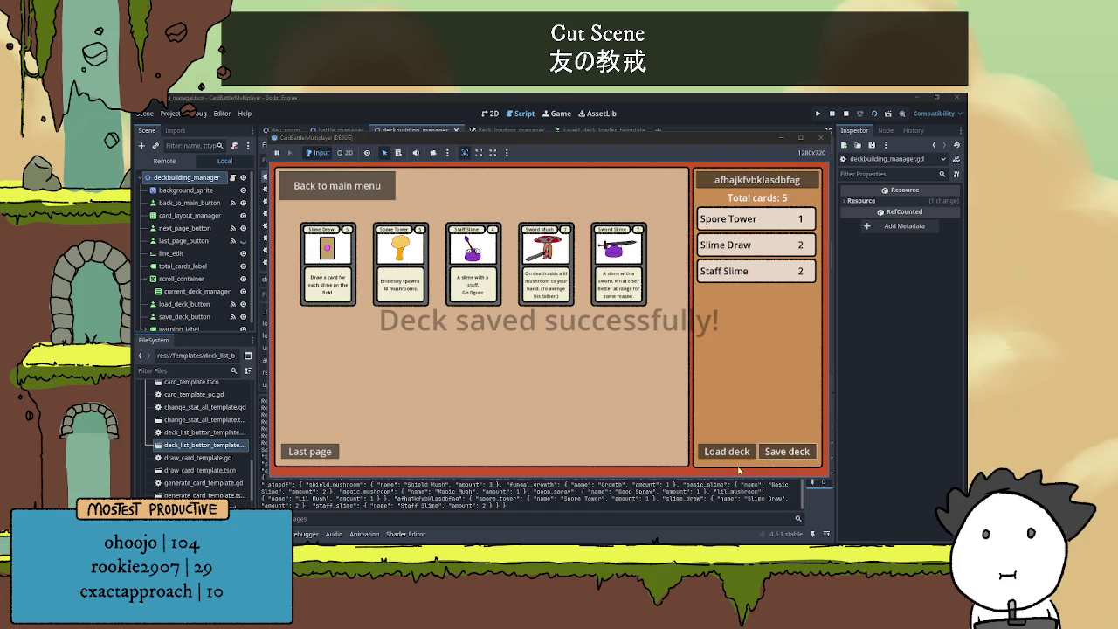
pyautogui.click(726, 451)
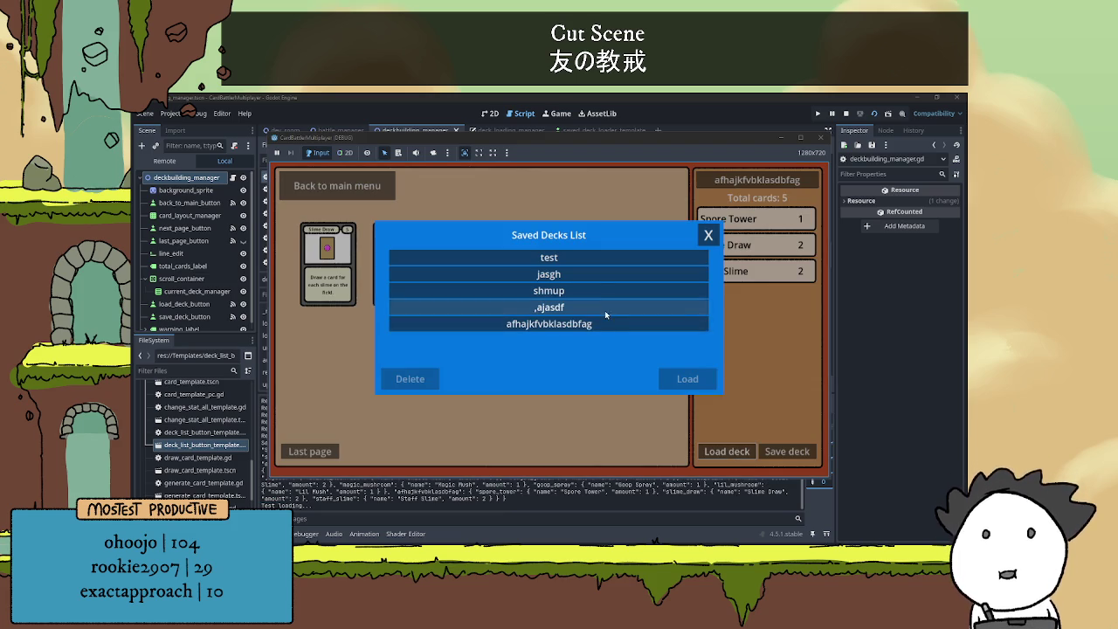
# - Close the saved decks list and save the current deck as 'ajk'
pyautogui.click(707, 236)
pyautogui.click(699, 181)
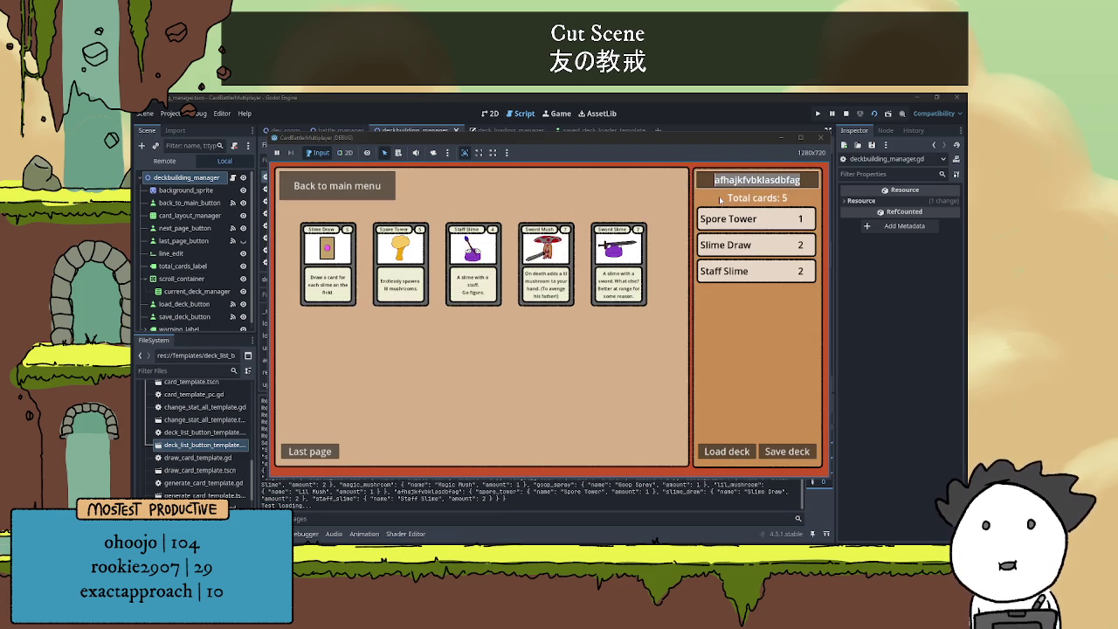
pyautogui.write('ajk')
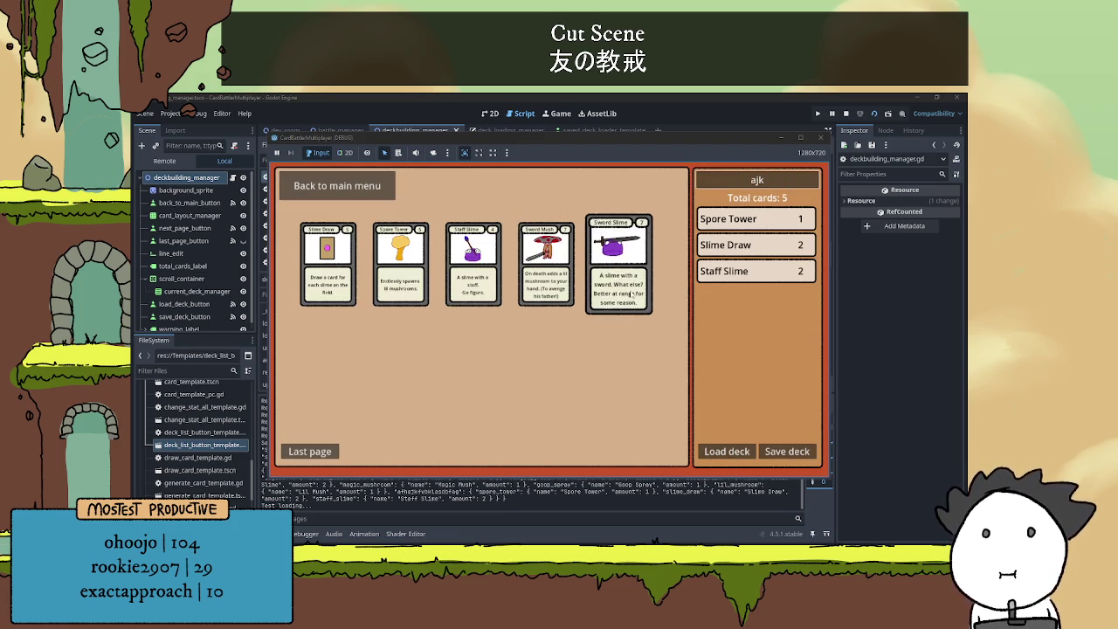
pyautogui.click(783, 454)
# - Rename the deck 'jklasbfklafgag' and remove three card entries
pyautogui.click(707, 180)
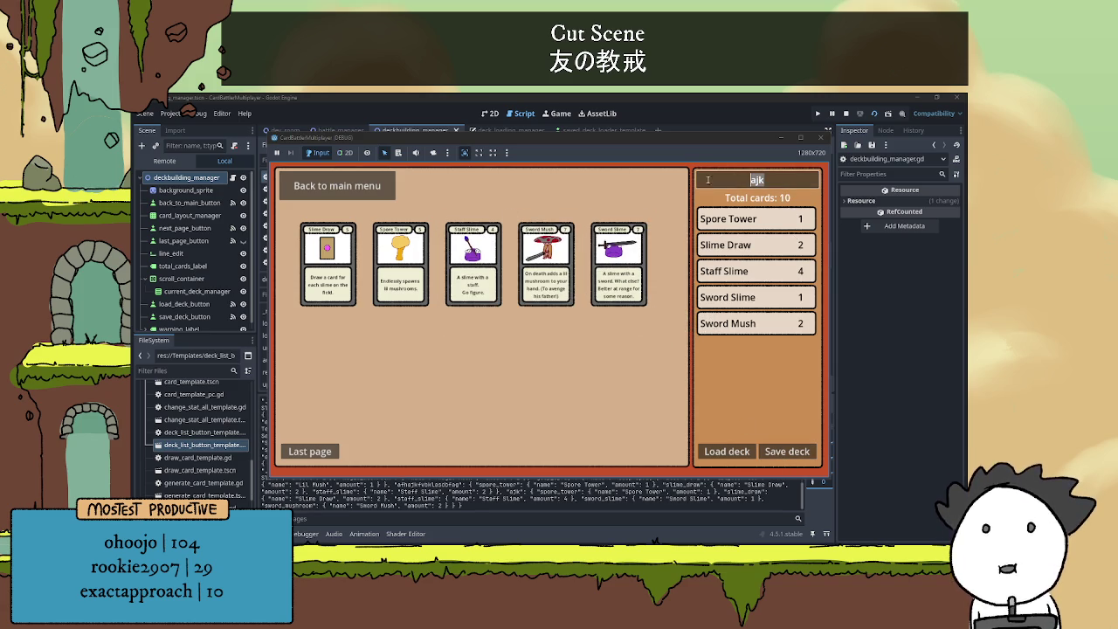
pyautogui.write('jklasbfklafgag')
pyautogui.click(751, 271)
pyautogui.click(751, 270)
pyautogui.click(751, 271)
pyautogui.click(751, 271)
pyautogui.click(751, 270)
pyautogui.click(751, 270)
# - Add Slime Draw, two Sword Slime, Mush Goob, Magic Mush and Big Mush, then save the 10-card deck
pyautogui.click(327, 262)
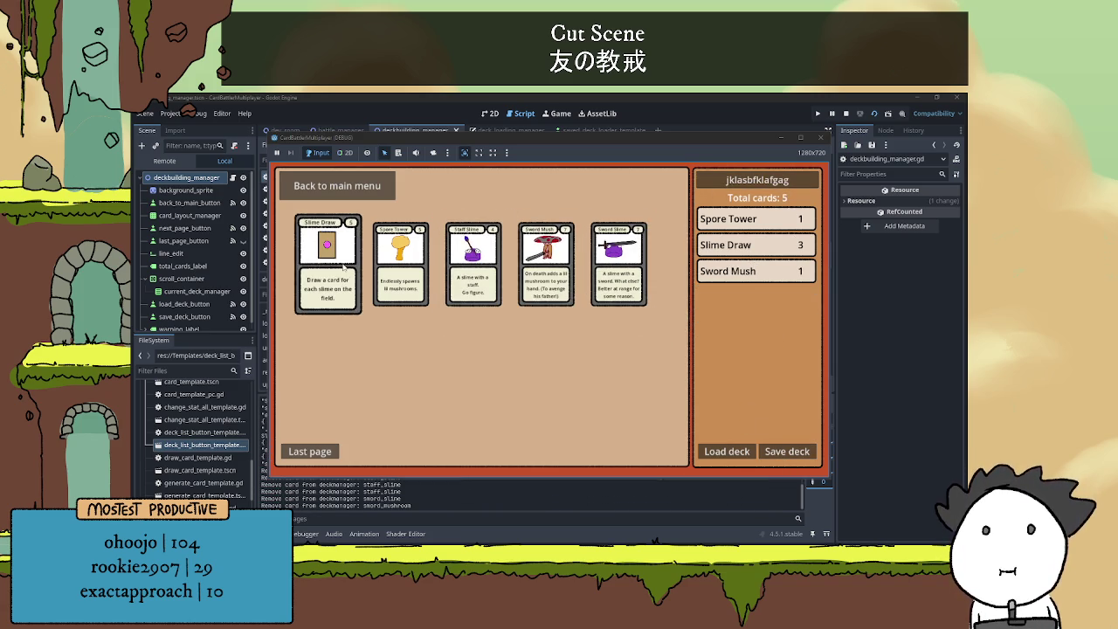
pyautogui.click(618, 262)
pyautogui.click(618, 262)
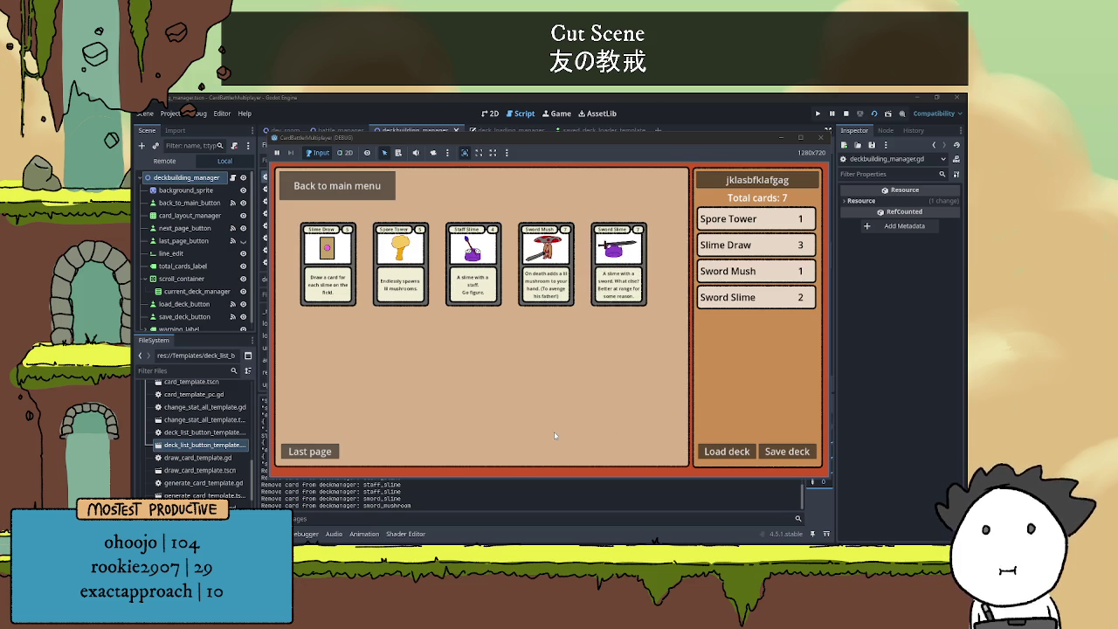
pyautogui.click(310, 451)
pyautogui.click(400, 380)
pyautogui.click(327, 380)
pyautogui.click(400, 262)
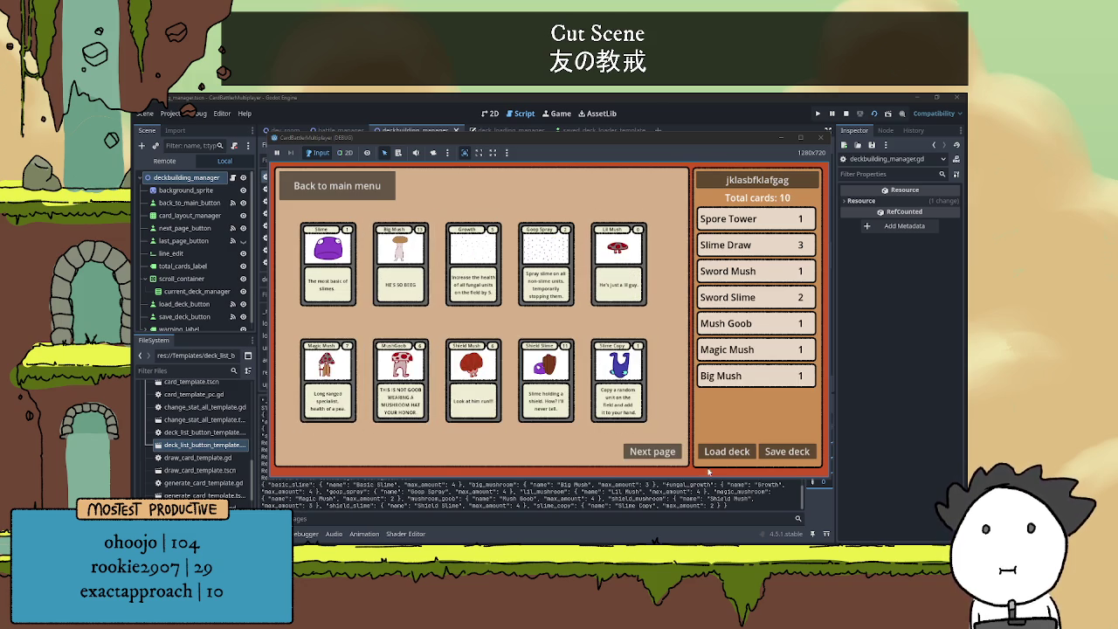
pyautogui.click(786, 450)
# - Check the saved decks, rename the deck 'asf', save it, and reopen the list
pyautogui.click(727, 450)
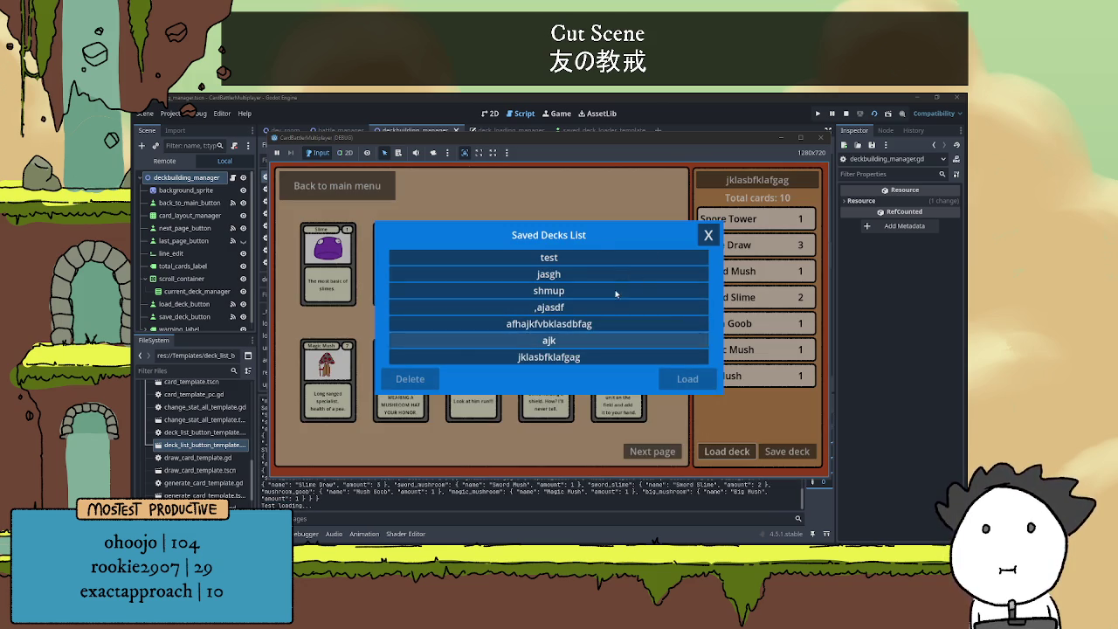
pyautogui.click(708, 235)
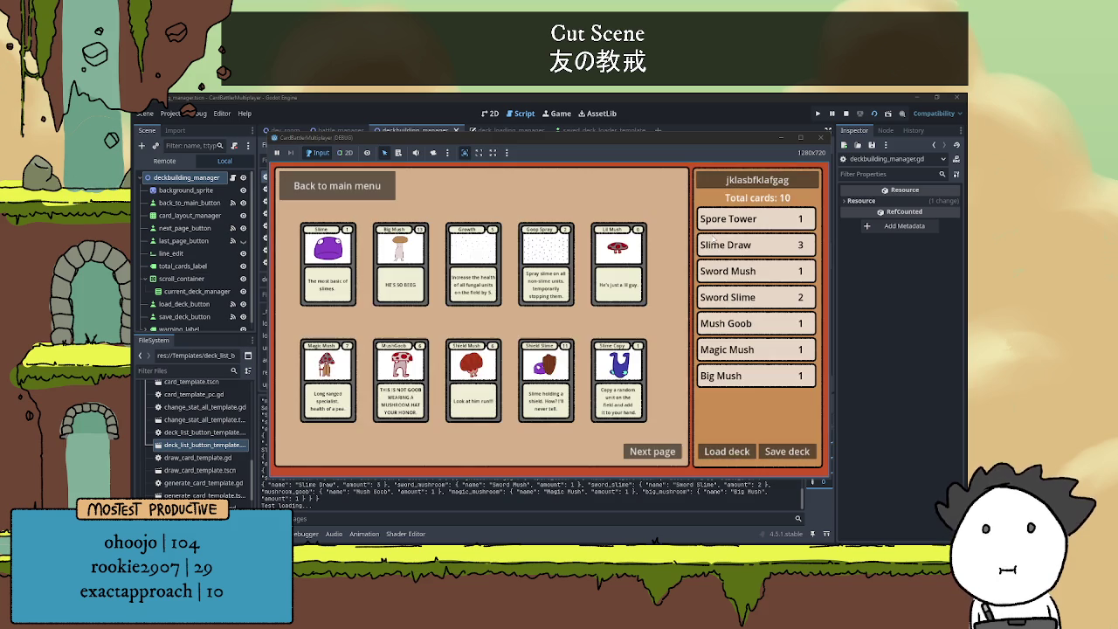
pyautogui.doubleClick(801, 174)
pyautogui.write('asf')
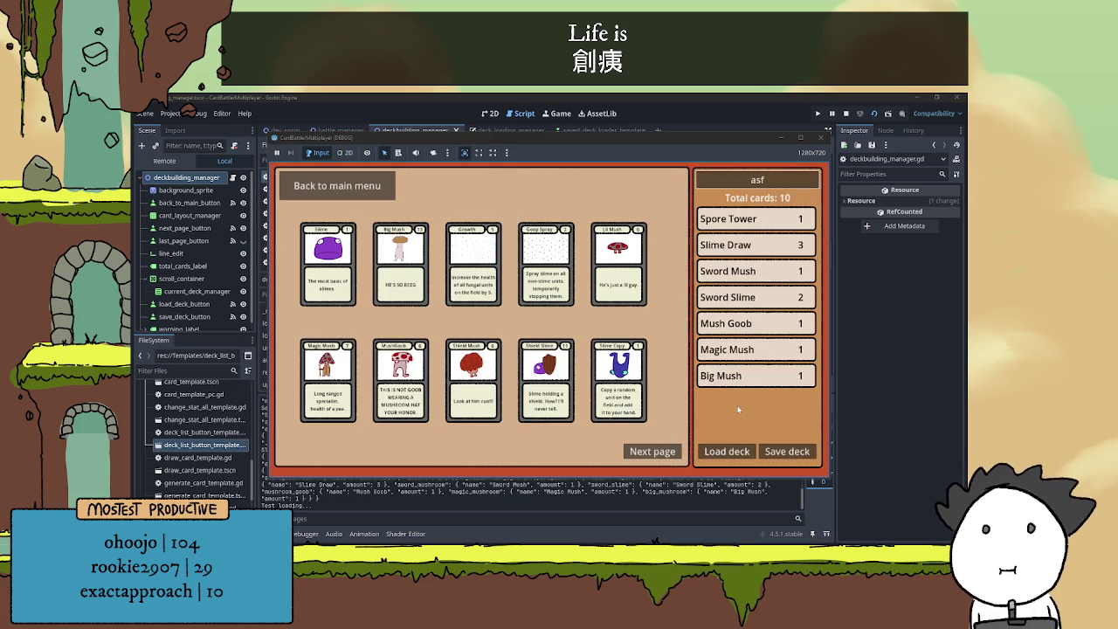
pyautogui.click(791, 452)
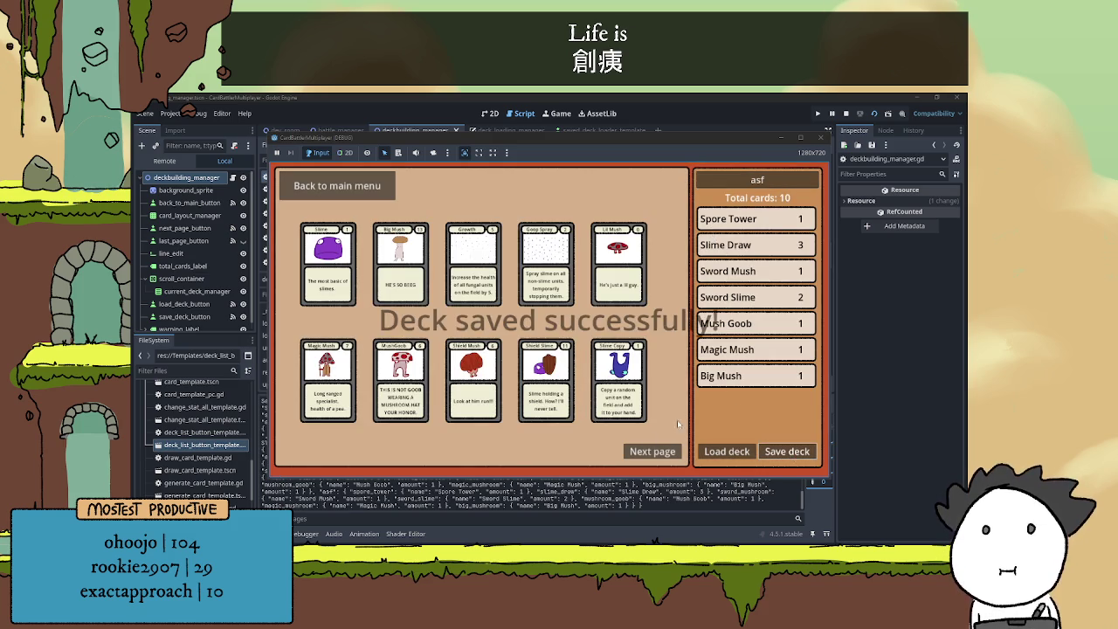
pyautogui.click(727, 451)
pyautogui.scroll(-1, 578, 312)
pyautogui.scroll(1, 597, 326)
# - Delete the saved decks shmup, ajk and asf
pyautogui.scroll(-1, 598, 326)
pyautogui.scroll(1, 598, 323)
pyautogui.scroll(-1, 599, 320)
pyautogui.scroll(1, 601, 316)
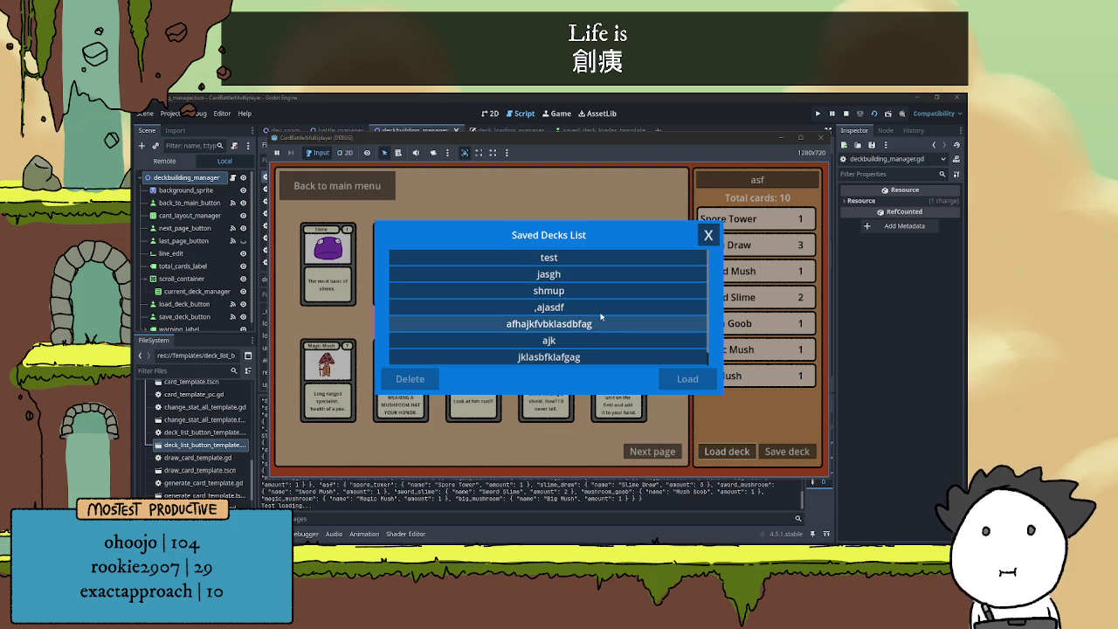
pyautogui.click(542, 290)
pyautogui.click(410, 379)
pyautogui.click(437, 323)
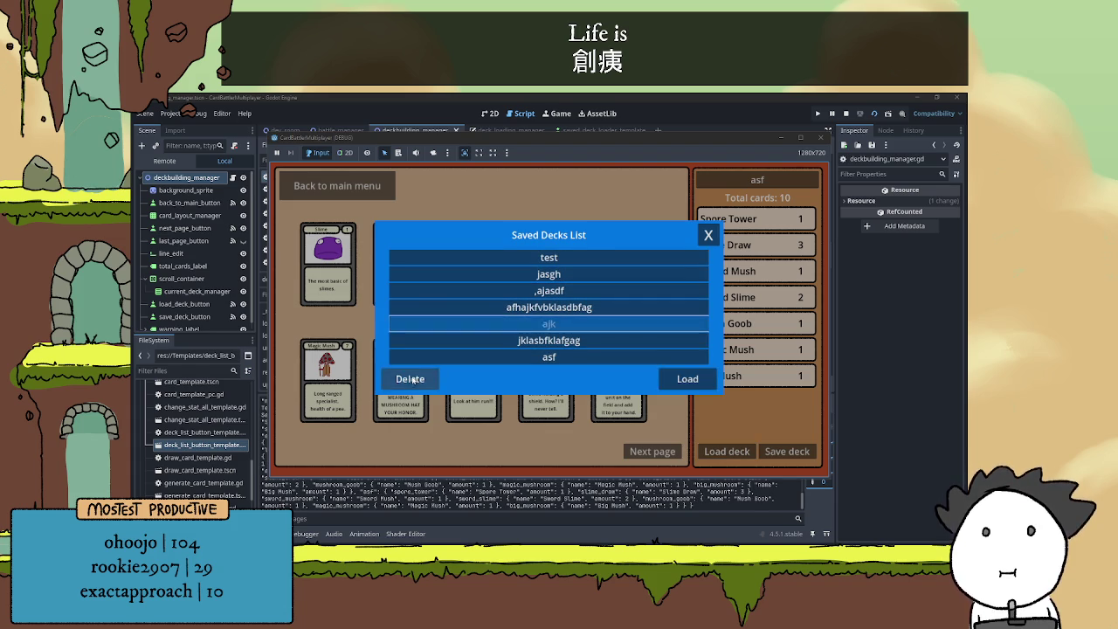
pyautogui.click(411, 379)
pyautogui.click(489, 339)
pyautogui.click(411, 379)
# - Delete afhajkfvbklasdbfag, ',ajasdf', jasgh and jklasbfklafgag, then close the saved decks list
pyautogui.click(502, 306)
pyautogui.click(425, 379)
pyautogui.click(494, 292)
pyautogui.click(410, 379)
pyautogui.click(485, 273)
pyautogui.click(411, 379)
pyautogui.click(489, 274)
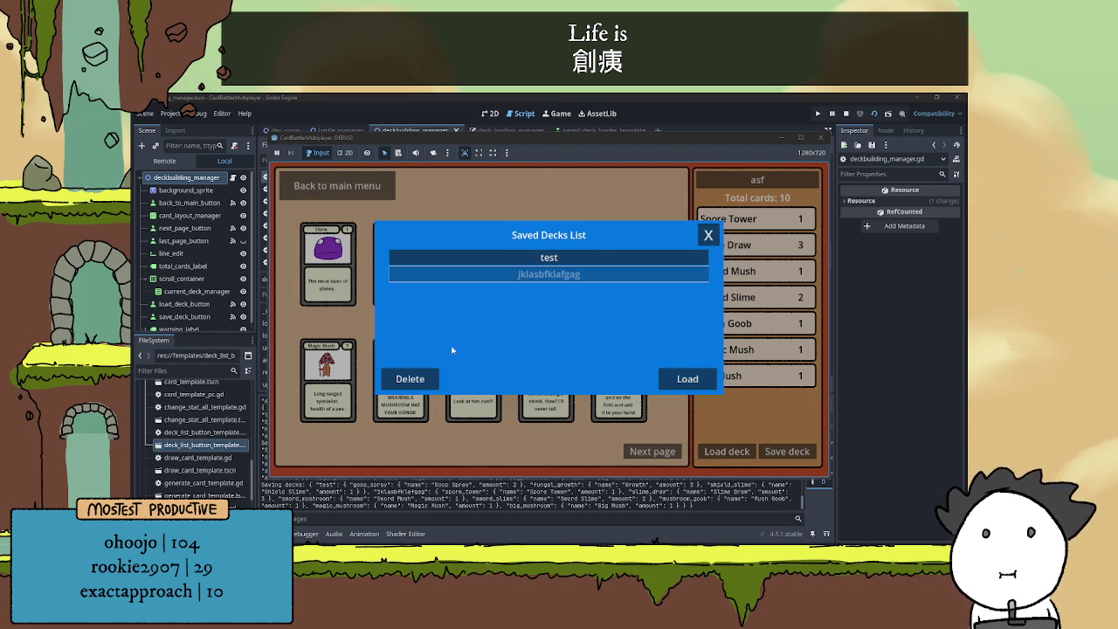
pyautogui.click(410, 379)
pyautogui.click(709, 234)
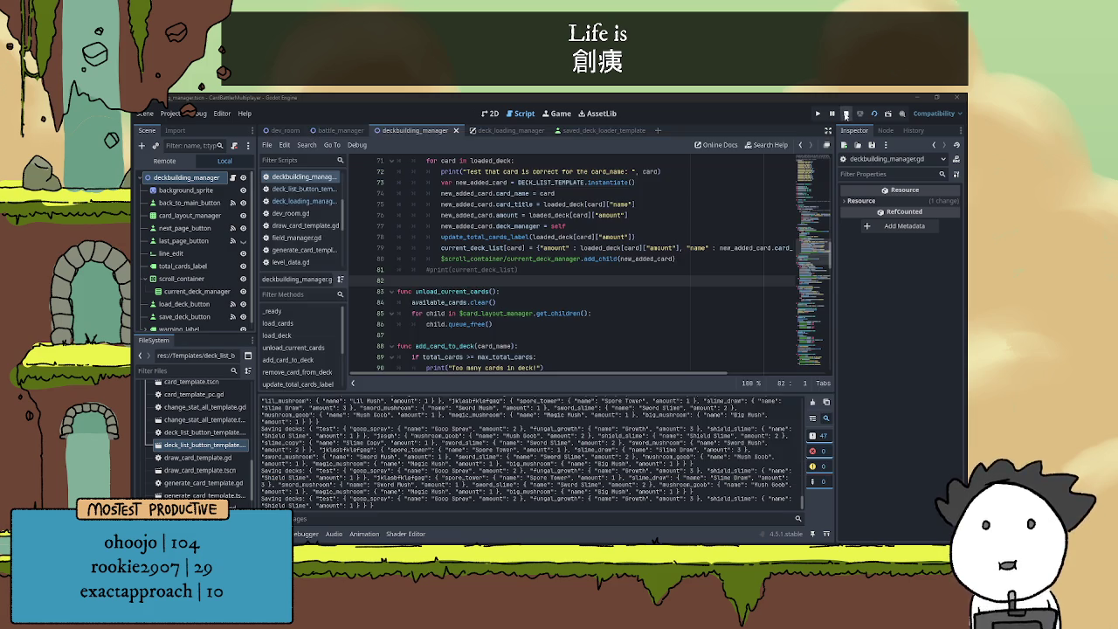
# - Restart the game, confirm only the 'test' deck remains, and stop it
pyautogui.click(845, 113)
pyautogui.click(817, 114)
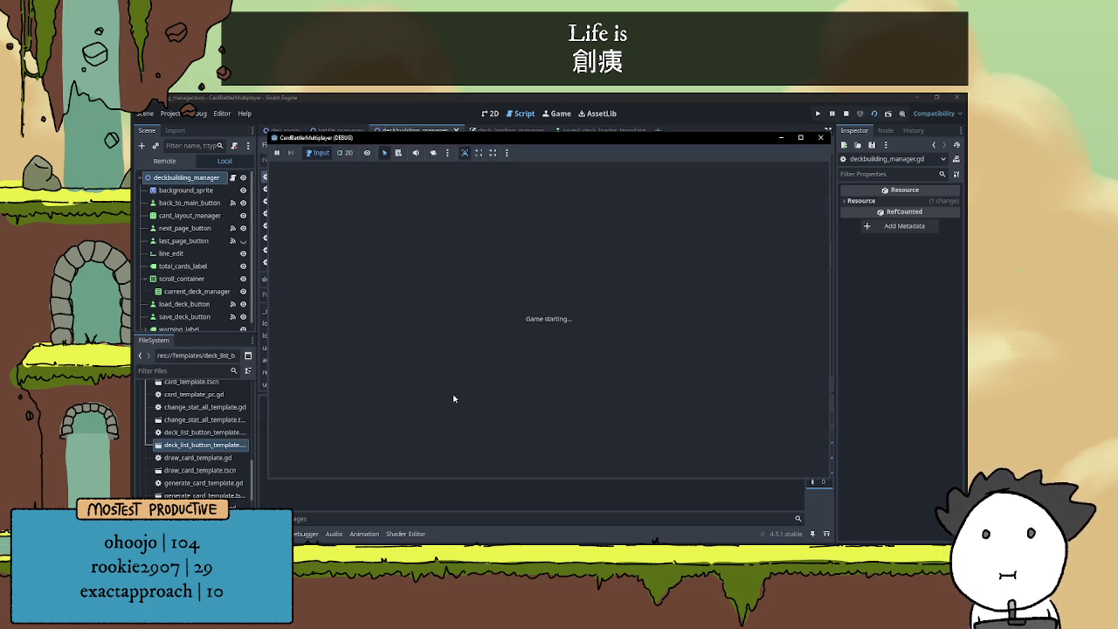
pyautogui.click(721, 457)
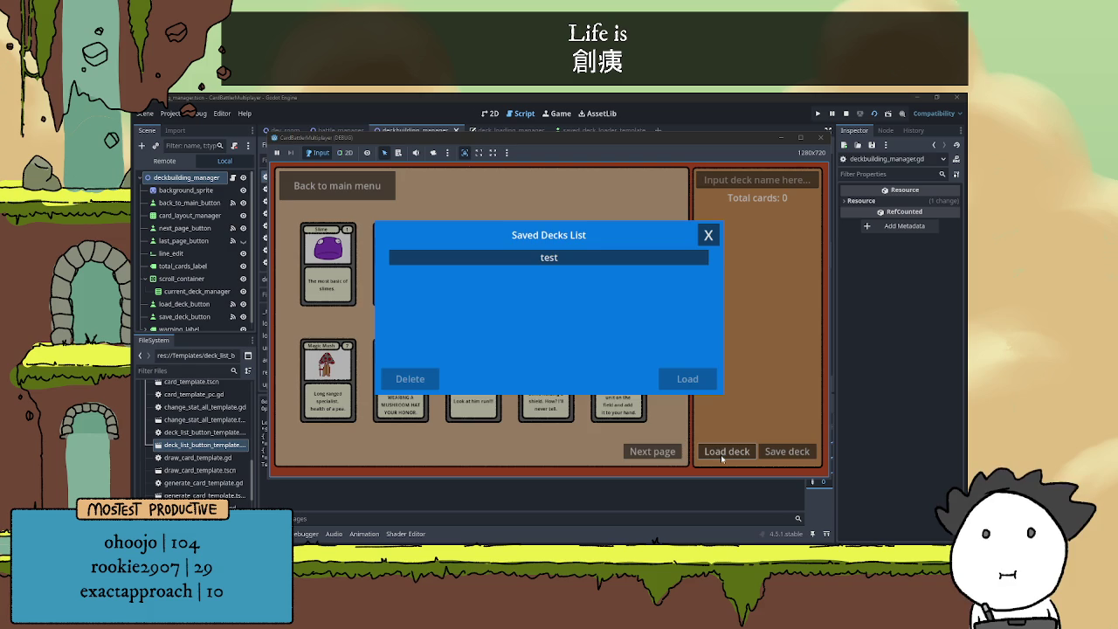
pyautogui.click(709, 241)
pyautogui.click(846, 113)
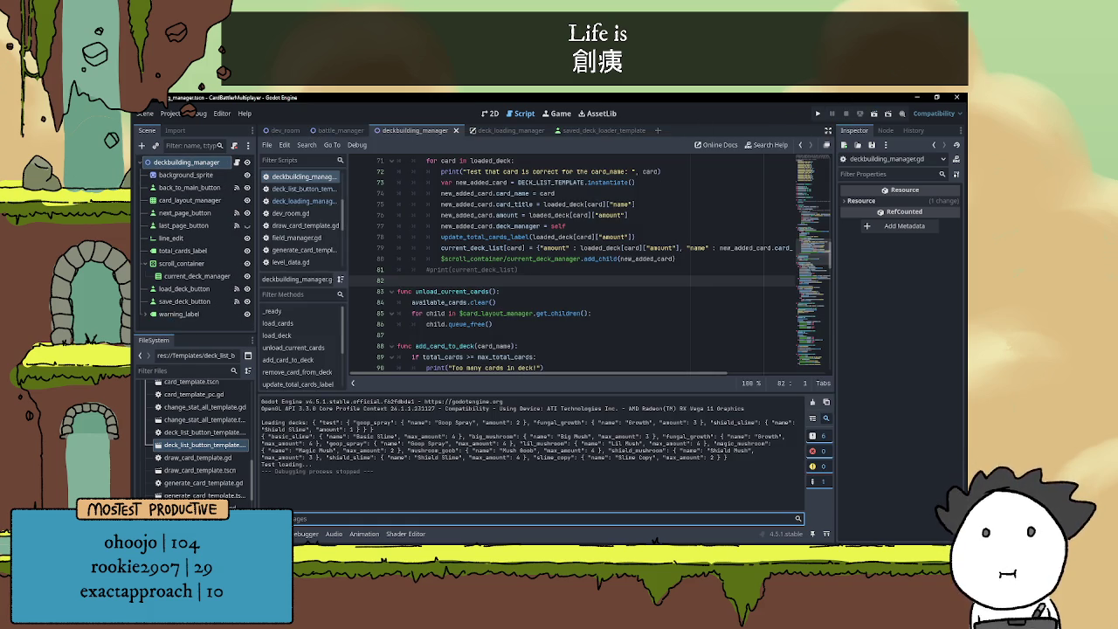
# - Hide the Output panel and place the cursor on empty line 87 of the script
pyautogui.hotkey('ctrl', 'j')
pyautogui.click(546, 340)
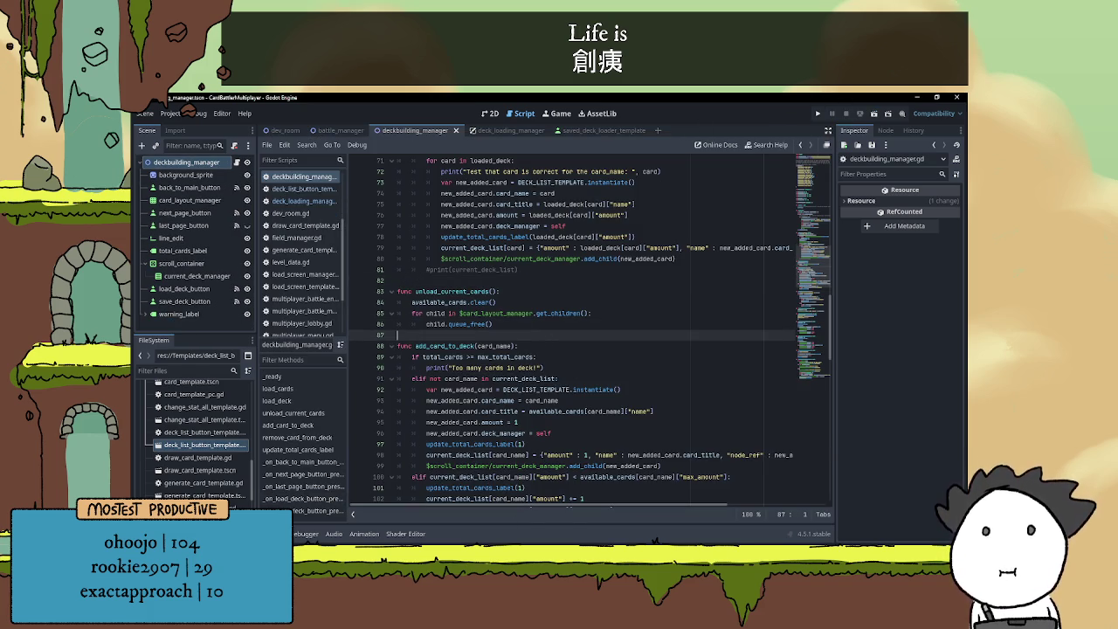
pyautogui.hotkey('alt', 'Tab')
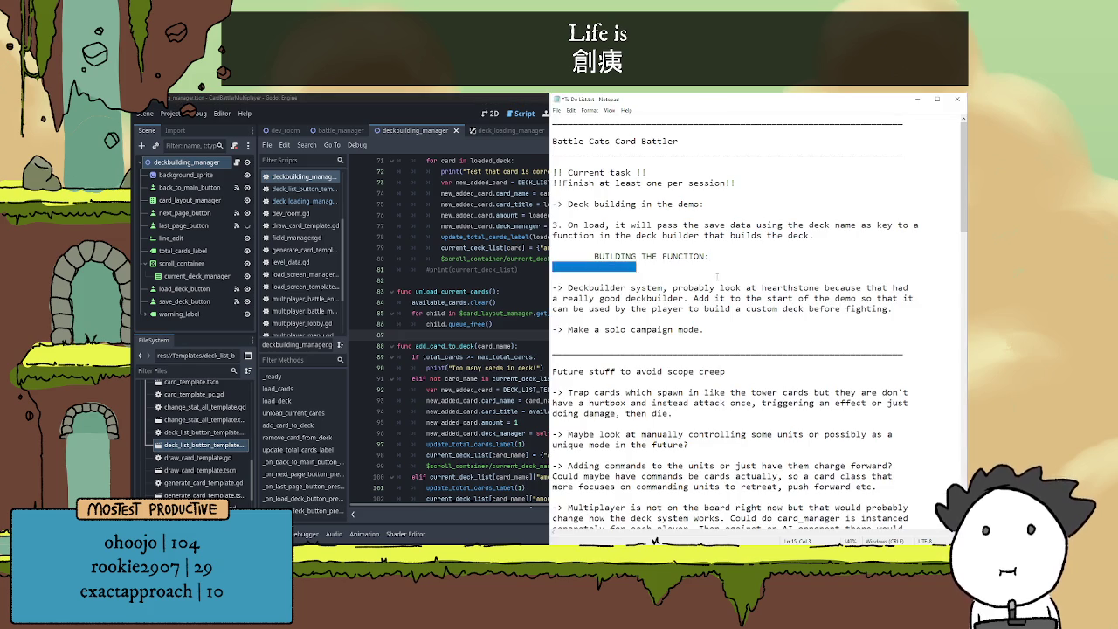
# - Delete the finished 'On load' deck-building task from the Notepad to-do list and return to Godot's 2D view
pyautogui.moveTo(723, 267); pyautogui.dragTo(544, 227)
pyautogui.press('BackSpace')
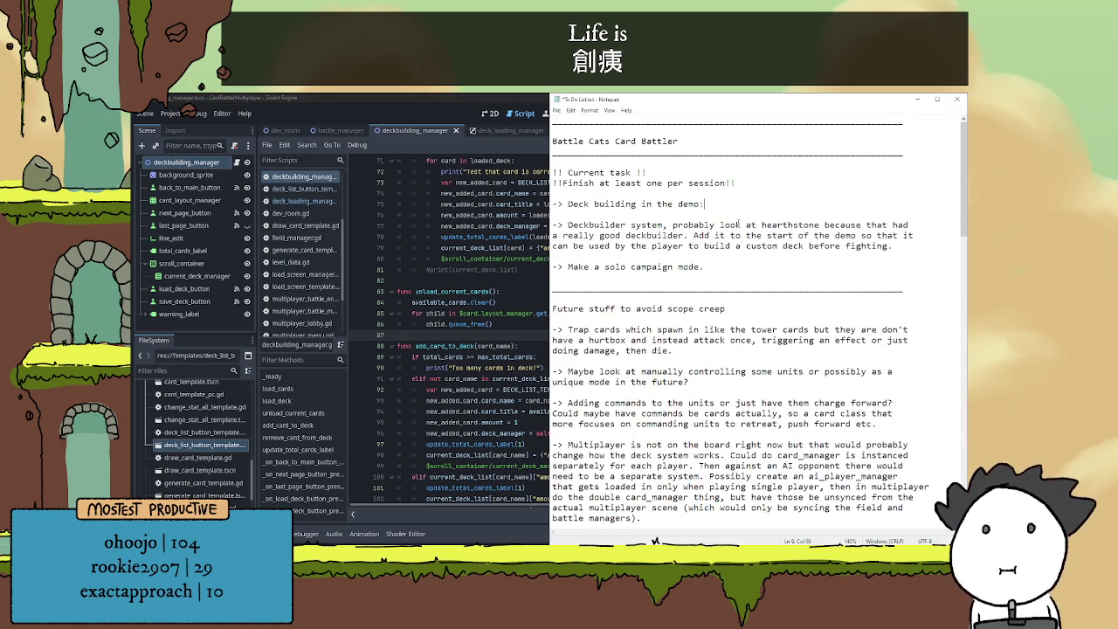
pyautogui.click(493, 276)
pyautogui.click(490, 114)
pyautogui.scroll(-2, 627, 274)
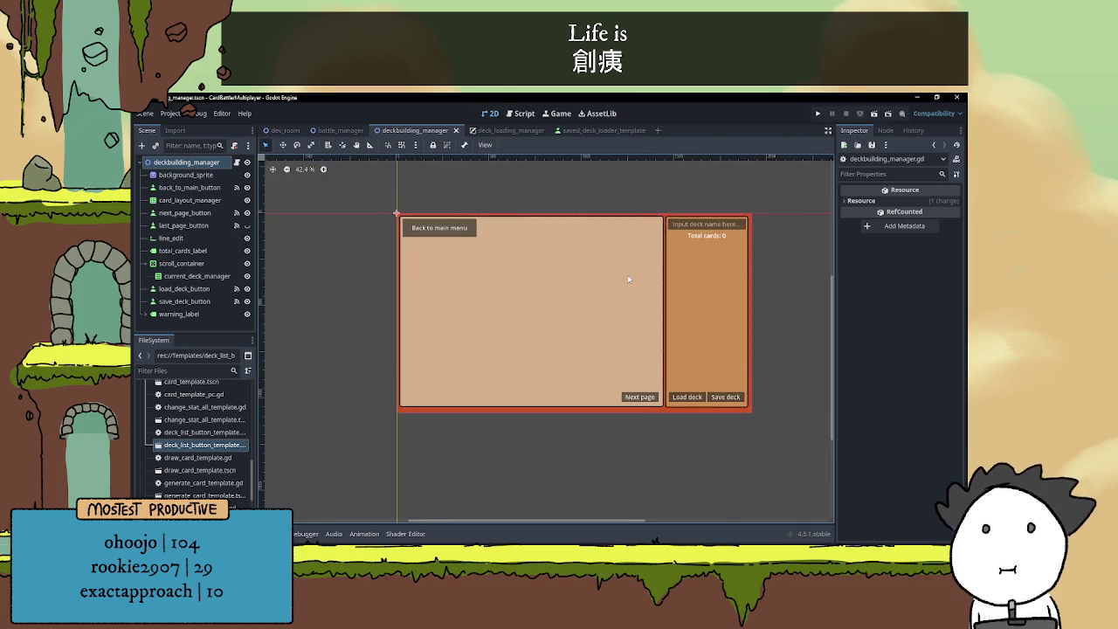
# - Switch from battle_manager to the dev_room scene showing the Battle Cards Test menu
pyautogui.scroll(1, 622, 280)
pyautogui.hscroll(-1, 622, 280)
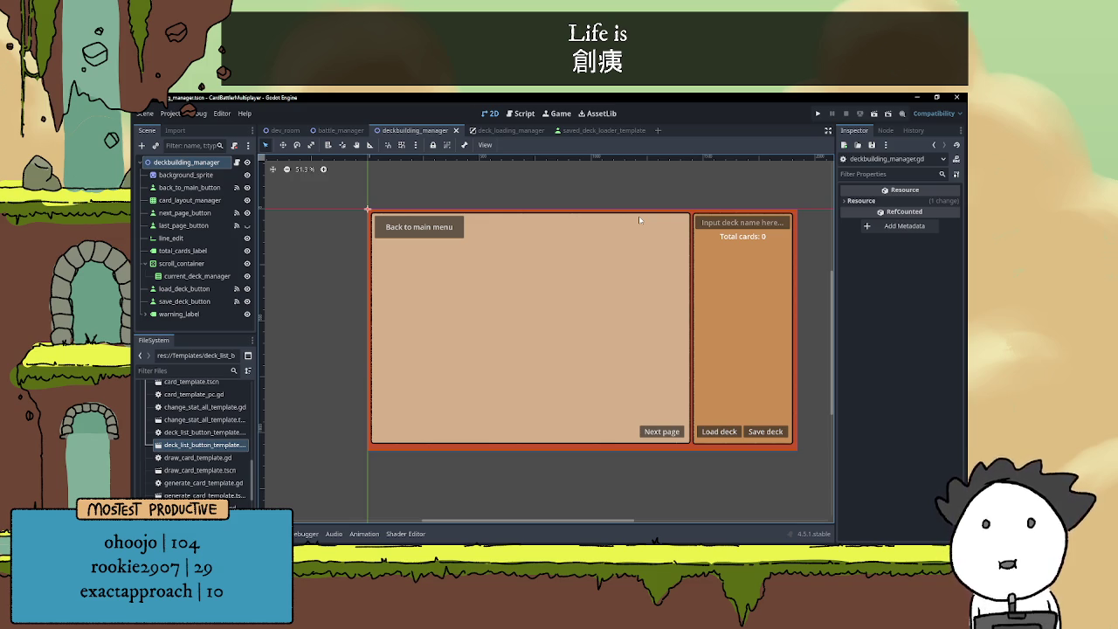
pyautogui.scroll(2, 571, 271)
pyautogui.scroll(-3, 526, 262)
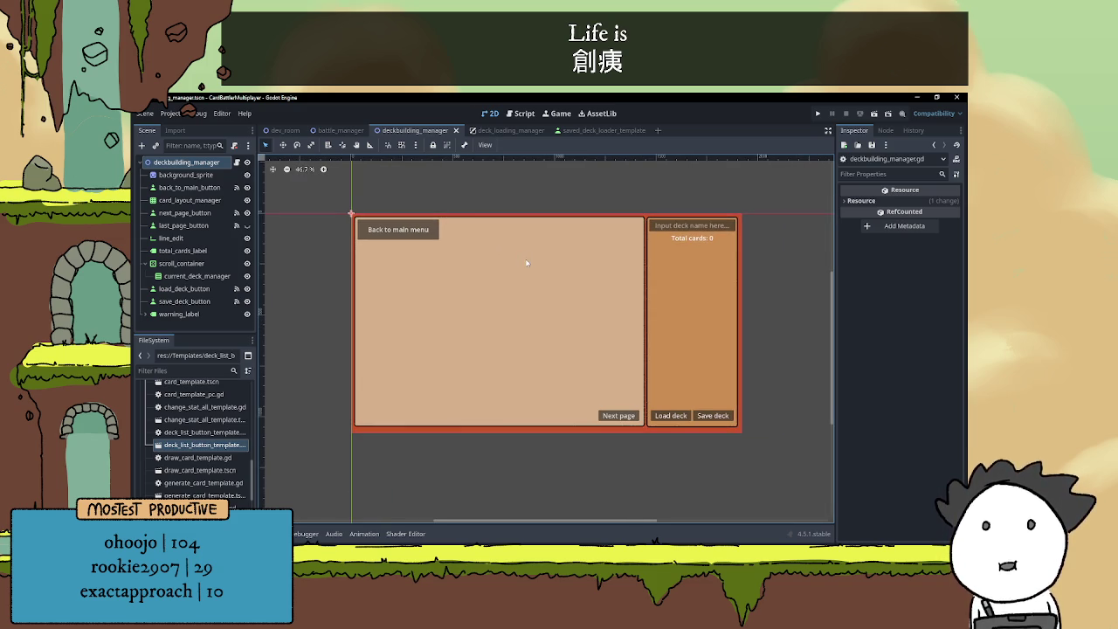
pyautogui.click(339, 133)
pyautogui.scroll(-4, 544, 387)
pyautogui.click(284, 130)
pyautogui.scroll(2, 563, 284)
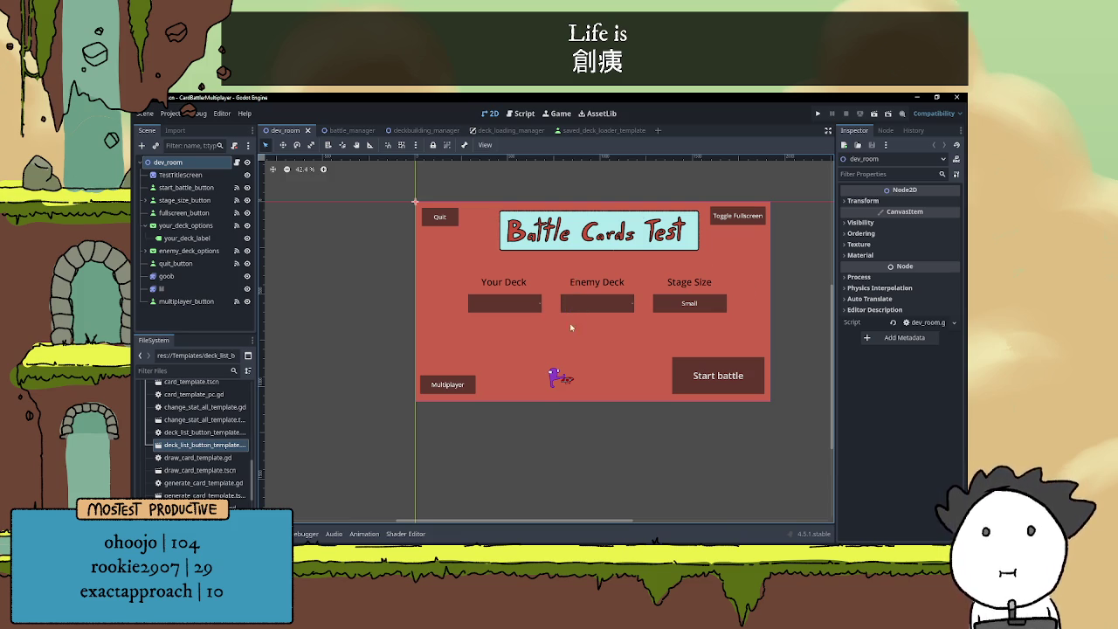
# - Zoom the dev_room canvas, then switch to the deckbuilding_manager scene with its Load/Save deck layout
pyautogui.scroll(1, 570, 327)
pyautogui.scroll(2, 568, 336)
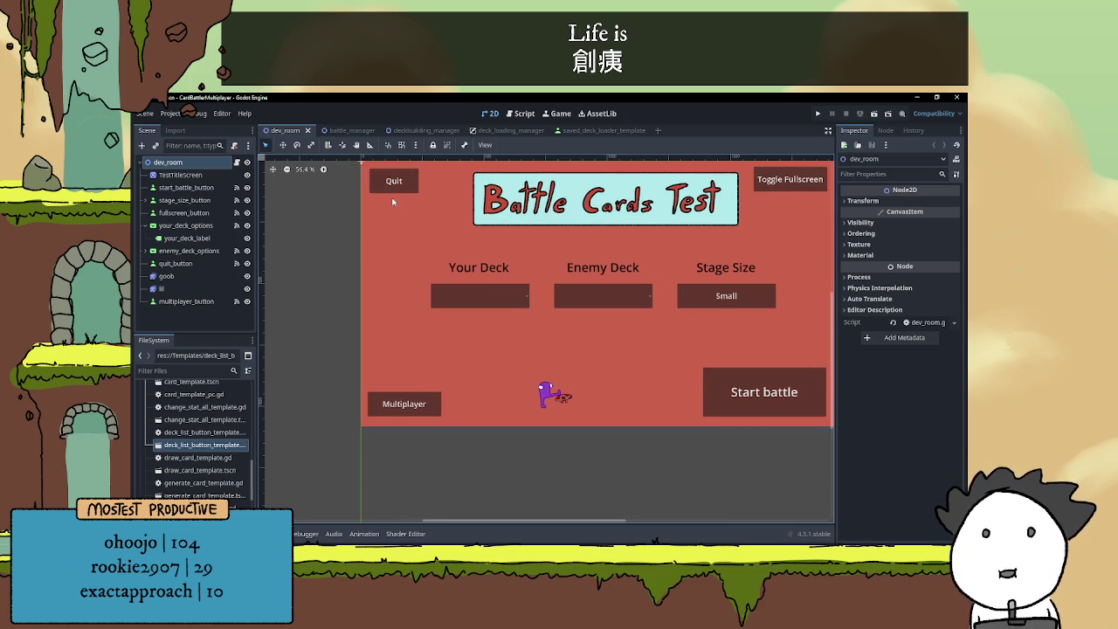
pyautogui.scroll(-2, 552, 285)
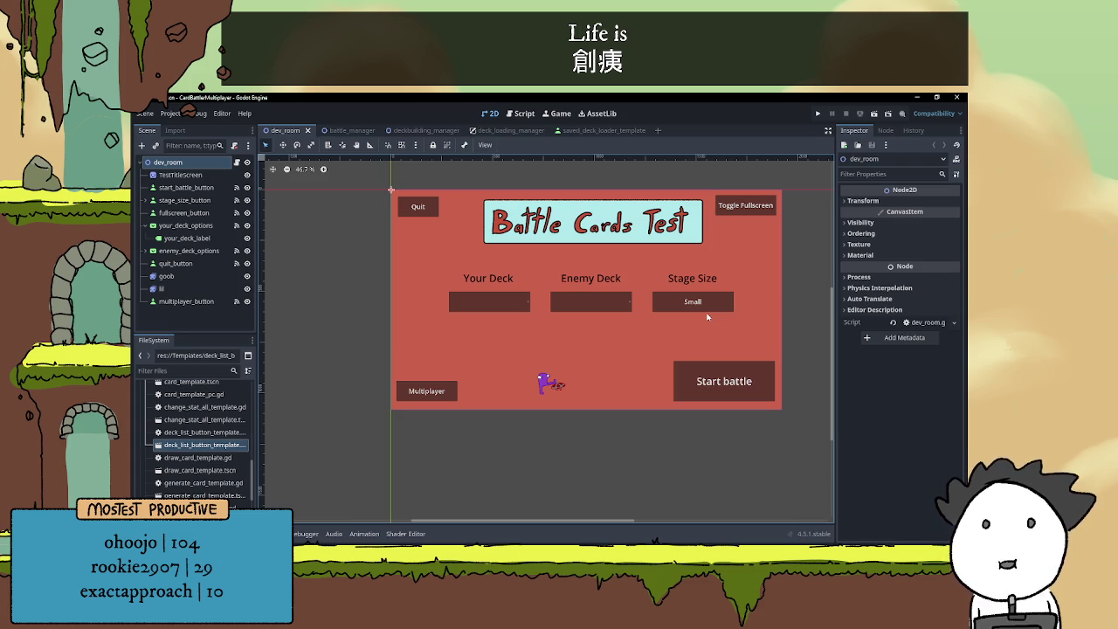
pyautogui.click(441, 130)
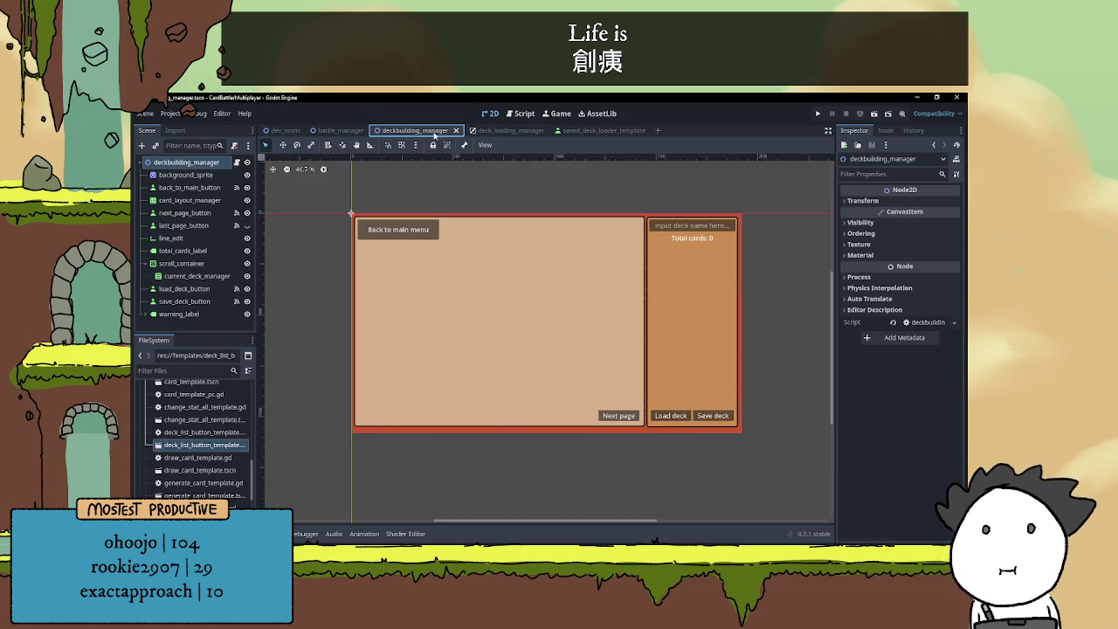
# - Run the deckbuilding scene and add 2 Big Mush, 3 Growth, 2 Goop Spray, 2 Shield Mush, 2 Shield Slime
pyautogui.click(873, 113)
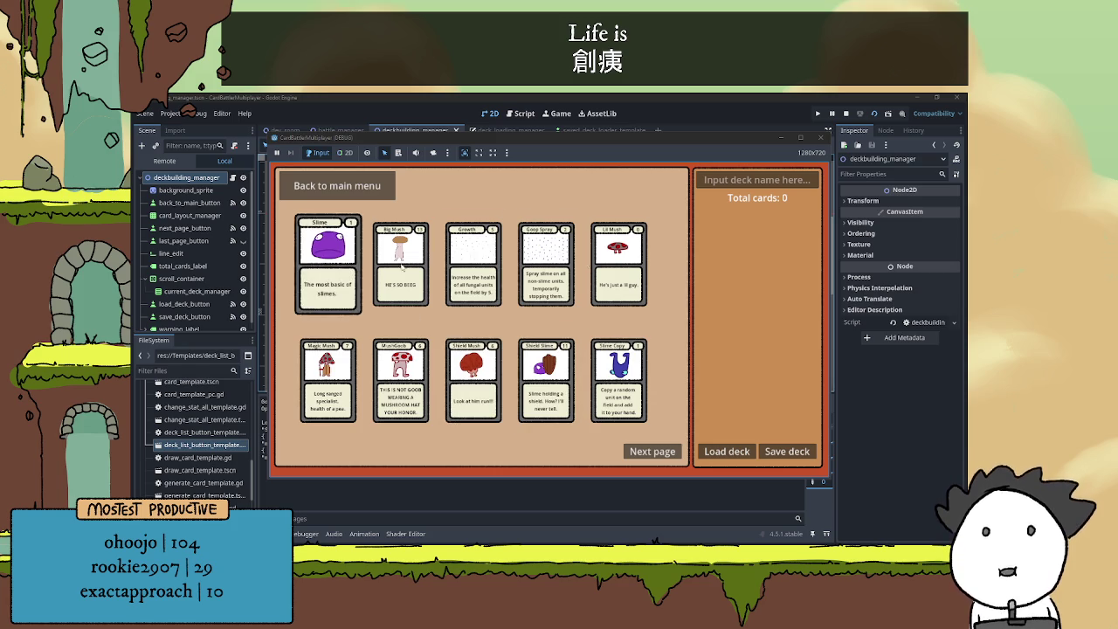
pyautogui.click(666, 448)
pyautogui.click(327, 452)
pyautogui.doubleClick(404, 277)
pyautogui.doubleClick(476, 266)
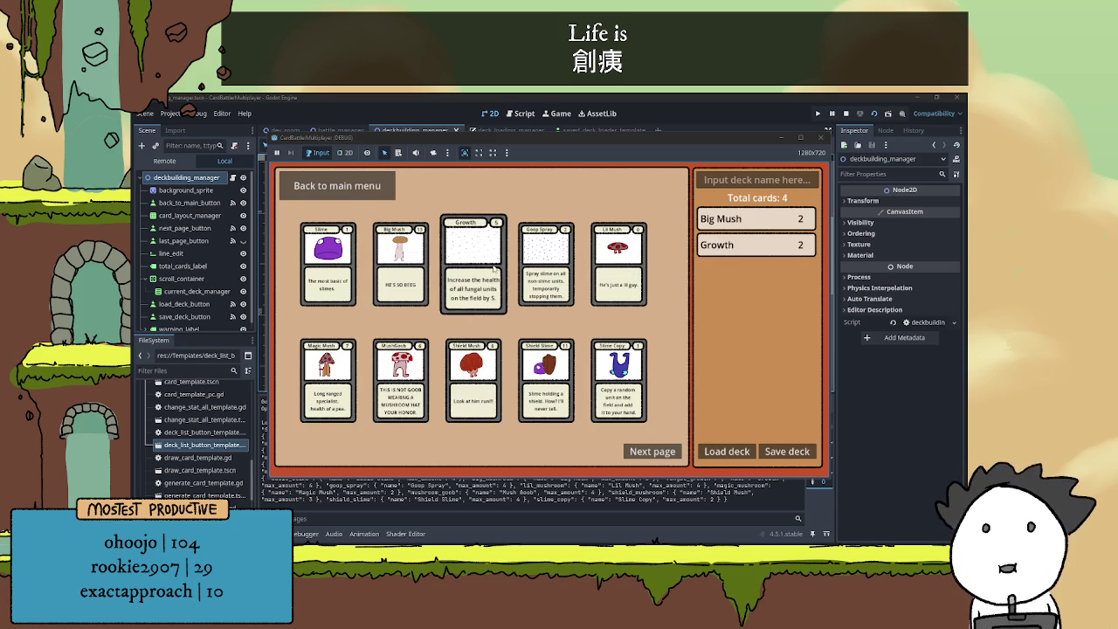
pyautogui.click(476, 266)
pyautogui.doubleClick(564, 262)
pyautogui.doubleClick(472, 375)
pyautogui.doubleClick(546, 376)
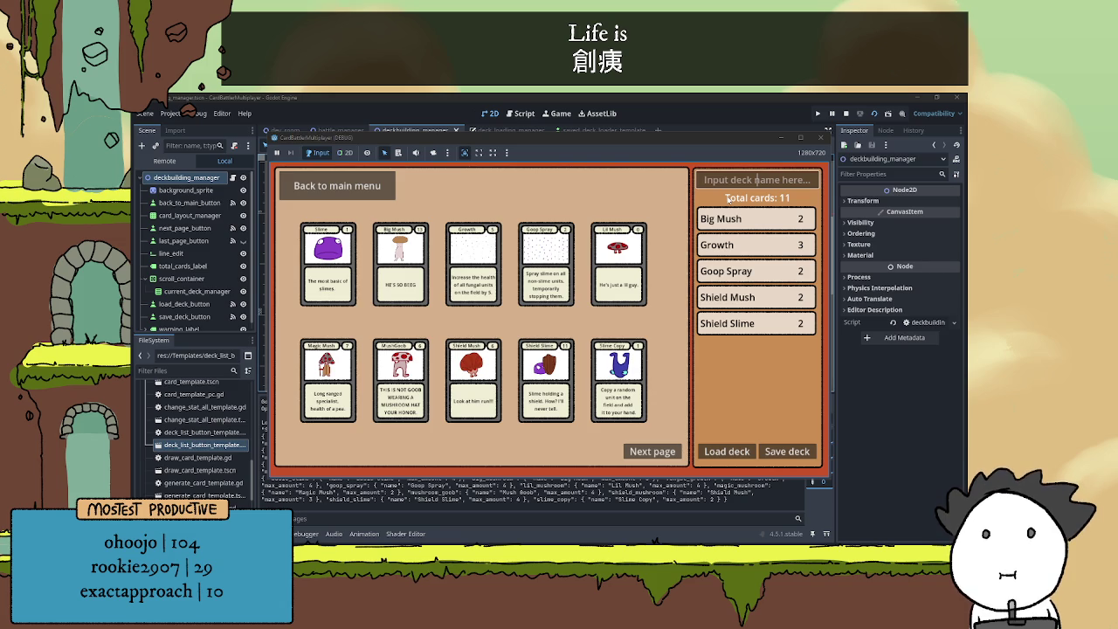
# - Save the deck as 'asdfjlnasdfn' and load it back from the saved decks list
pyautogui.write('asdfjlnasdfn')
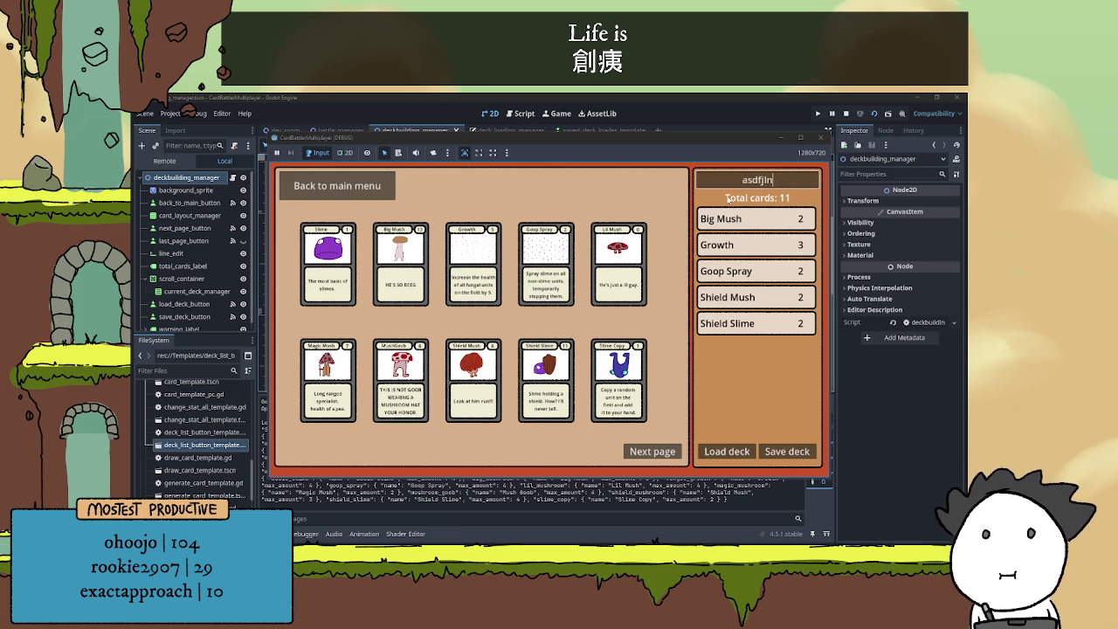
pyautogui.click(786, 450)
pyautogui.click(726, 450)
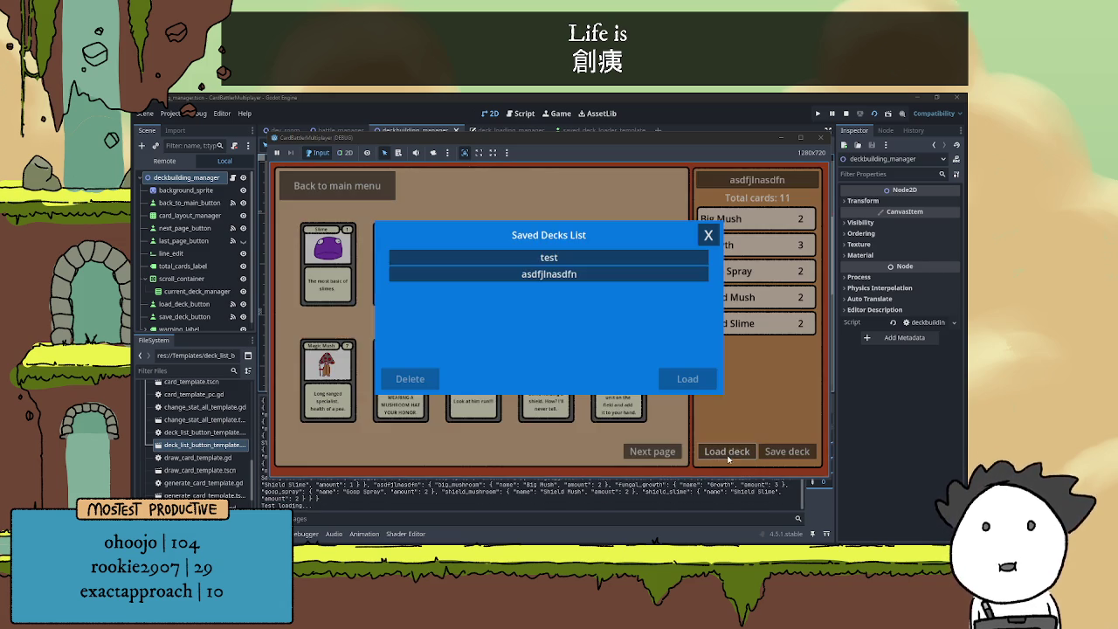
pyautogui.click(550, 274)
pyautogui.click(686, 379)
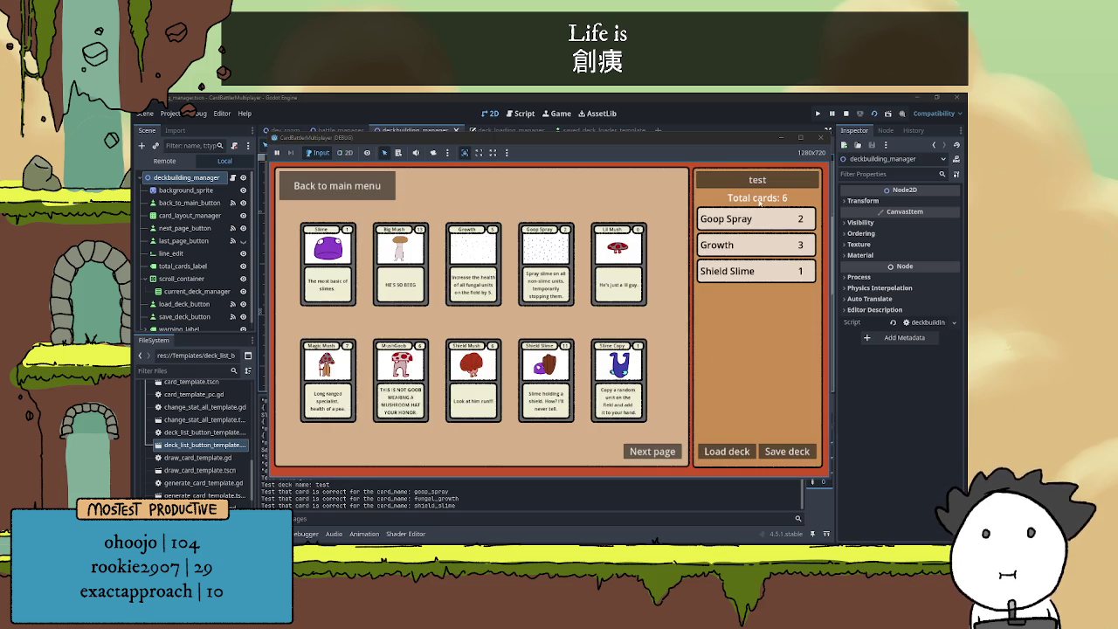
pyautogui.click(726, 451)
pyautogui.click(641, 274)
pyautogui.click(678, 379)
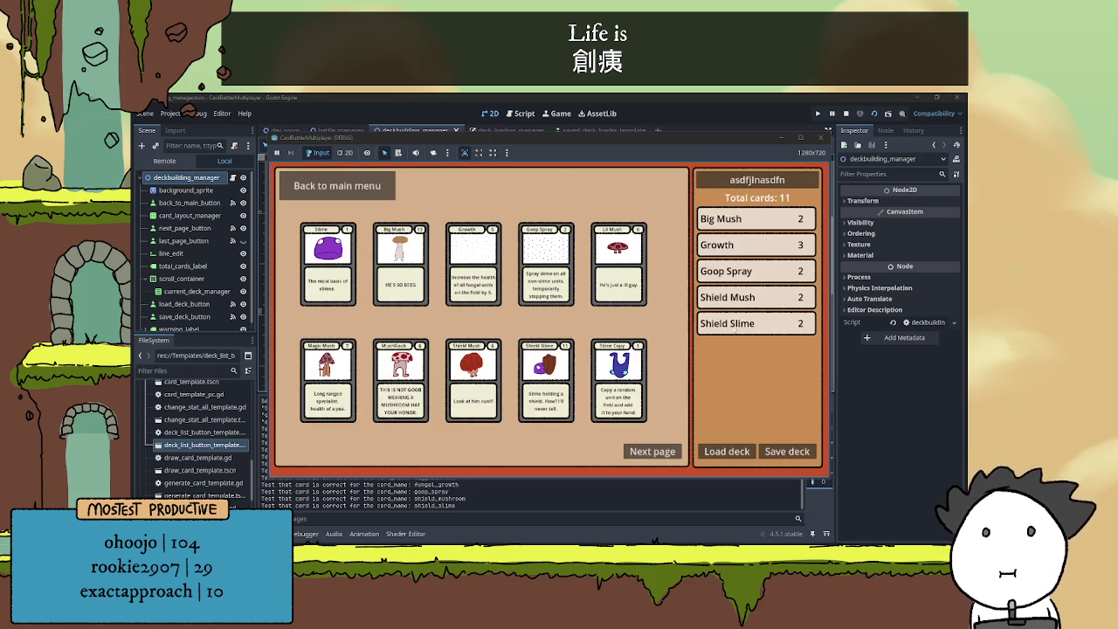
# - Delete the 'test' deck from the saved list and reload asdfjlnasdfn
pyautogui.click(741, 460)
pyautogui.click(549, 257)
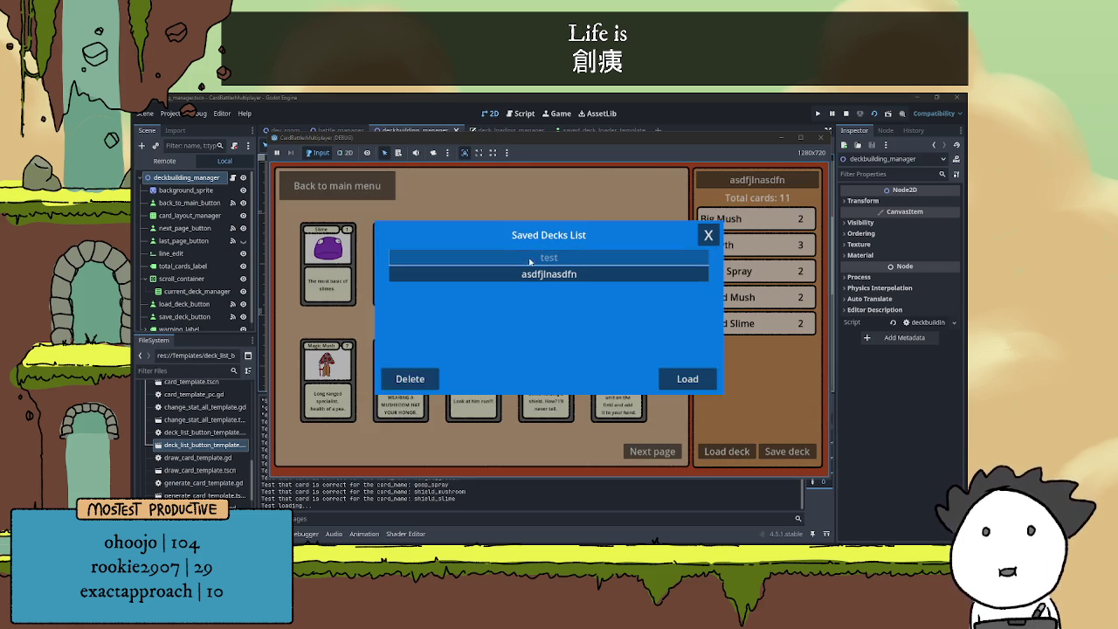
pyautogui.click(411, 379)
pyautogui.click(708, 237)
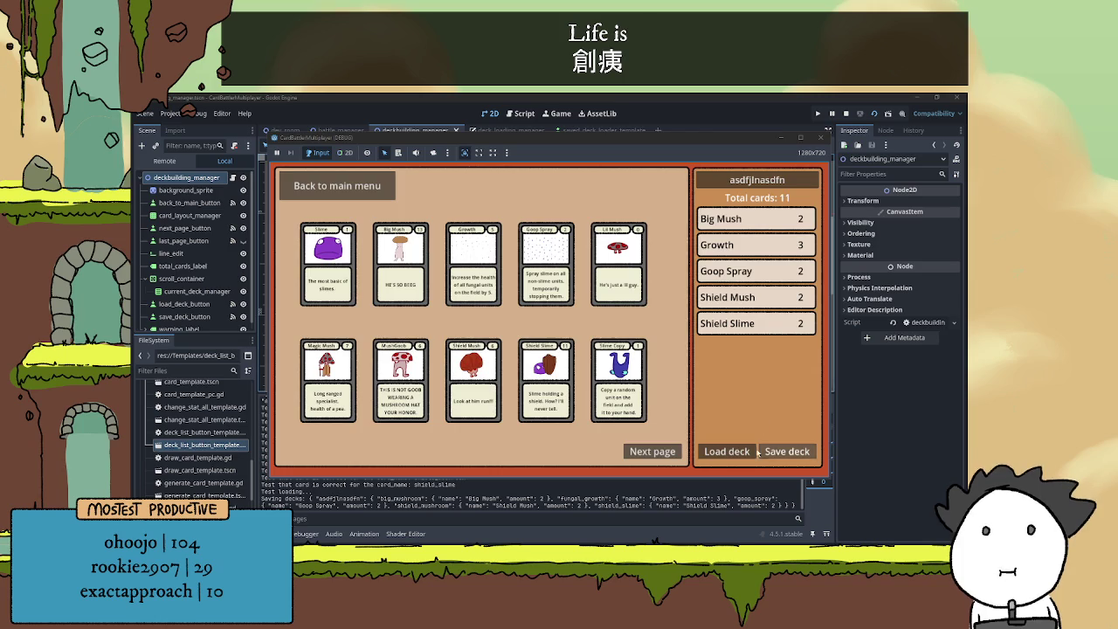
pyautogui.click(727, 451)
pyautogui.click(559, 263)
pyautogui.click(688, 381)
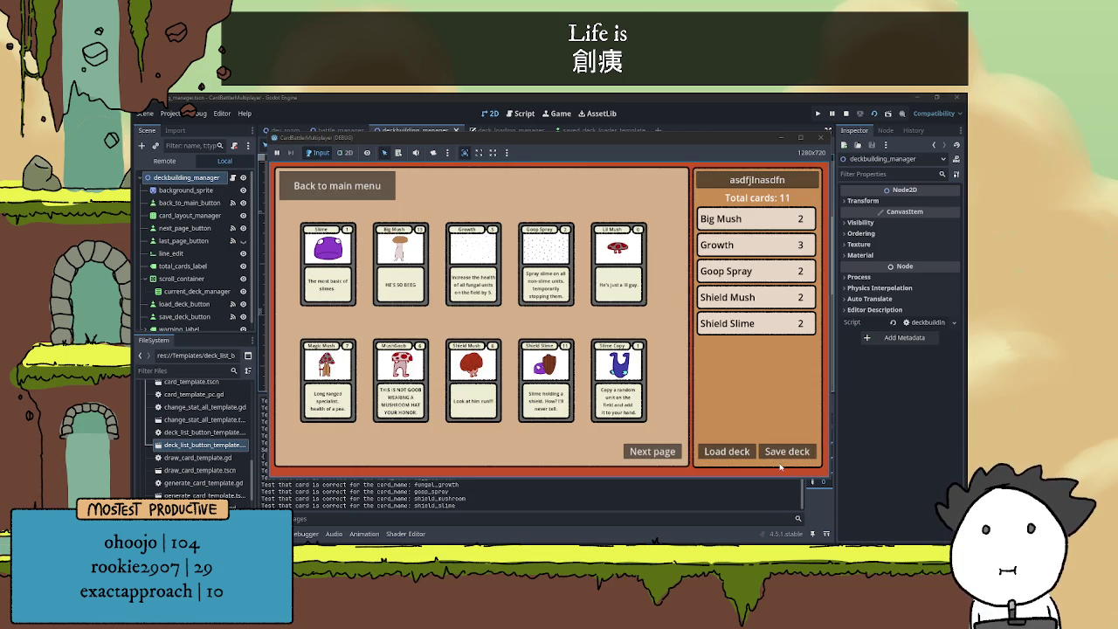
# - Save the deck, confirm only asdfjlnasdfn remains, return to the main menu and stop the game
pyautogui.click(783, 454)
pyautogui.click(723, 454)
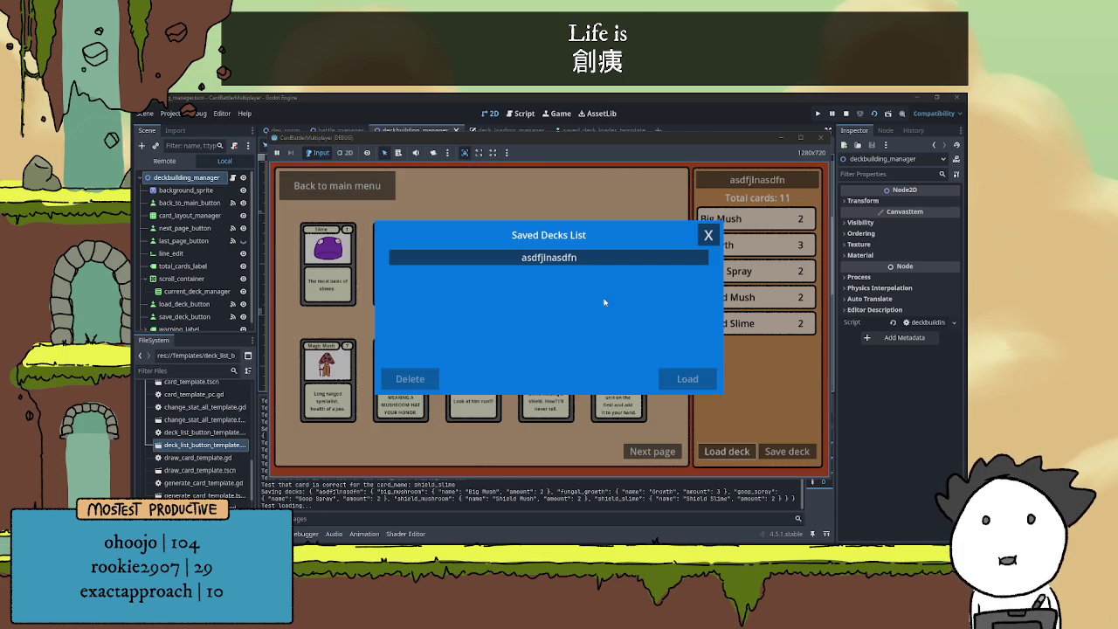
pyautogui.click(714, 234)
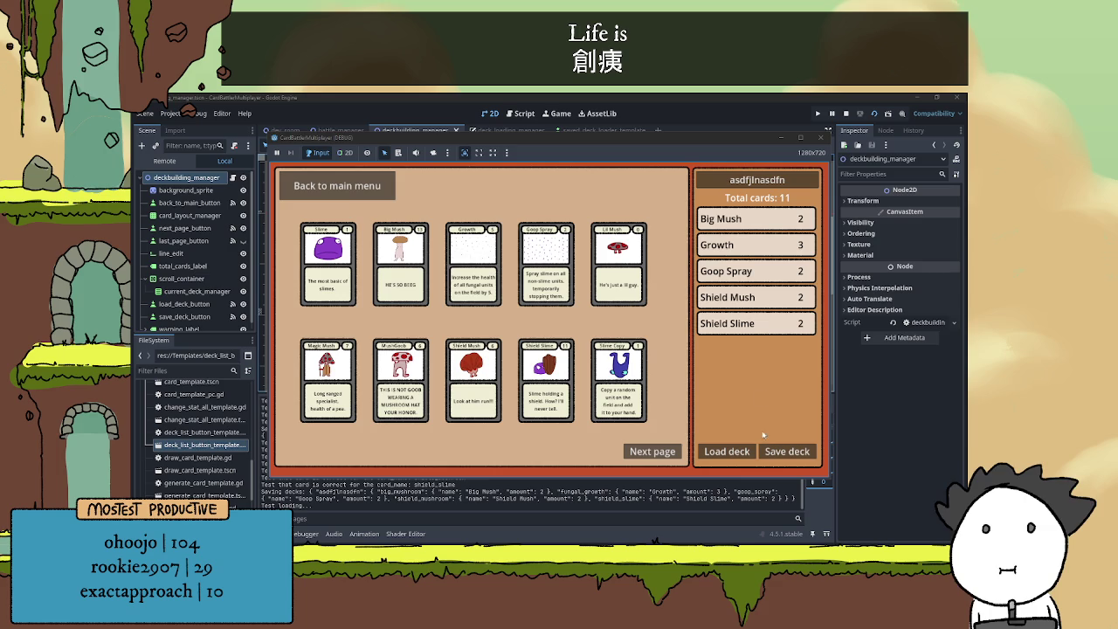
pyautogui.click(366, 186)
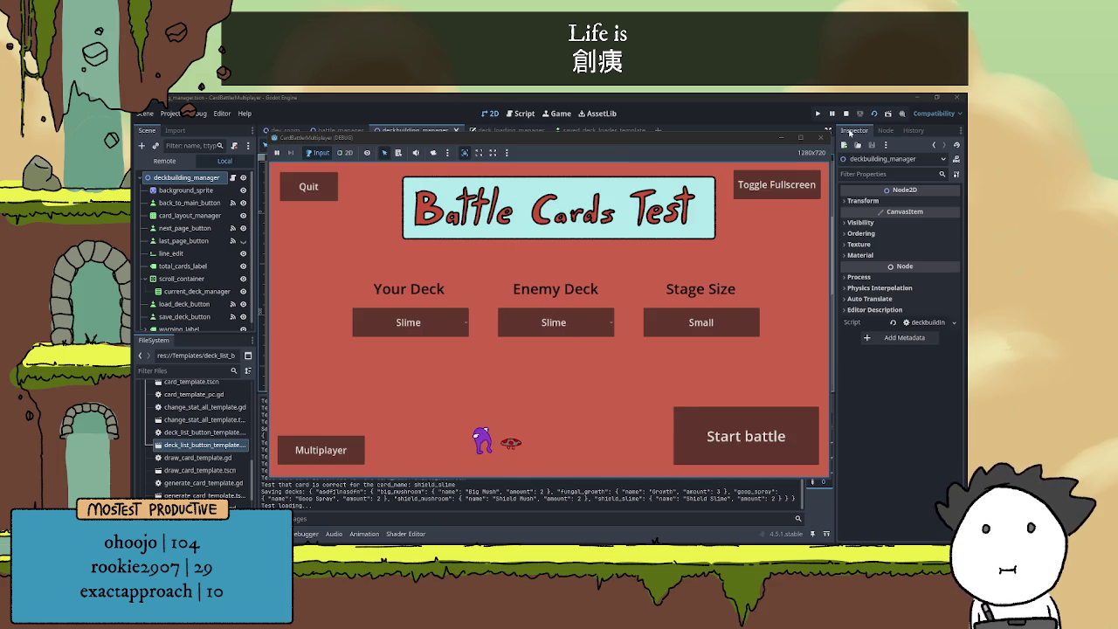
pyautogui.click(846, 114)
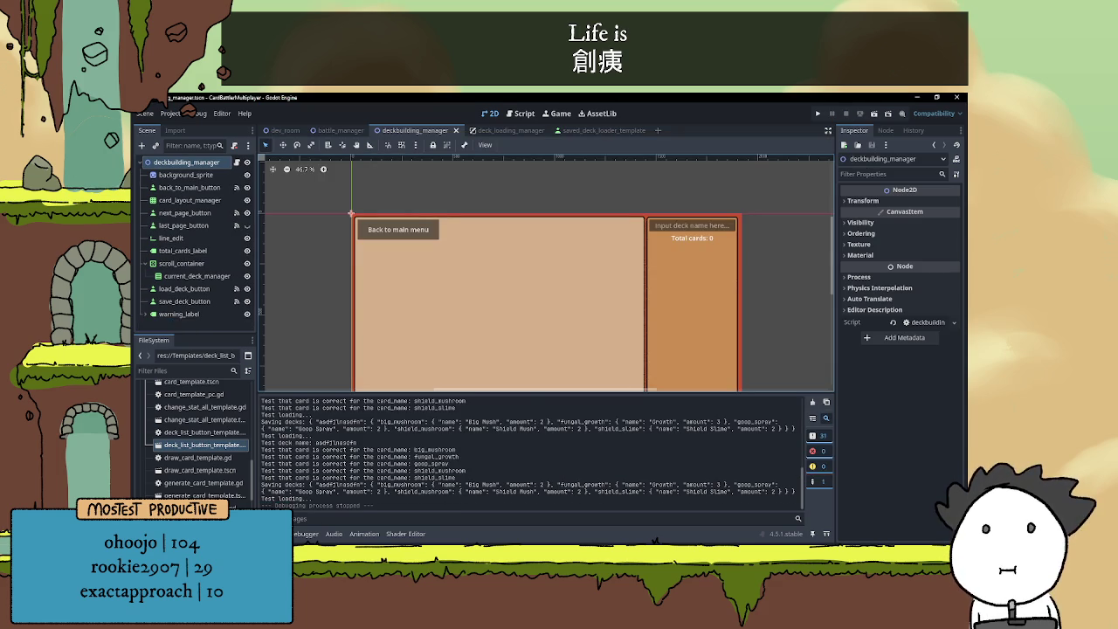
# - In dev_room, move the goob and lil sprites up beside Toggle Fullscreen at the upper right
pyautogui.click(267, 533)
pyautogui.scroll(2, 581, 335)
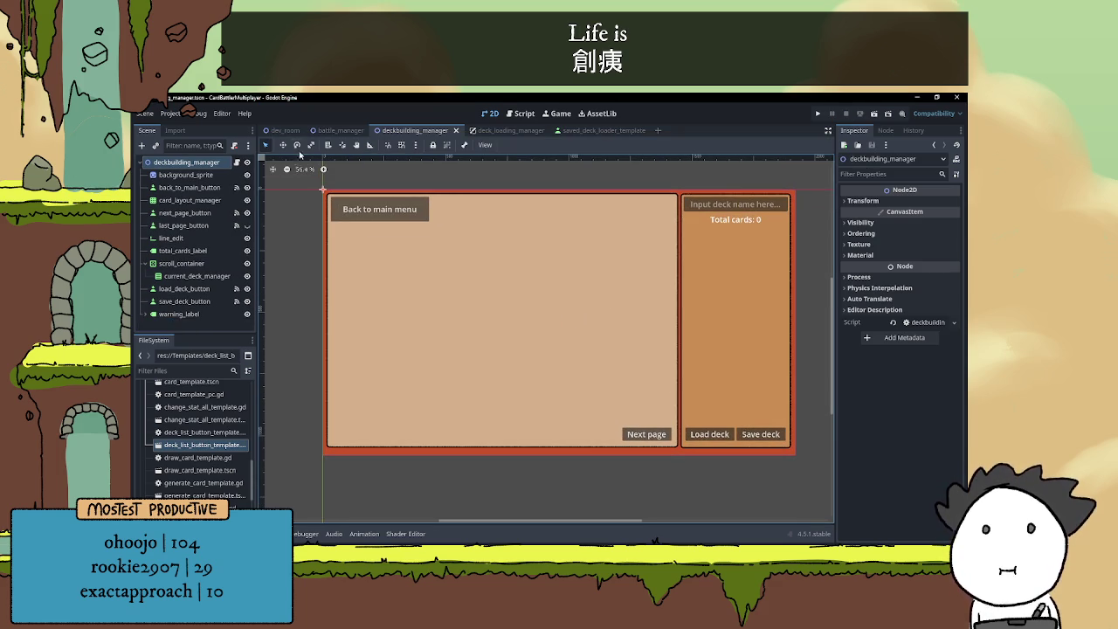
pyautogui.click(284, 130)
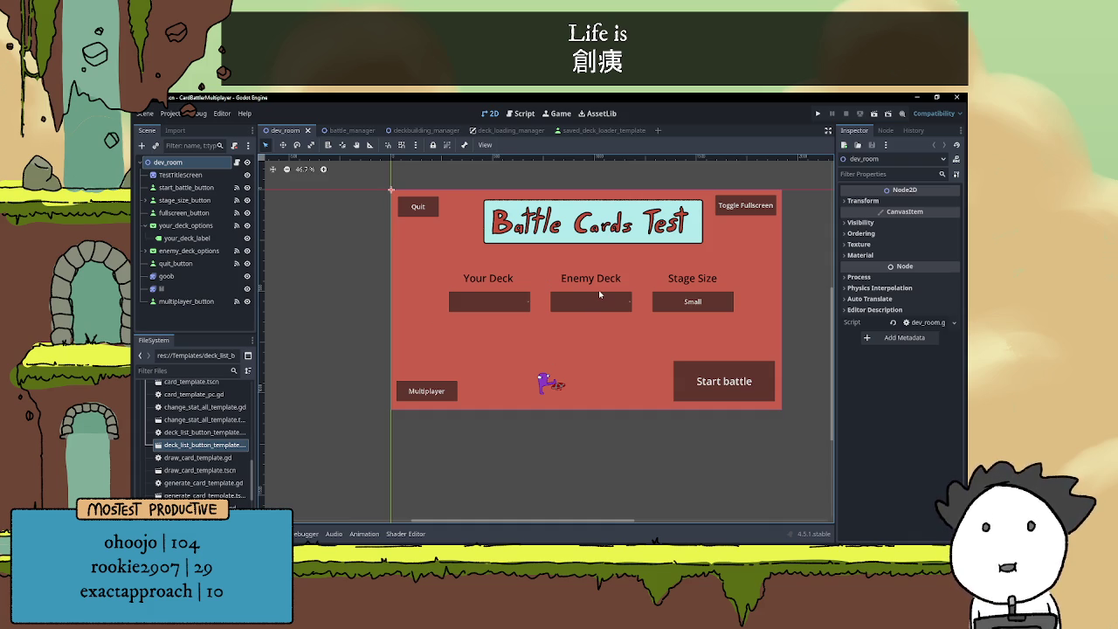
pyautogui.scroll(1, 589, 309)
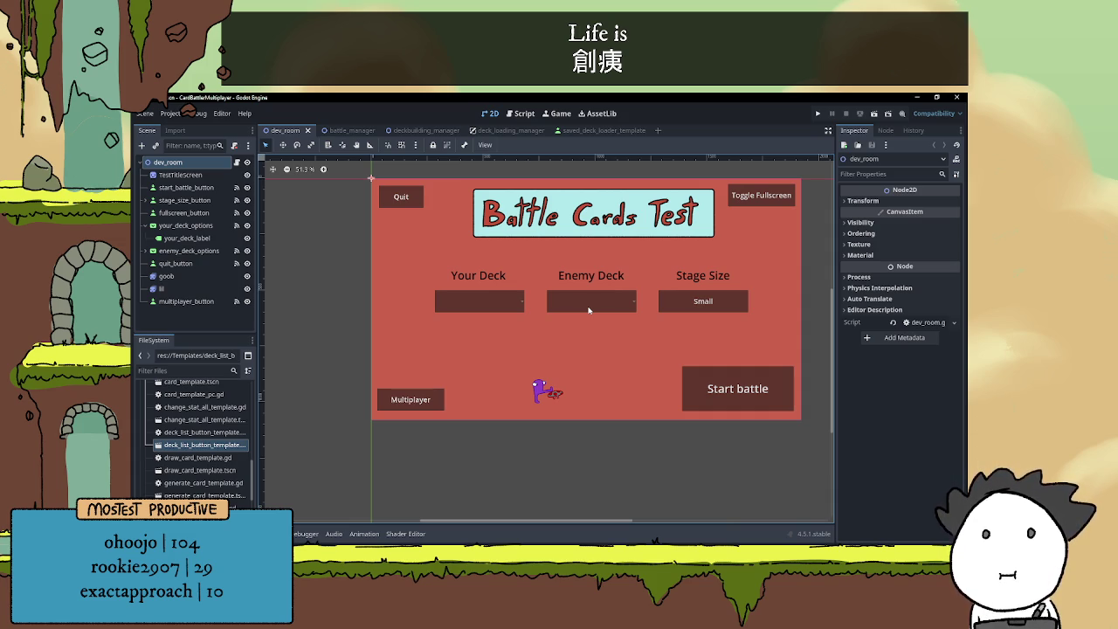
pyautogui.click(175, 276)
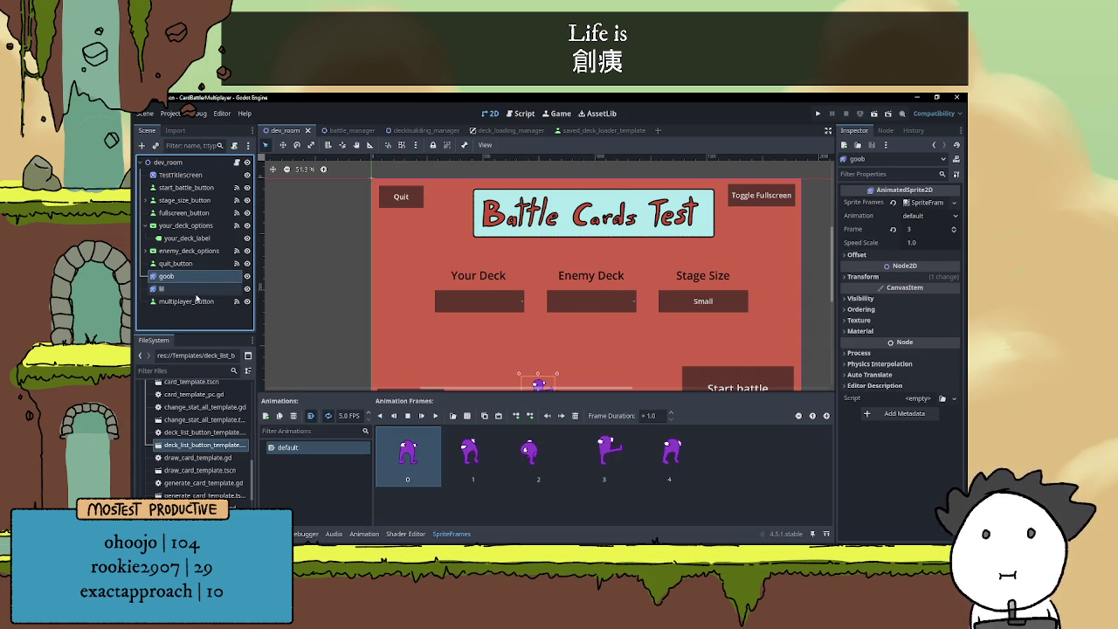
pyautogui.keyDown('shift'); pyautogui.click(196, 289); pyautogui.keyUp('shift')
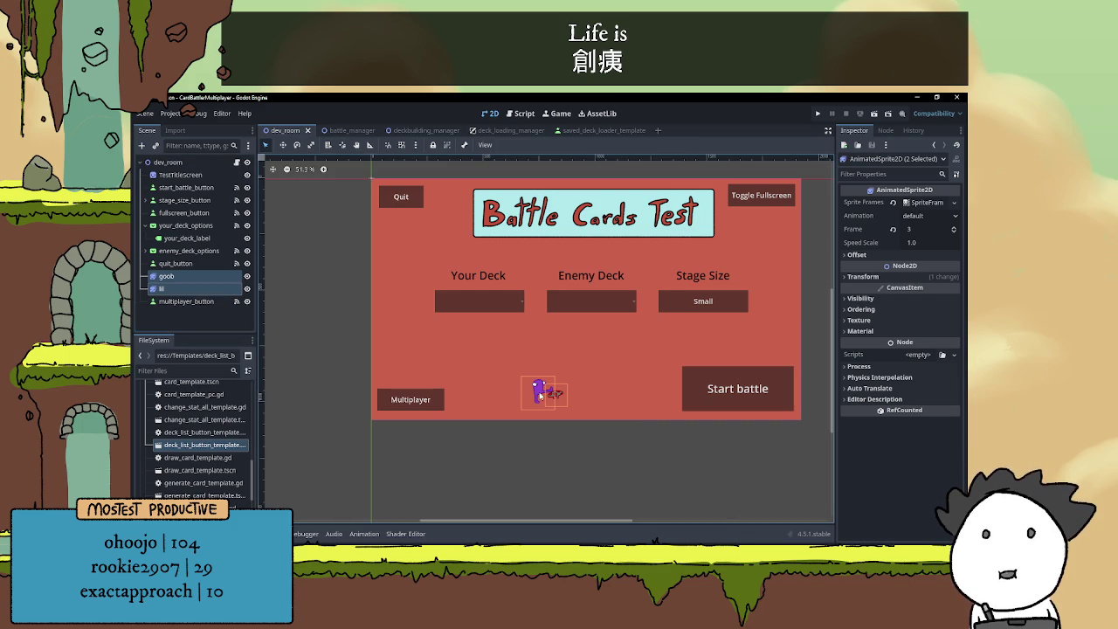
pyautogui.moveTo(537, 395)
pyautogui.mouseDown()
pyautogui.moveTo(751, 262)
pyautogui.moveTo(748, 238)
pyautogui.mouseUp()
pyautogui.click(618, 438)
# - Inspect the Multiplayer button's context menus without choosing an action, then reselect the dev_room root
pyautogui.scroll(1, 617, 441)
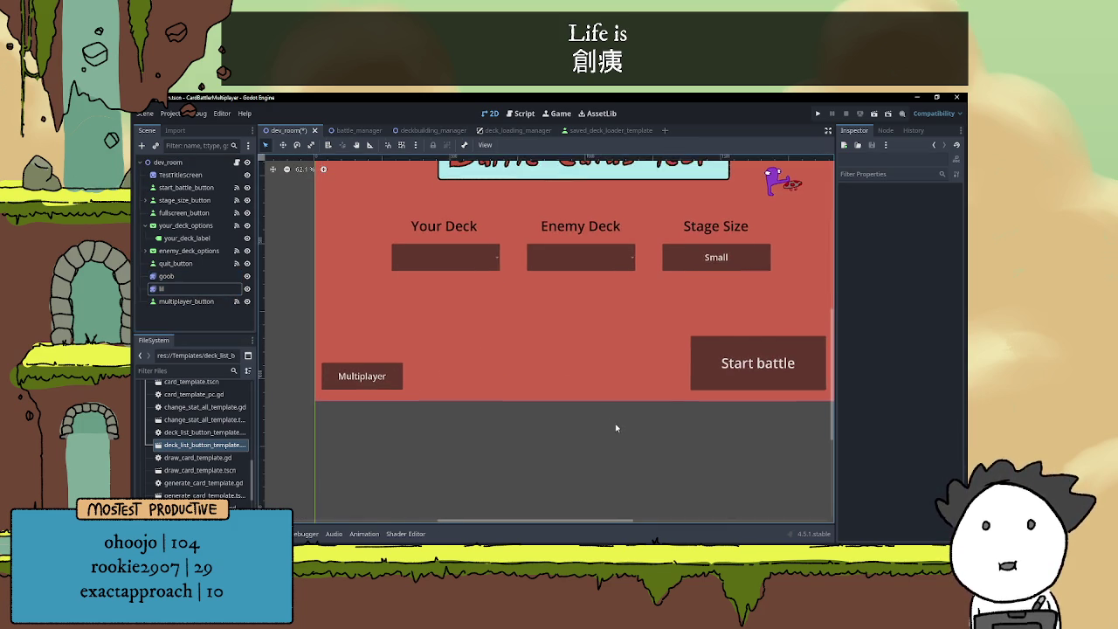
pyautogui.scroll(-2, 611, 428)
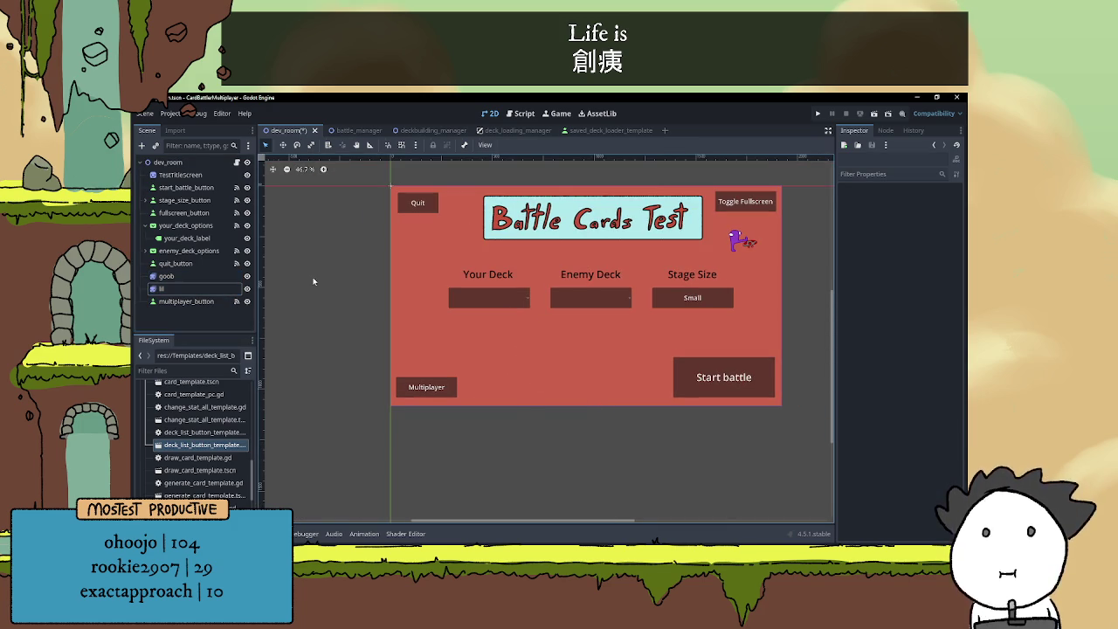
pyautogui.click(166, 163)
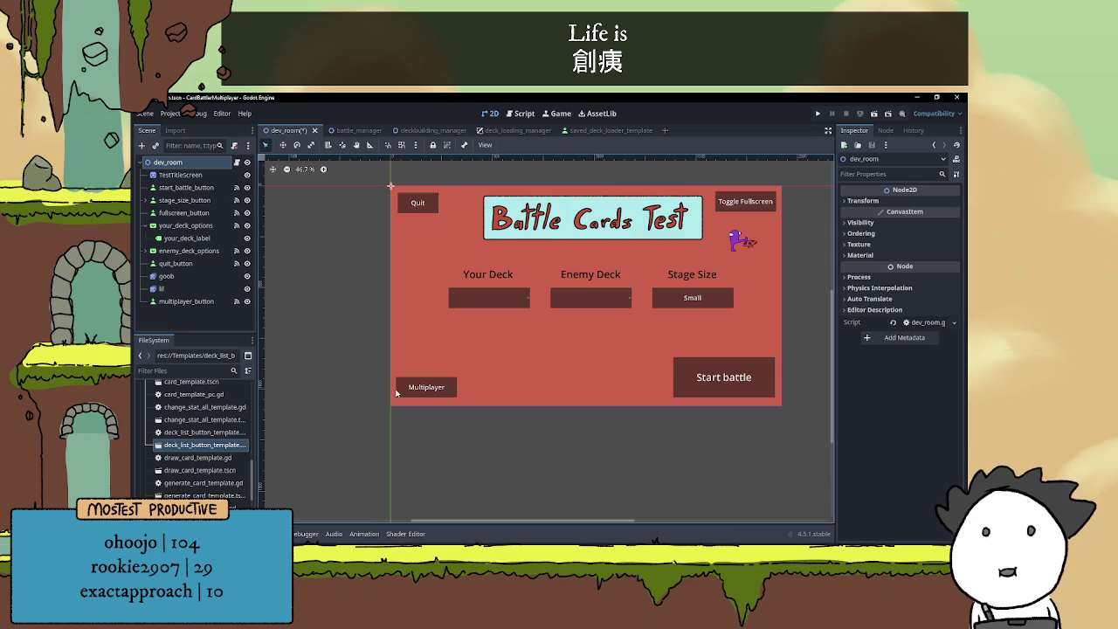
pyautogui.click(428, 390)
pyautogui.rightClick(428, 390)
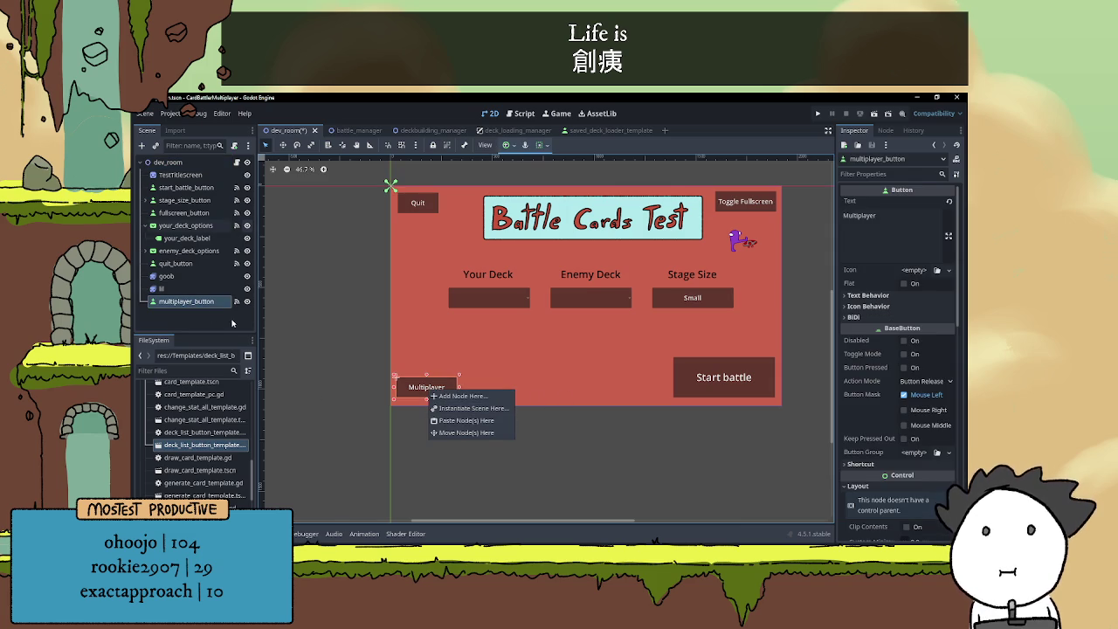
pyautogui.click(202, 310)
pyautogui.rightClick(201, 307)
pyautogui.click(230, 320)
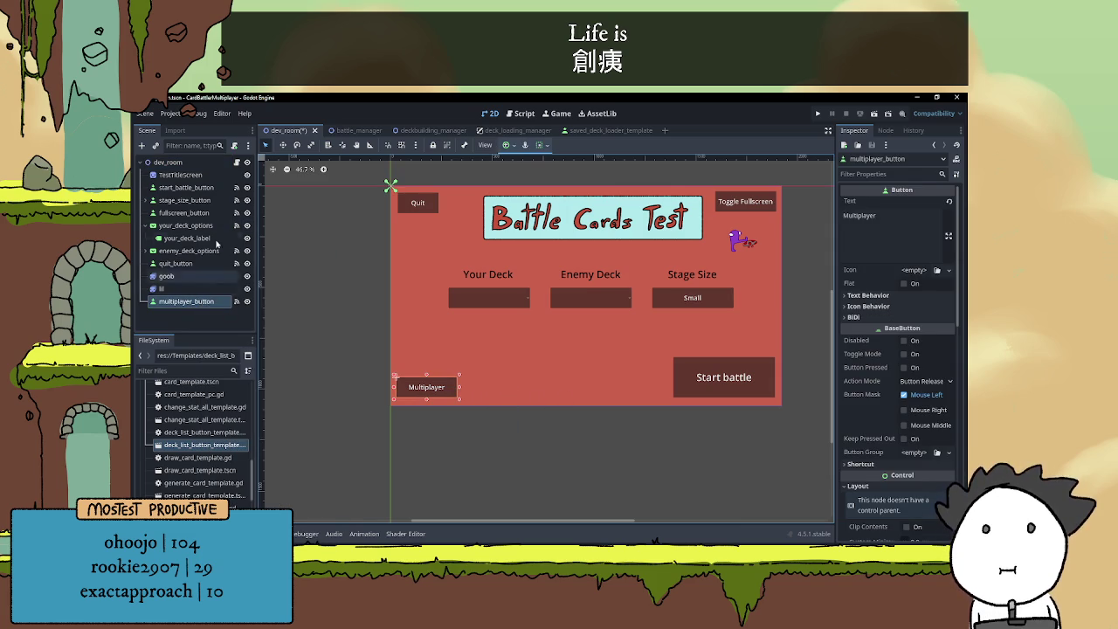
pyautogui.click(193, 165)
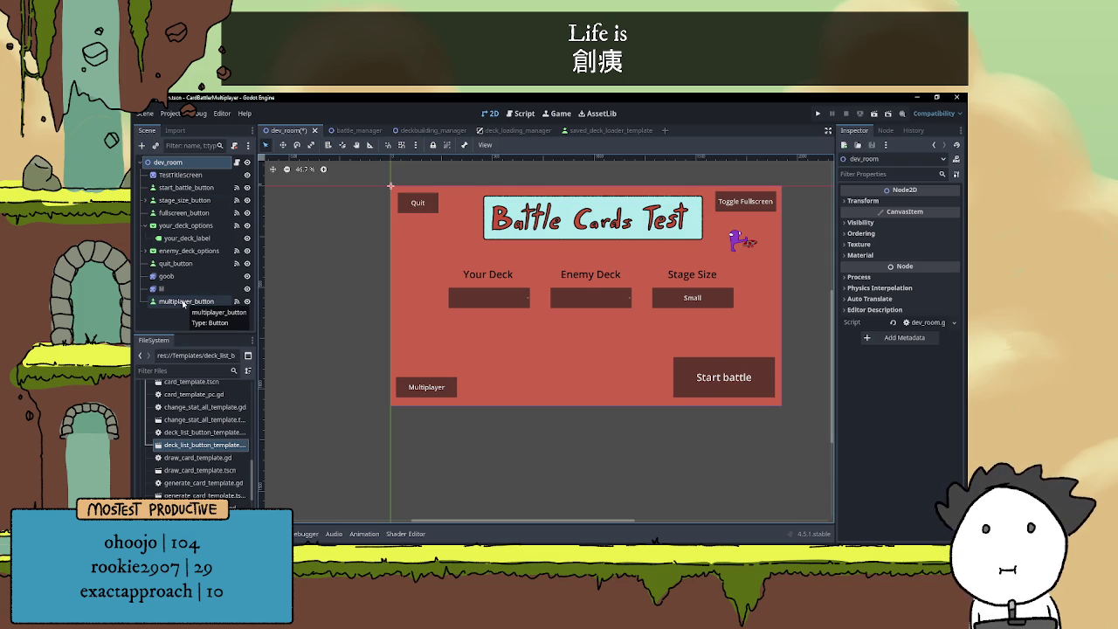
# - Save dev_room, then copy multiplayer_button and paste it under the dev_room root
pyautogui.hotkey('ctrl', 's')
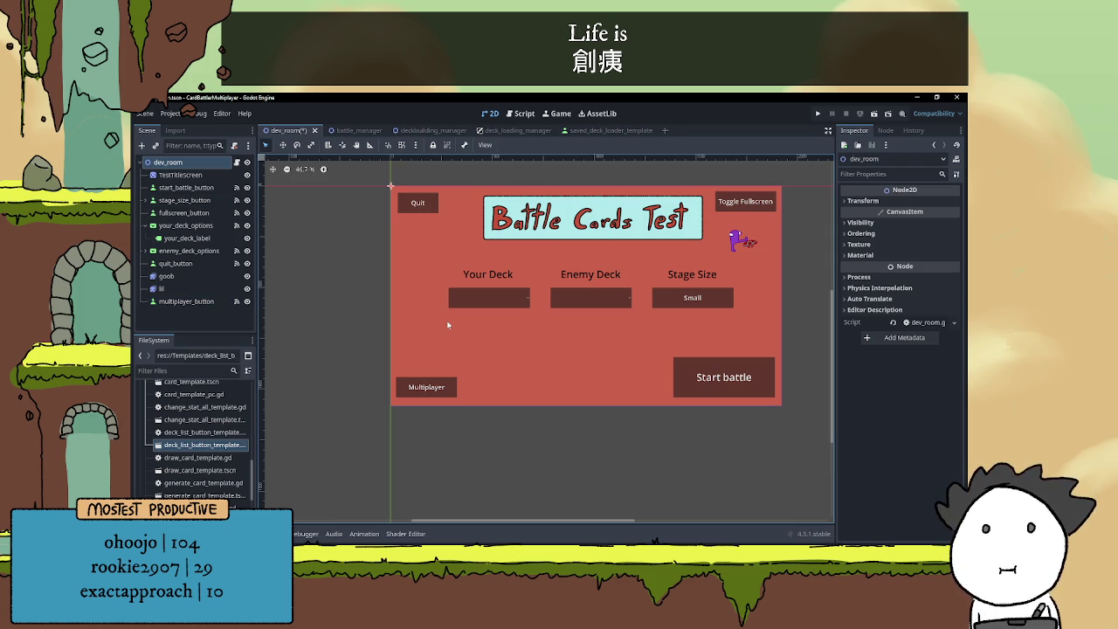
pyautogui.rightClick(207, 300)
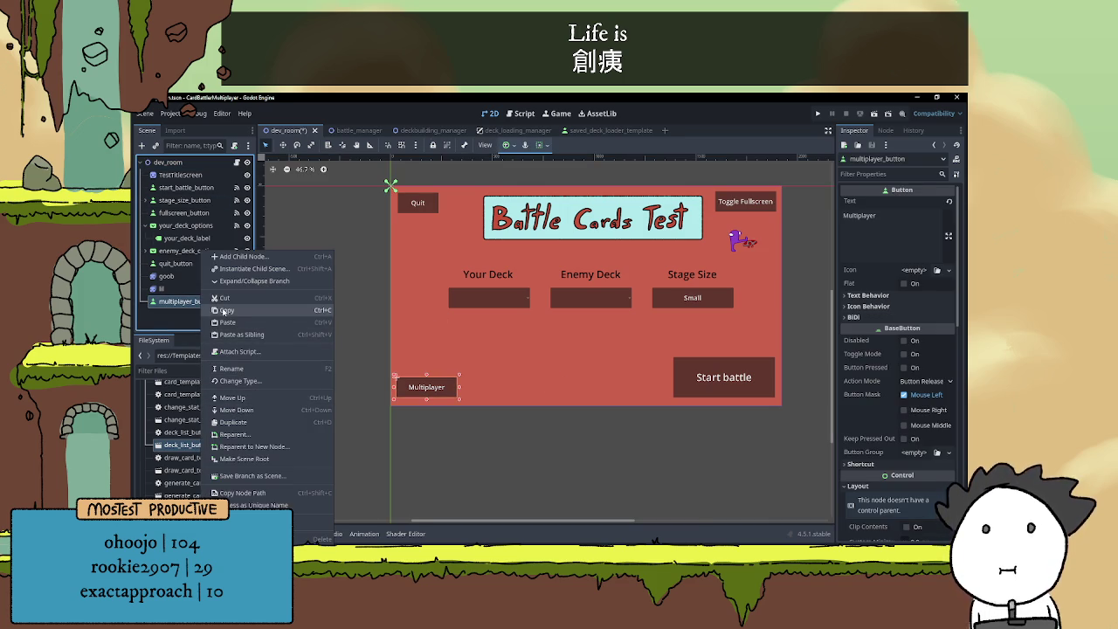
pyautogui.click(168, 162)
pyautogui.rightClick(183, 162)
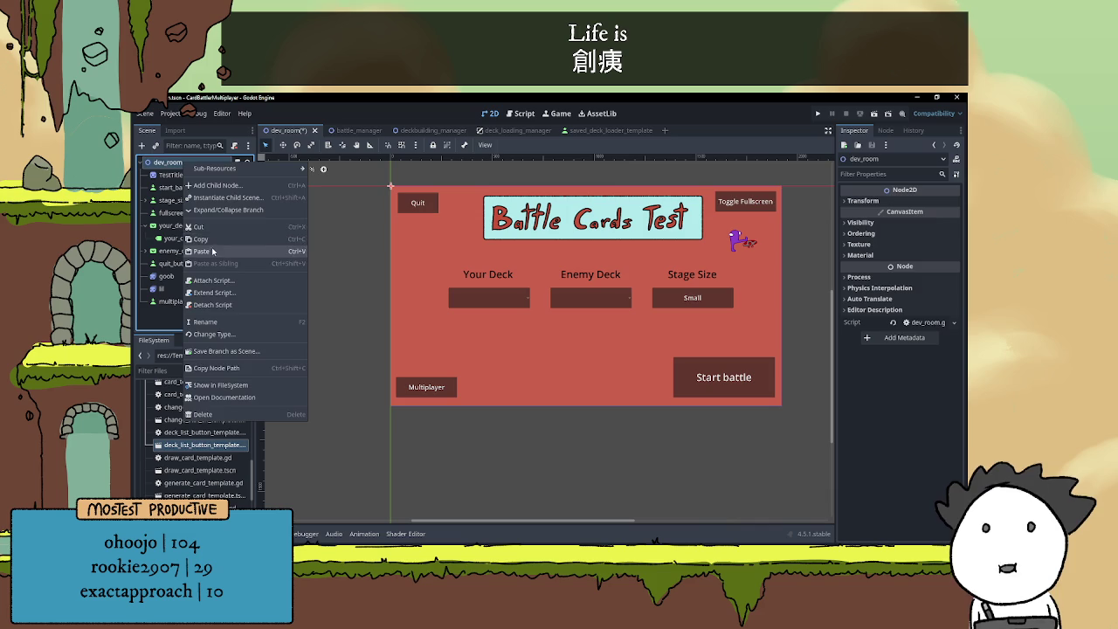
pyautogui.click(212, 251)
pyautogui.click(201, 317)
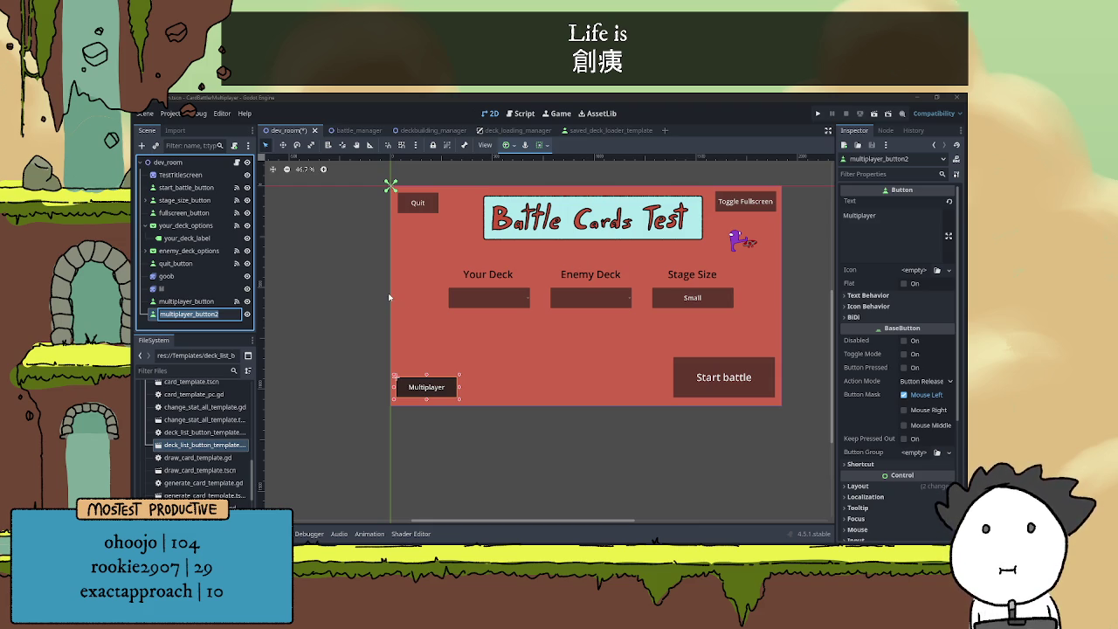
# - Rename the copy to deck_building_button and set its Text to 'Deckbuilder'
pyautogui.press('BackSpace')
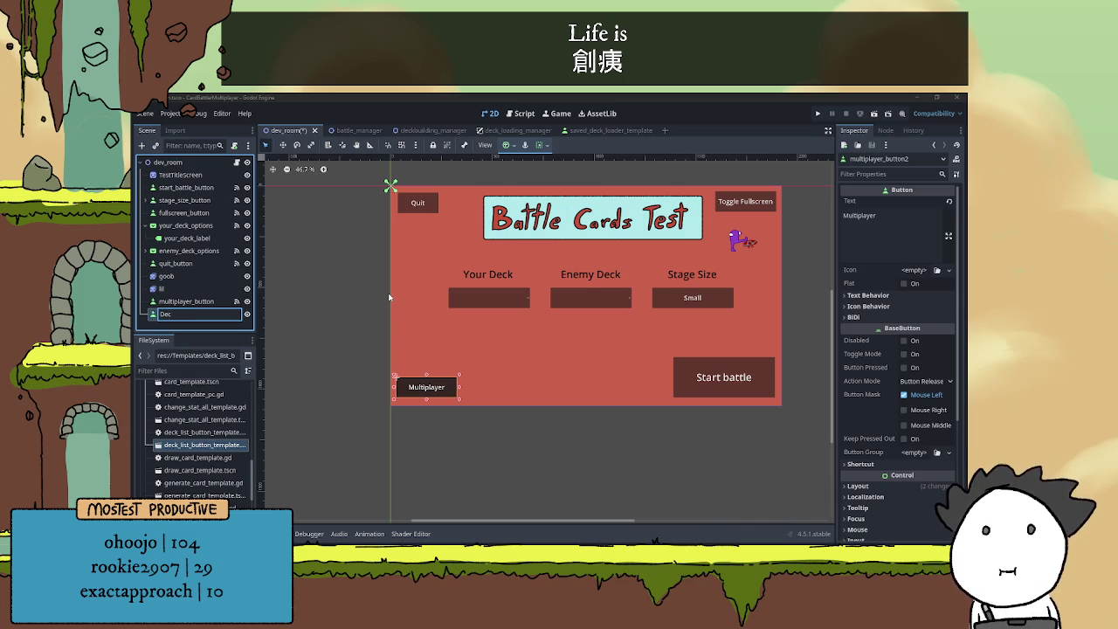
pyautogui.write('deck')
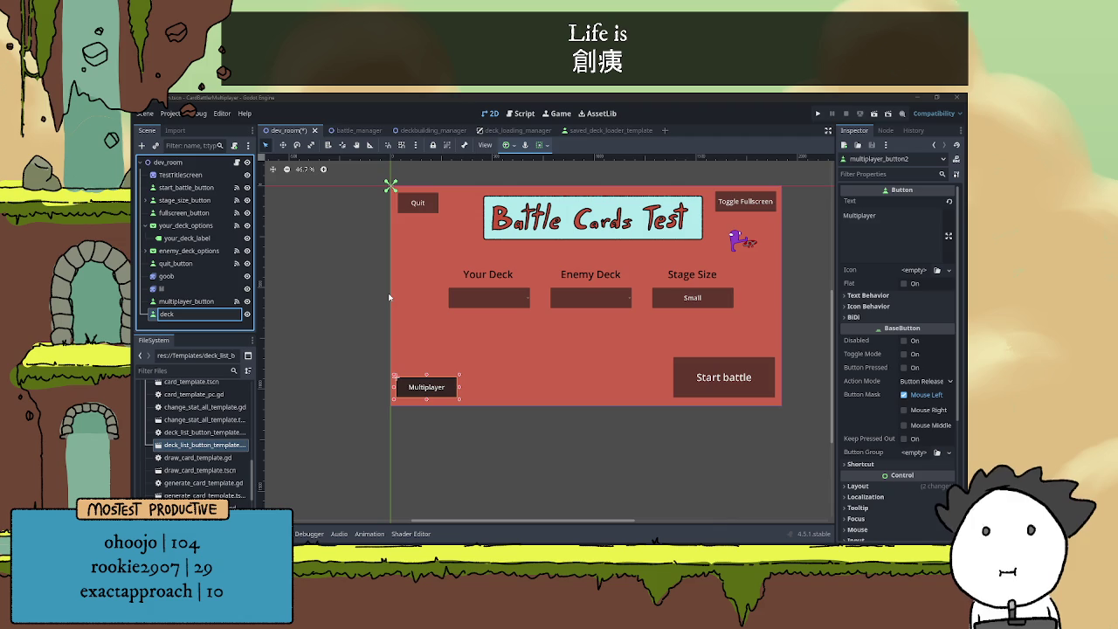
pyautogui.write('_build')
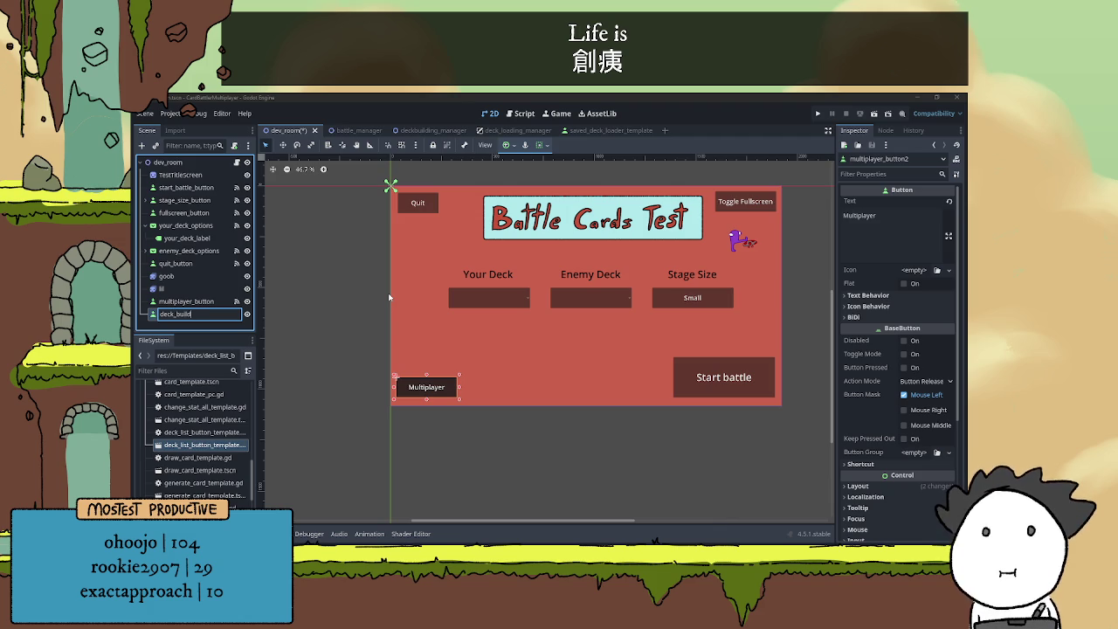
pyautogui.write('ing')
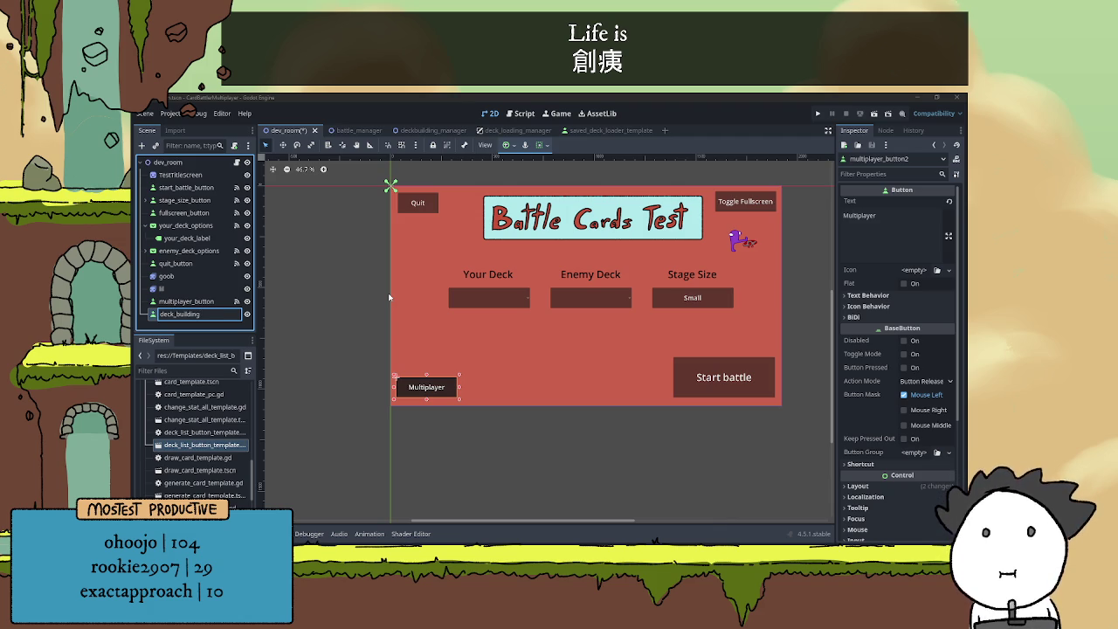
pyautogui.write('_button')
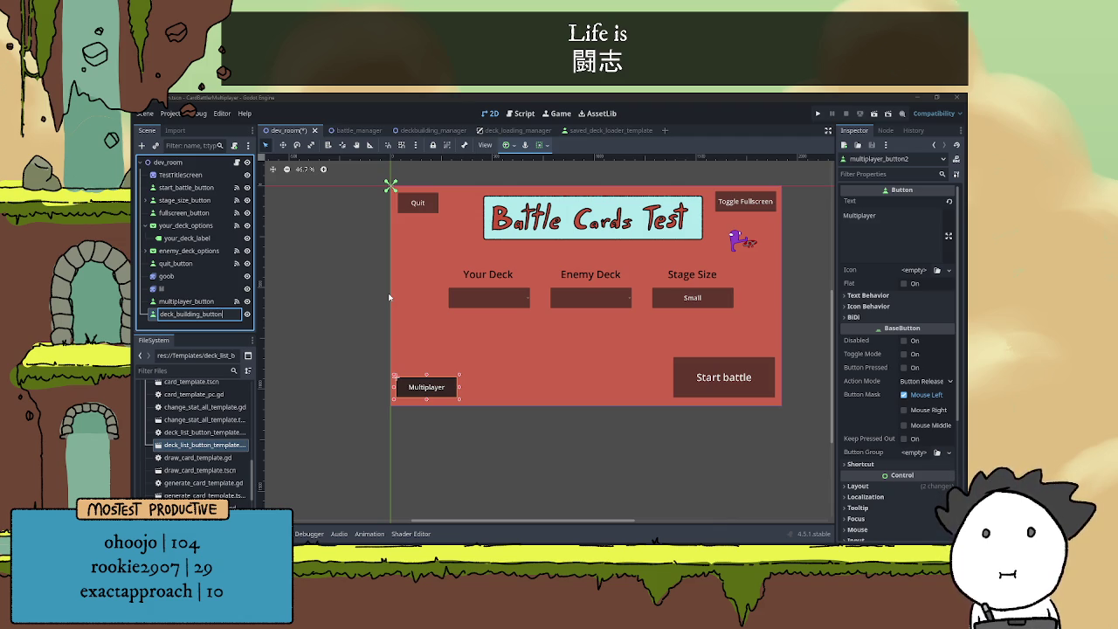
pyautogui.press('Return')
pyautogui.click(889, 229)
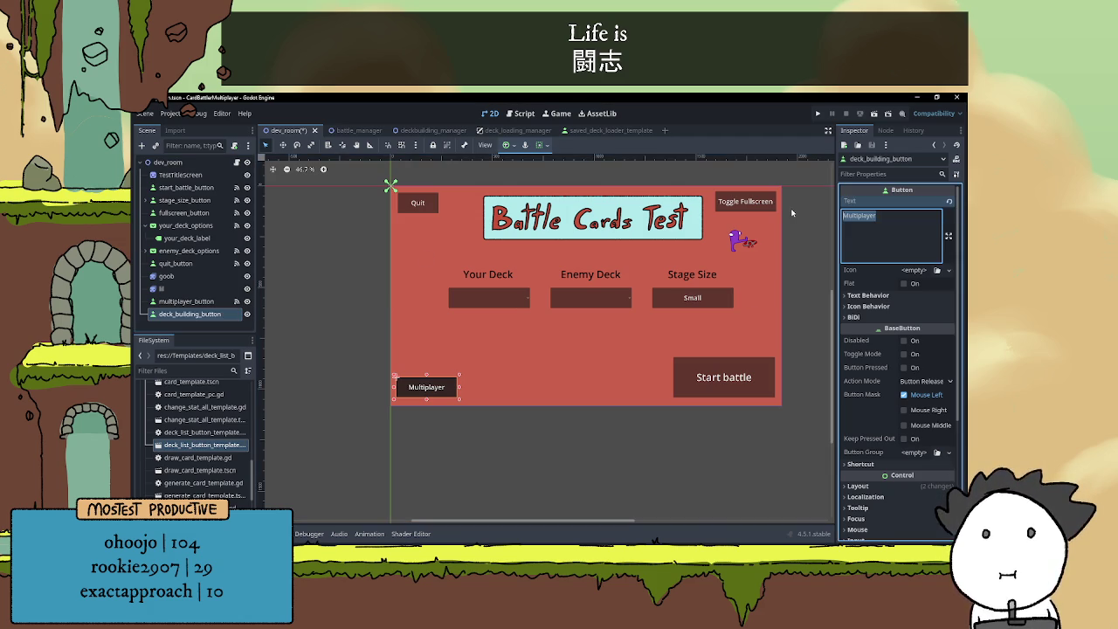
pyautogui.hotkey('ctrl', 'a')
pyautogui.write('Deckbuilder')
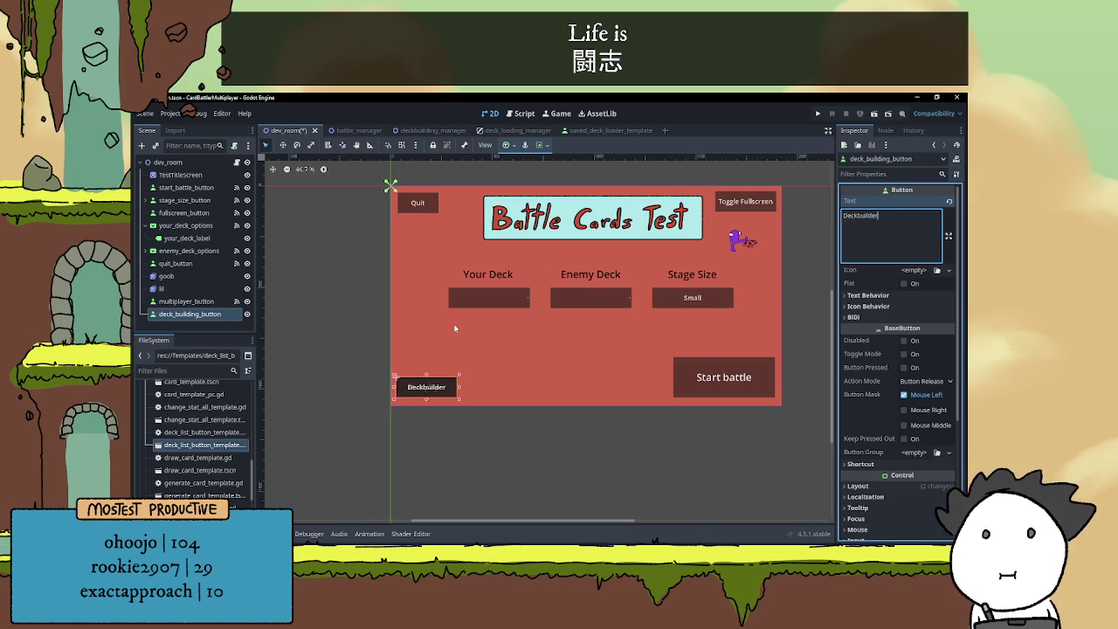
pyautogui.click(427, 397)
# - Nudge the Deckbuilder button with the arrow keys so it sits beside Multiplayer
pyautogui.press('Right')
pyautogui.press('Right')
pyautogui.press('Right')
pyautogui.press('Right')
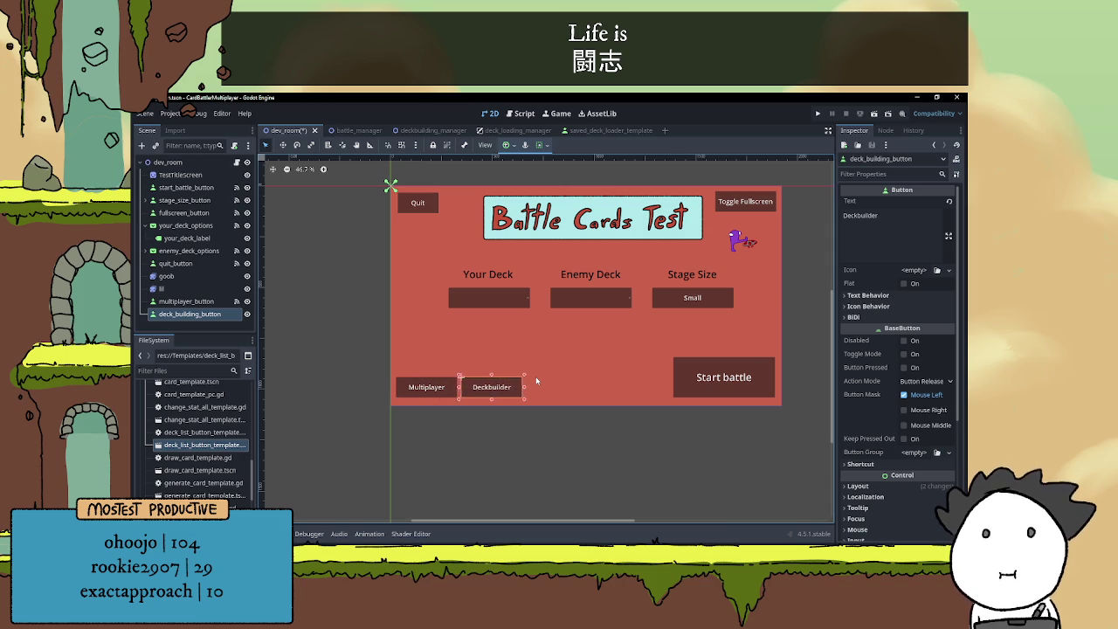
pyautogui.press('Right')
pyautogui.press('Right')
pyautogui.press('Right')
pyautogui.press('Left')
pyautogui.press('Left')
pyautogui.press('Left')
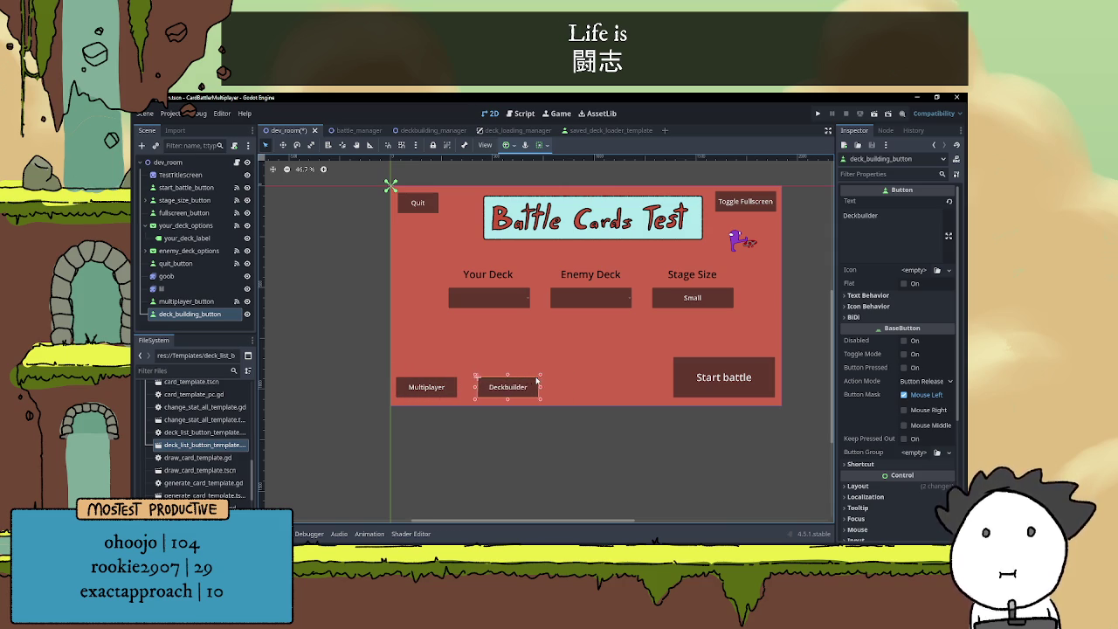
pyautogui.press('Left')
pyautogui.press('Left')
pyautogui.press('Left')
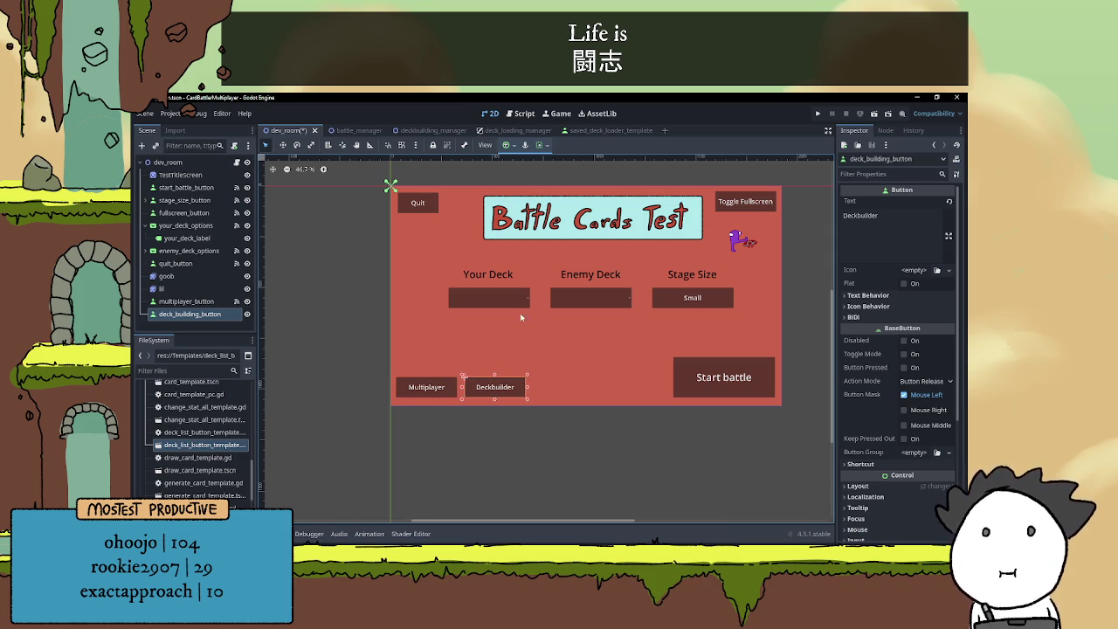
pyautogui.press('Escape')
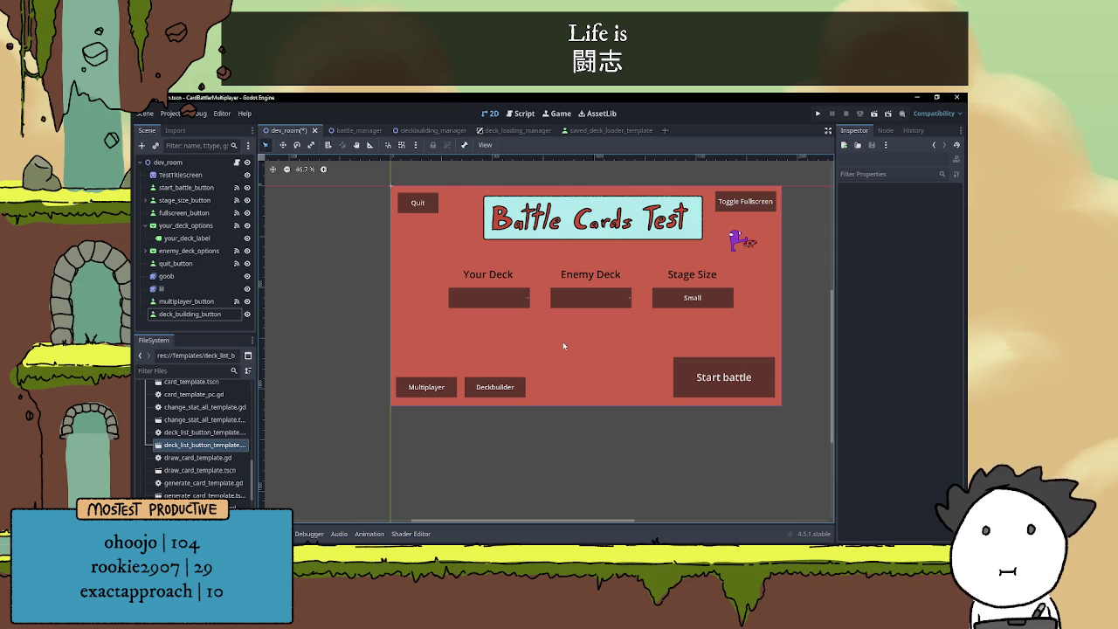
# - Disconnect the pressed() signal connection on start_battle_button
pyautogui.click(433, 391)
pyautogui.click(496, 390)
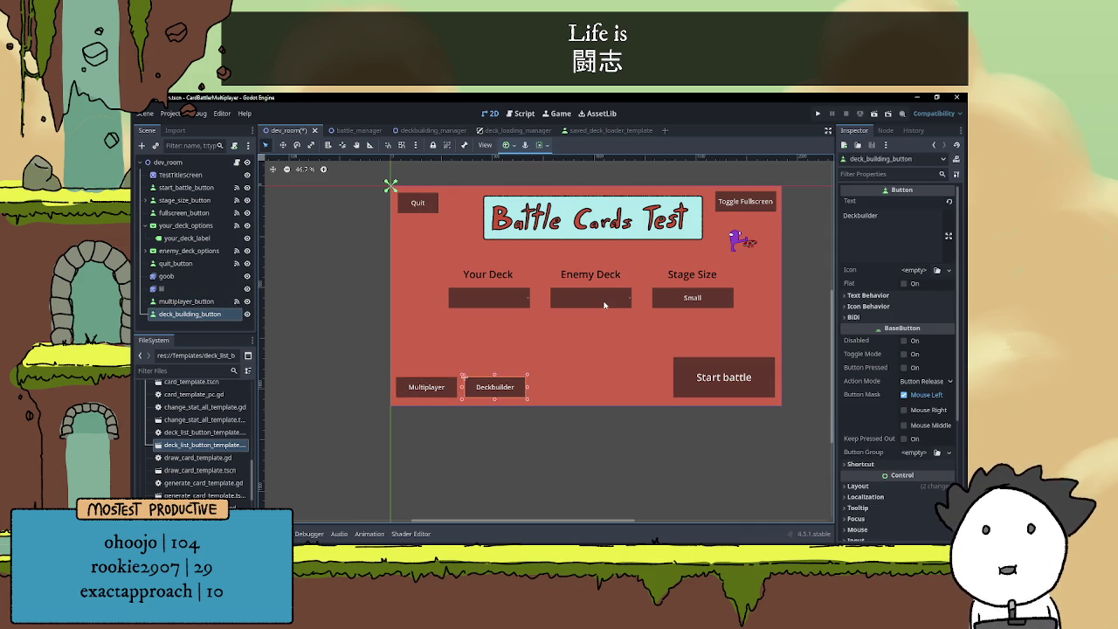
pyautogui.scroll(2, 664, 328)
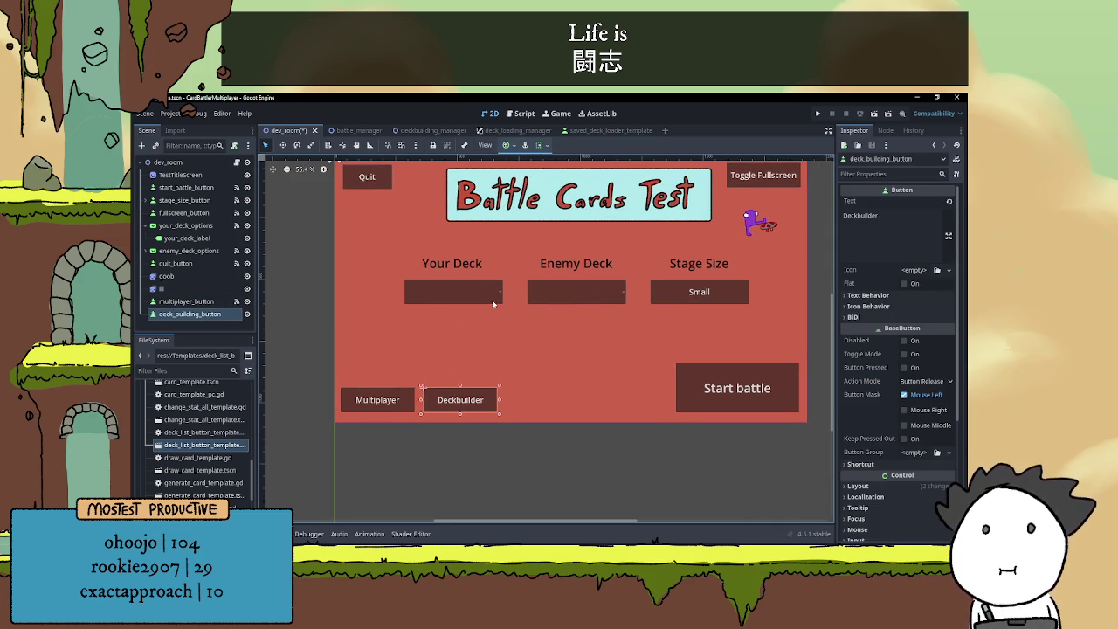
pyautogui.click(741, 388)
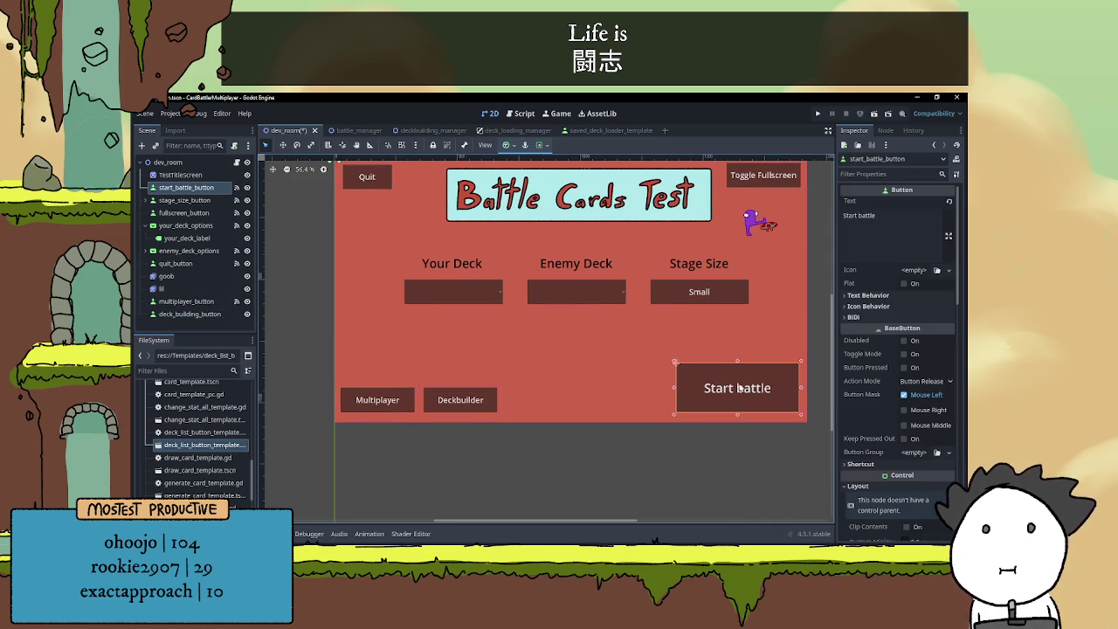
pyautogui.click(489, 407)
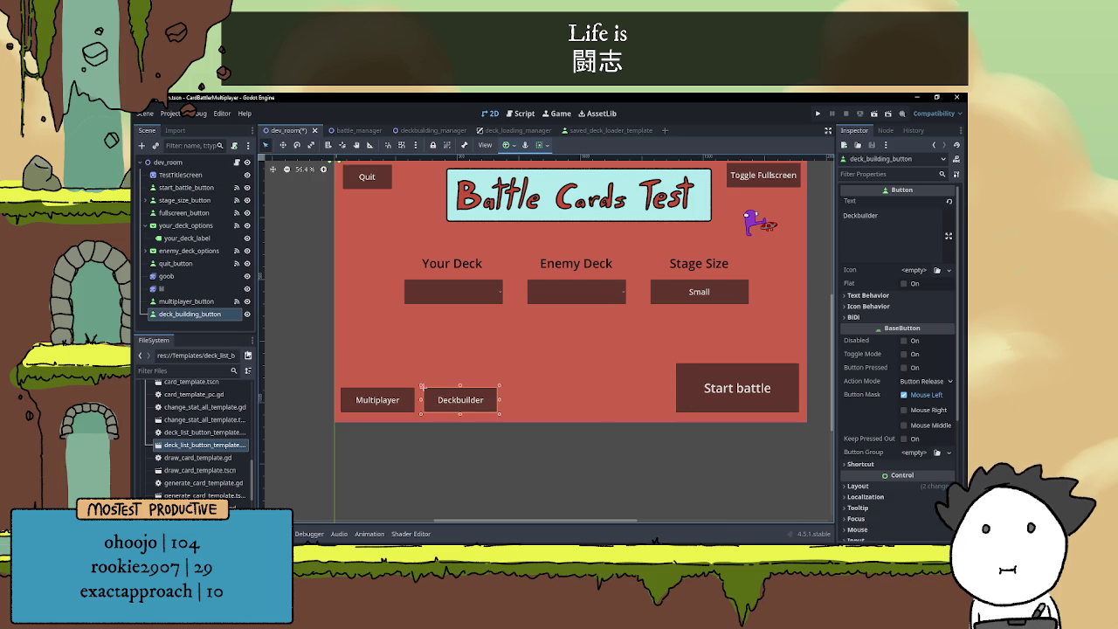
pyautogui.click(185, 187)
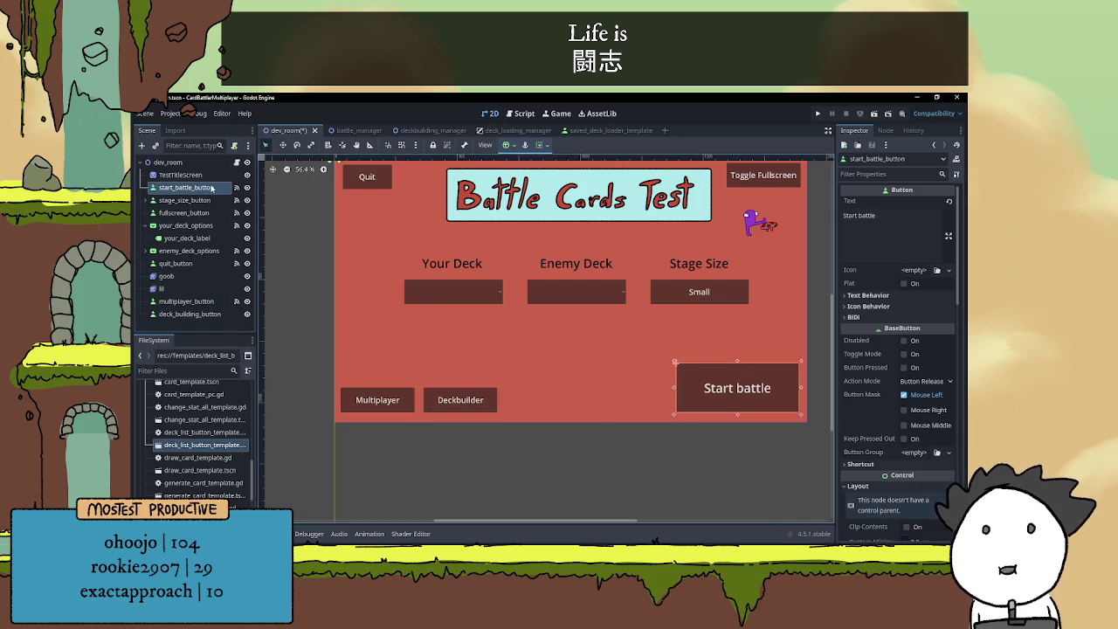
pyautogui.click(886, 130)
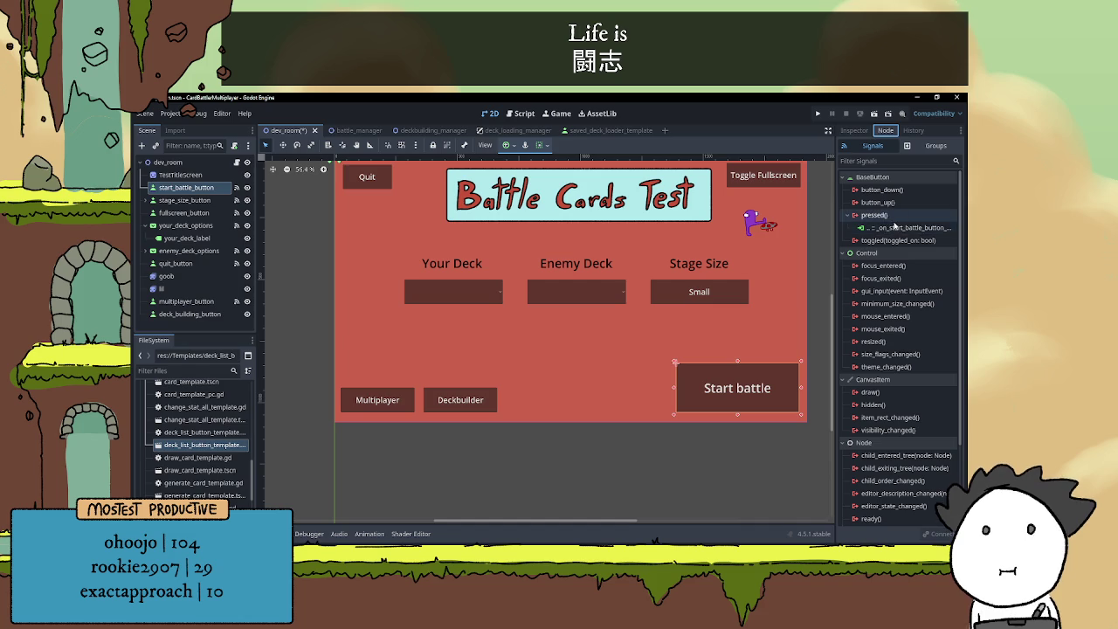
pyautogui.rightClick(895, 226)
pyautogui.click(913, 258)
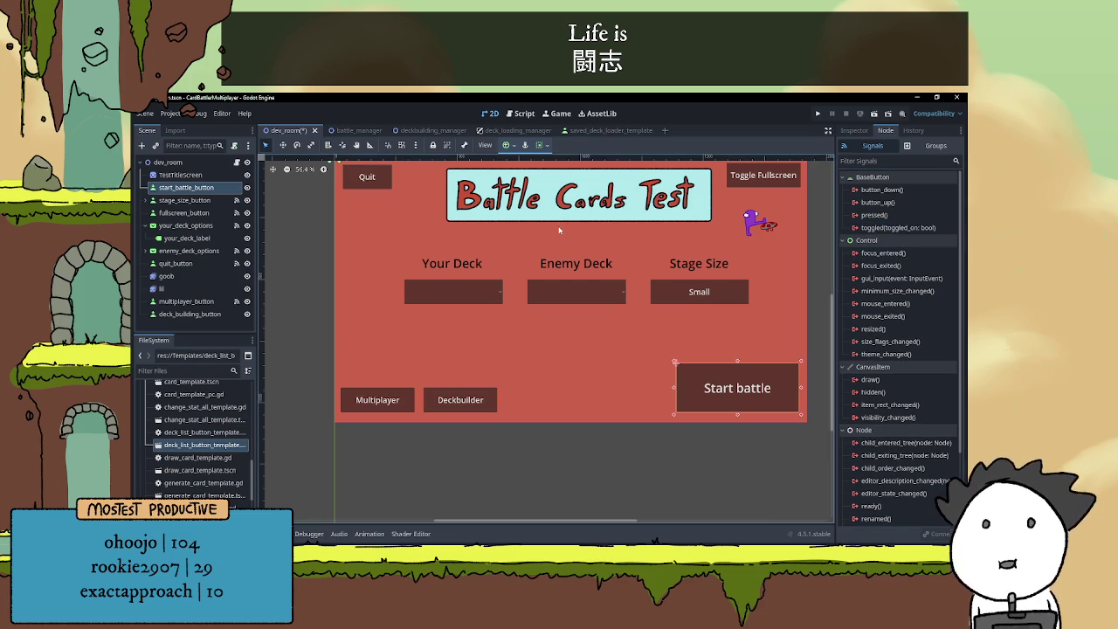
# - Copy deck_building_button and paste it under dev_room as multiplayer_button2
pyautogui.rightClick(188, 187)
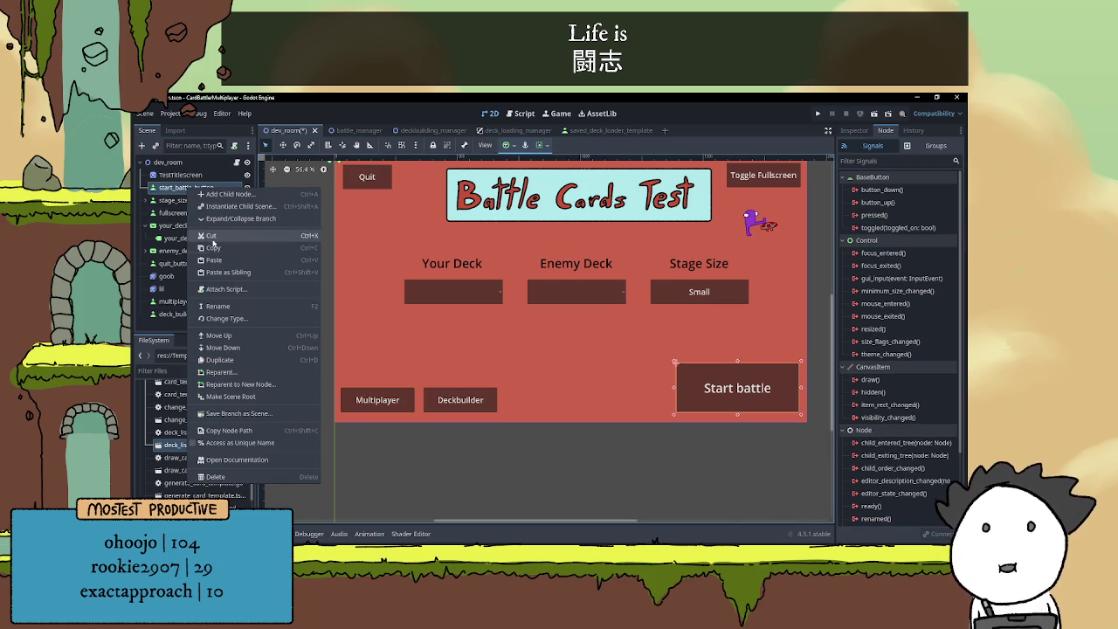
pyautogui.press('Escape')
pyautogui.click(199, 314)
pyautogui.click(186, 188)
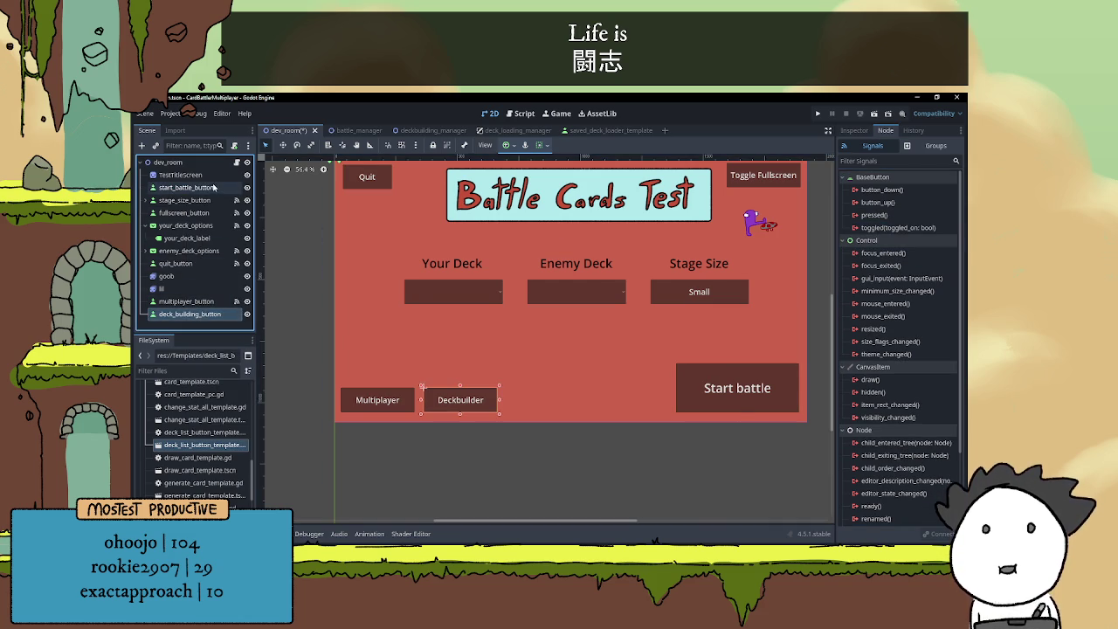
pyautogui.click(194, 316)
pyautogui.rightClick(196, 316)
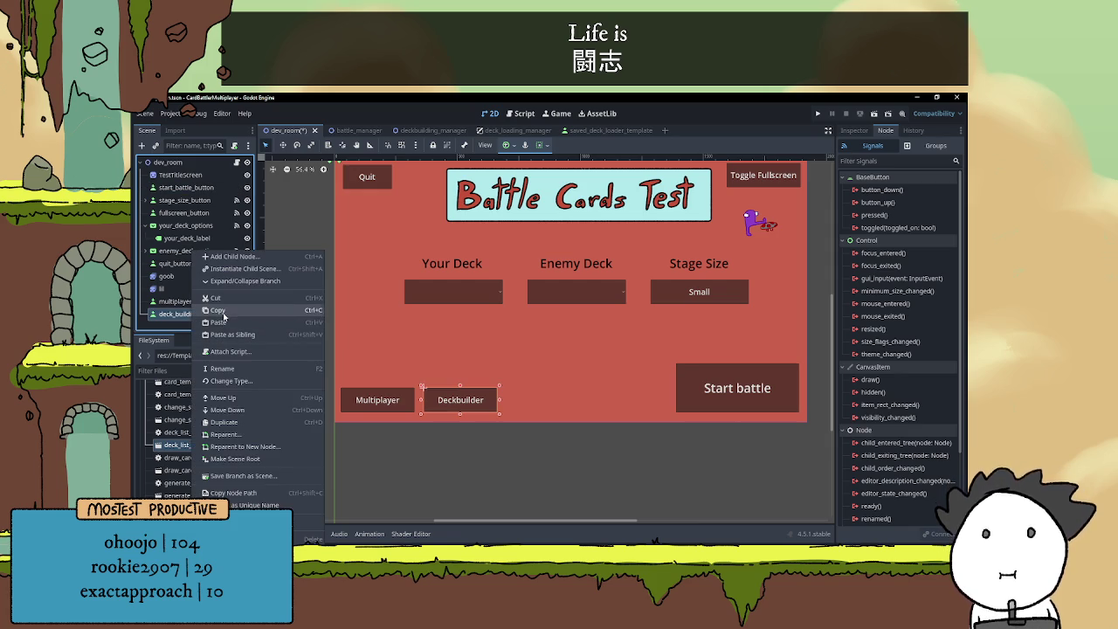
pyautogui.click(194, 164)
pyautogui.rightClick(194, 164)
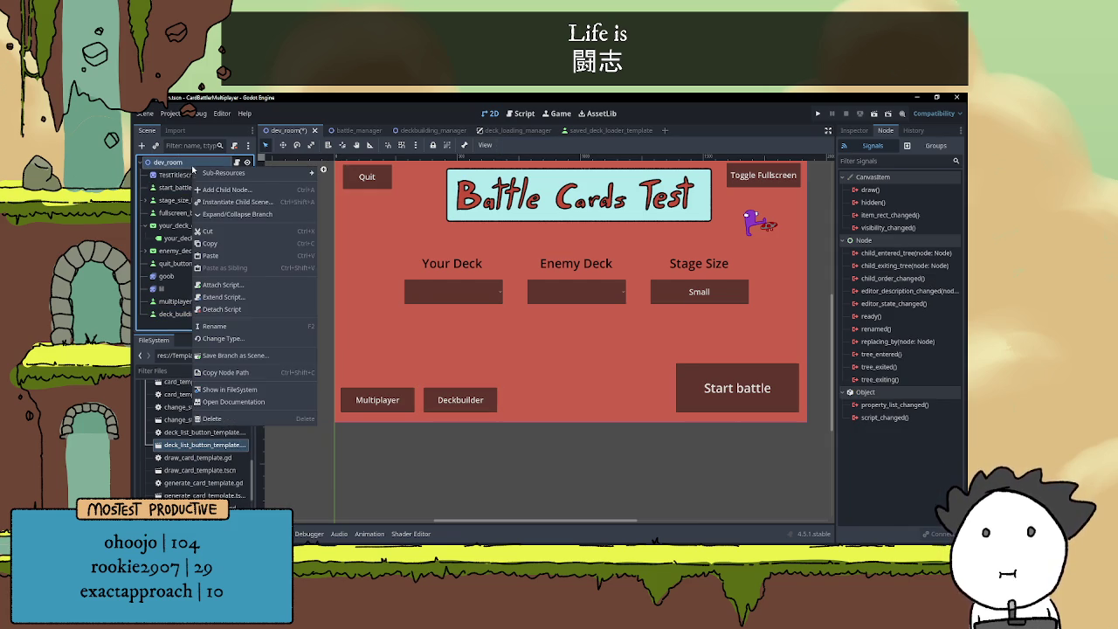
pyautogui.click(225, 255)
pyautogui.doubleClick(219, 323)
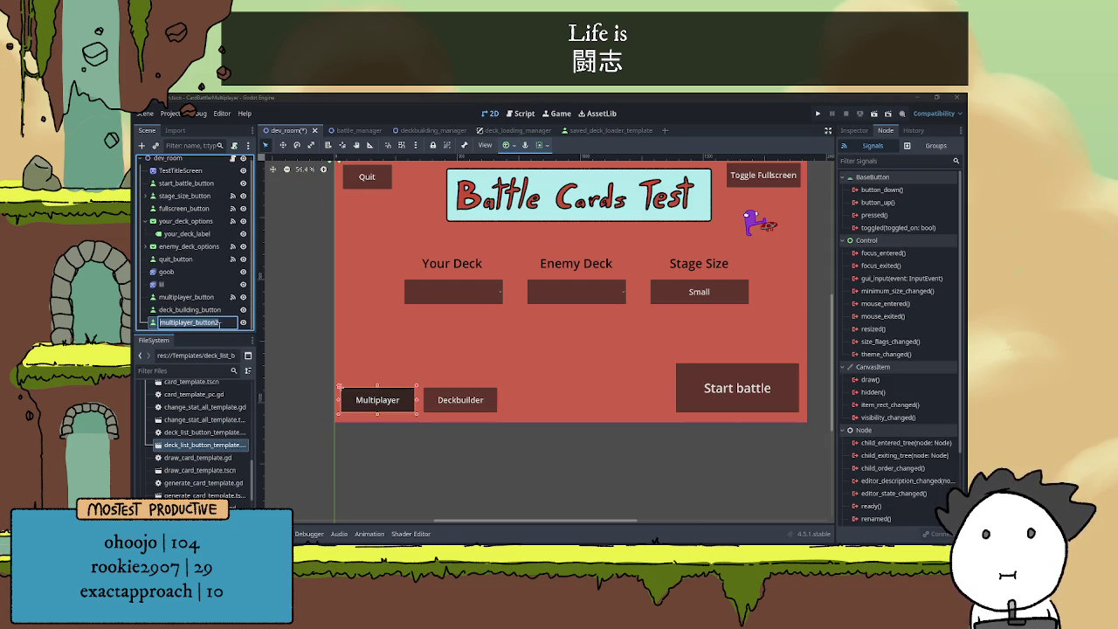
# - Name the pasted node 'start' and delete the old start_battle_button
pyautogui.write('start')
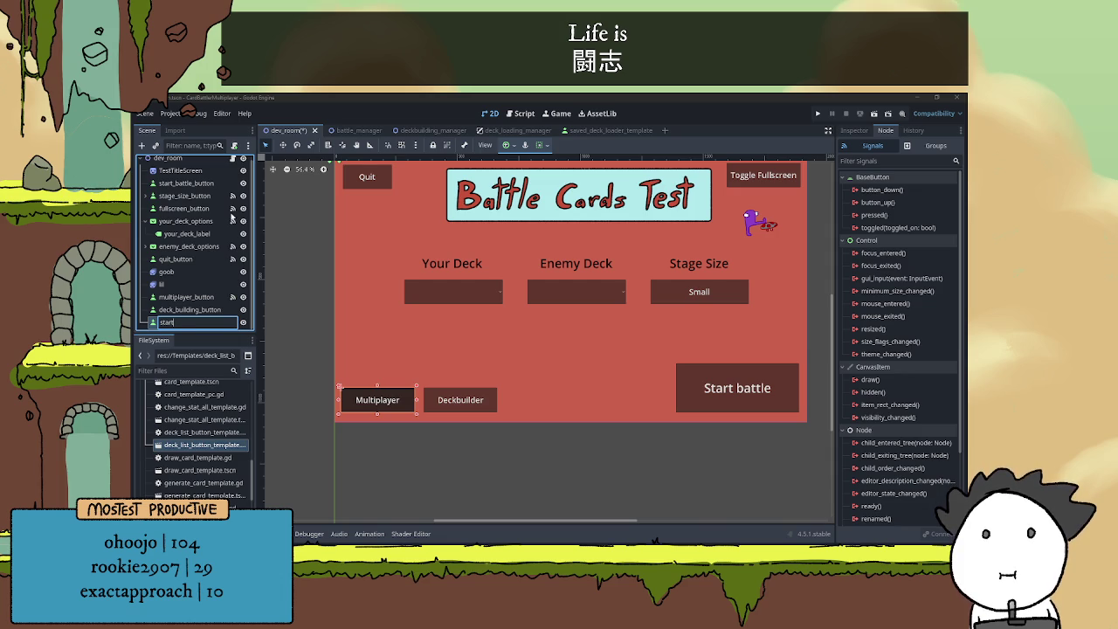
pyautogui.click(210, 183)
pyautogui.doubleClick(210, 183)
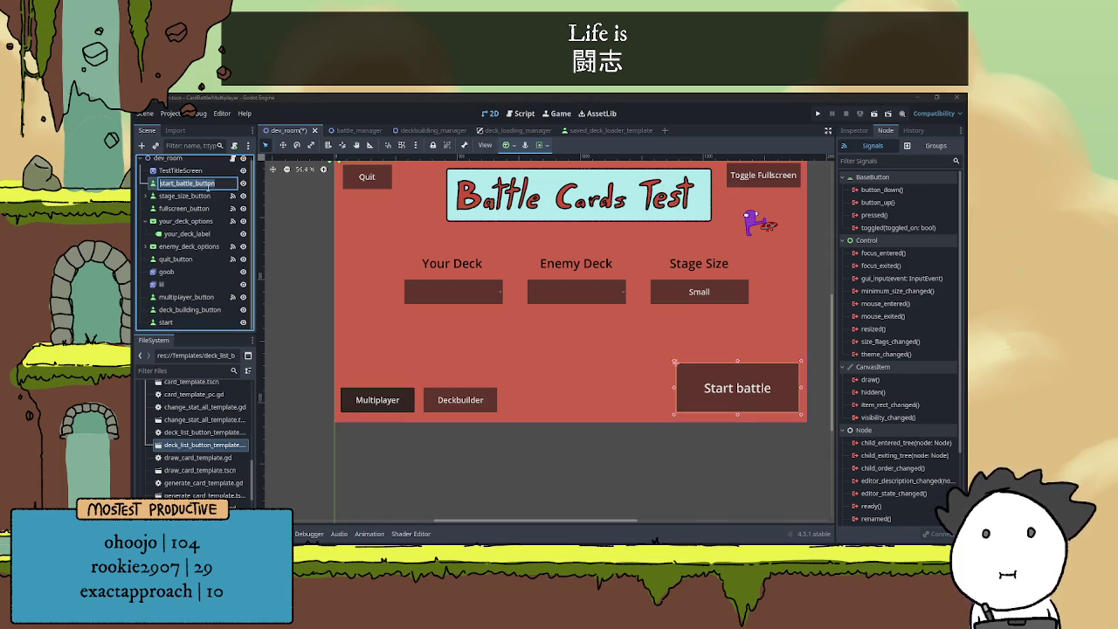
pyautogui.press('Escape')
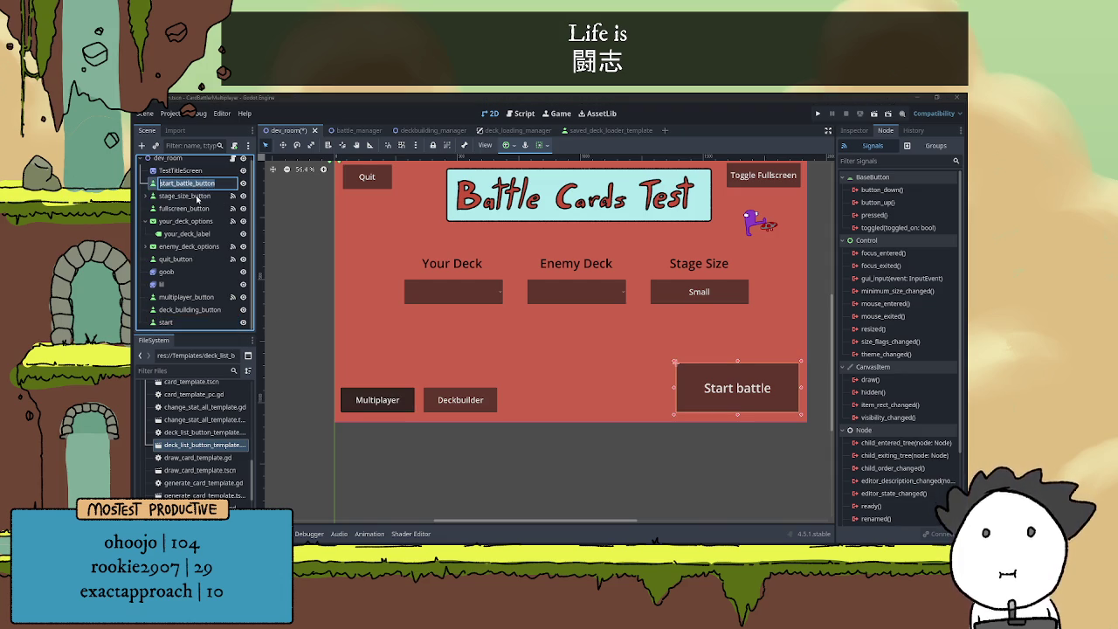
pyautogui.press('Delete')
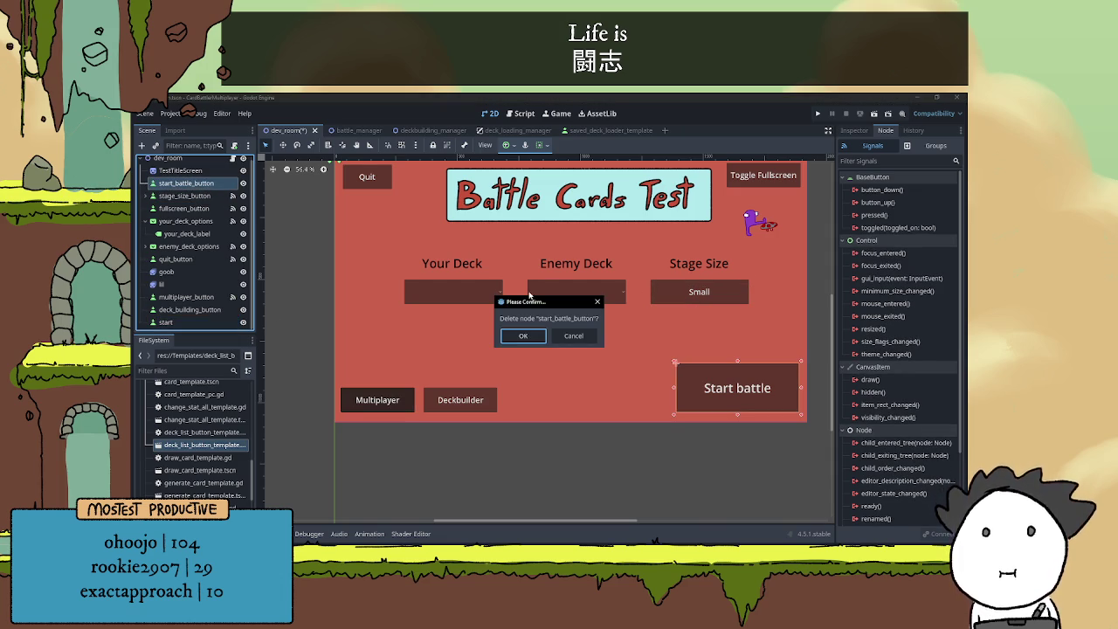
pyautogui.click(523, 337)
# - Rename the copy to start_battle_button and select its label text in the Inspector
pyautogui.doubleClick(194, 314)
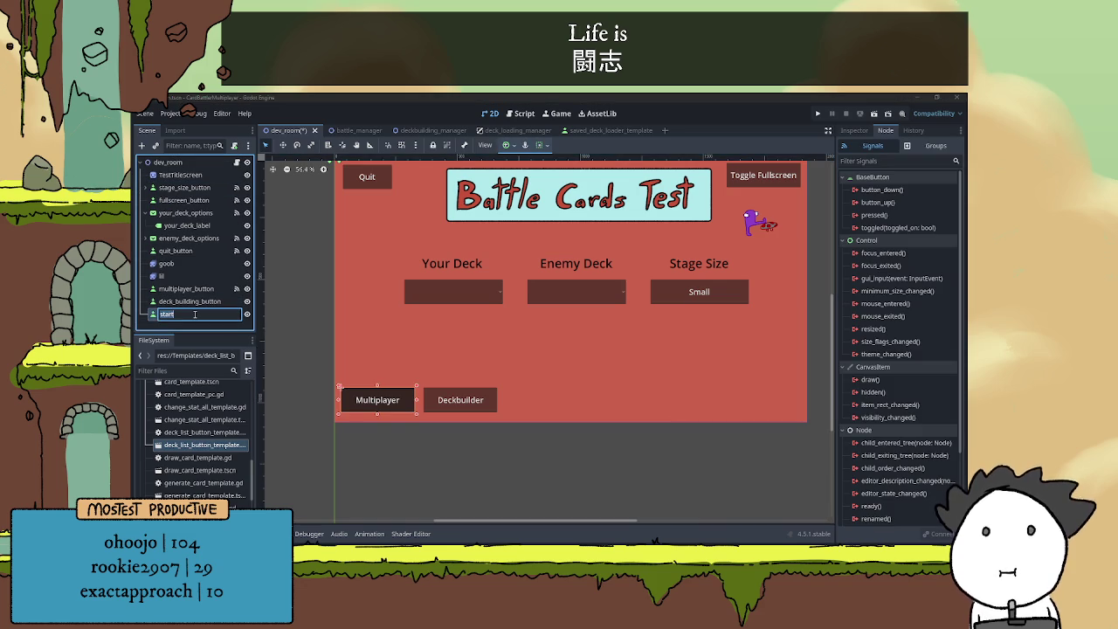
pyautogui.write('_battle_button')
pyautogui.press('Return')
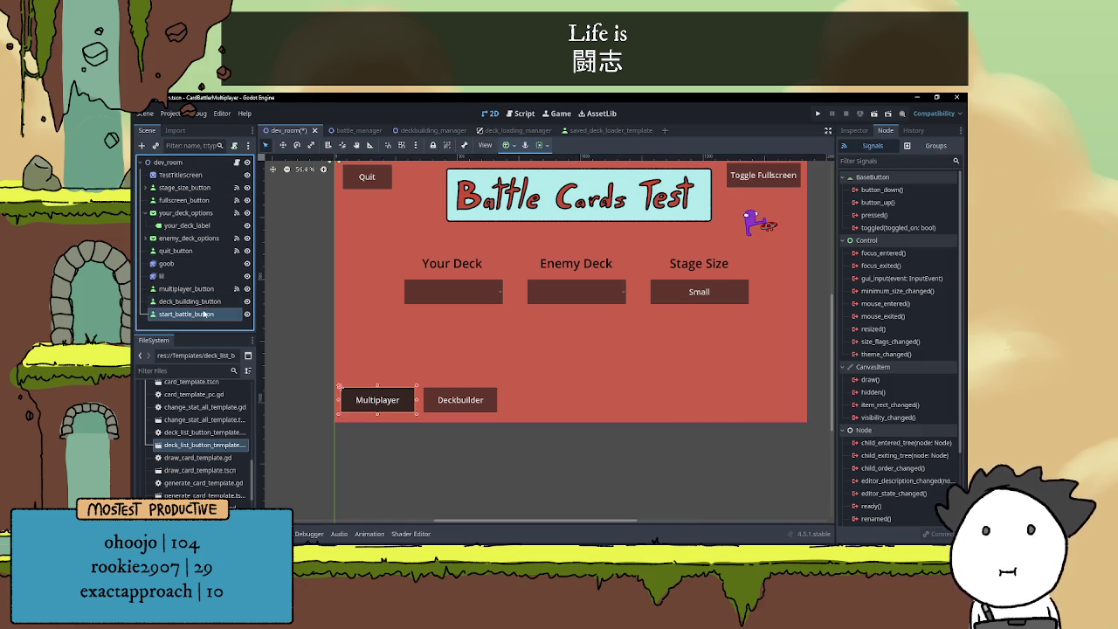
pyautogui.click(853, 130)
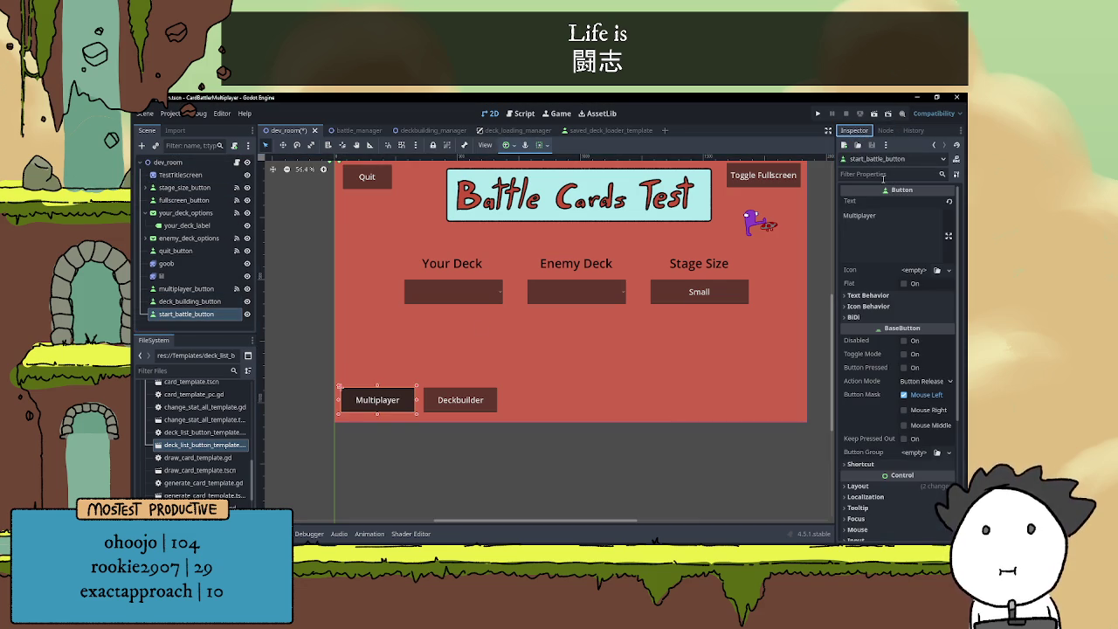
pyautogui.click(896, 219)
pyautogui.hotkey('ctrl', 'a')
# - Label the button 'Start Battle' and nudge it right of Deckbuilder
pyautogui.write('Start Batle')
pyautogui.press('BackSpace')
pyautogui.press('BackSpace')
pyautogui.write('tle')
pyautogui.click(201, 314)
pyautogui.press('Right')
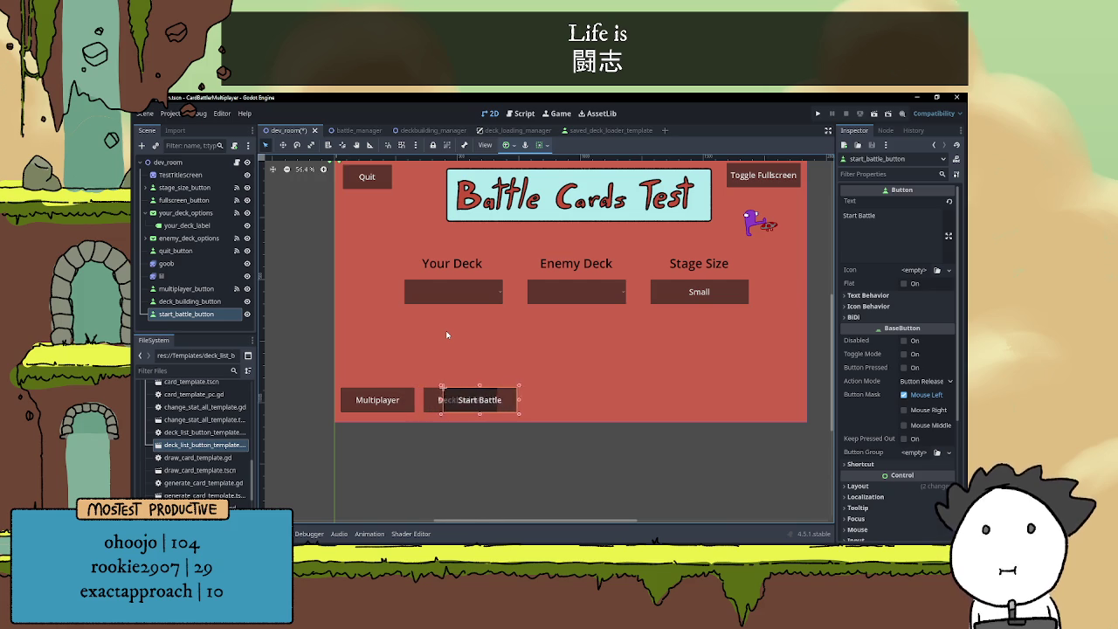
pyautogui.press('Right')
pyautogui.press('Right')
# - Change the label to 'Start Singleplayer Battle' and set its Transform Size x to 500
pyautogui.click(858, 216)
pyautogui.write('Singleplayer')
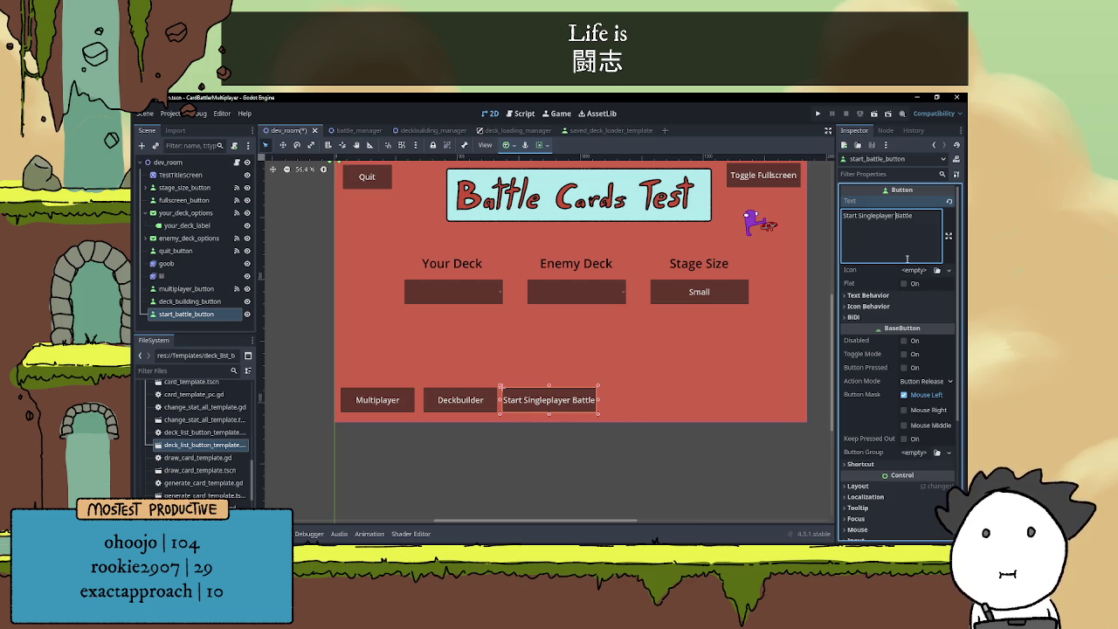
pyautogui.scroll(-5, 899, 366)
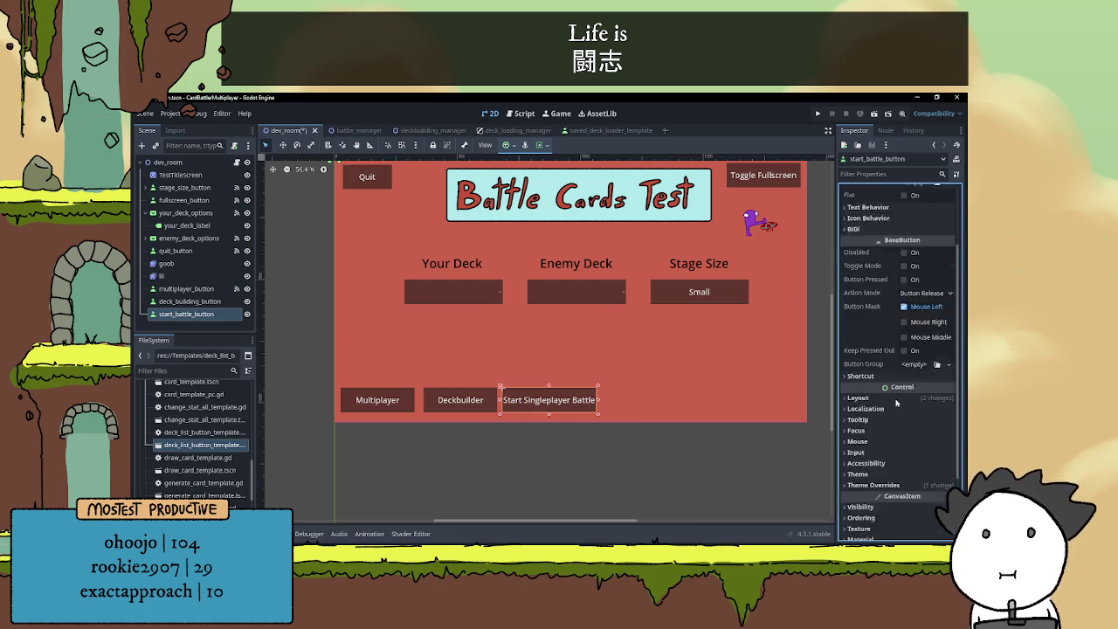
pyautogui.click(899, 309)
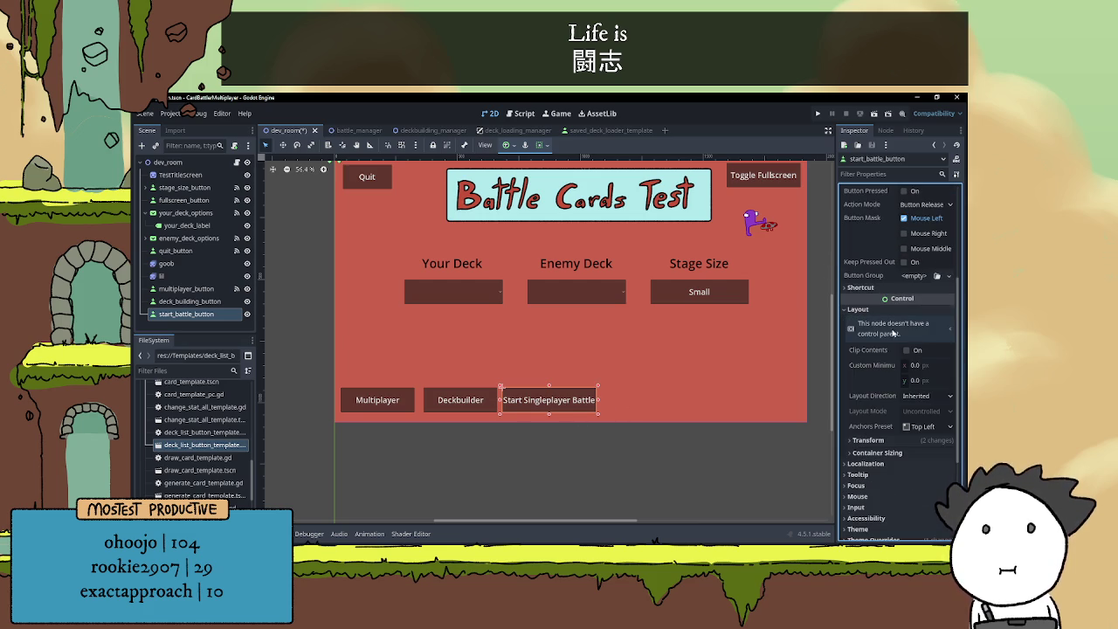
pyautogui.click(868, 440)
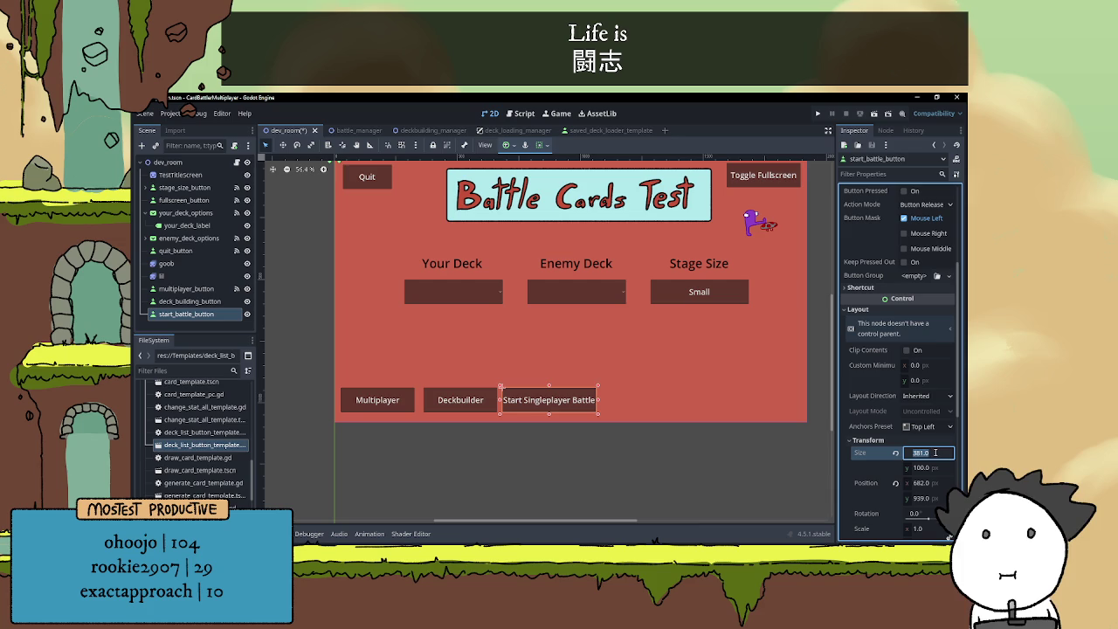
pyautogui.write('500')
pyautogui.press('Return')
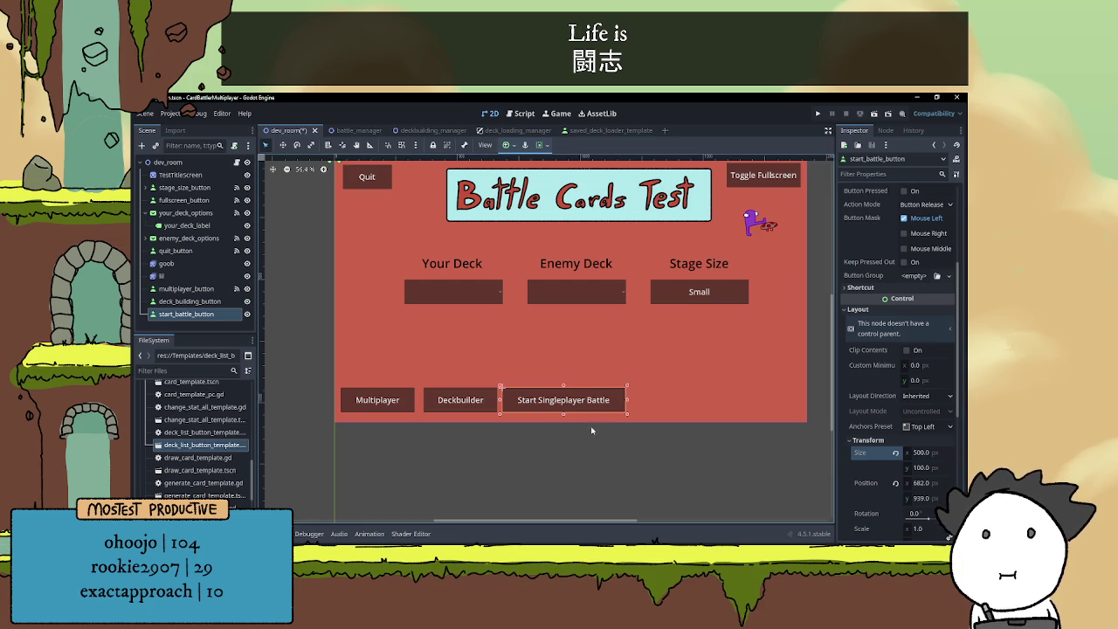
pyautogui.click(590, 420)
pyautogui.scroll(-1, 523, 400)
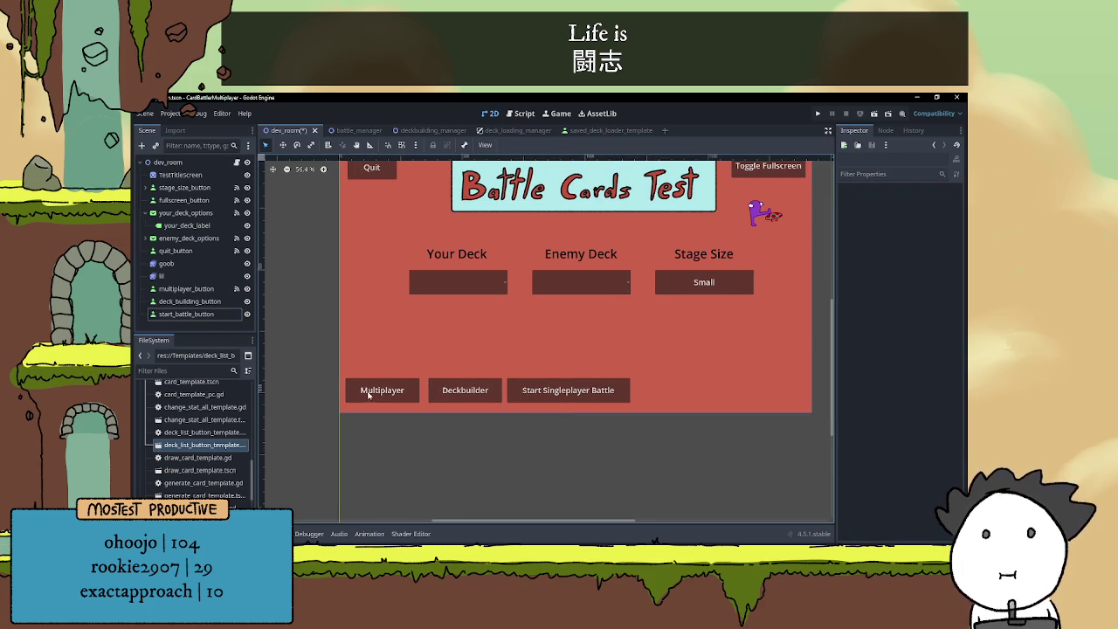
# - Connect start_battle_button's pressed() signal to a new handler in dev_room.gd
pyautogui.click(196, 301)
pyautogui.click(198, 313)
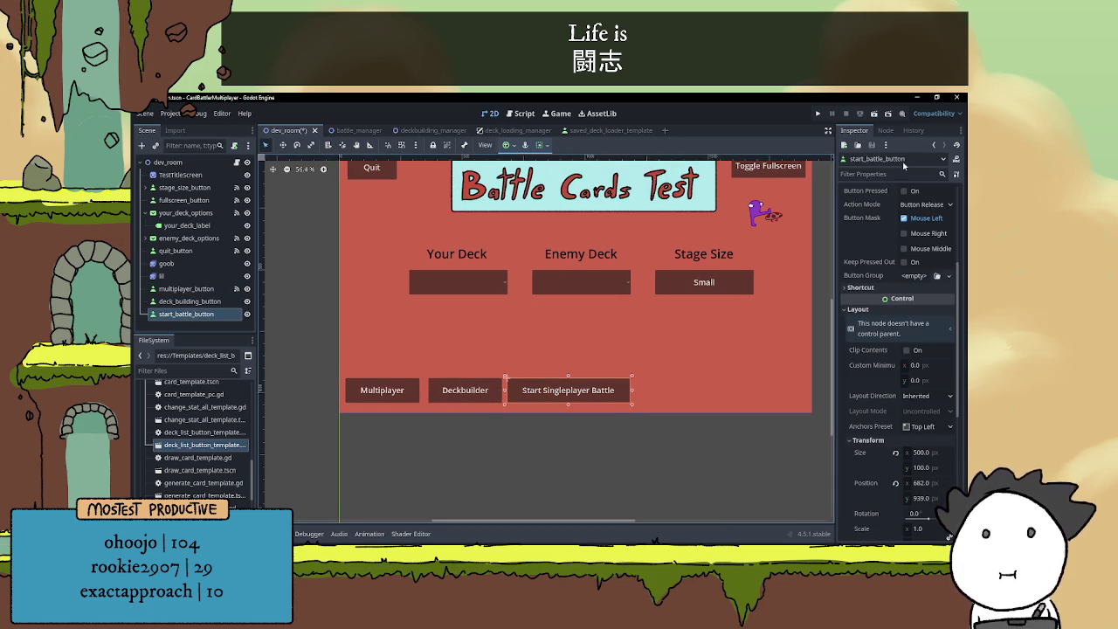
pyautogui.click(886, 130)
pyautogui.doubleClick(896, 215)
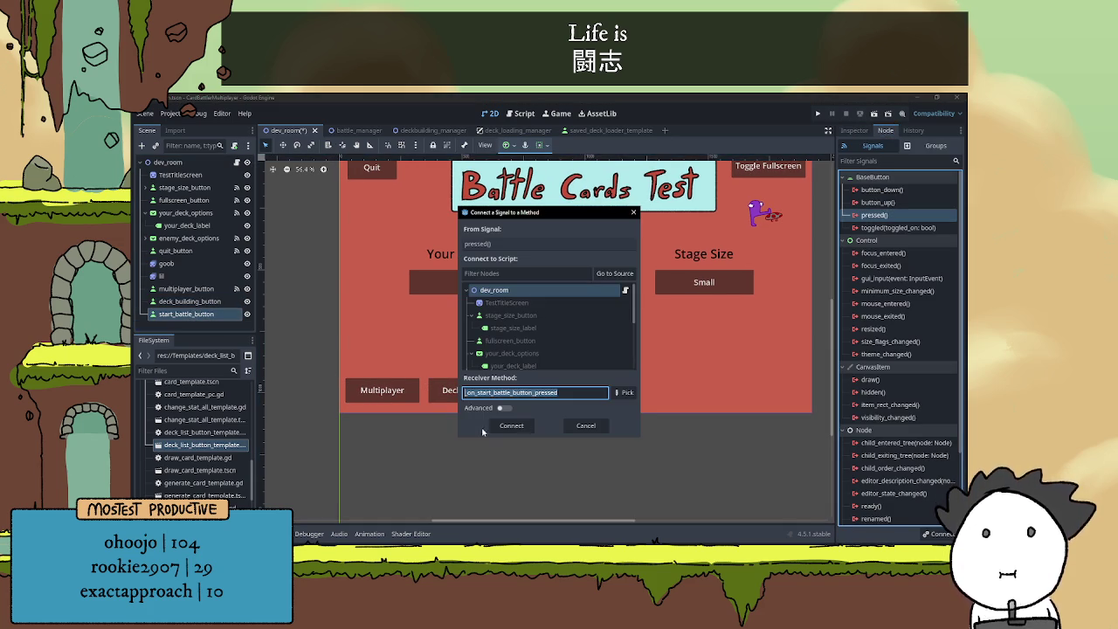
pyautogui.click(513, 426)
# - Connect deck_building_button's pressed() signal to a new _on_deck_building_button_pressed handler
pyautogui.click(208, 304)
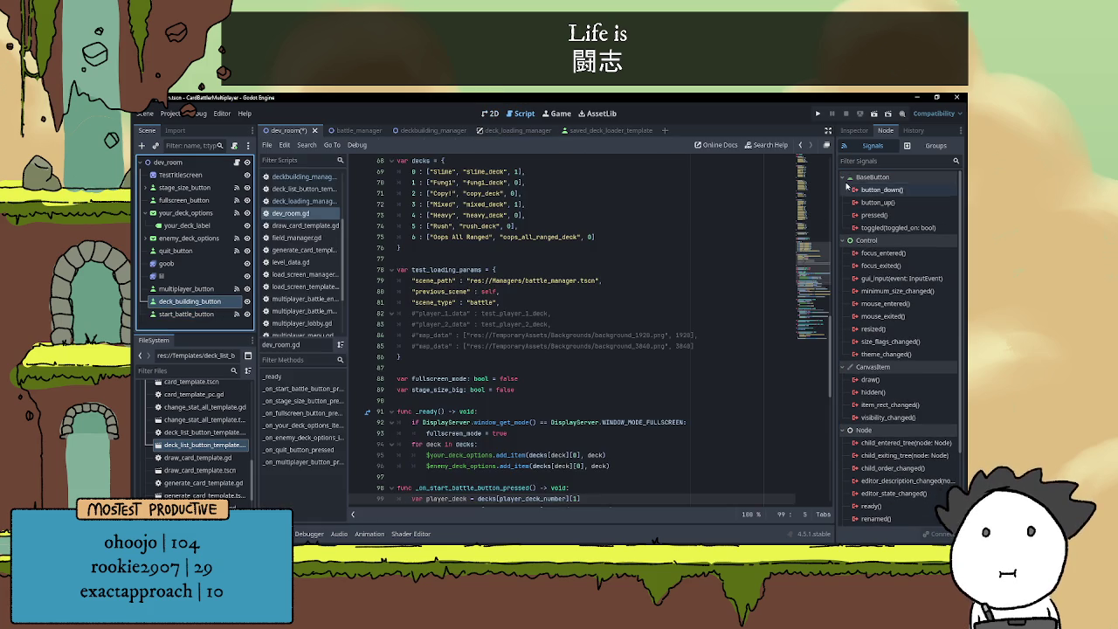
pyautogui.doubleClick(874, 214)
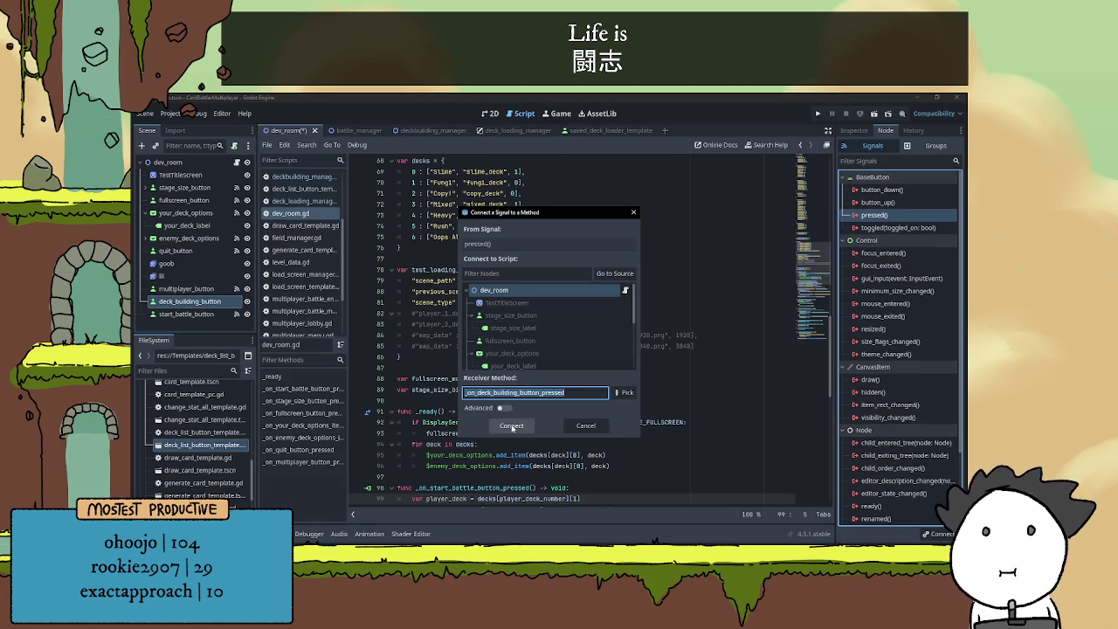
pyautogui.click(512, 425)
pyautogui.click(491, 114)
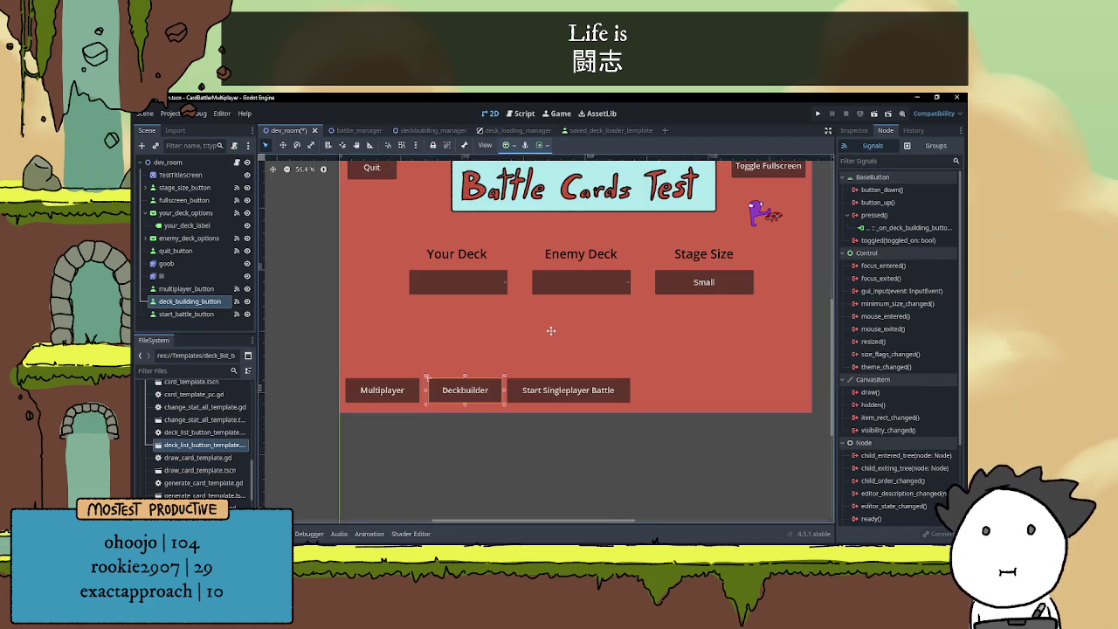
pyautogui.click(186, 288)
pyautogui.keyDown('shift'); pyautogui.click(186, 314); pyautogui.keyUp('shift')
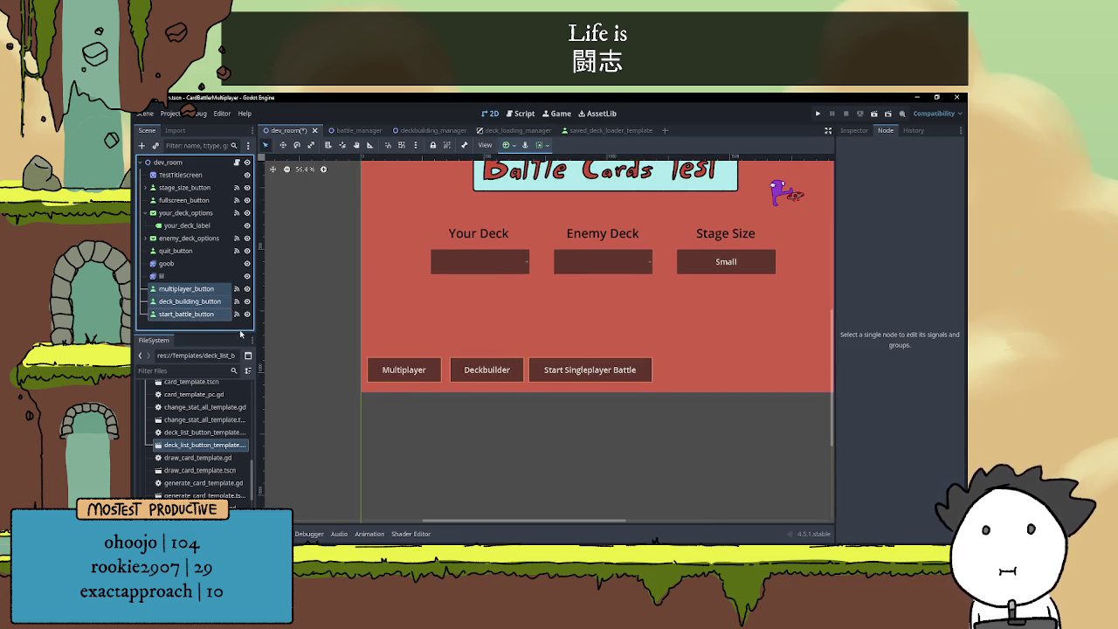
# - Shift the three bottom buttons right with the arrow keys
pyautogui.press('Right')
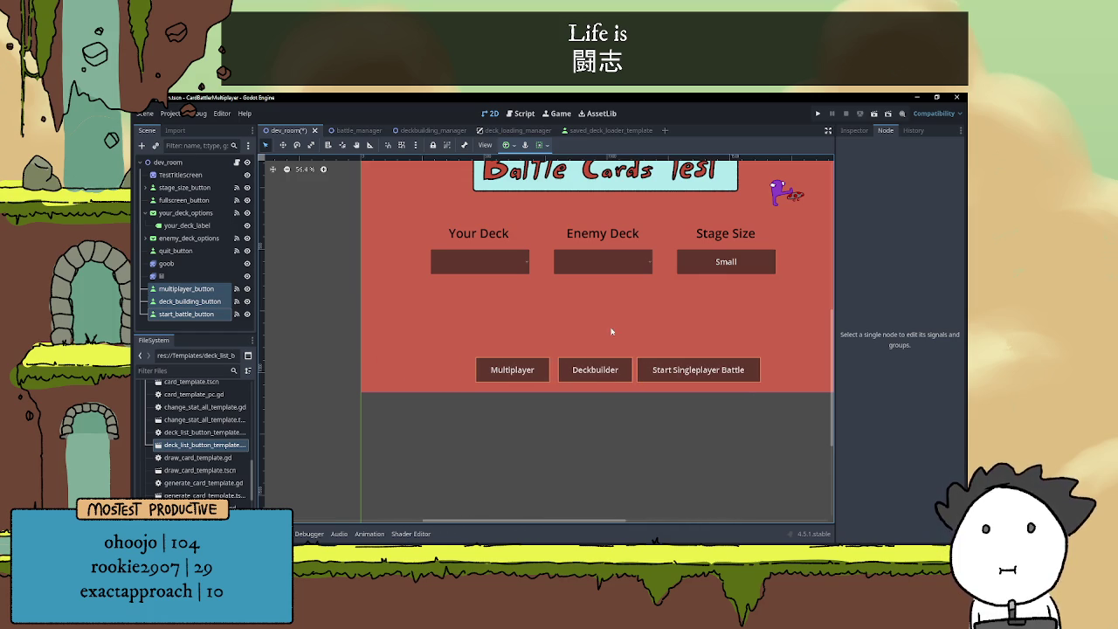
pyautogui.scroll(-3, 673, 429)
pyautogui.scroll(1, 591, 421)
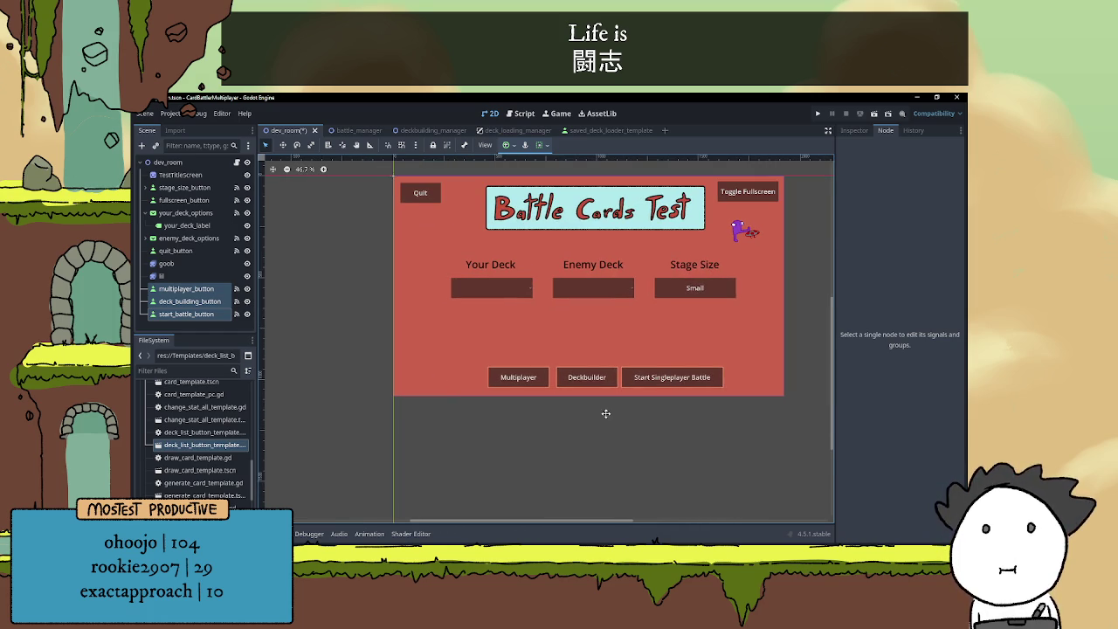
pyautogui.press('Left')
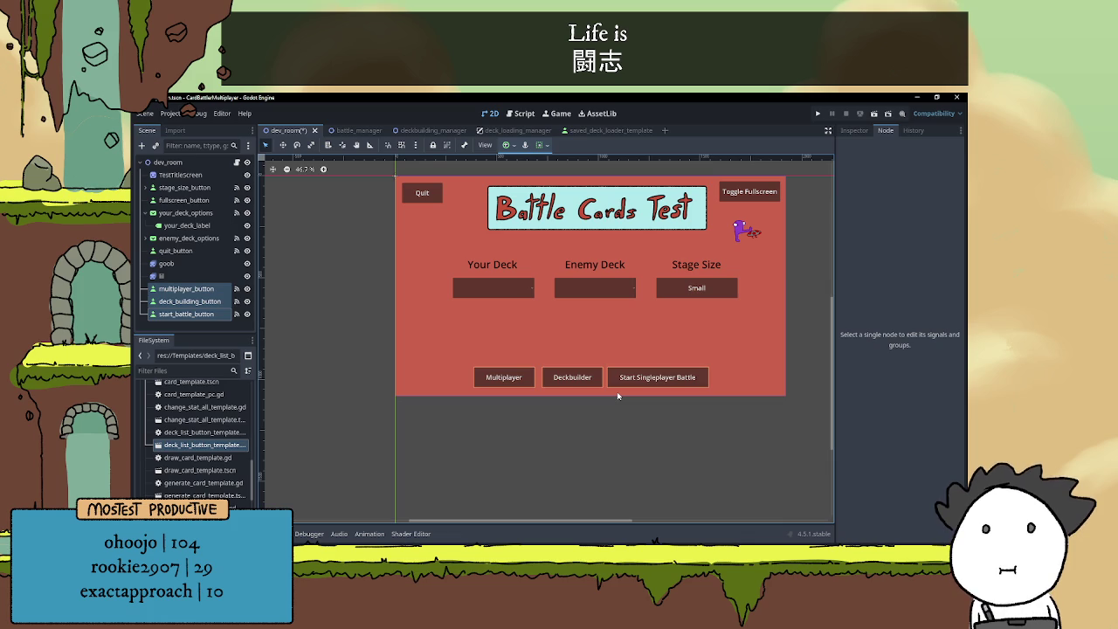
pyautogui.press('Right')
pyautogui.press('Right')
pyautogui.press('Right')
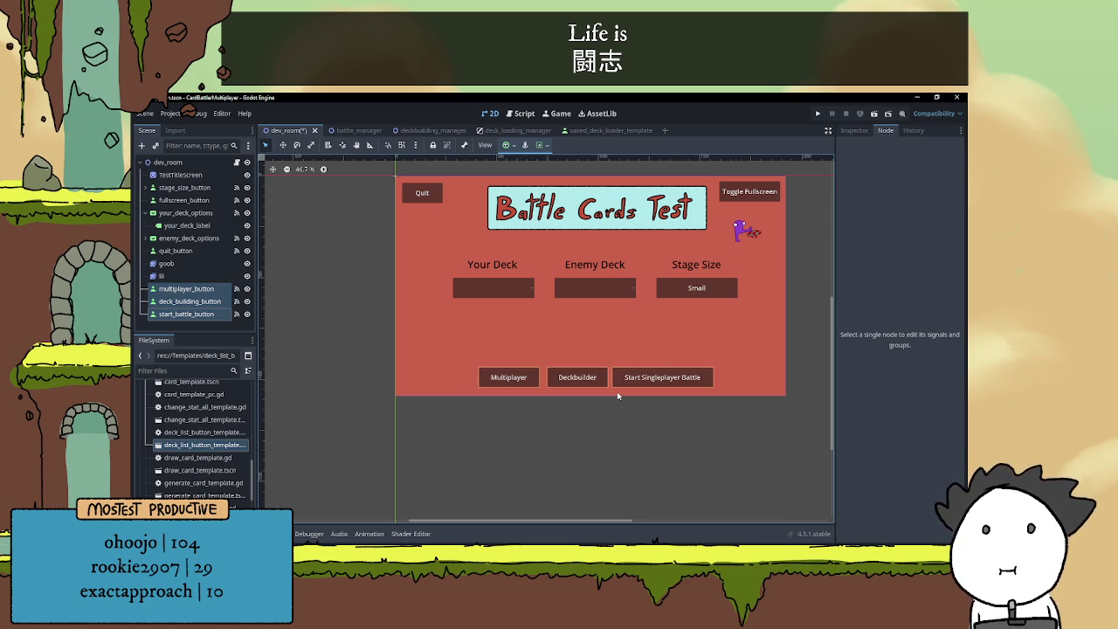
pyautogui.press('Right')
pyautogui.press('Right')
pyautogui.press('Right')
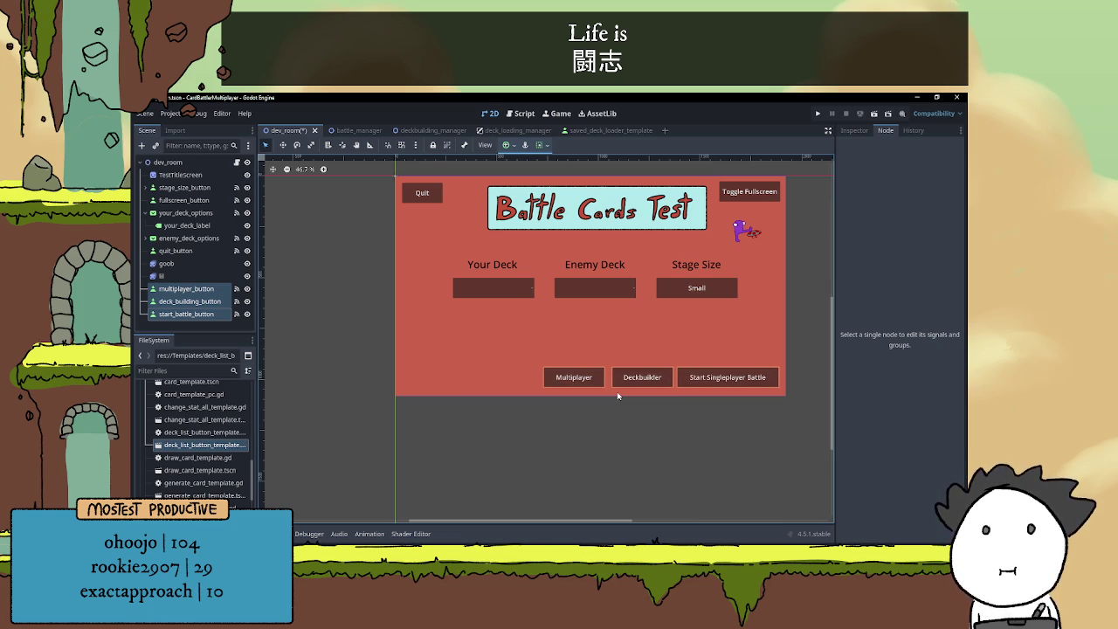
pyautogui.click(624, 448)
pyautogui.scroll(2, 629, 444)
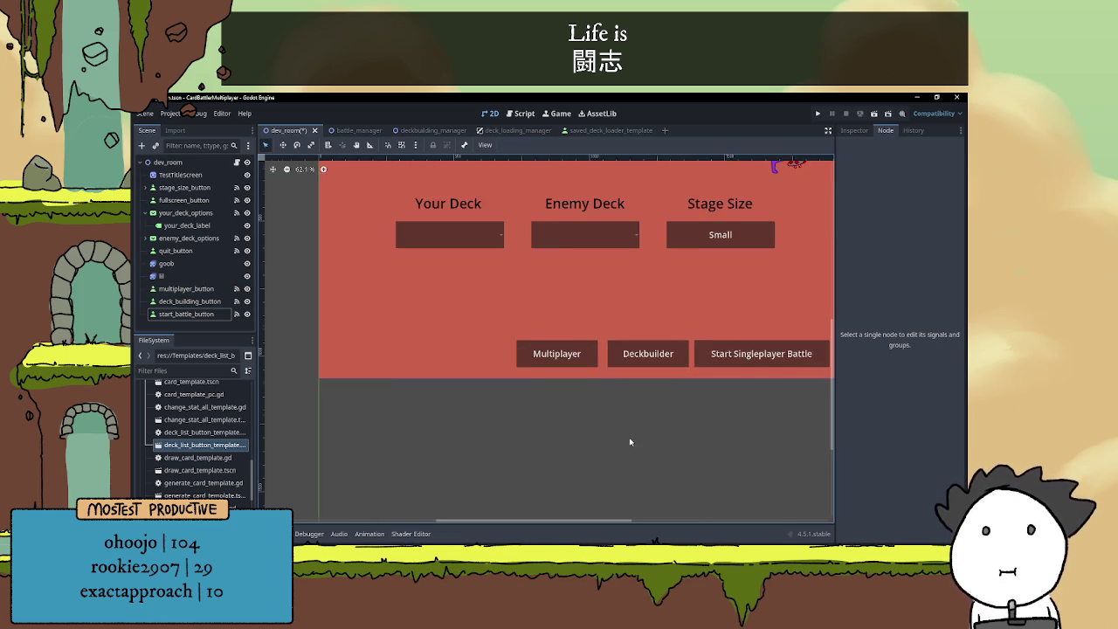
pyautogui.scroll(-1, 633, 436)
# - Move Multiplayer and Deckbuilder together to the lower-left corner of the menu
pyautogui.click(577, 380)
pyautogui.keyDown('shift'); pyautogui.click(624, 376); pyautogui.keyUp('shift')
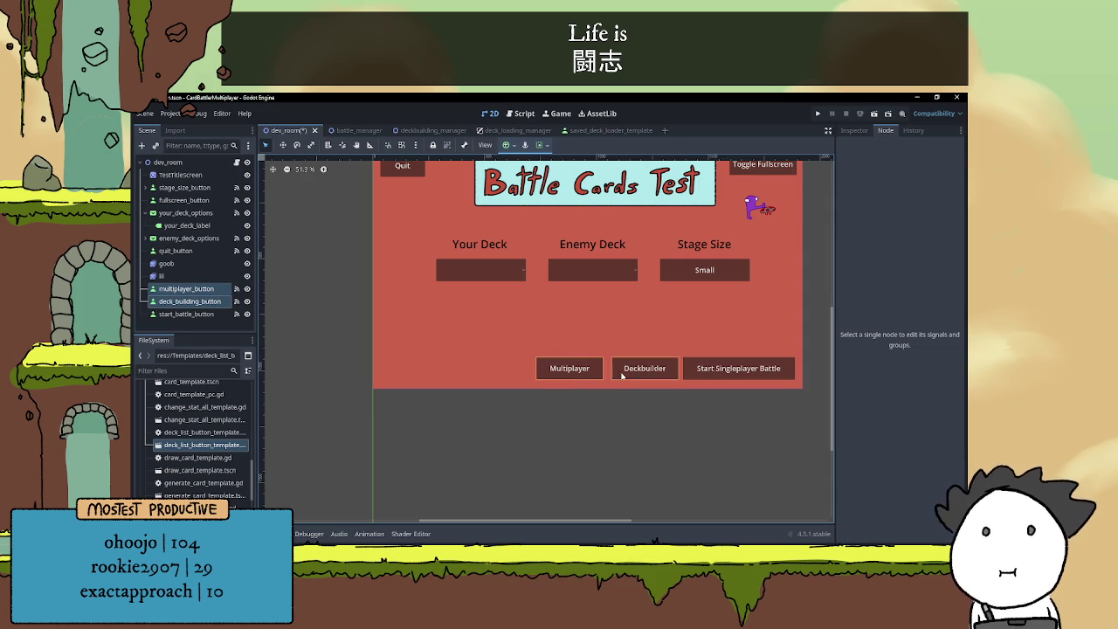
pyautogui.press('Left')
pyautogui.press('Left')
pyautogui.press('Left')
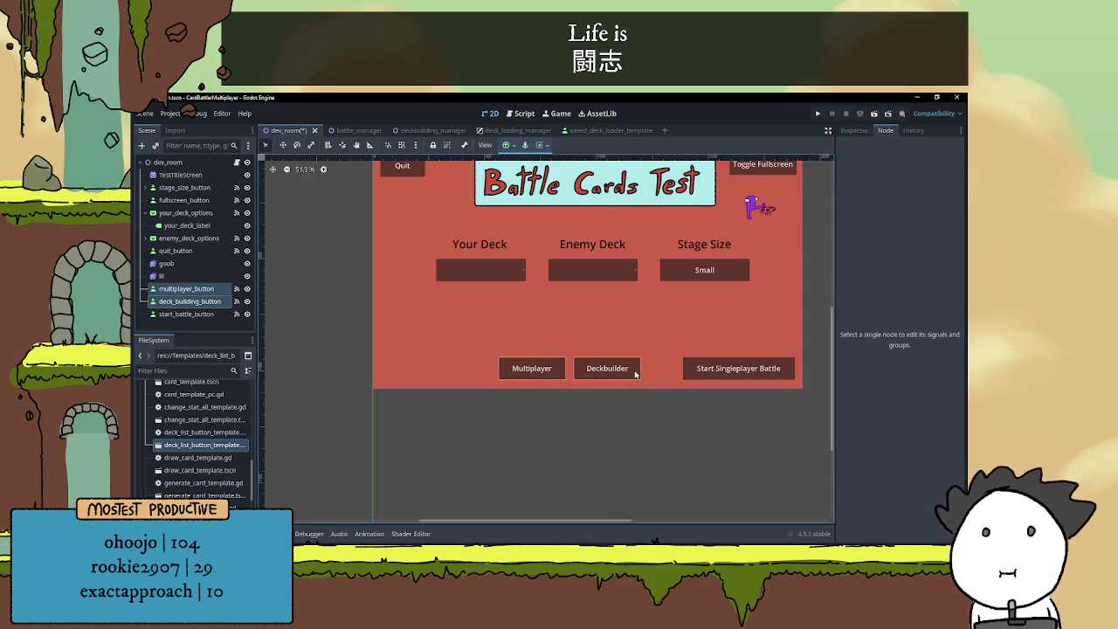
pyautogui.press('Left')
pyautogui.press('Left')
pyautogui.press('Left')
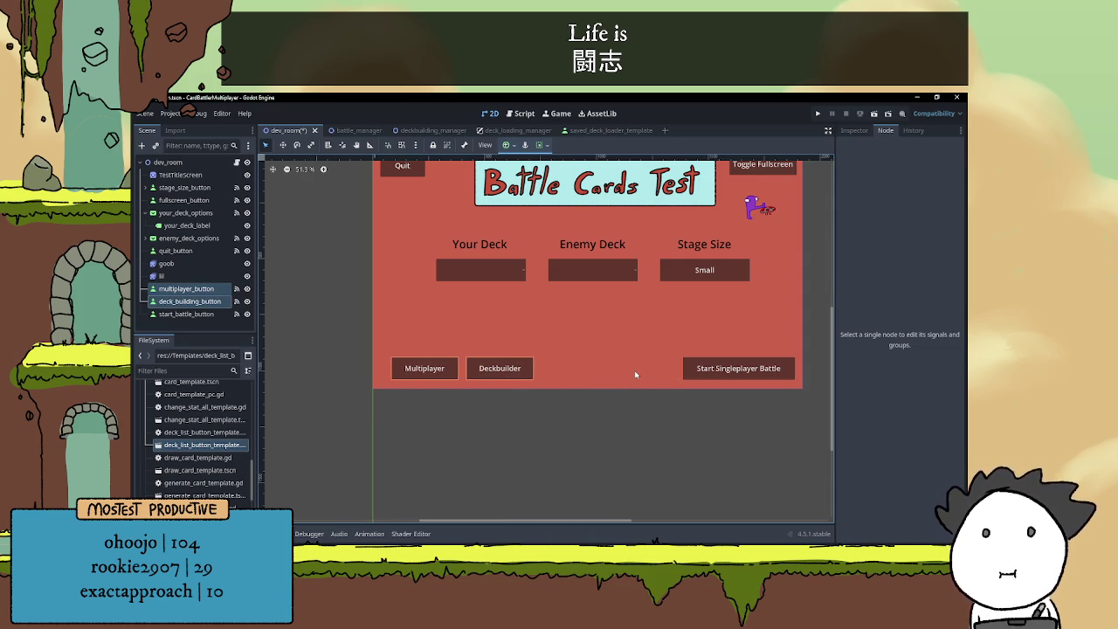
pyautogui.press('Right')
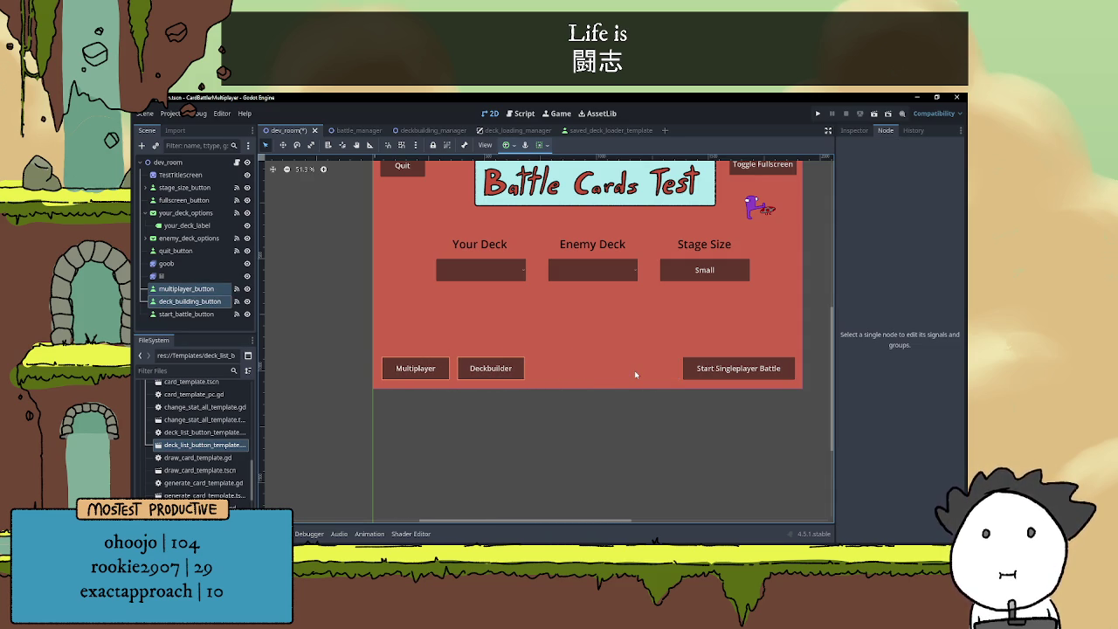
pyautogui.press('Escape')
pyautogui.scroll(-2, 634, 370)
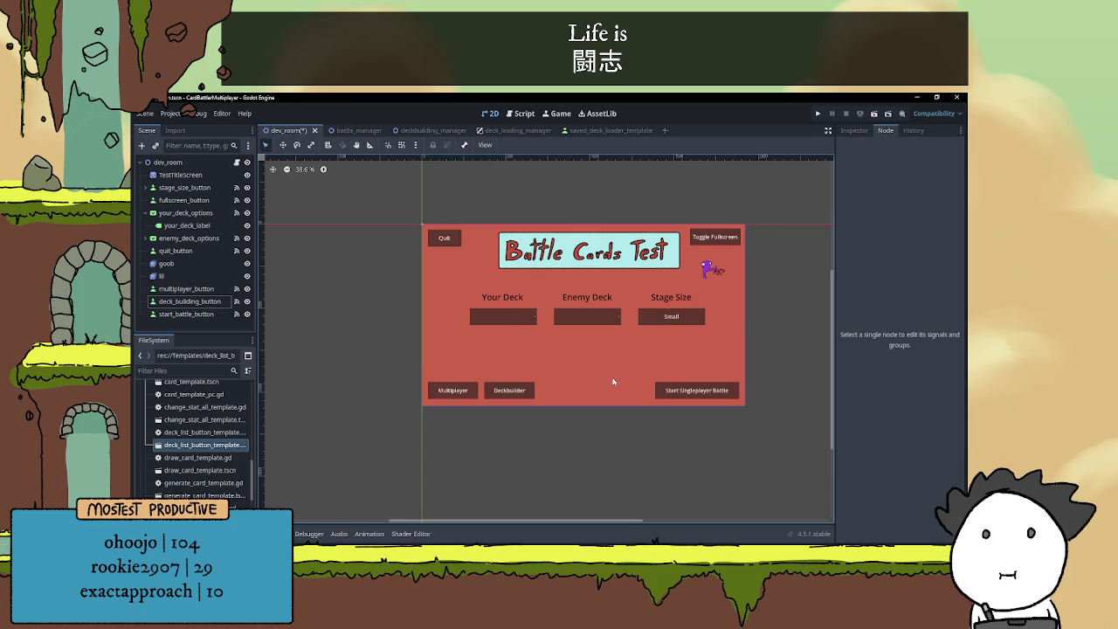
pyautogui.scroll(1, 612, 382)
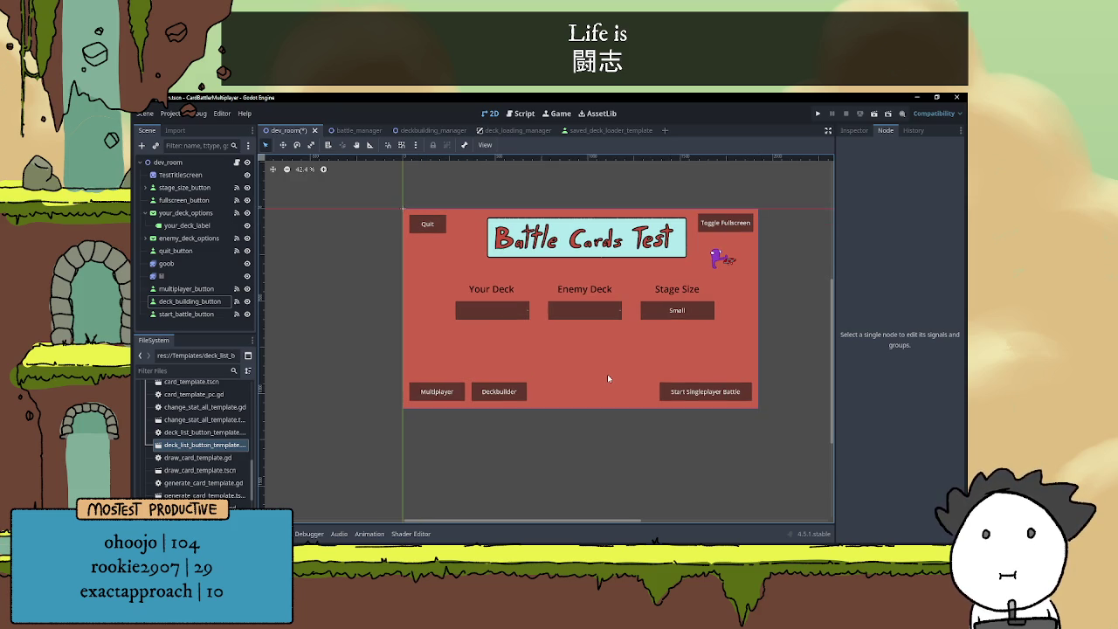
pyautogui.scroll(2, 608, 377)
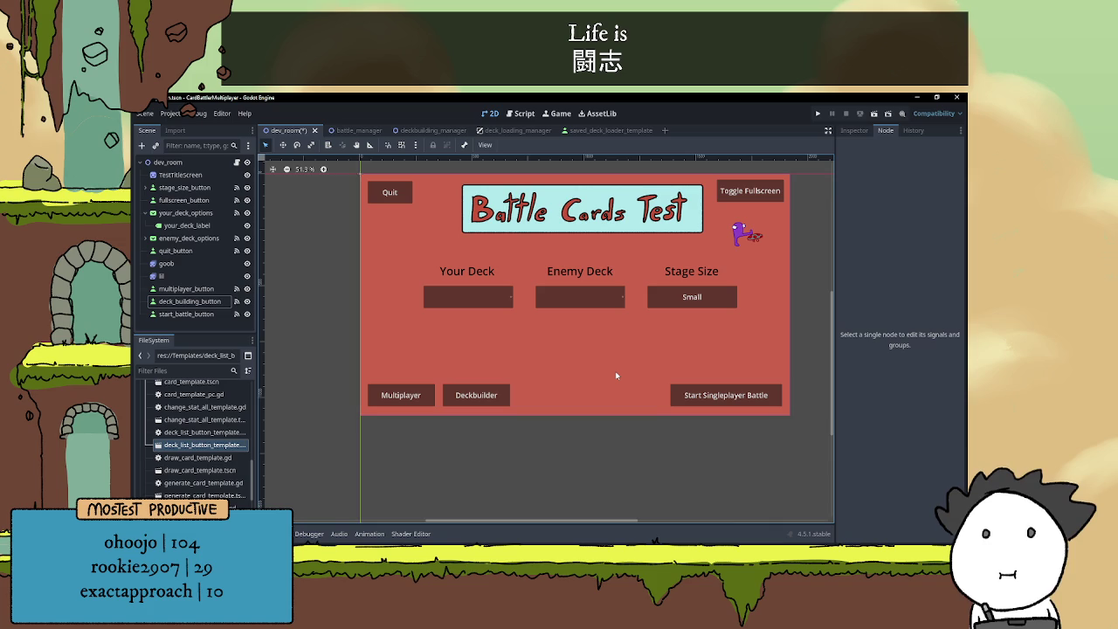
pyautogui.scroll(1, 616, 376)
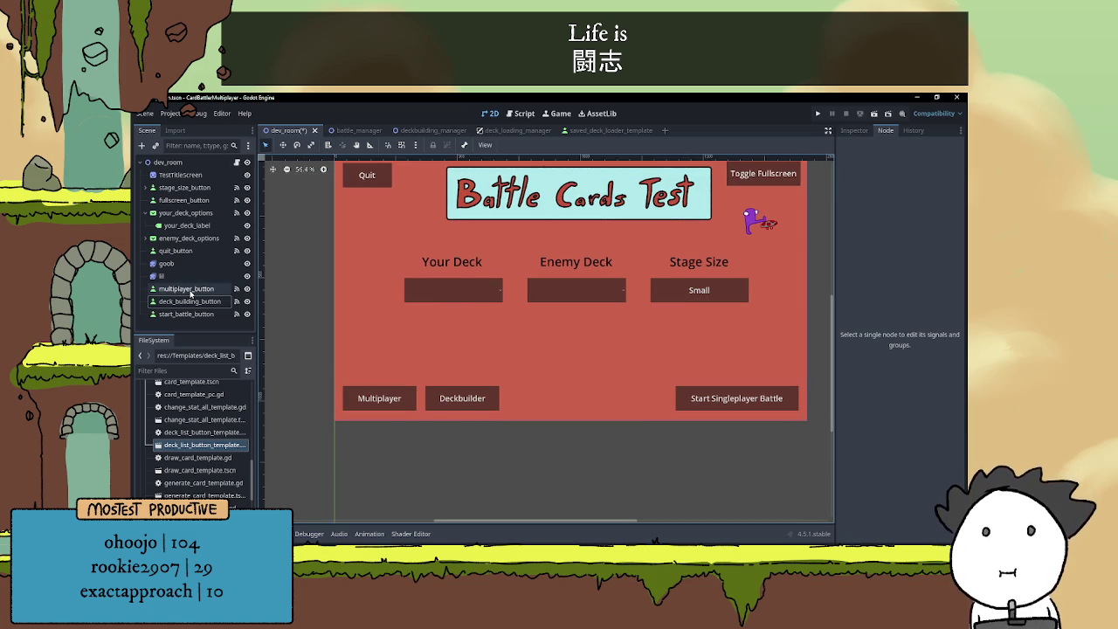
# - Look over the deck building and start battle button nodes and the viewport display options
pyautogui.click(189, 301)
pyautogui.click(191, 314)
pyautogui.click(192, 301)
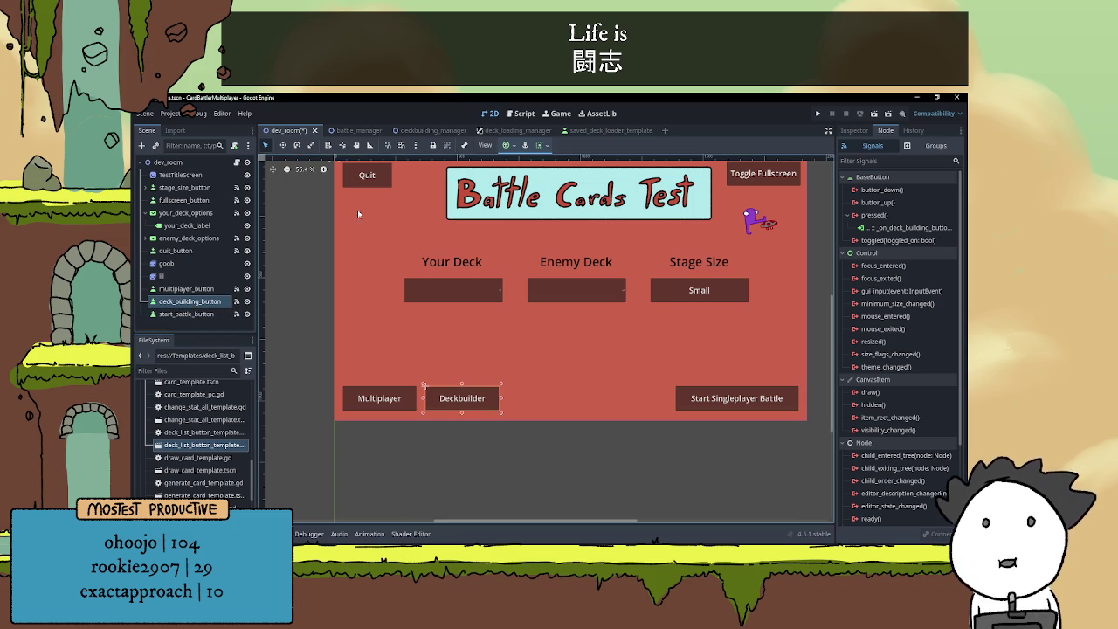
pyautogui.click(494, 145)
pyautogui.click(587, 307)
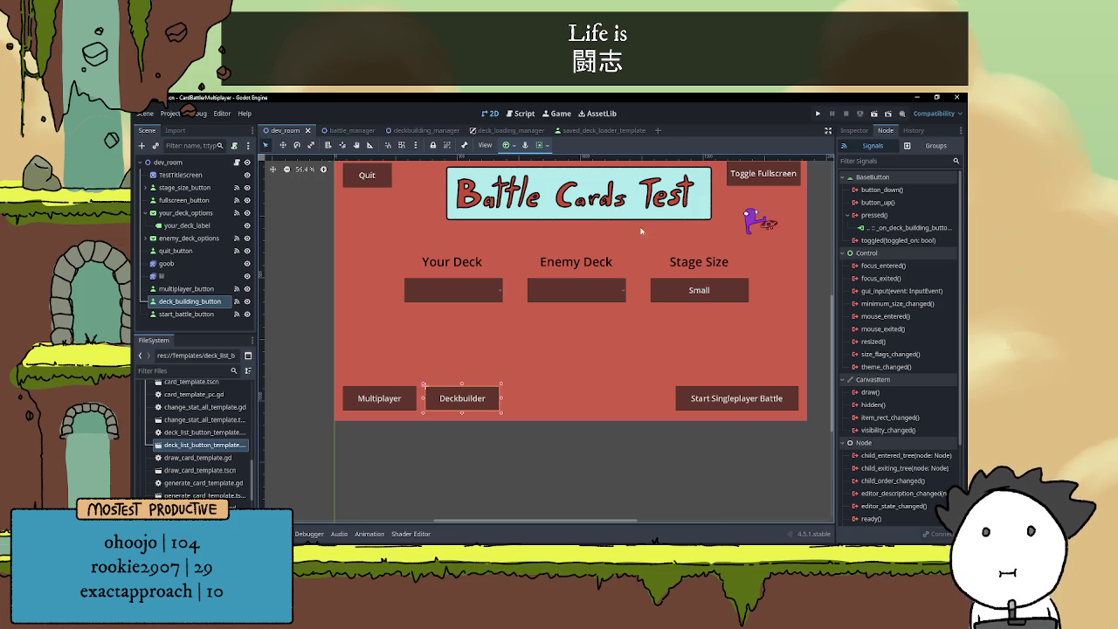
# - Select start_battle_button and jump to its connected pressed() handler in dev_room.gd
pyautogui.click(583, 446)
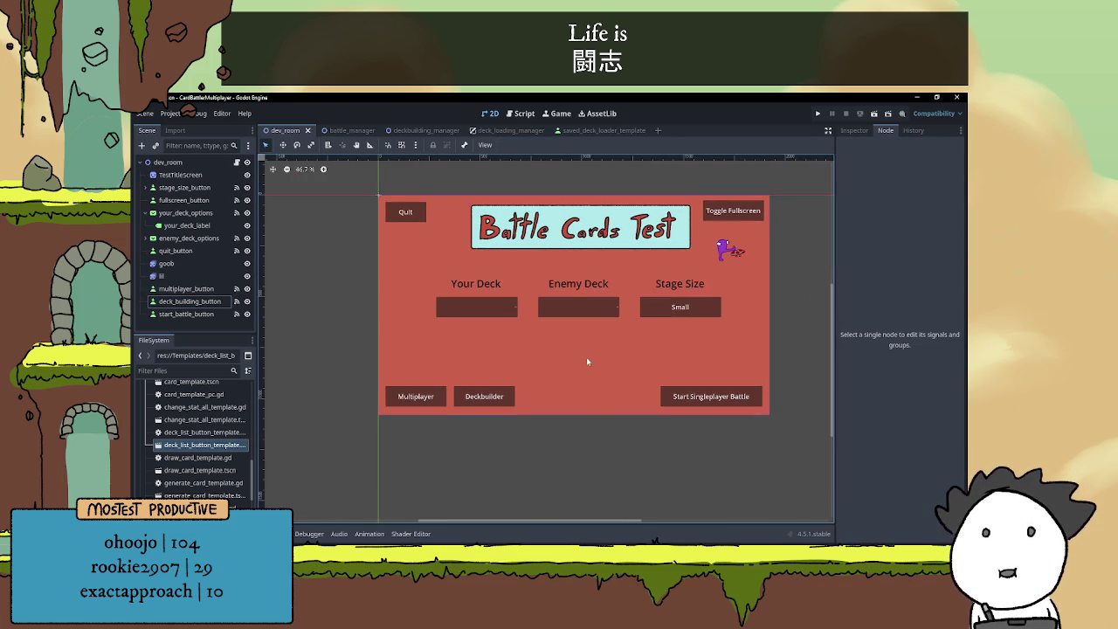
pyautogui.scroll(2, 588, 384)
pyautogui.scroll(1, 592, 360)
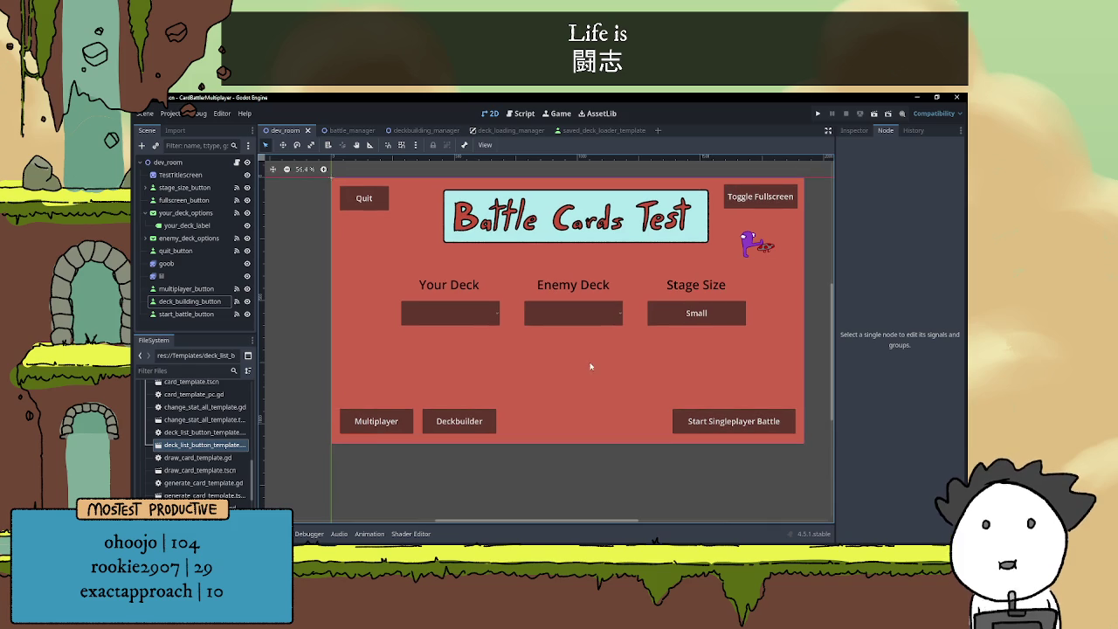
pyautogui.click(186, 314)
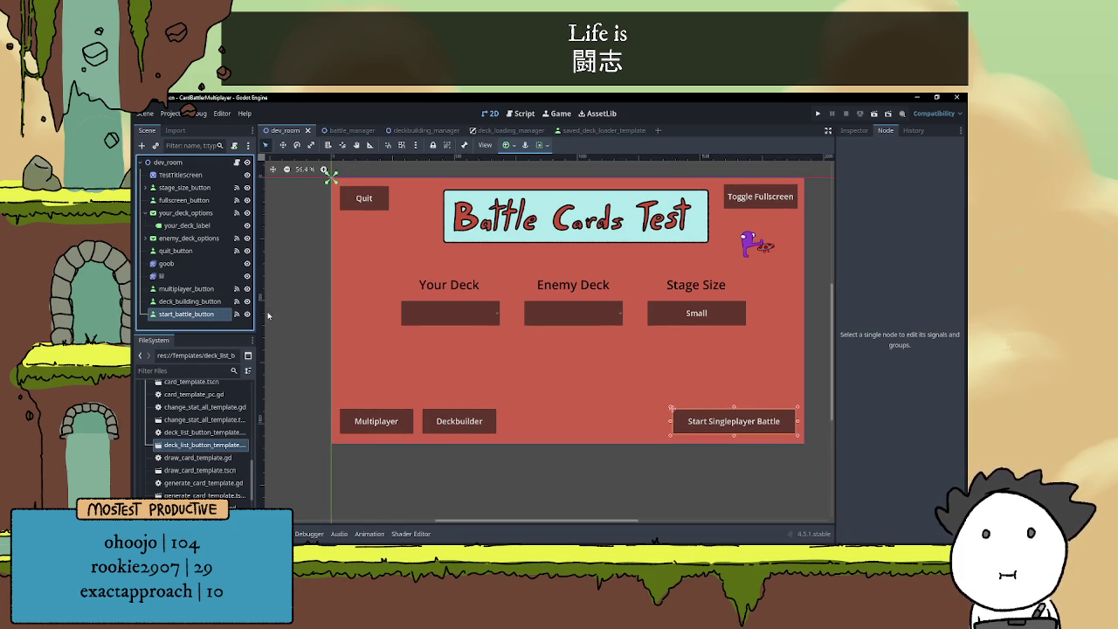
pyautogui.doubleClick(904, 228)
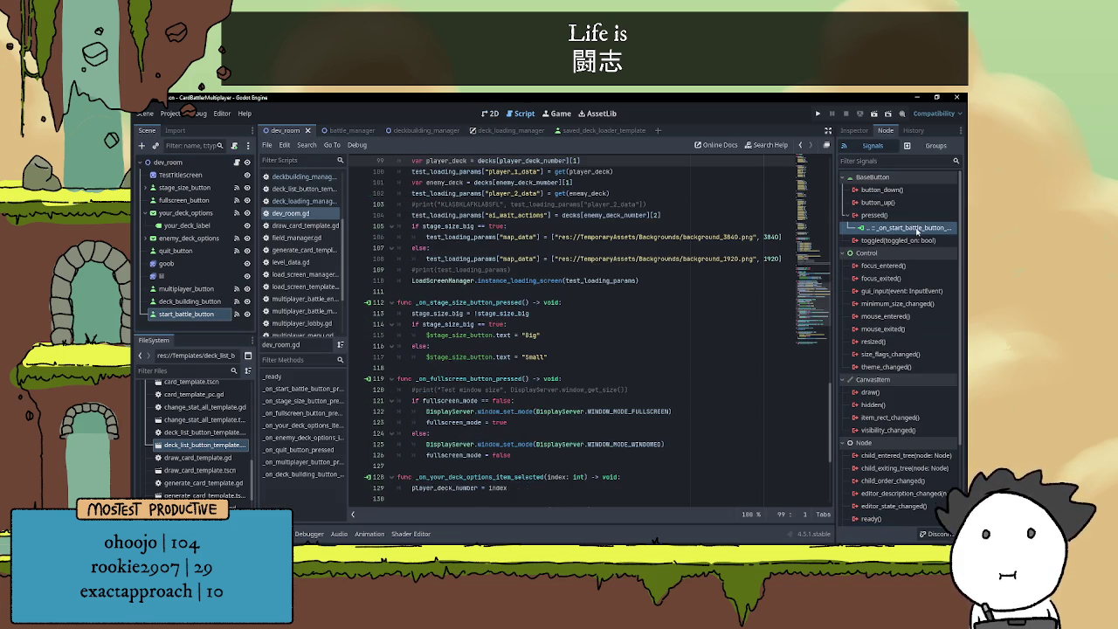
# - Delete blank line 144 and the 'pass # Replace with function body.' line from _on_deck_building_button_pressed
pyautogui.scroll(1, 420, 218)
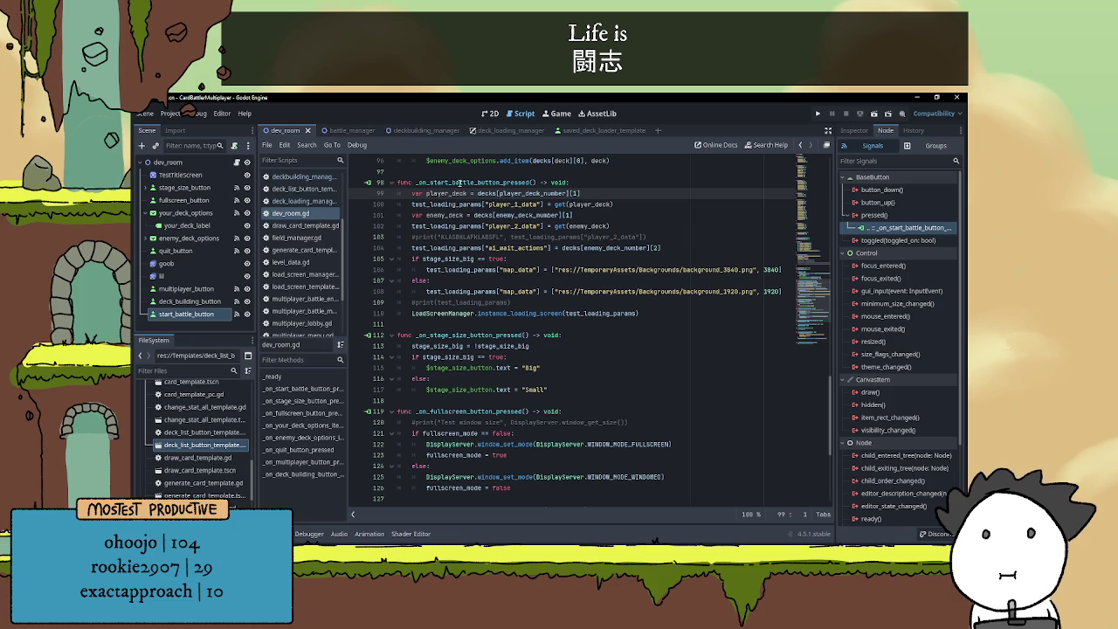
pyautogui.scroll(-3, 531, 254)
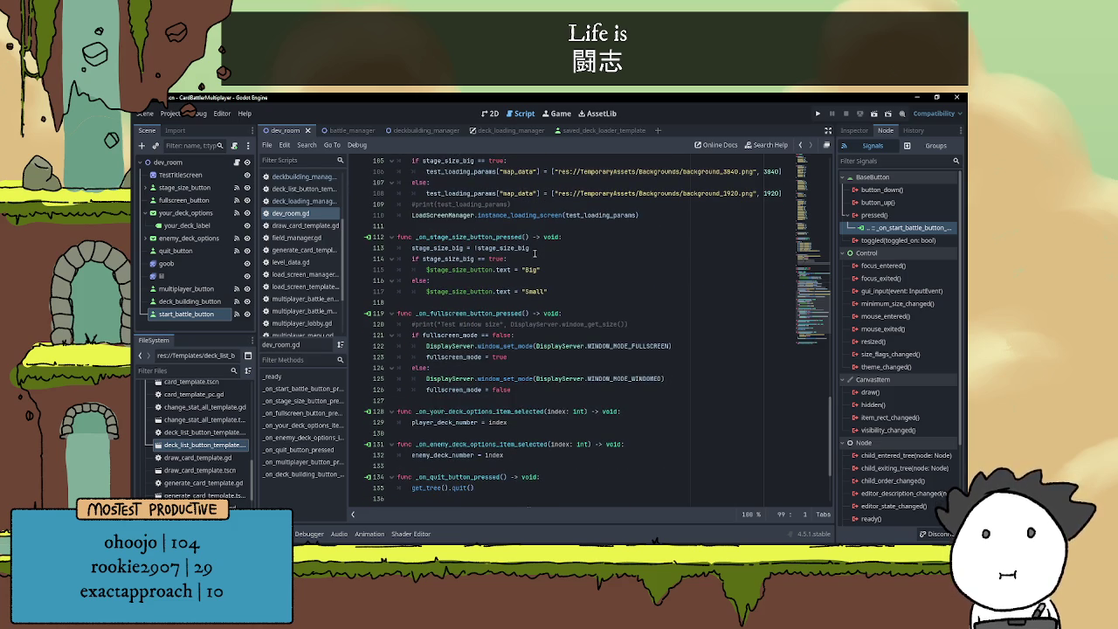
pyautogui.scroll(-4, 677, 257)
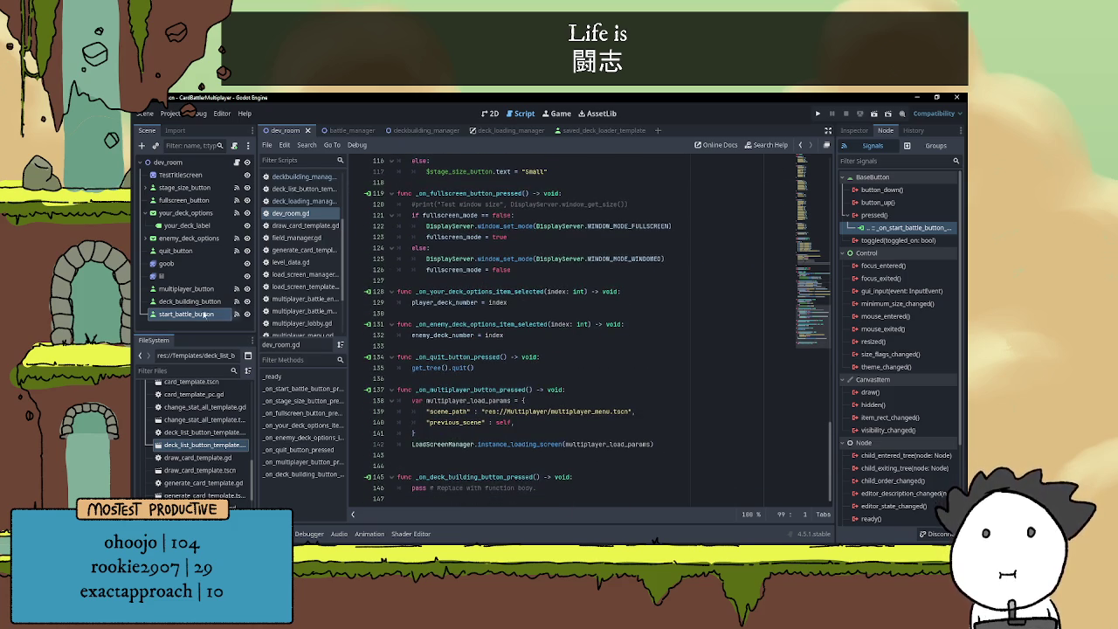
pyautogui.click(189, 300)
pyautogui.click(459, 465)
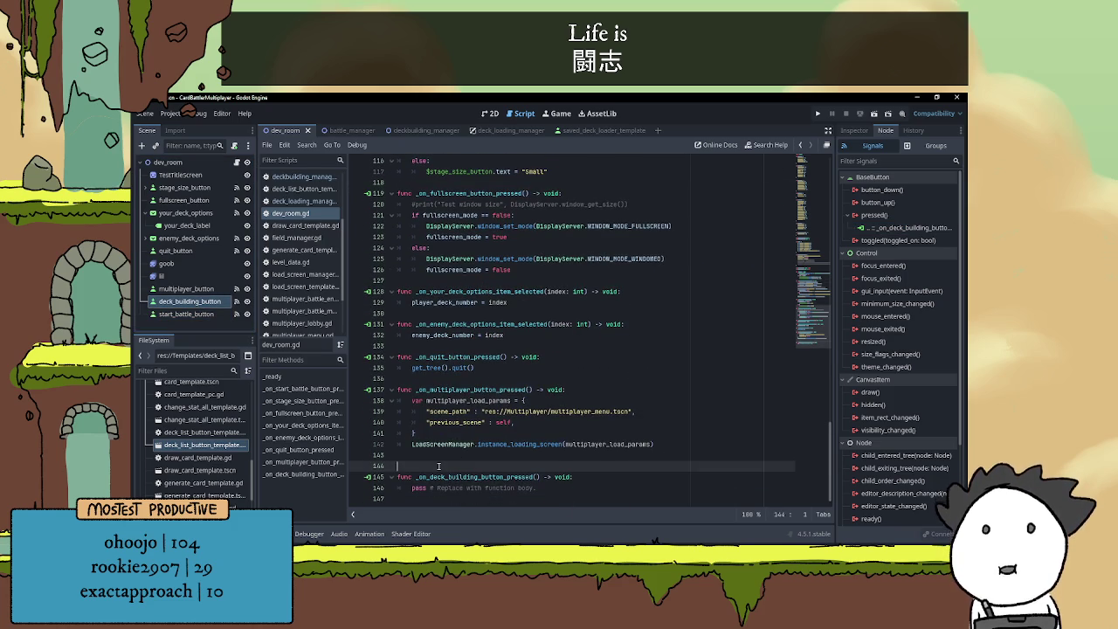
pyautogui.press('BackSpace')
pyautogui.moveTo(411, 477); pyautogui.dragTo(561, 474)
pyautogui.press('BackSpace')
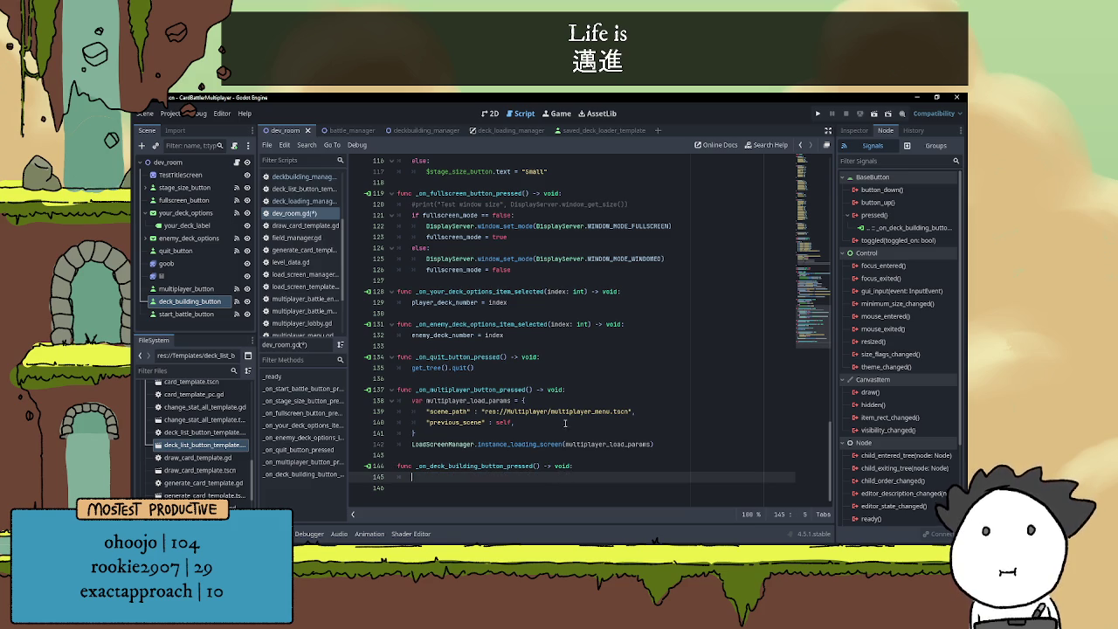
# - Type 'var deck_building_params = {' and paste in the scene_path and previous_scene entries
pyautogui.write('var ')
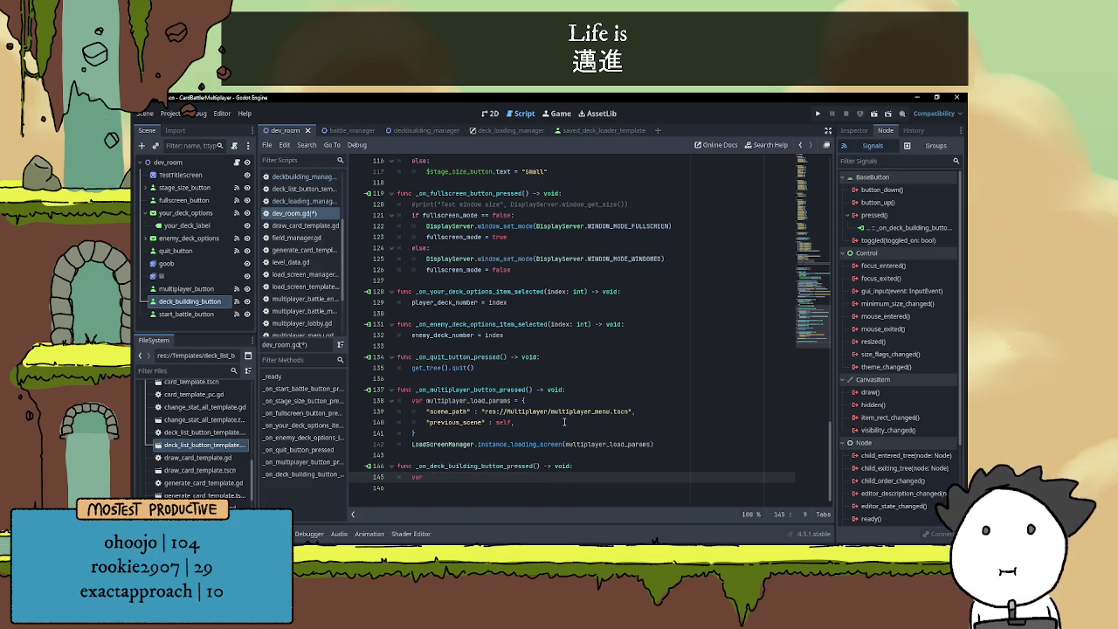
pyautogui.write('deck_')
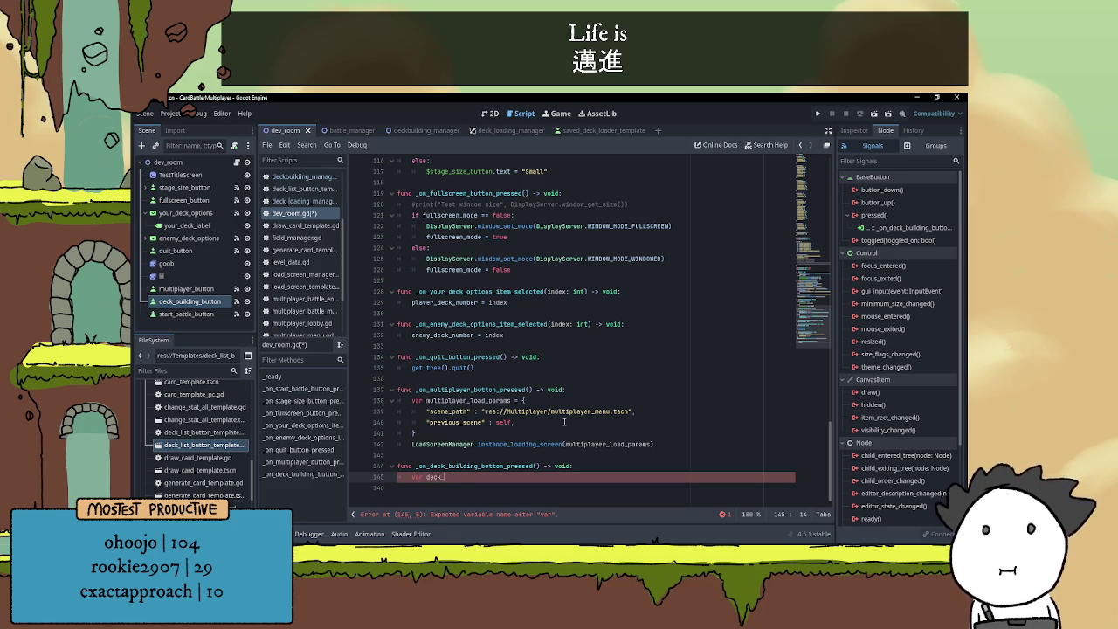
pyautogui.write('building_params = ')
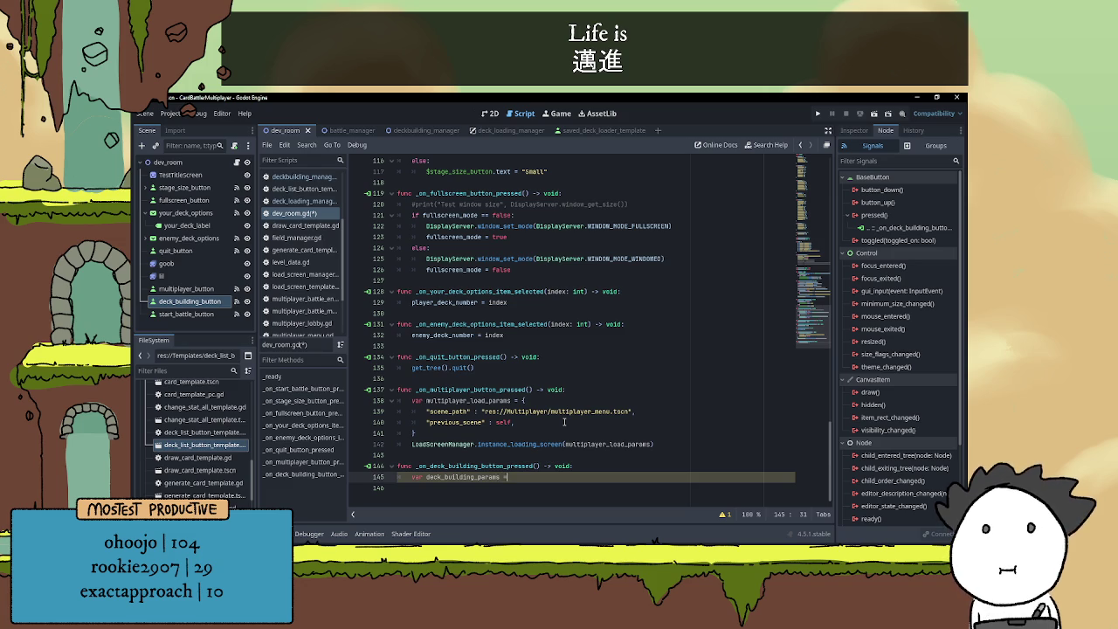
pyautogui.write('{')
pyautogui.press('Return')
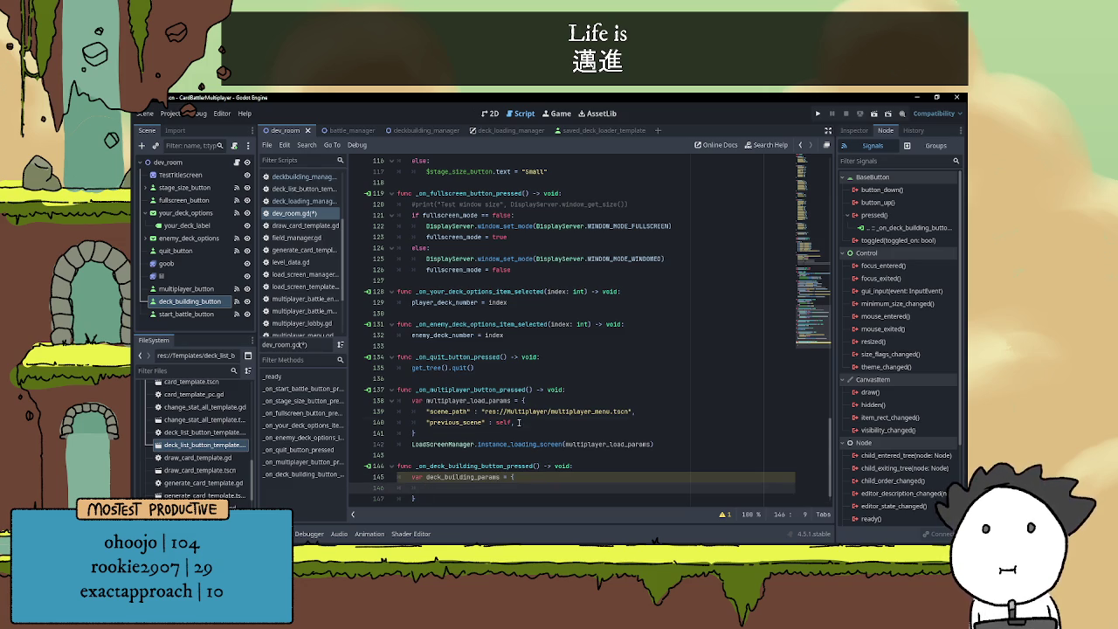
pyautogui.moveTo(521, 421); pyautogui.dragTo(381, 420)
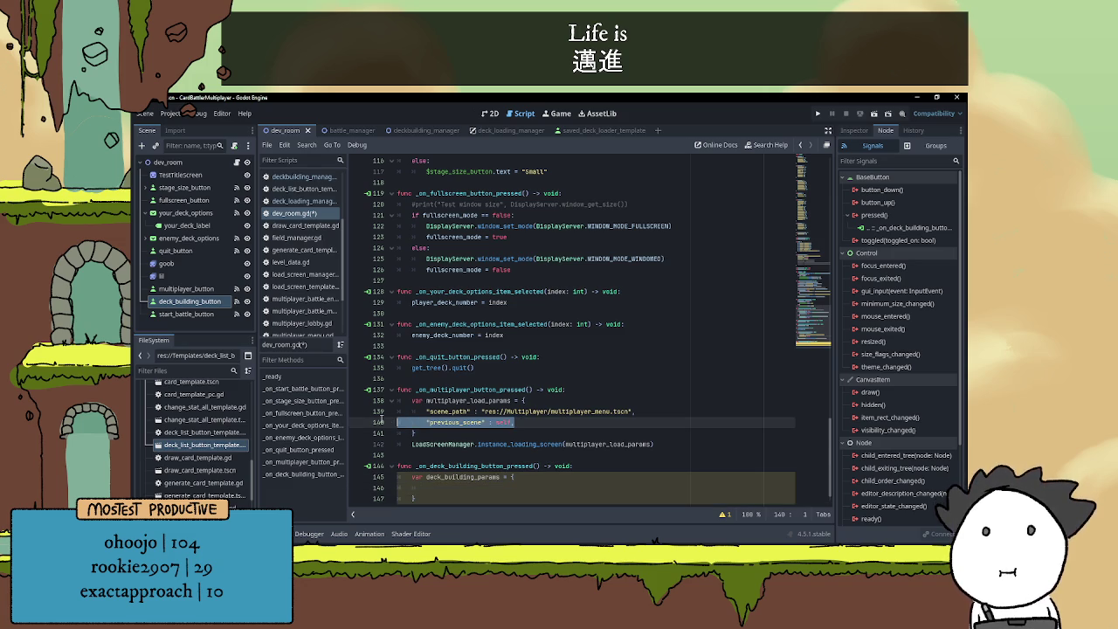
pyautogui.click(420, 487)
pyautogui.write('"scene_path" : "res://Multiplayer/multiplayer_menu.tscn", \t\t"previous_scene" : self,')
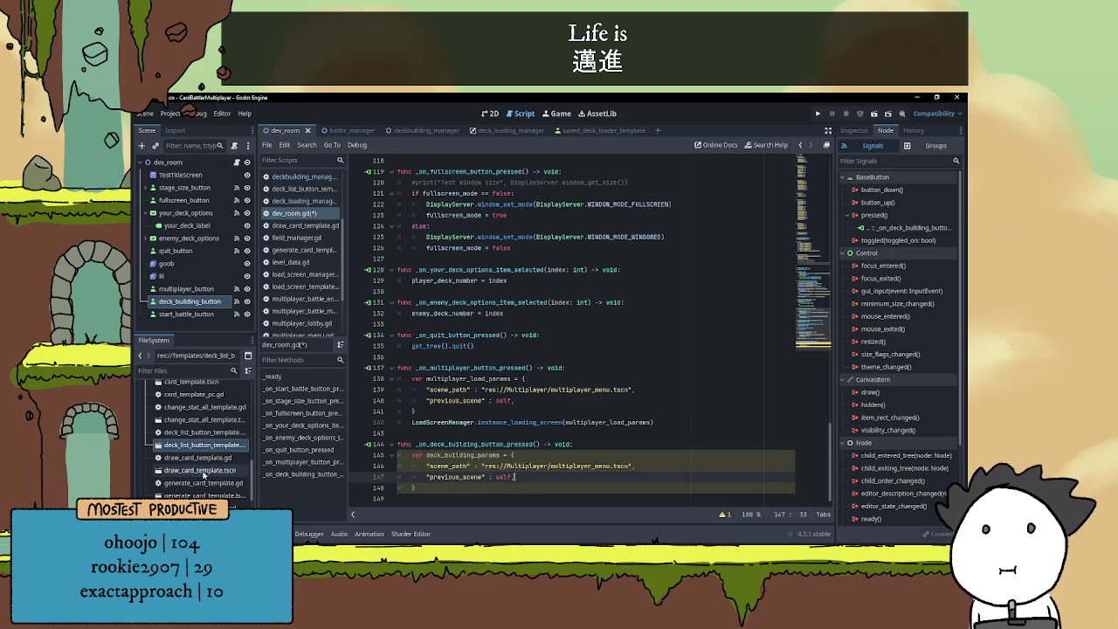
# - Replace the multiplayer_menu.tscn path with deckbuilding_manager.tscn dragged from the FileSystem dock
pyautogui.scroll(3, 202, 458)
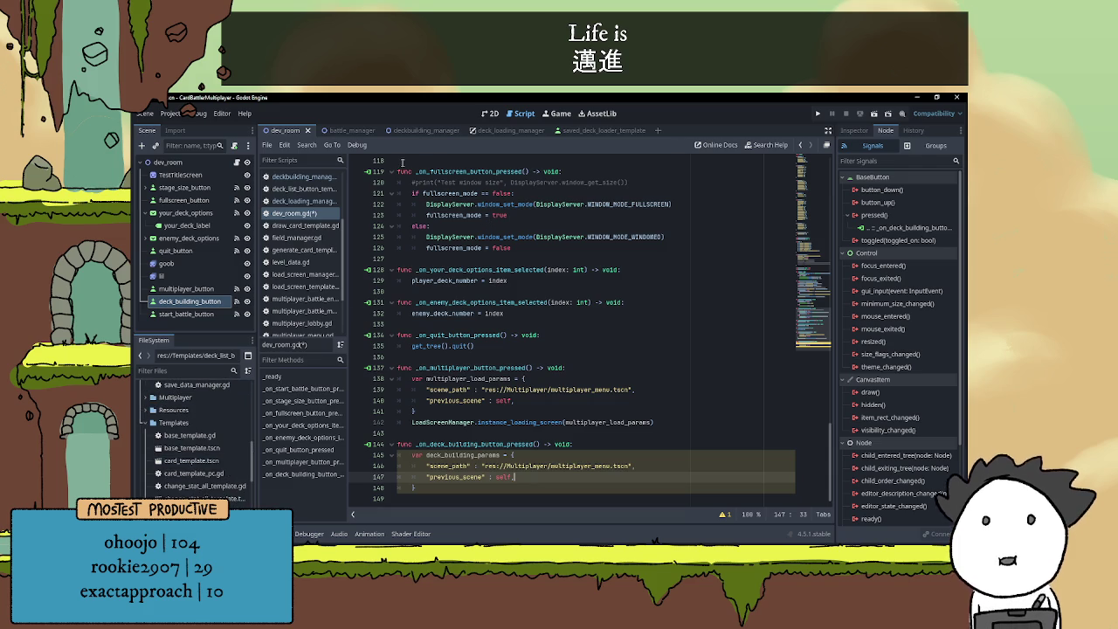
pyautogui.scroll(3, 202, 460)
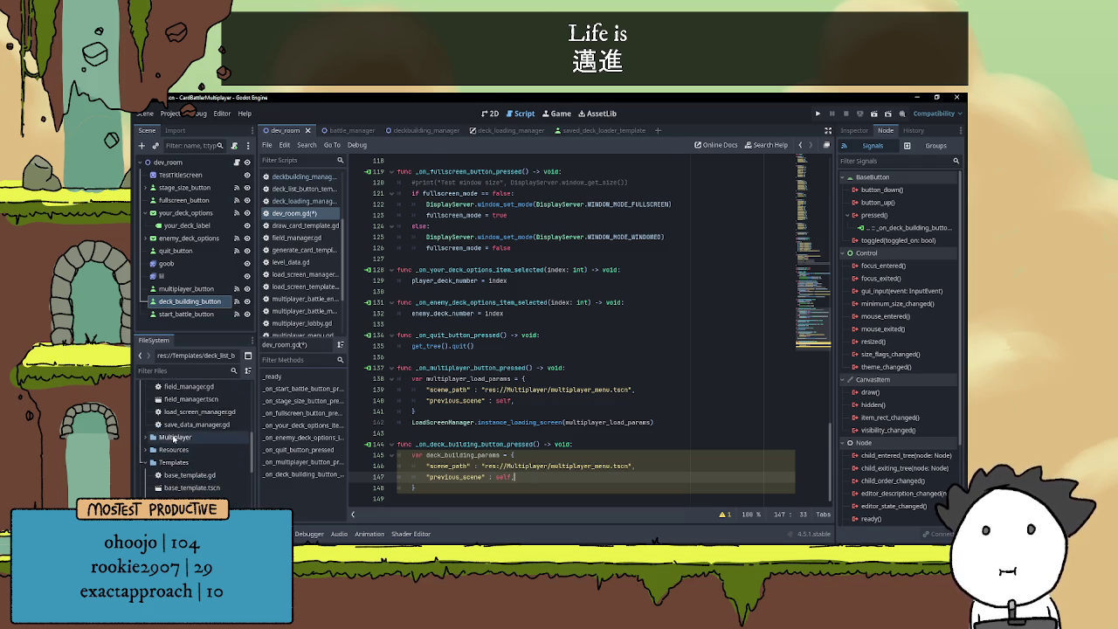
pyautogui.scroll(2, 197, 449)
pyautogui.click(196, 448)
pyautogui.moveTo(481, 466); pyautogui.dragTo(631, 466)
pyautogui.press('BackSpace')
pyautogui.moveTo(202, 447)
pyautogui.mouseDown()
pyautogui.moveTo(514, 470)
pyautogui.moveTo(483, 467)
pyautogui.mouseUp()
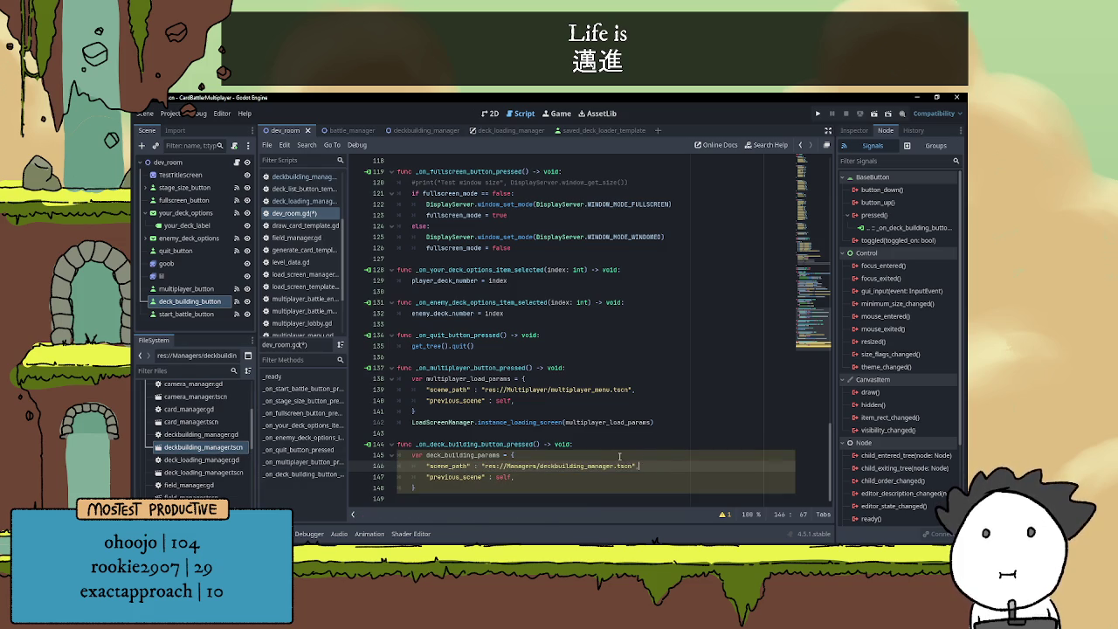
pyautogui.click(540, 479)
pyautogui.press('Down')
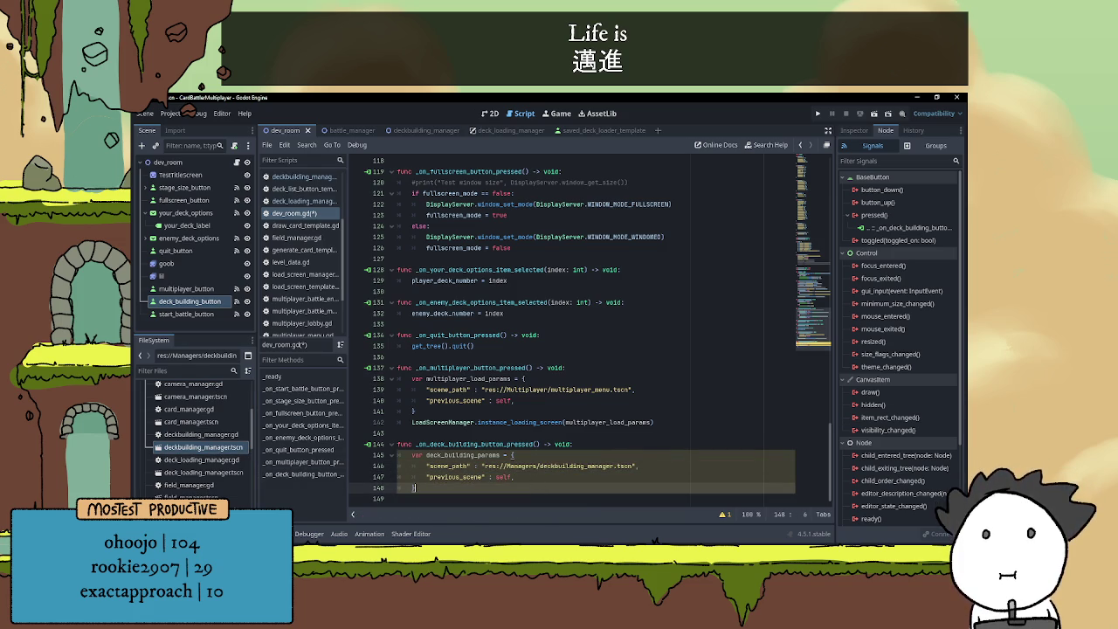
pyautogui.hotkey('alt', 'Tab')
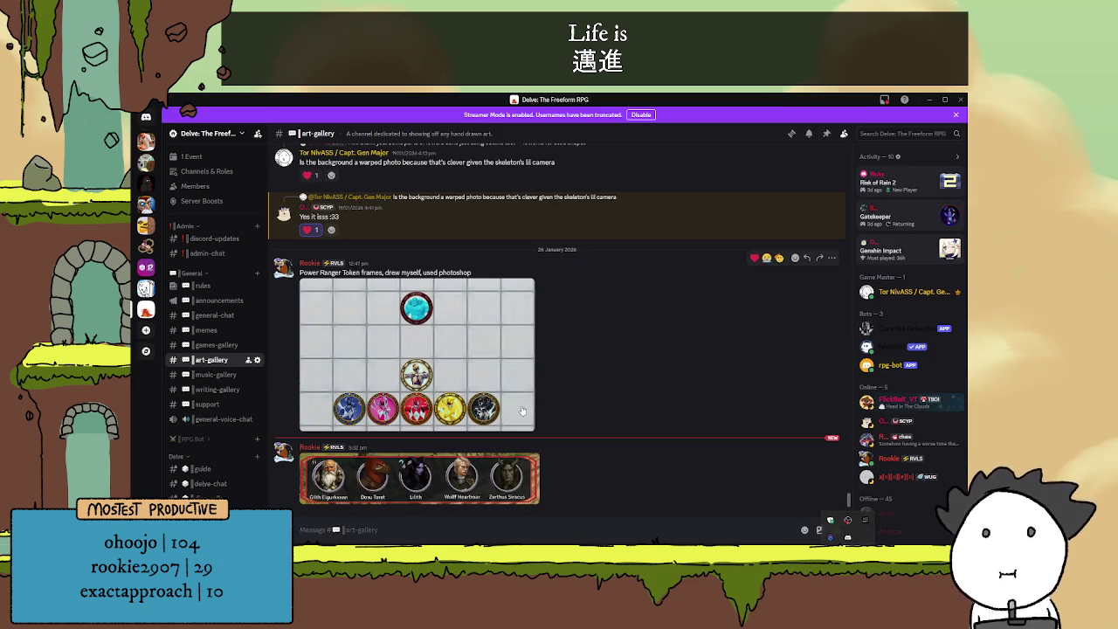
# - View the five-portrait banner enlarged twice, zooming in and out, then close Discord
pyautogui.click(437, 471)
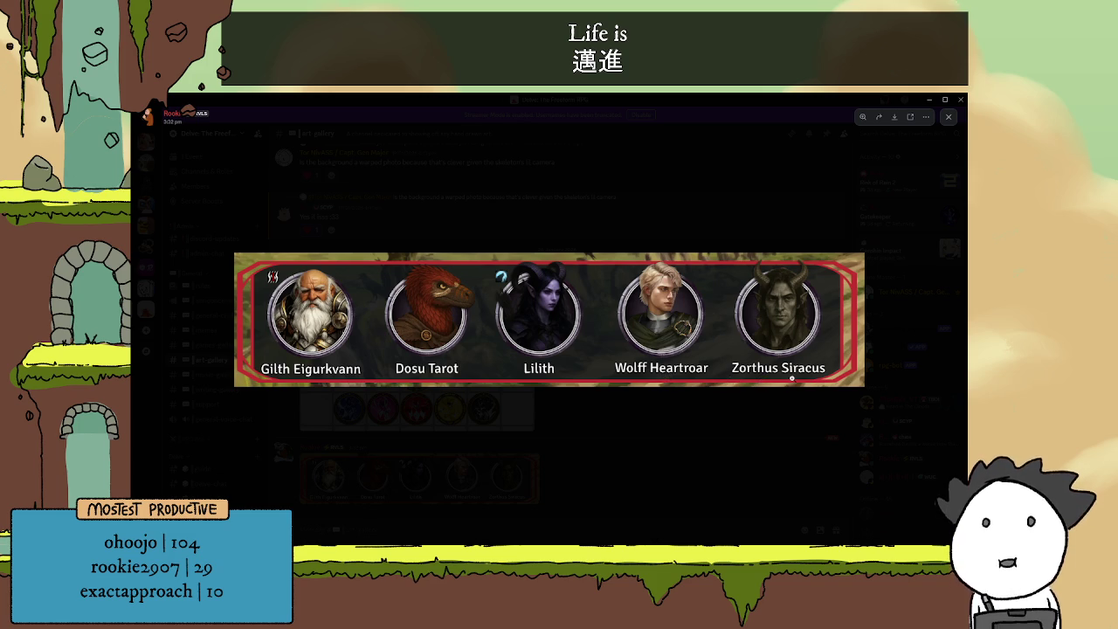
pyautogui.click(310, 358)
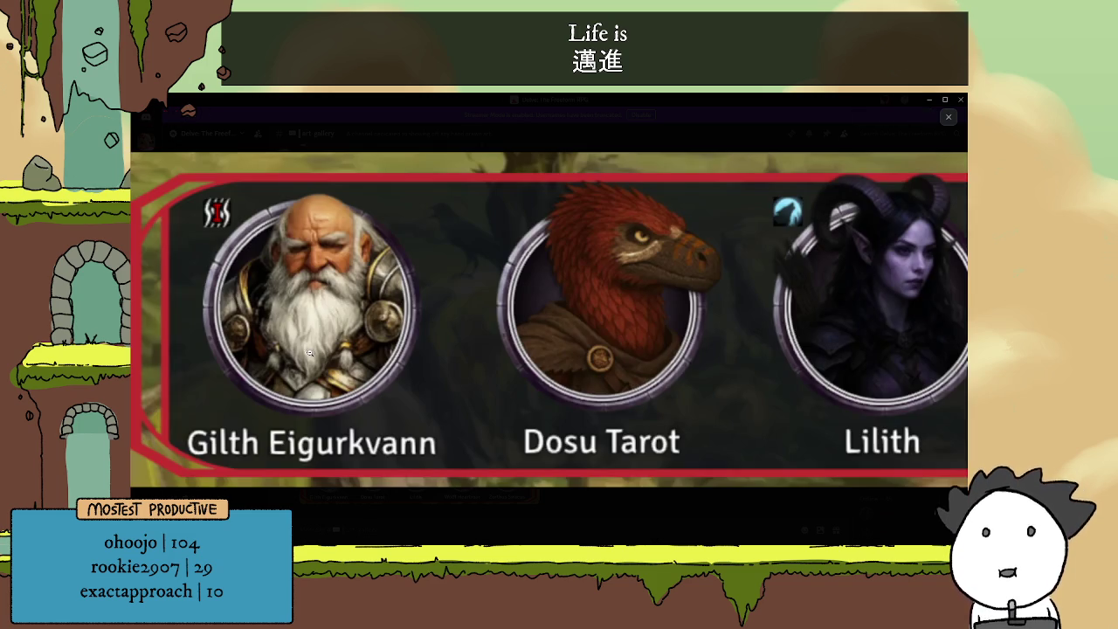
pyautogui.click(307, 374)
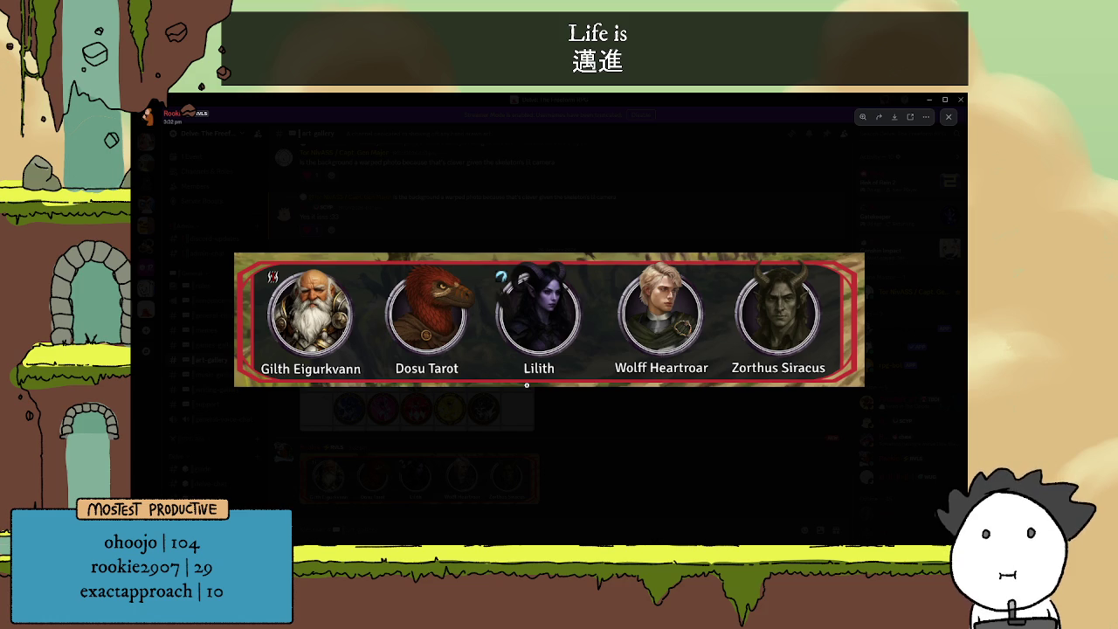
pyautogui.click(616, 435)
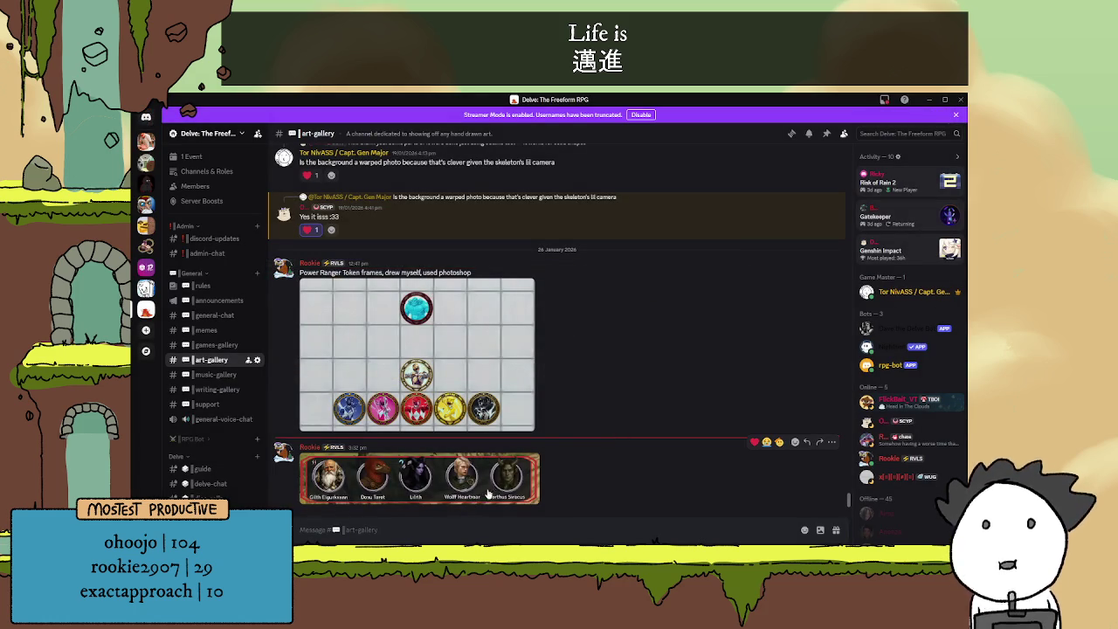
pyautogui.click(422, 485)
pyautogui.click(319, 371)
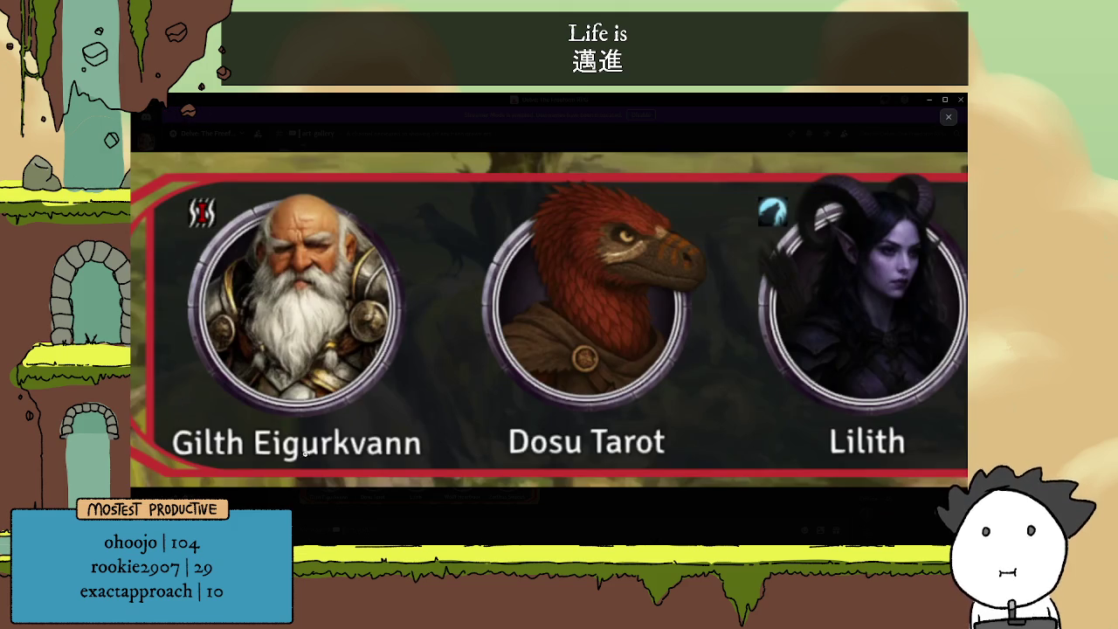
pyautogui.click(306, 429)
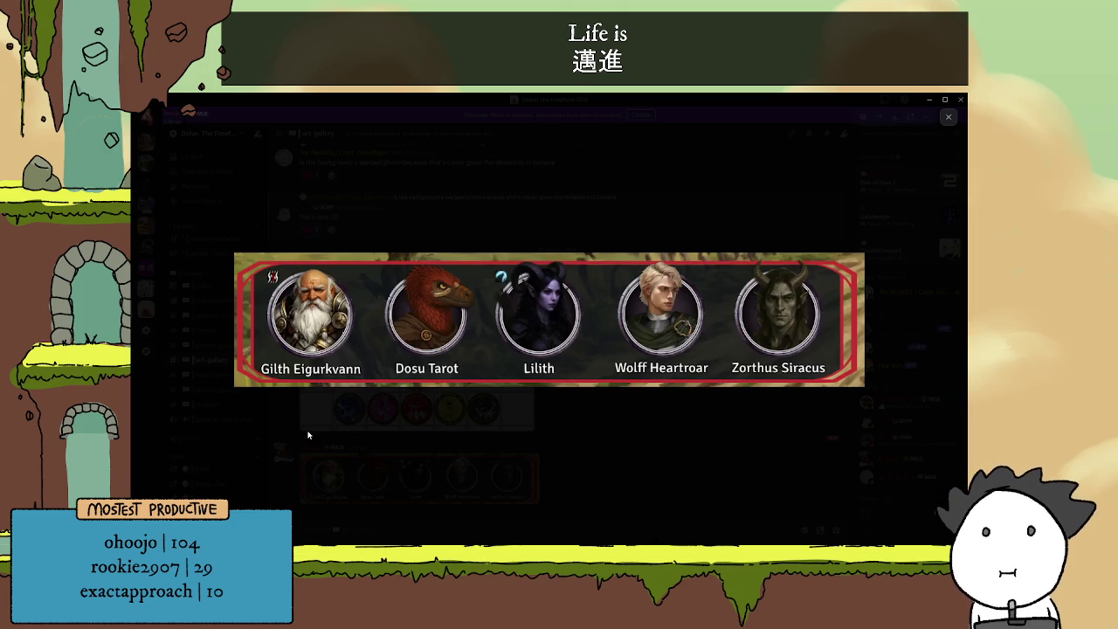
pyautogui.click(405, 474)
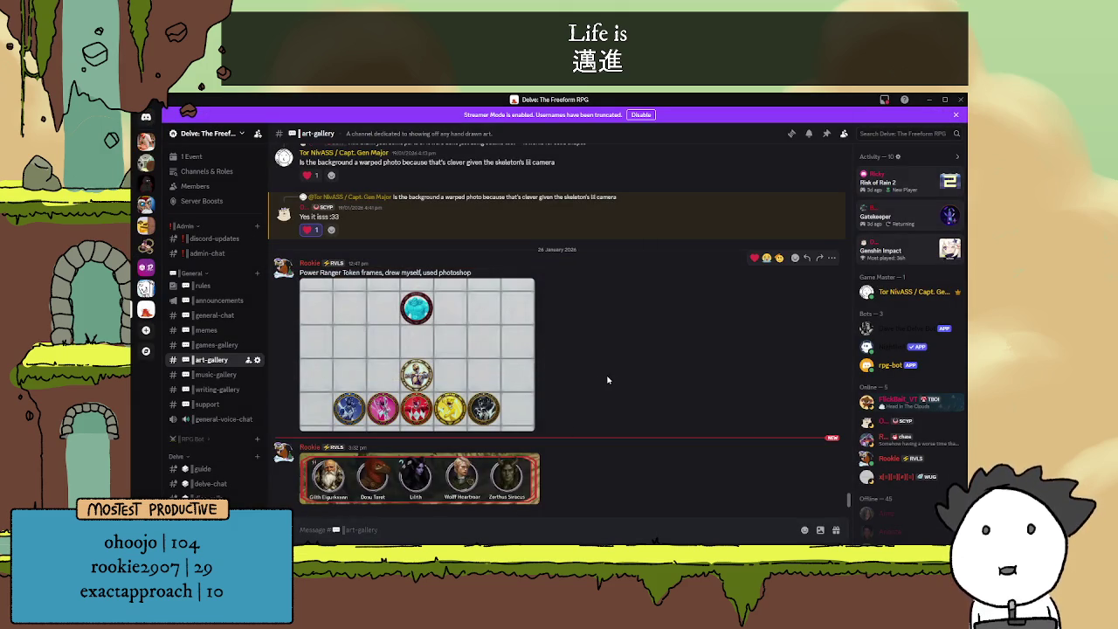
pyautogui.click(960, 99)
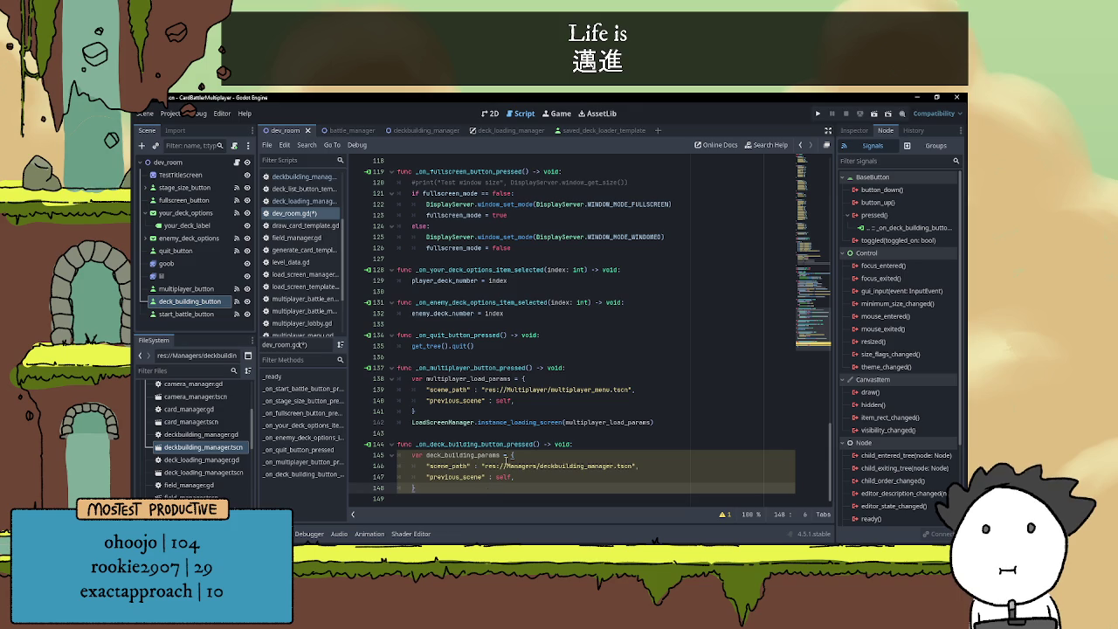
# - Add a LoadScreenManager.instance_loading_screen(deck_building_params) call on line 149
pyautogui.press('Return')
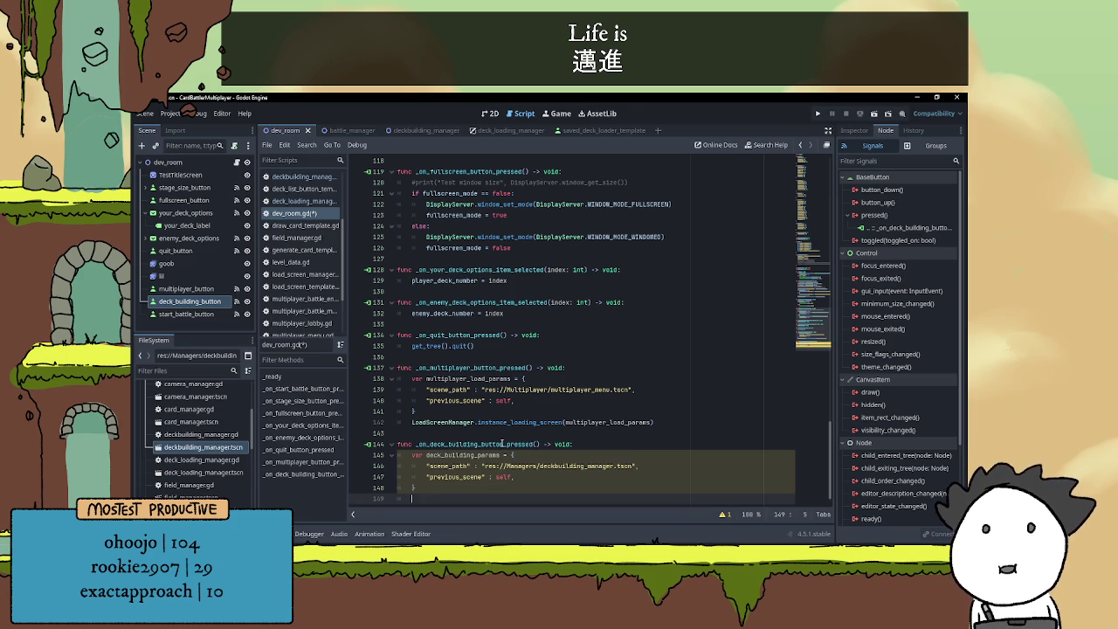
pyautogui.tripleClick(425, 414)
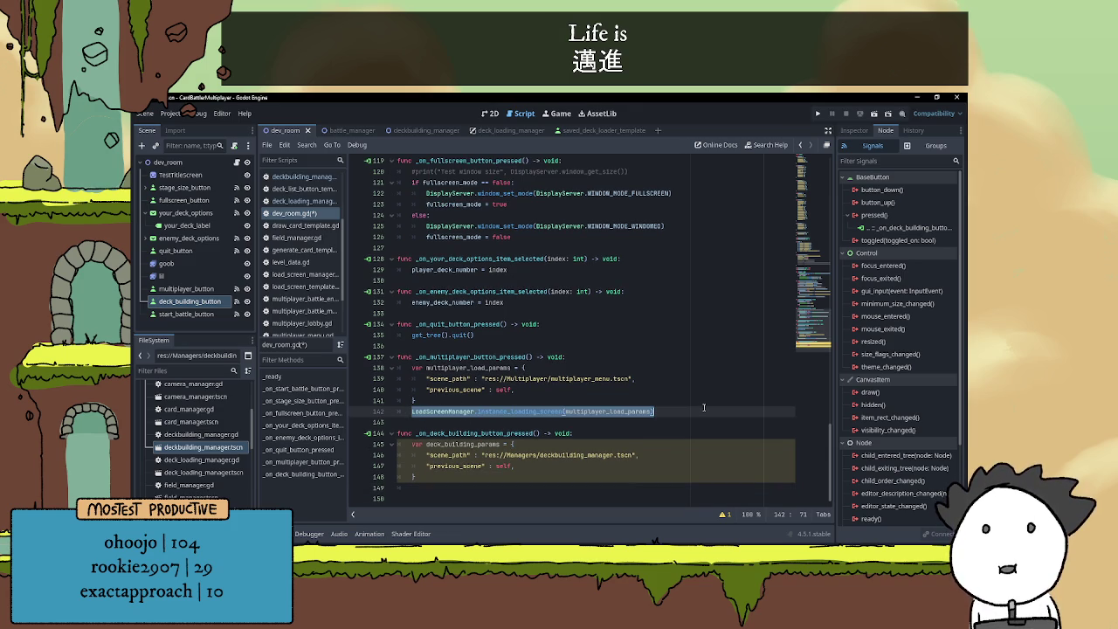
pyautogui.hotkey('ctrl', 'c')
pyautogui.click(455, 486)
pyautogui.hotkey('ctrl', 'v')
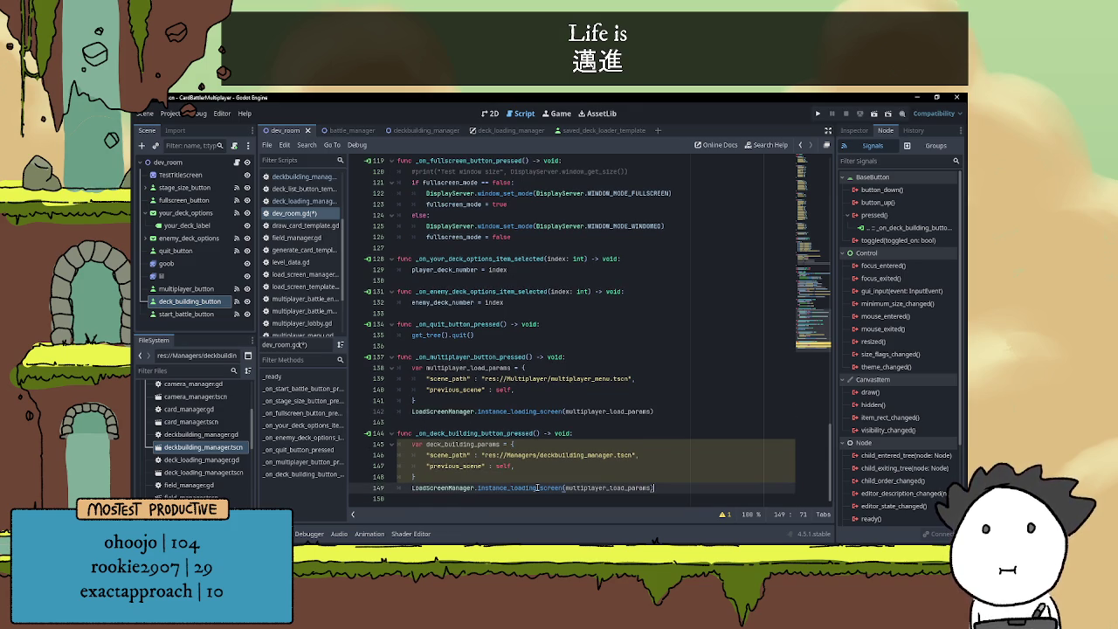
pyautogui.doubleClick(463, 443)
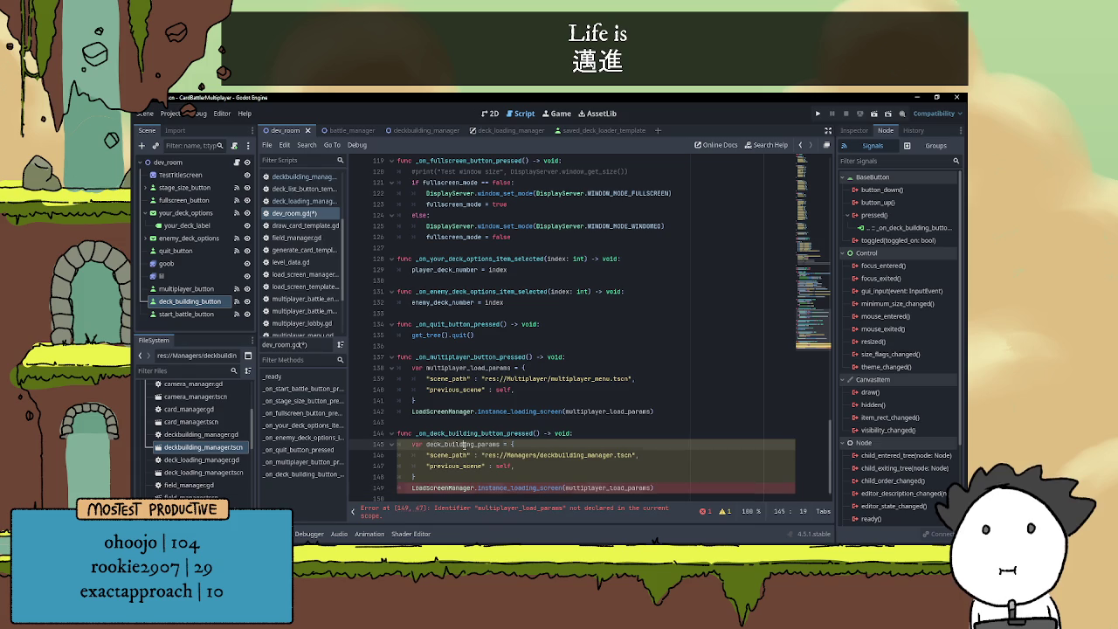
pyautogui.hotkey('ctrl', 'c')
pyautogui.doubleClick(635, 487)
pyautogui.hotkey('ctrl', 'v')
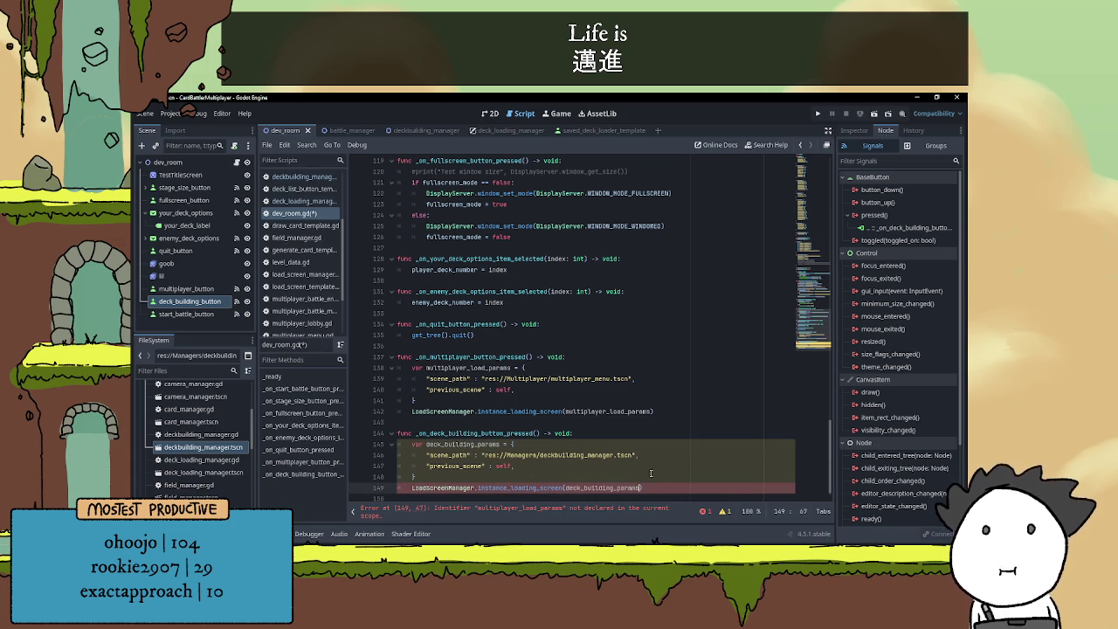
# - Save dev_room.gd, show the deck_building_button's Inspector properties, then reopen the Discord banner
pyautogui.click(645, 475)
pyautogui.moveTo(636, 455)
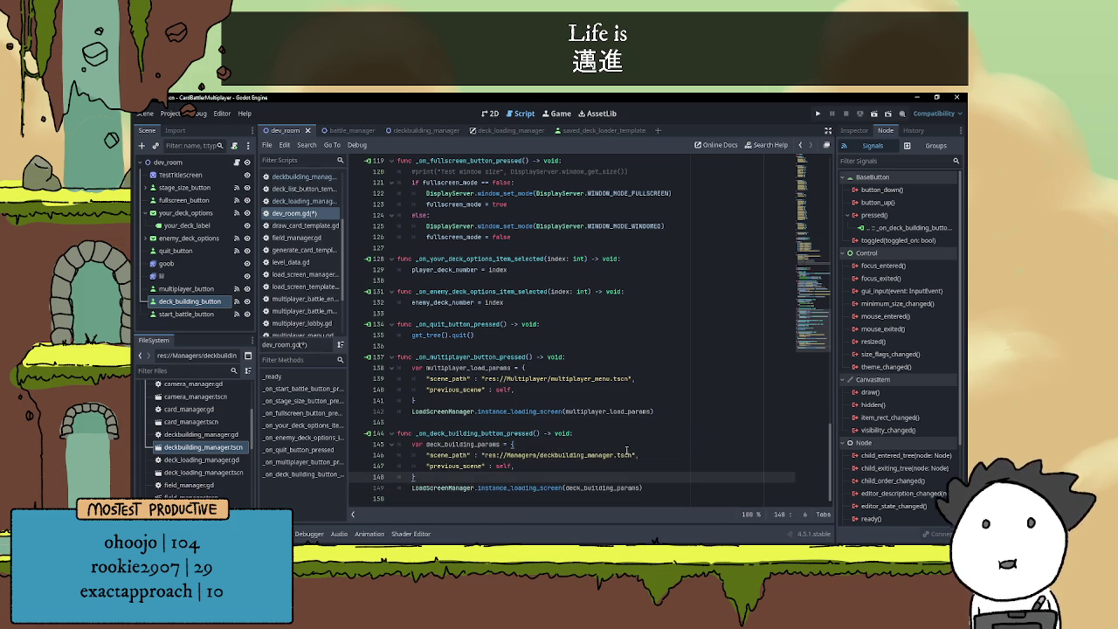
pyautogui.hotkey('ctrl', 's')
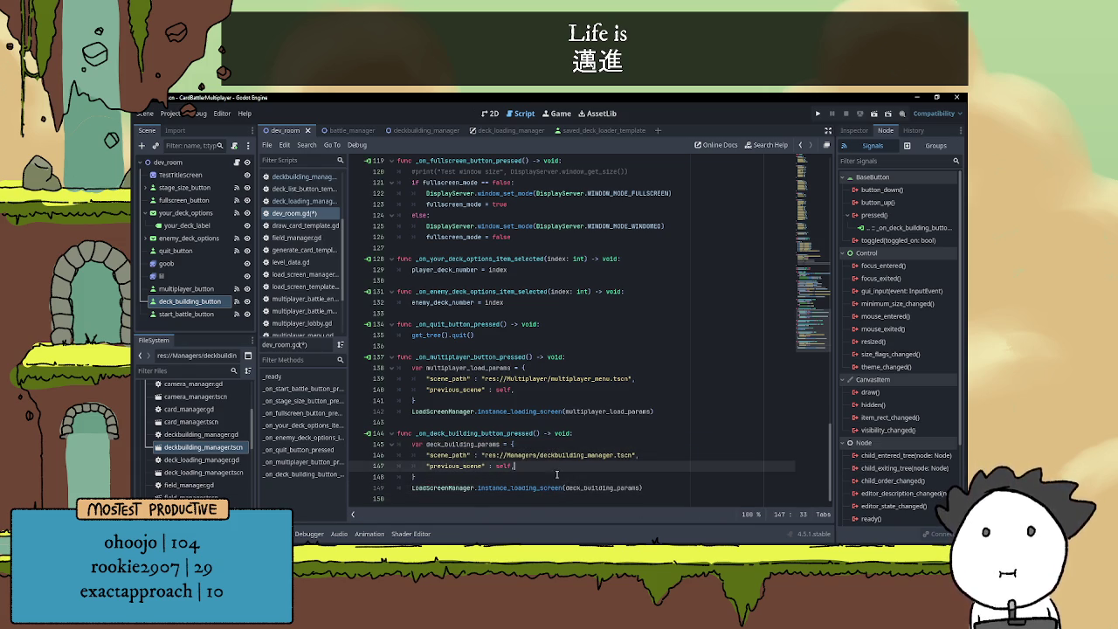
pyautogui.click(514, 425)
pyautogui.click(569, 434)
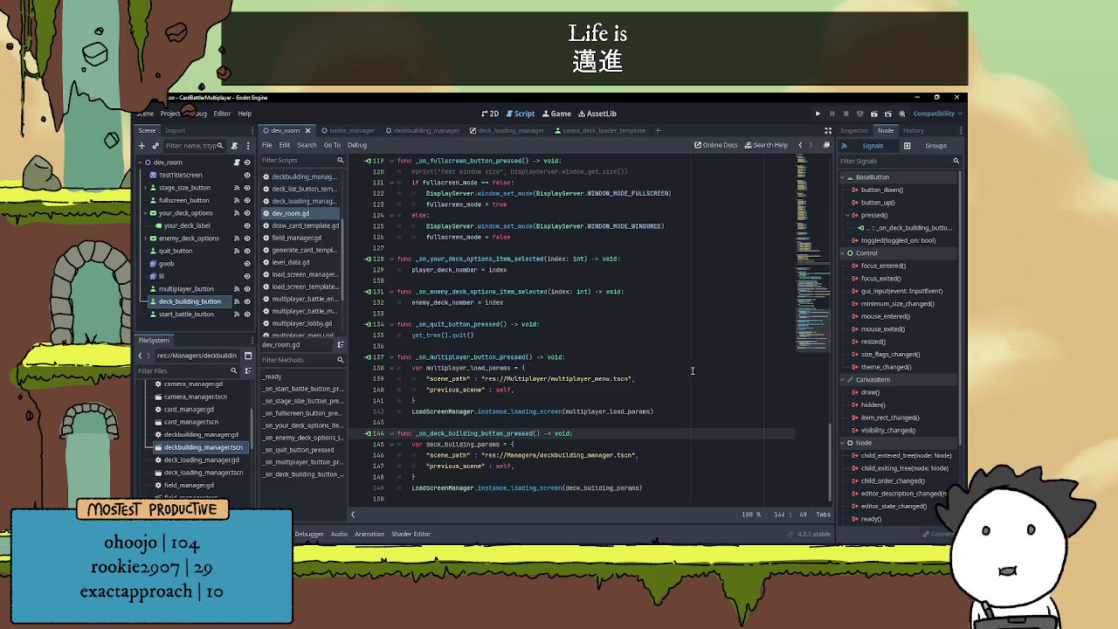
pyautogui.click(852, 130)
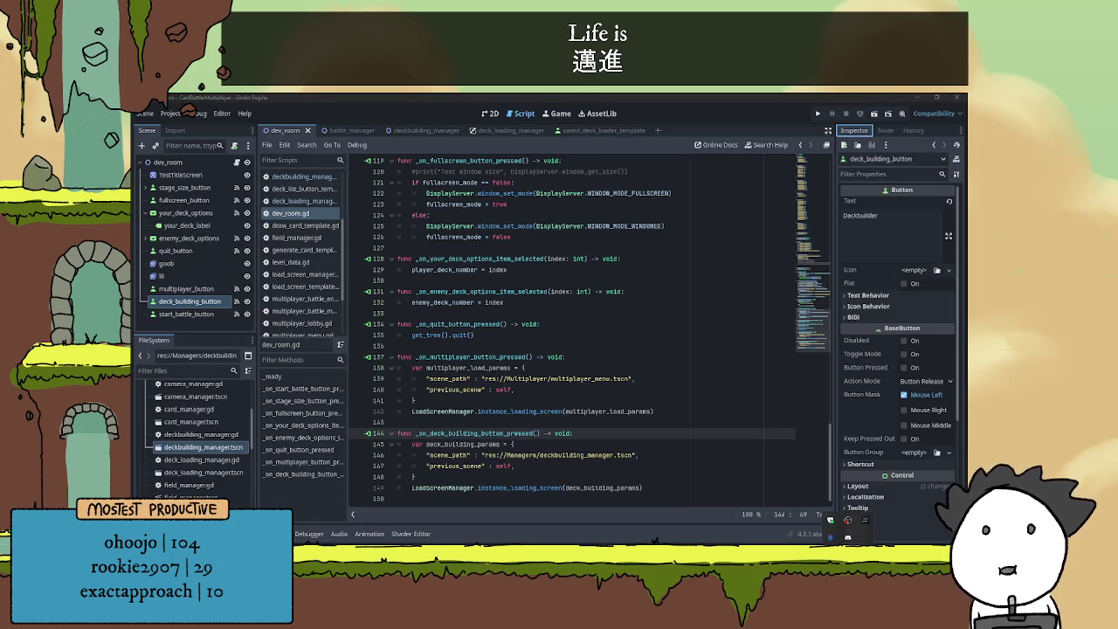
pyautogui.click(847, 537)
pyautogui.click(385, 499)
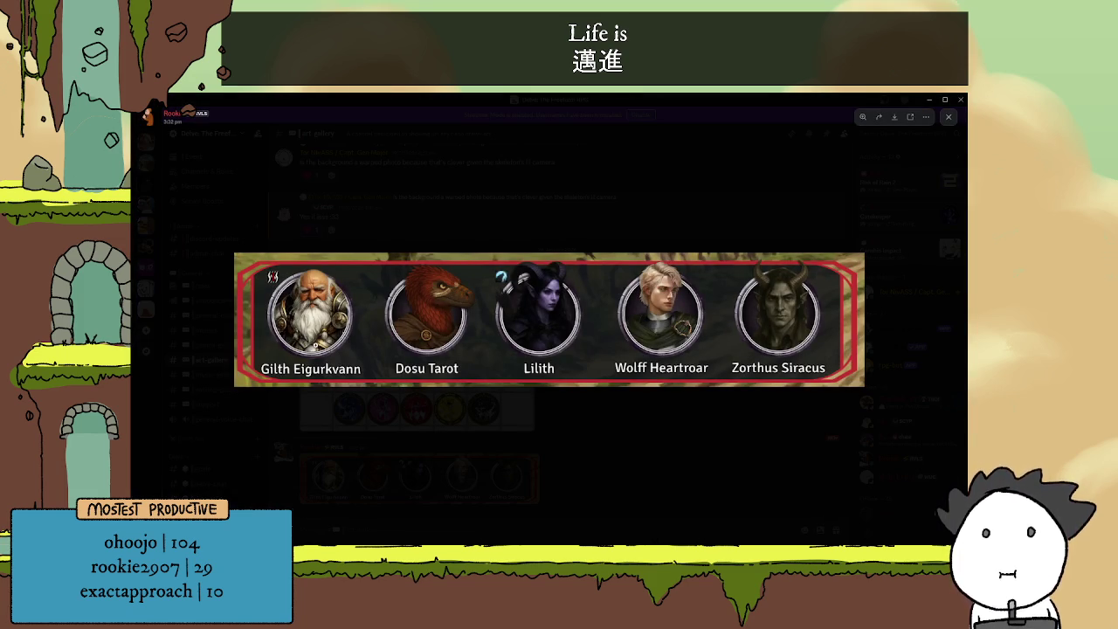
# - Close and reopen the enlarged character banner a few times, then minimize Discord back to Godot
pyautogui.click(437, 496)
pyautogui.click(411, 478)
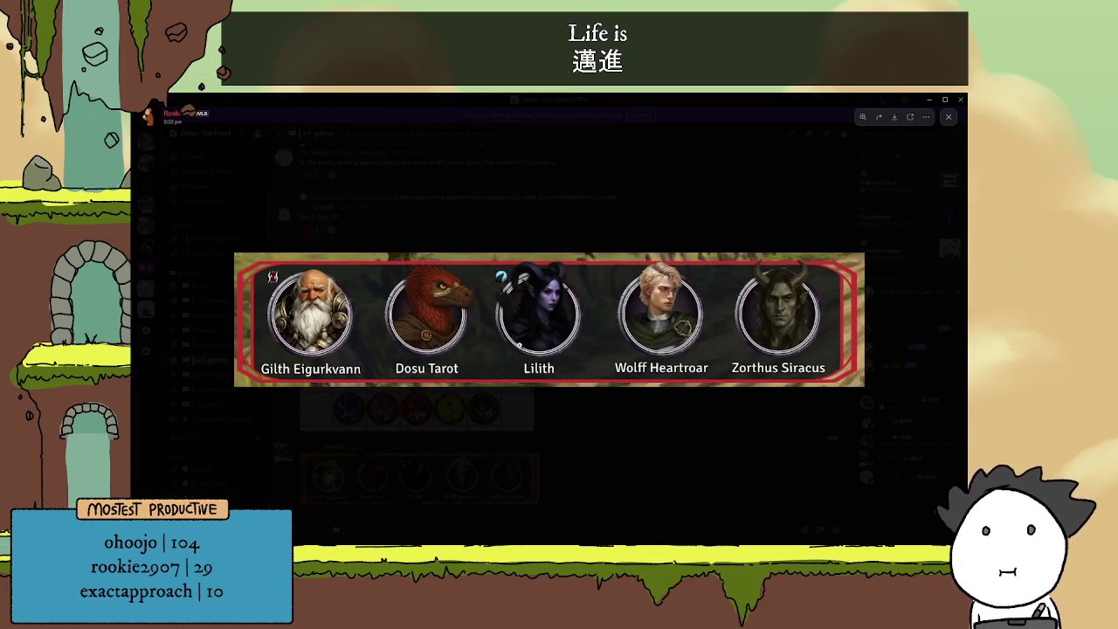
pyautogui.click(519, 414)
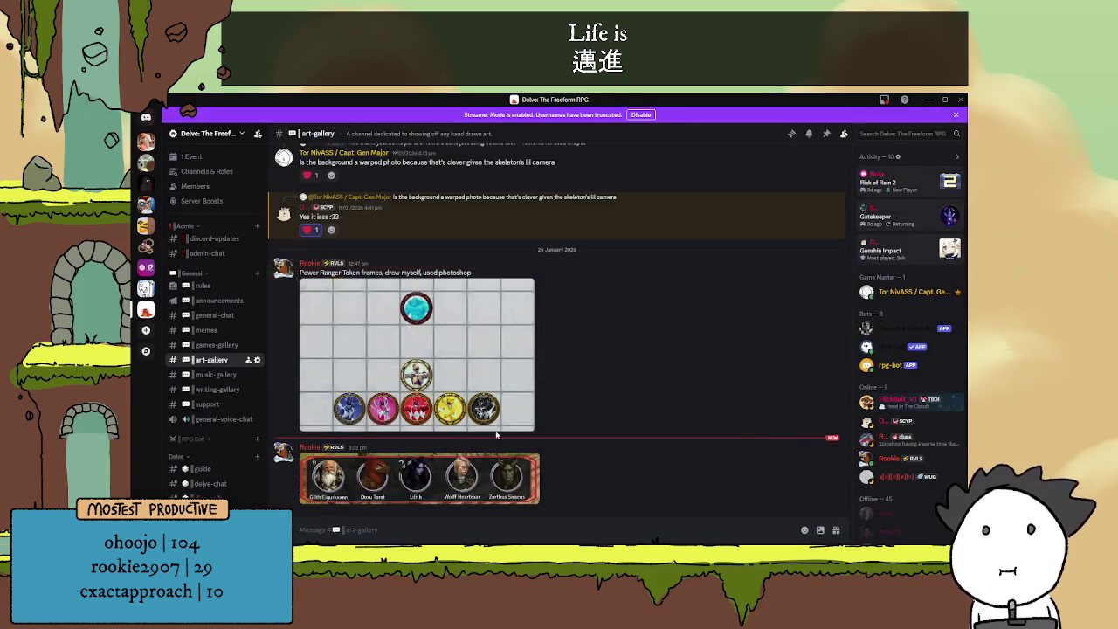
pyautogui.click(450, 421)
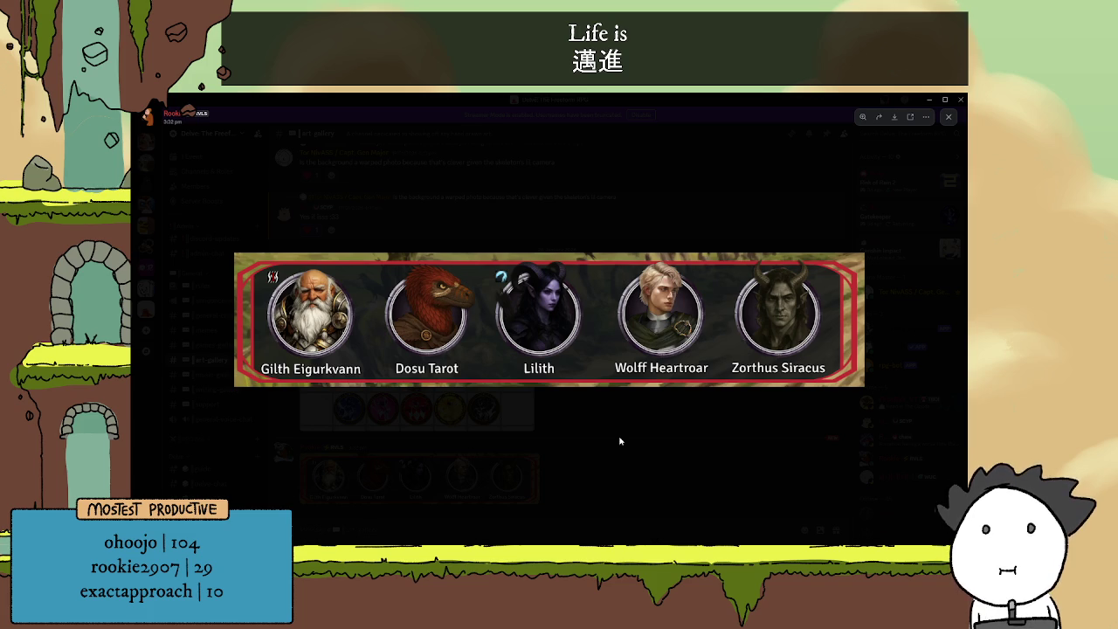
pyautogui.click(686, 444)
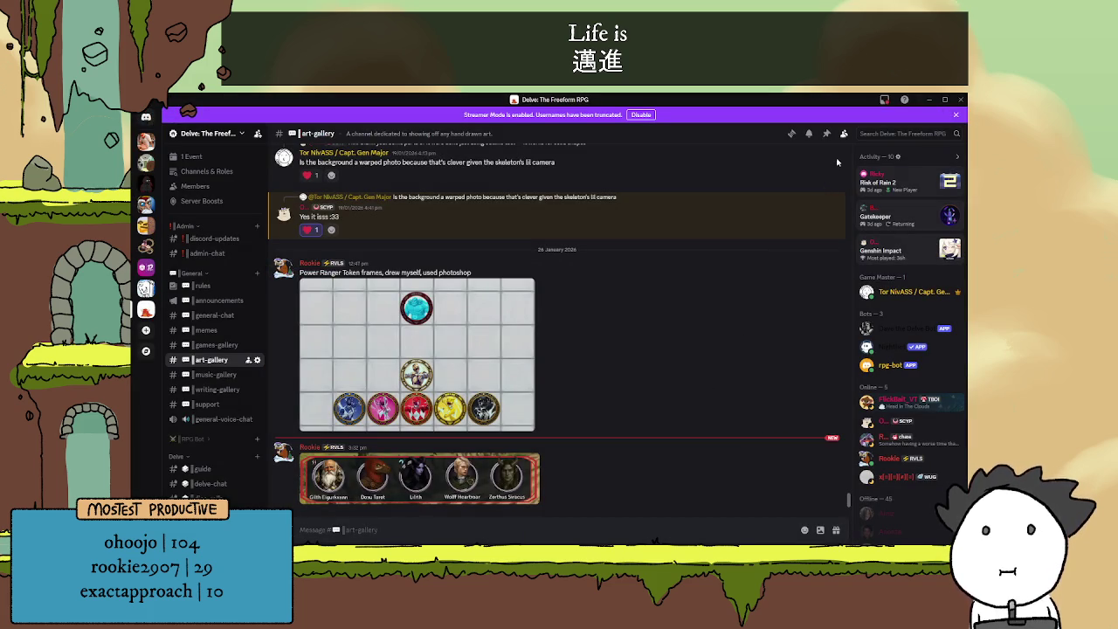
pyautogui.click(929, 99)
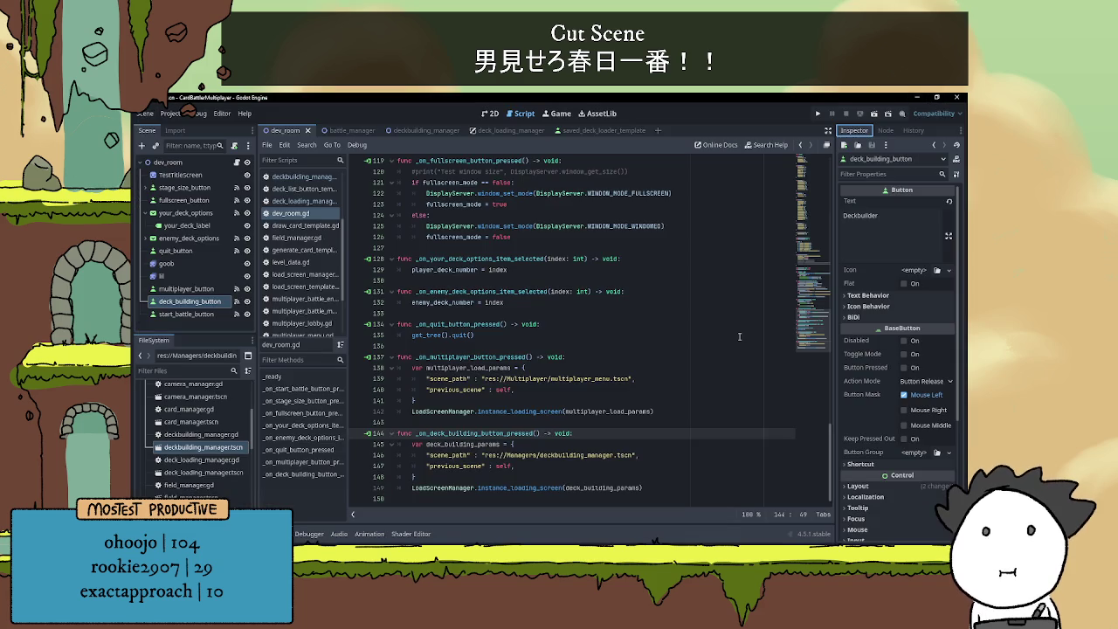
# - Save the scene and run the project
pyautogui.click(546, 465)
pyautogui.click(586, 423)
pyautogui.hotkey('ctrl', 's')
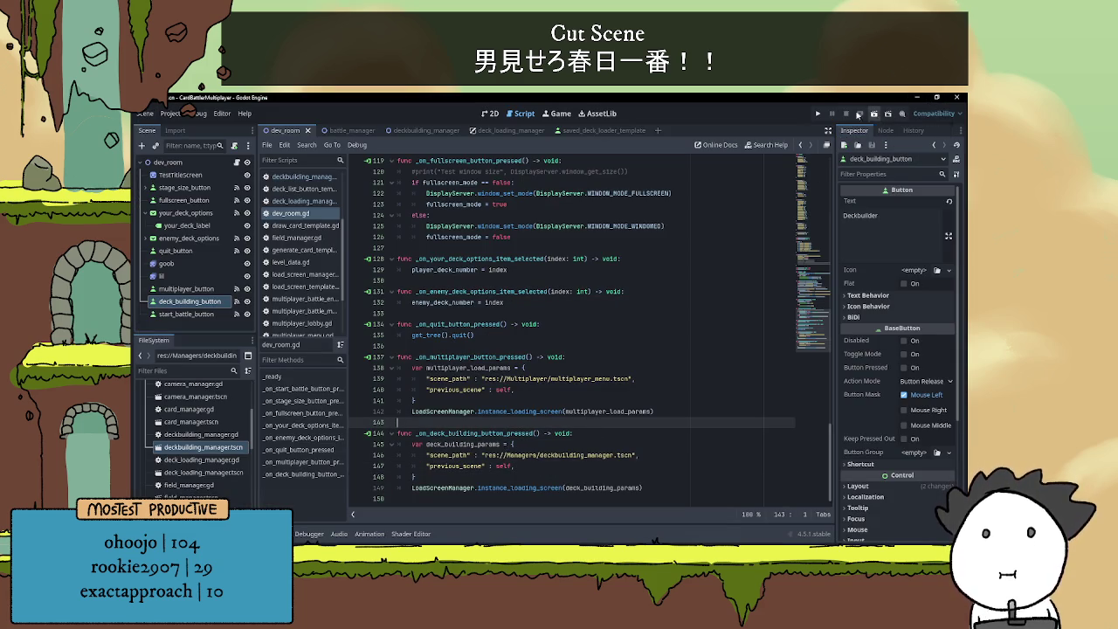
pyautogui.click(818, 114)
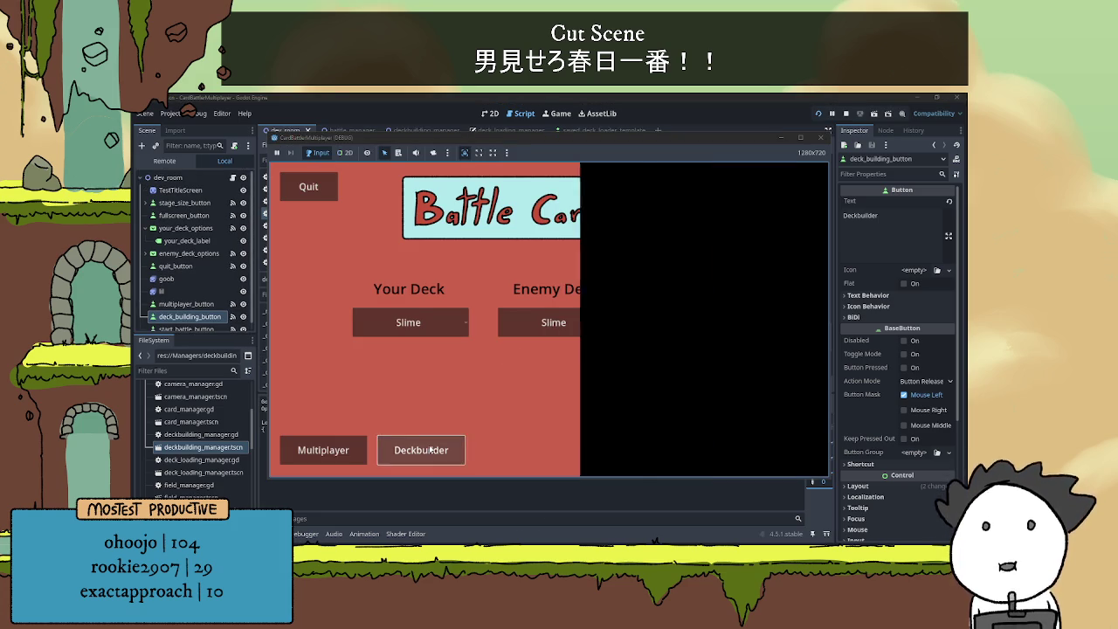
# - Test Deckbuilder, multiplayer and singleplayer from the main menu, flipping card pages and returning each time
pyautogui.click(430, 449)
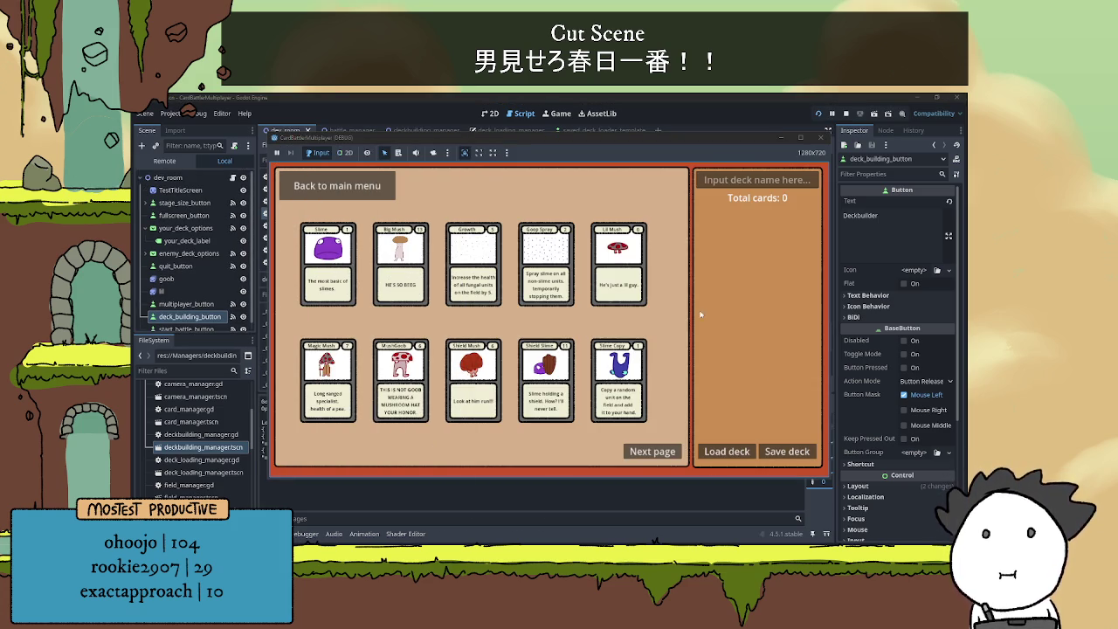
pyautogui.click(336, 186)
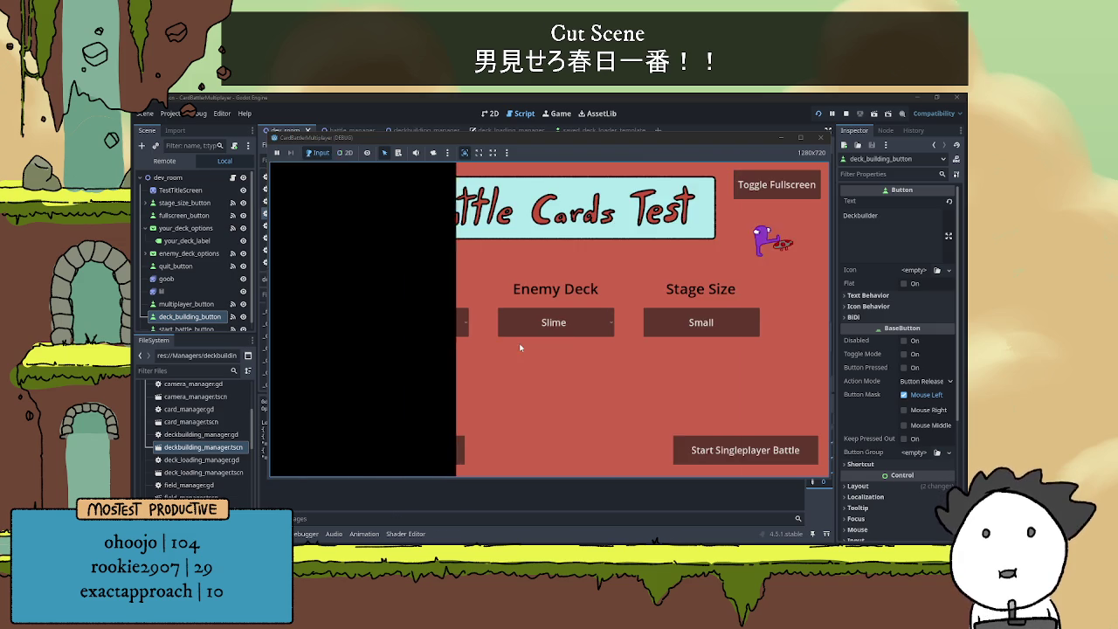
pyautogui.click(420, 448)
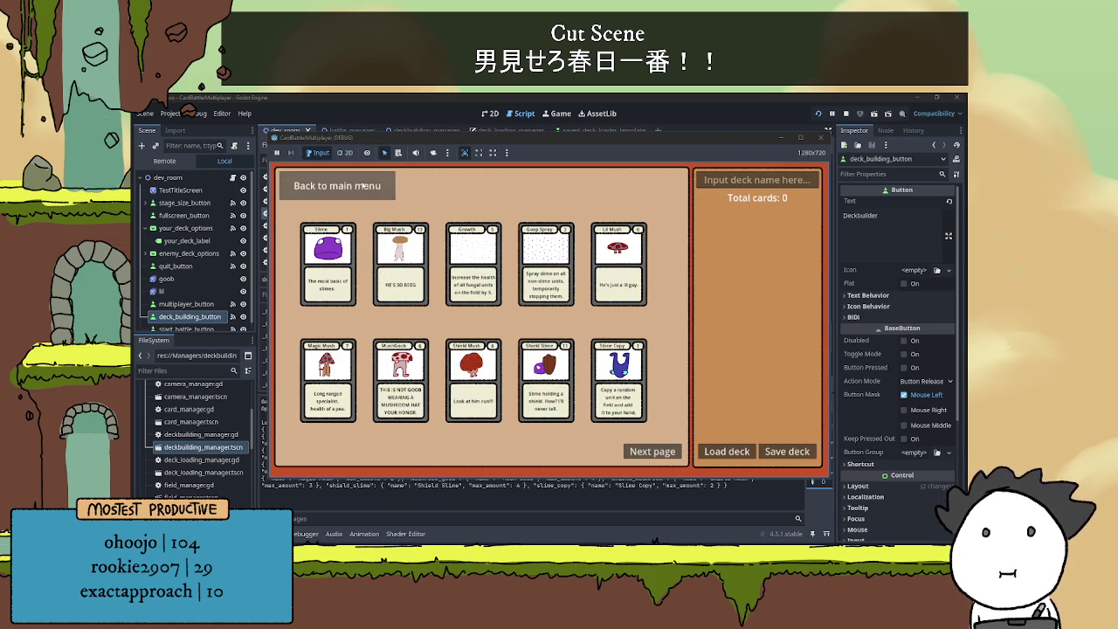
pyautogui.click(336, 185)
pyautogui.click(424, 449)
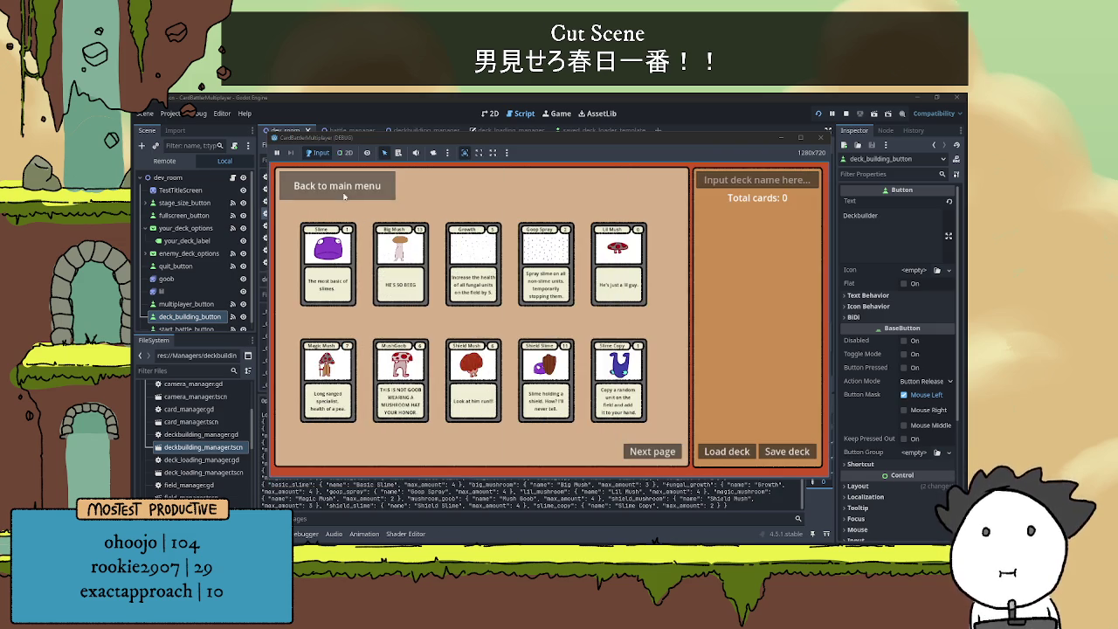
pyautogui.click(340, 187)
pyautogui.click(325, 449)
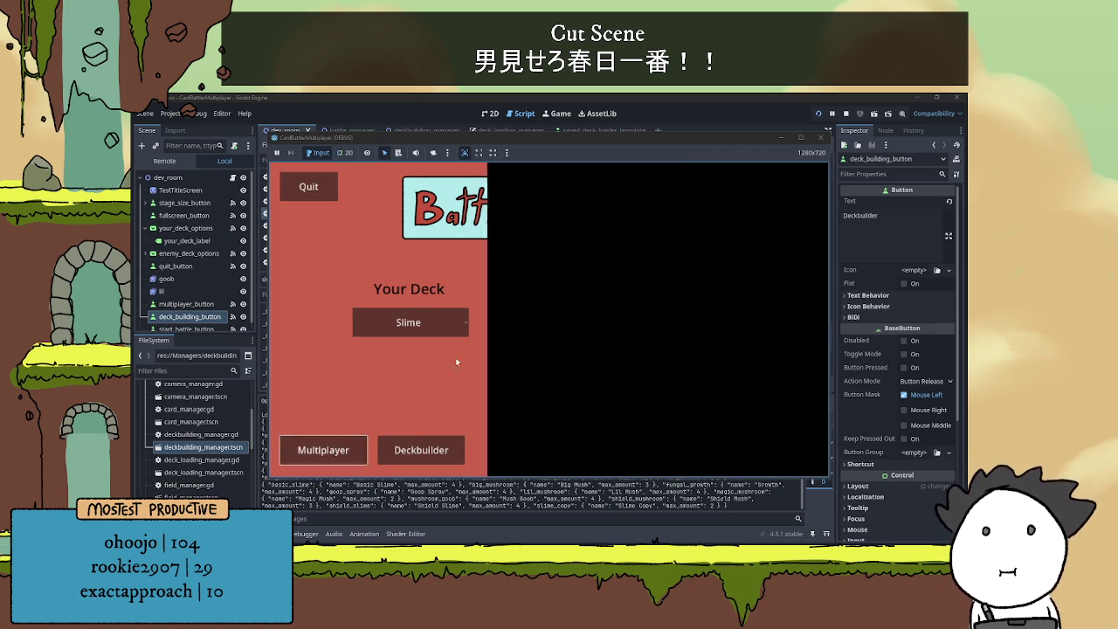
pyautogui.click(330, 187)
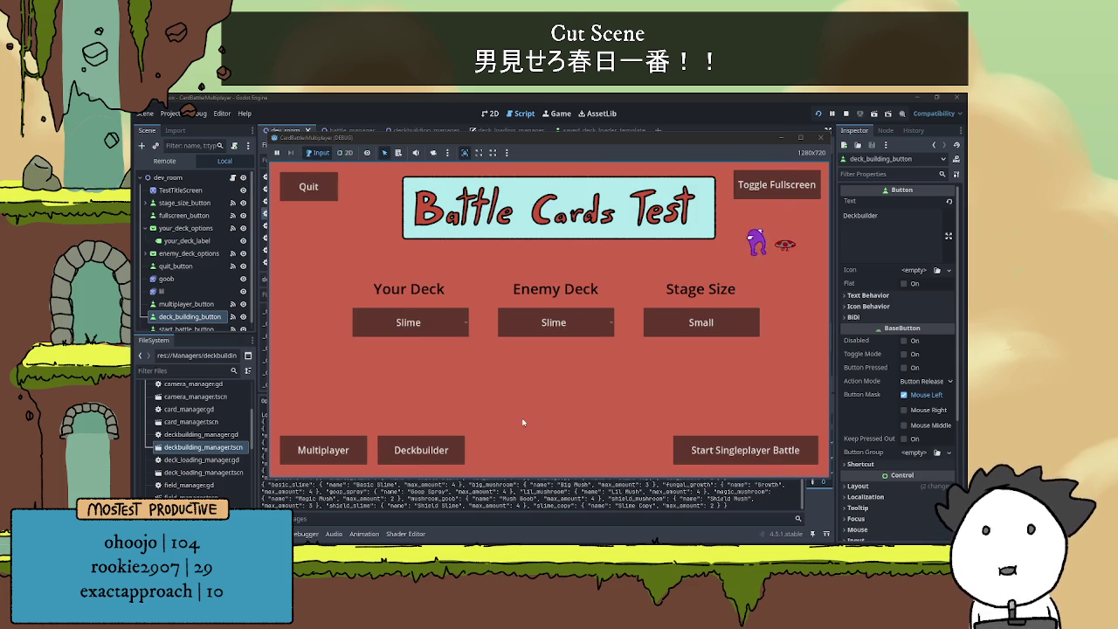
pyautogui.click(709, 454)
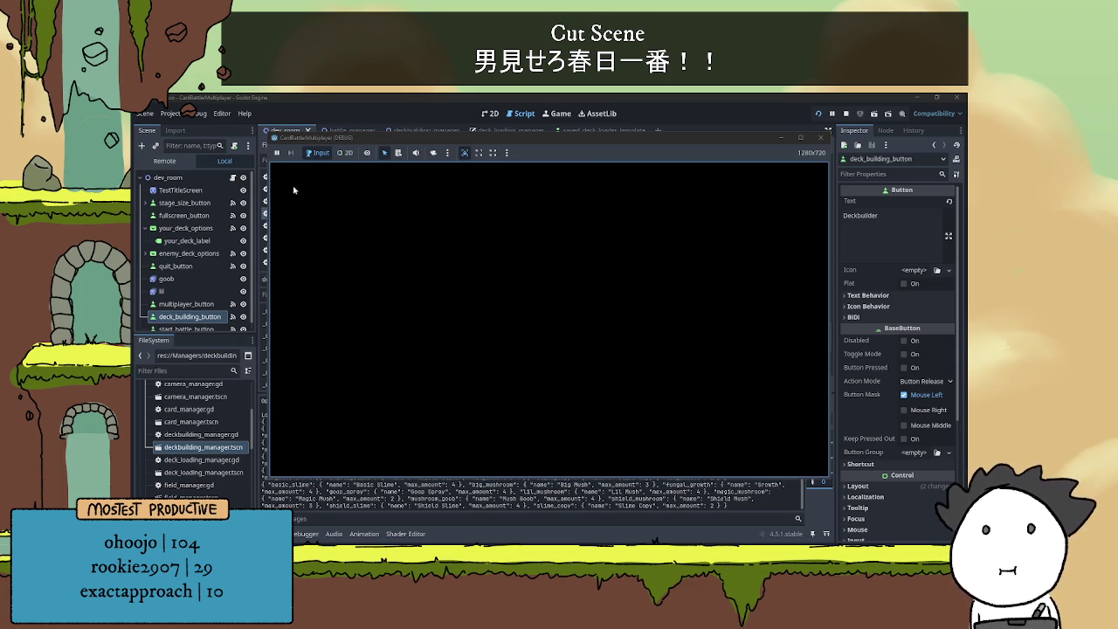
pyautogui.click(303, 174)
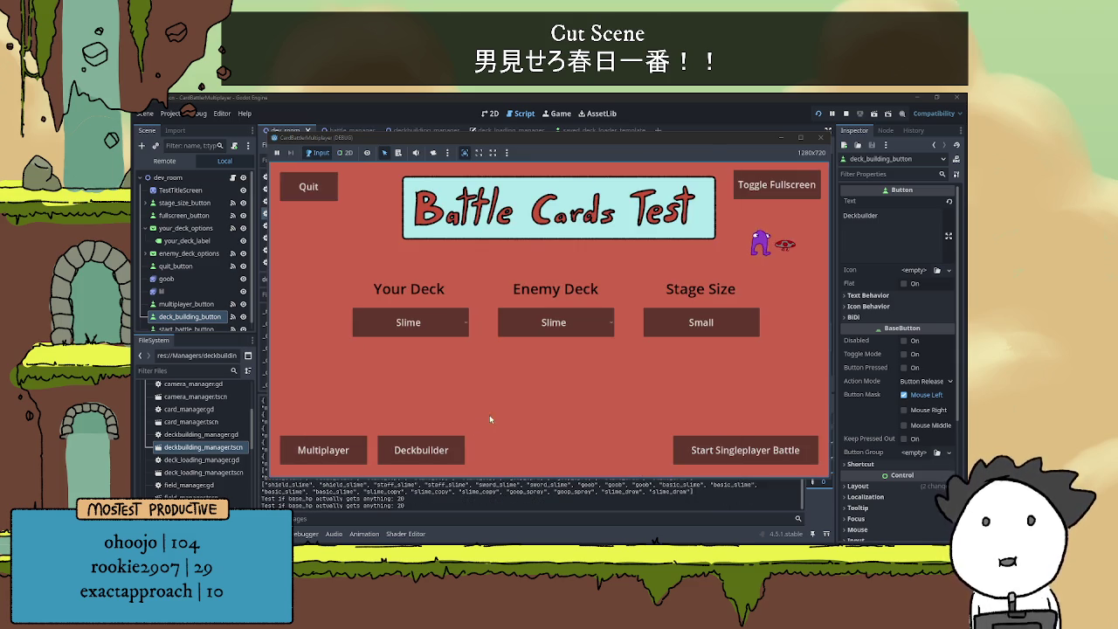
pyautogui.click(450, 455)
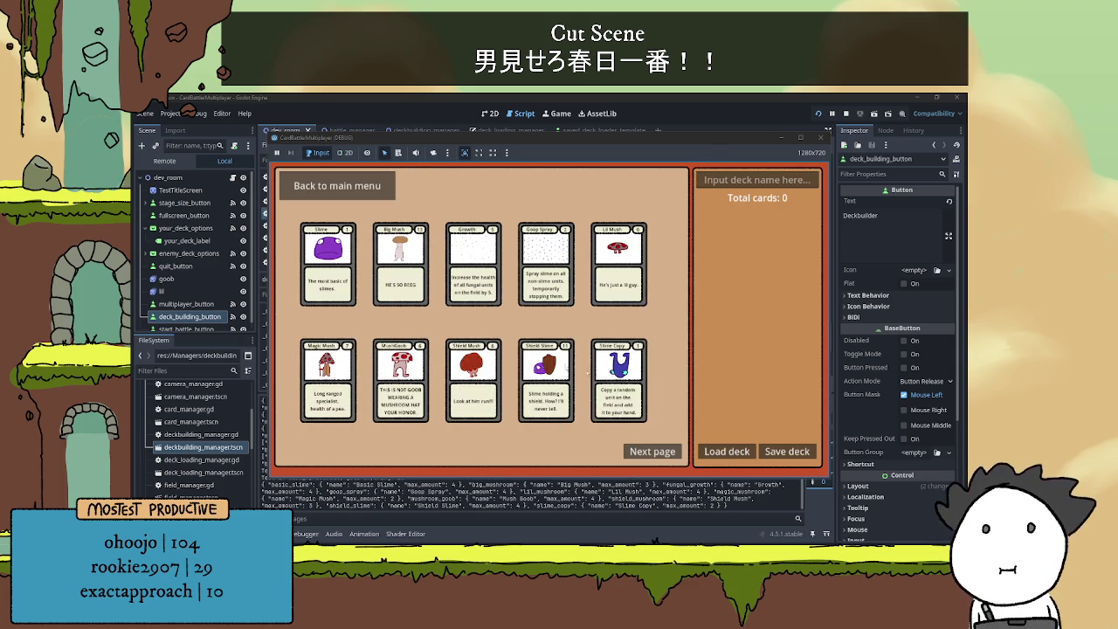
pyautogui.click(648, 455)
pyautogui.click(313, 448)
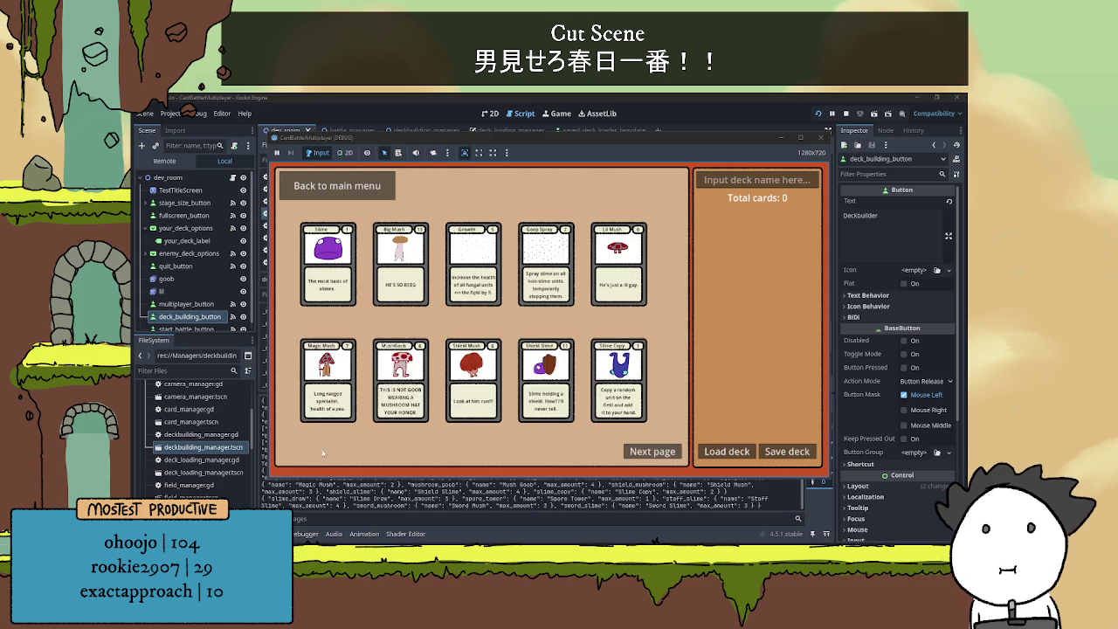
pyautogui.click(645, 452)
pyautogui.click(313, 450)
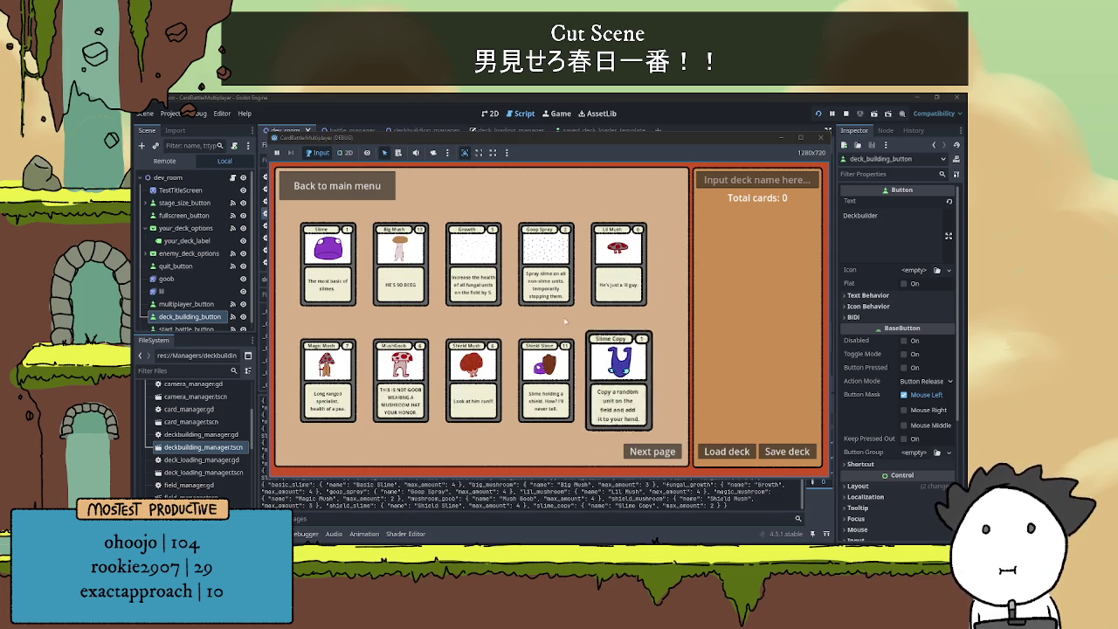
pyautogui.click(337, 185)
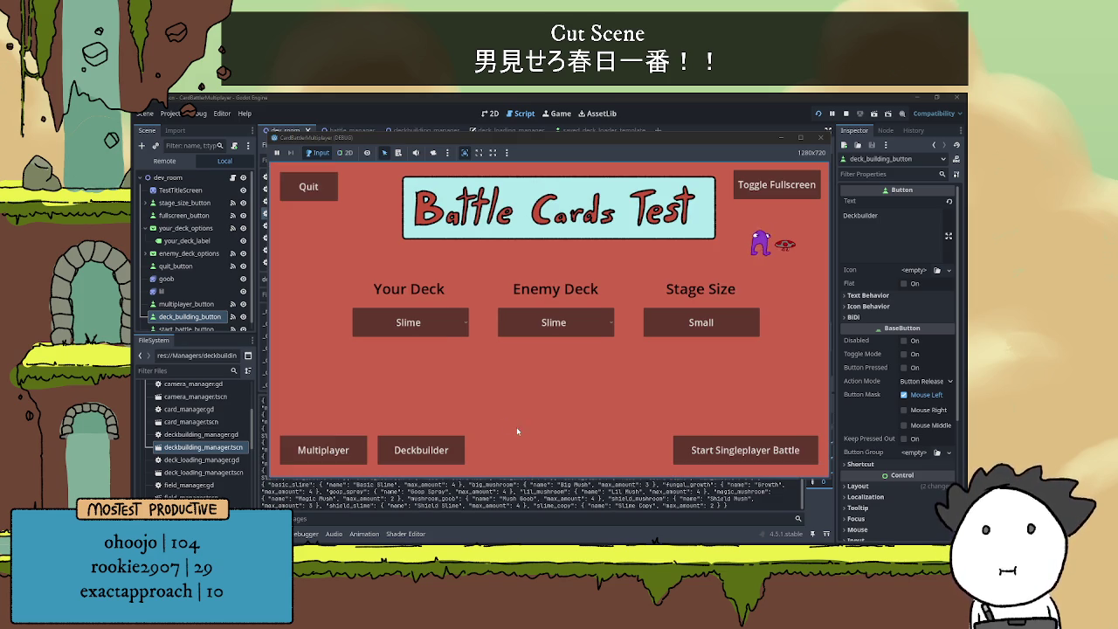
# - Stop the game with F8 and open the deckbuilding_manager scene tab
pyautogui.press('F8')
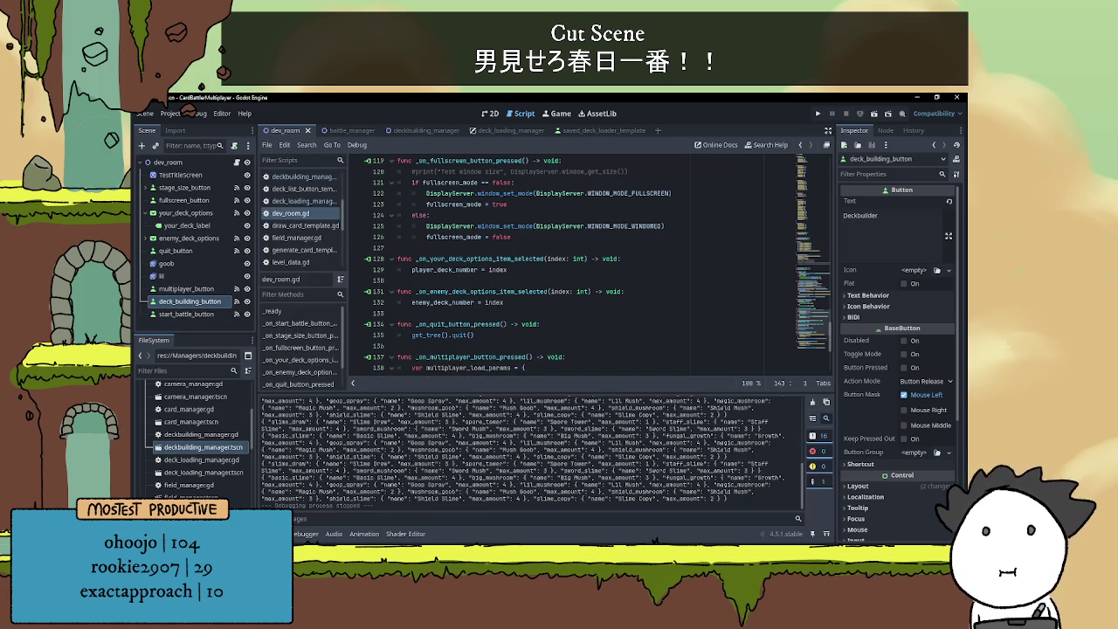
pyautogui.scroll(2, 379, 479)
pyautogui.scroll(-2, 379, 478)
pyautogui.scroll(3, 379, 479)
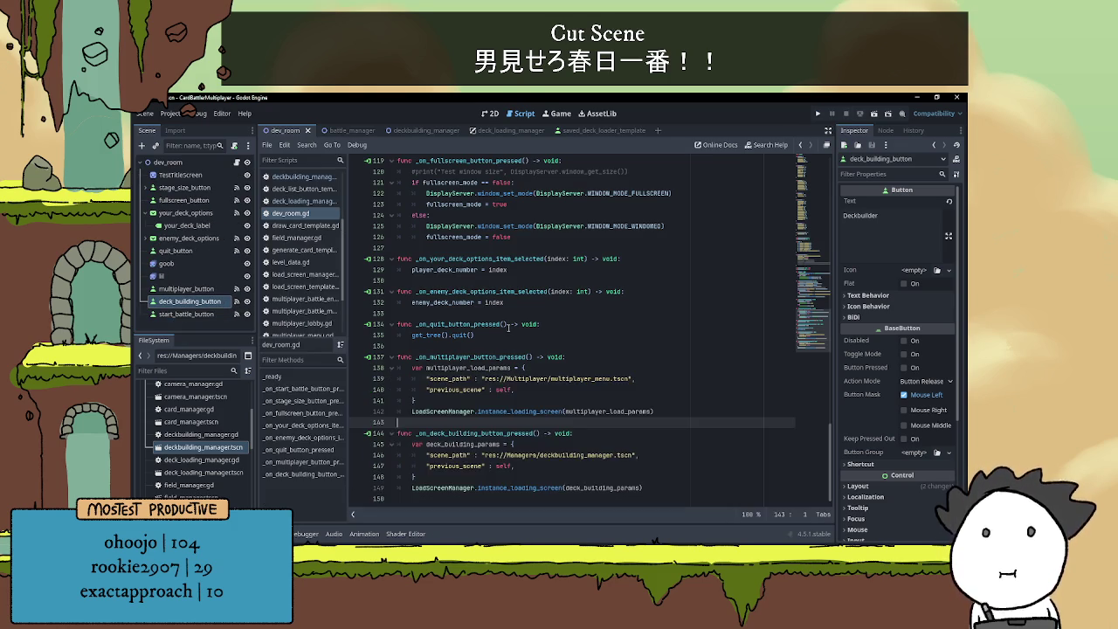
pyautogui.click(414, 130)
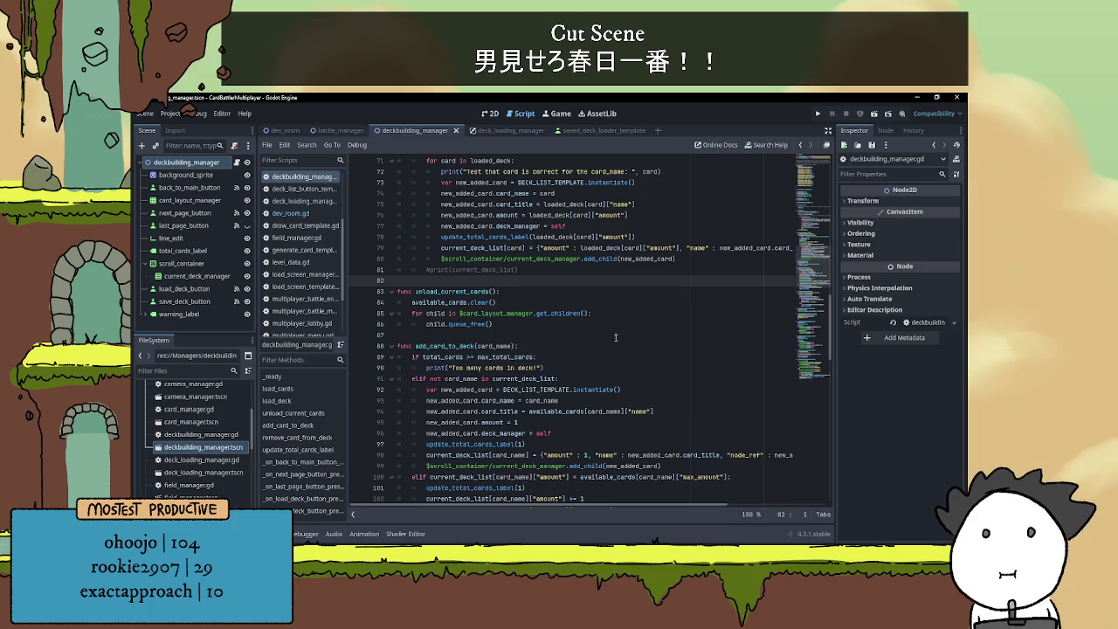
# - Comment out the print statements on lines 62, 72 and 59 with Ctrl+K
pyautogui.scroll(4, 587, 358)
pyautogui.scroll(2, 587, 358)
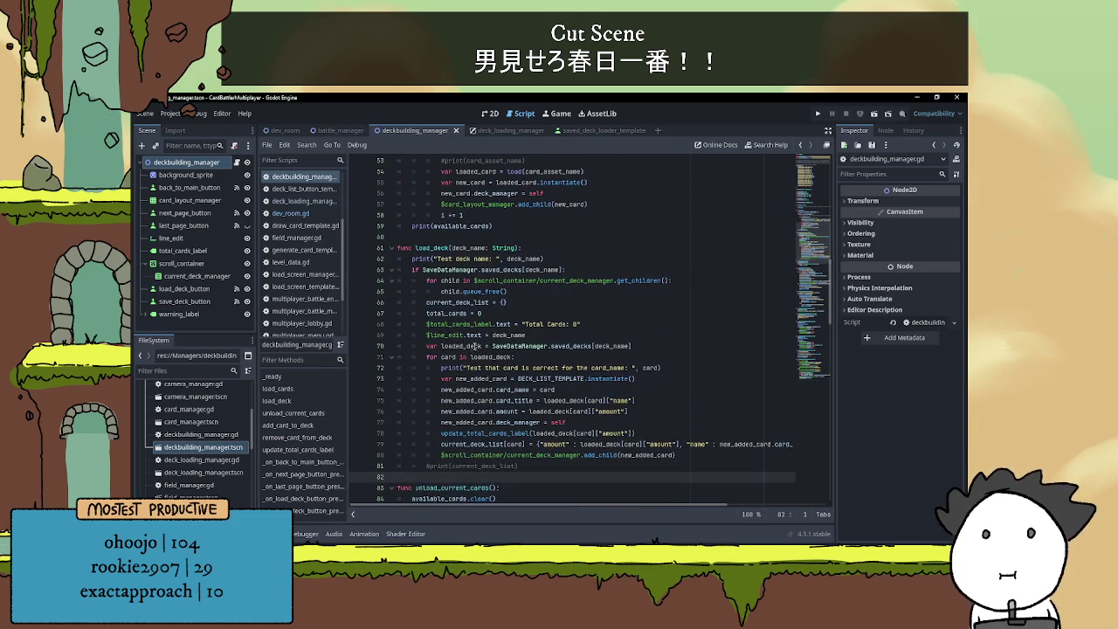
pyautogui.scroll(3, 483, 341)
pyautogui.click(549, 357)
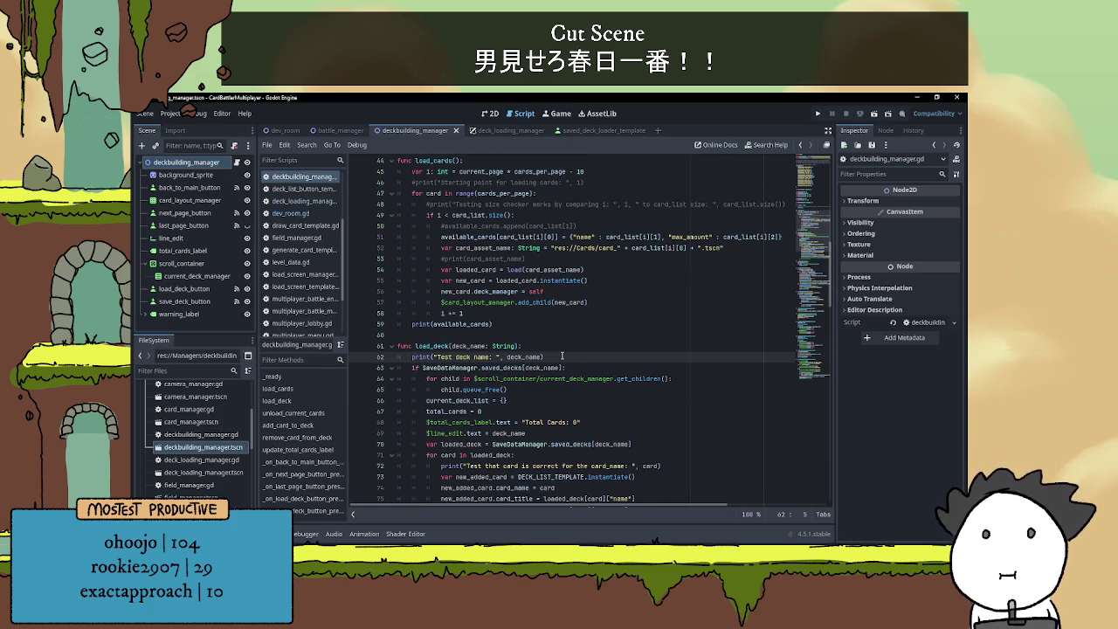
pyautogui.hotkey('ctrl', 'k')
pyautogui.scroll(-4, 549, 367)
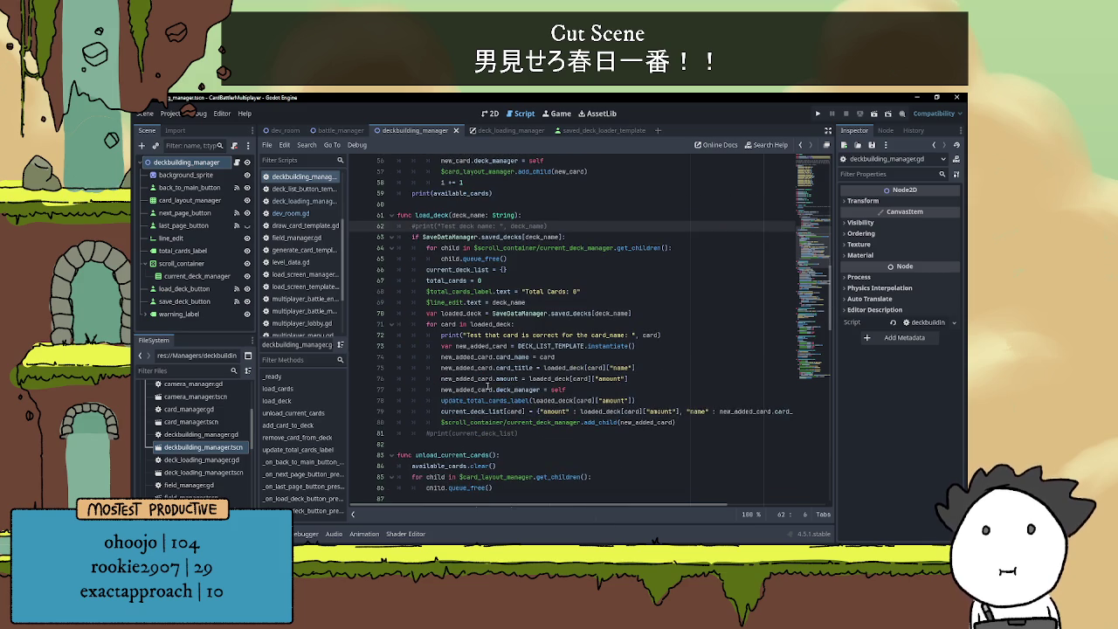
pyautogui.click(434, 335)
pyautogui.hotkey('ctrl', 'k')
pyautogui.scroll(7, 476, 354)
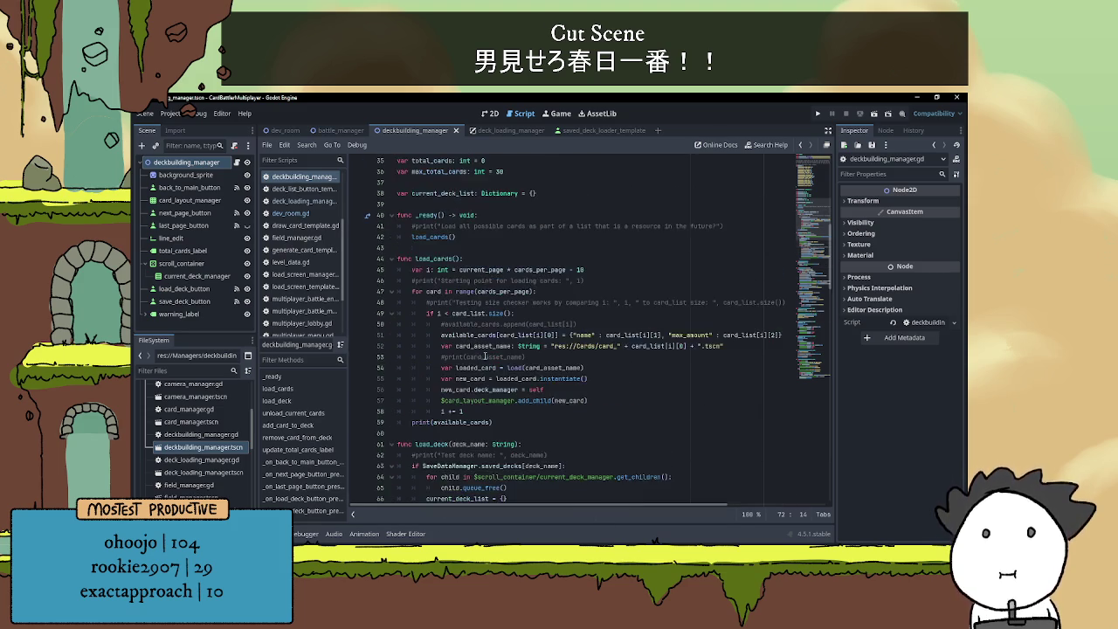
pyautogui.click(405, 420)
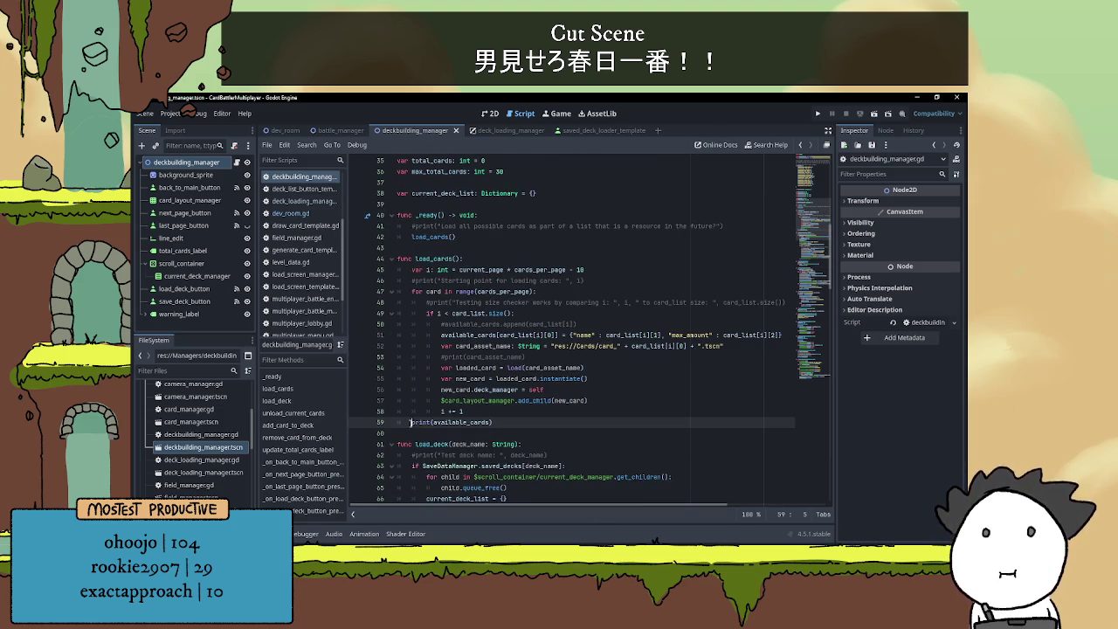
pyautogui.hotkey('ctrl', 'k')
pyautogui.click(518, 418)
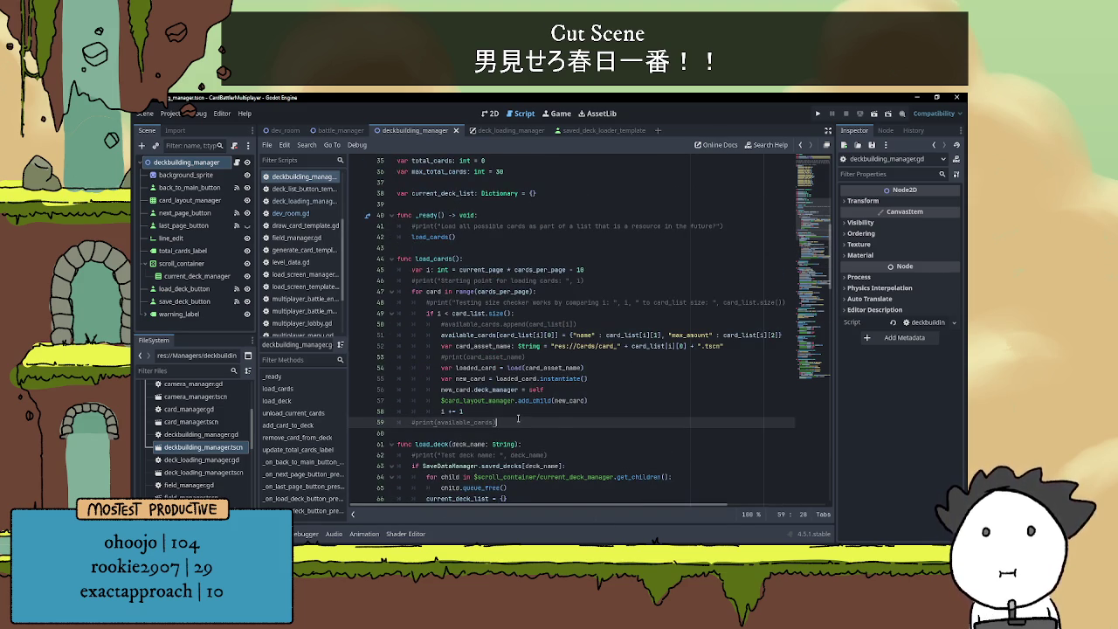
# - Switch to the 2D workspace to view the deckbuilding scene layout
pyautogui.scroll(-19, 559, 416)
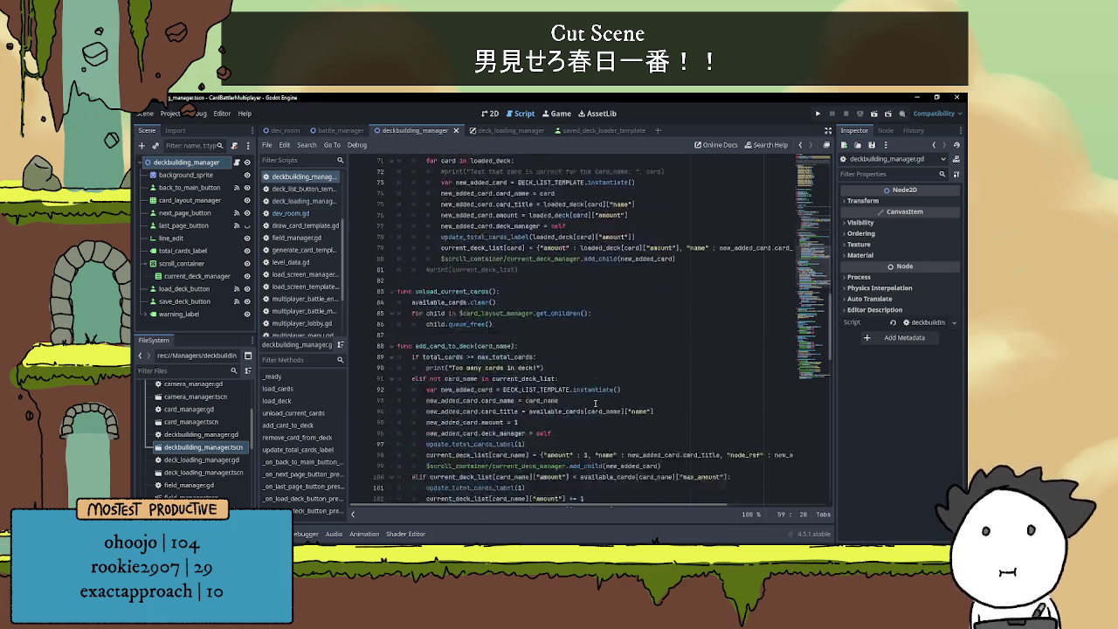
pyautogui.scroll(-17, 592, 415)
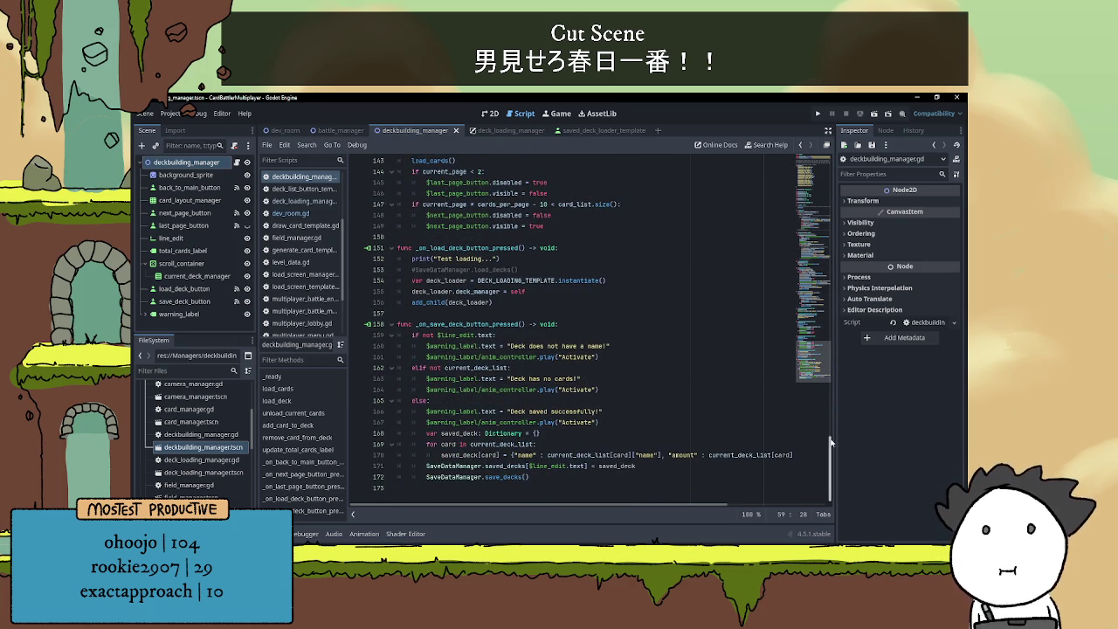
pyautogui.moveTo(833, 441); pyautogui.dragTo(807, 133)
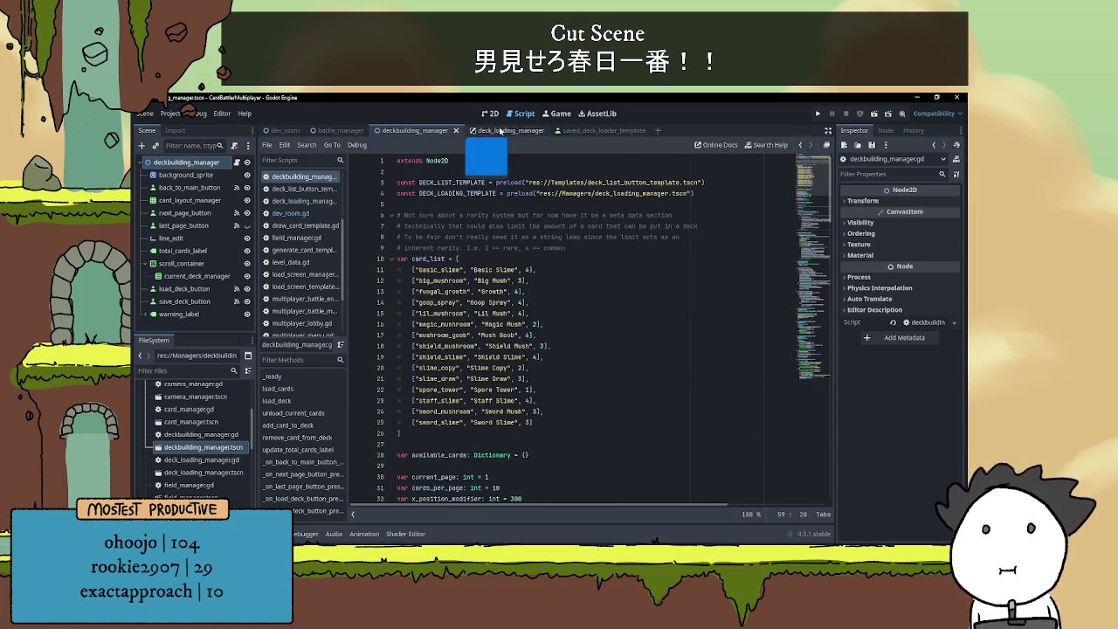
pyautogui.click(490, 113)
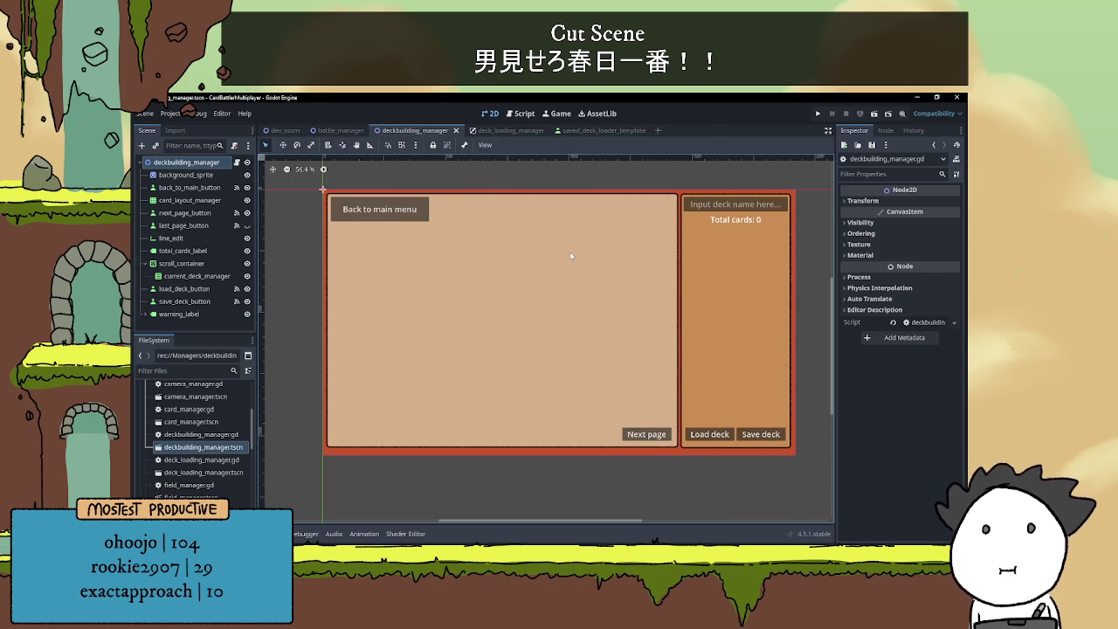
# - Switch from battle_manager to the dev_room scene and scroll through dev_room.gd
pyautogui.click(340, 130)
pyautogui.click(236, 162)
pyautogui.click(288, 130)
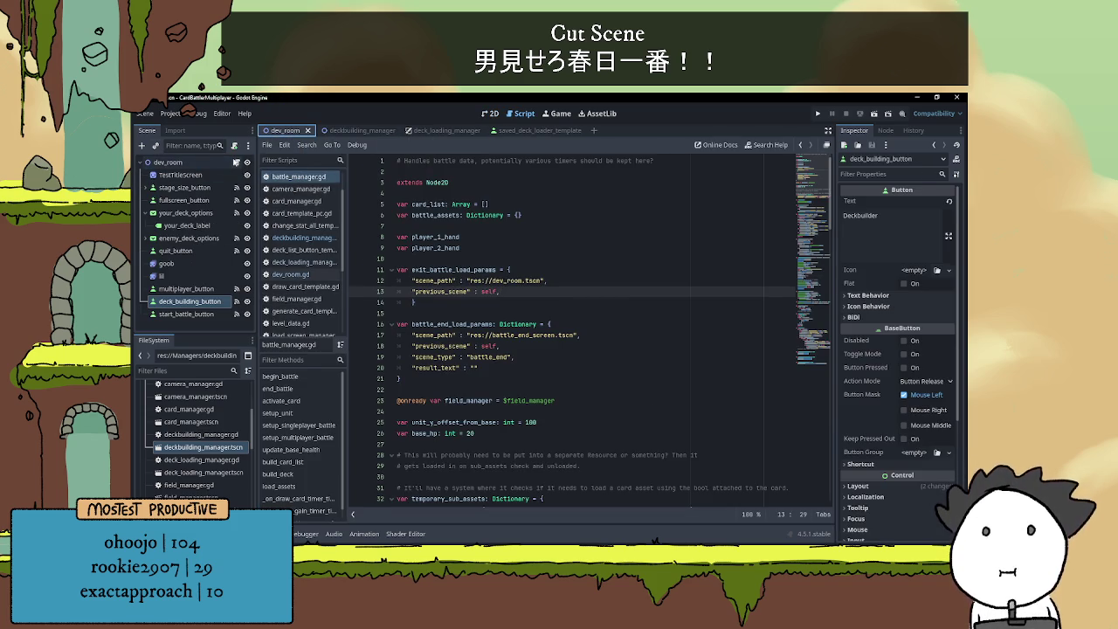
pyautogui.click(236, 162)
pyautogui.scroll(3, 523, 371)
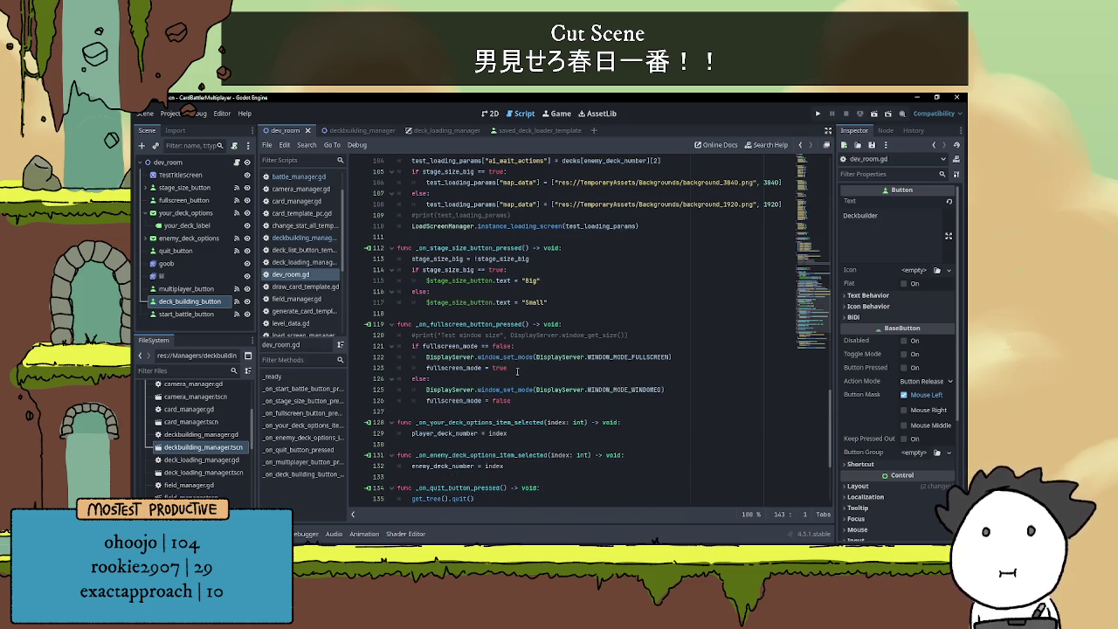
pyautogui.scroll(1, 472, 348)
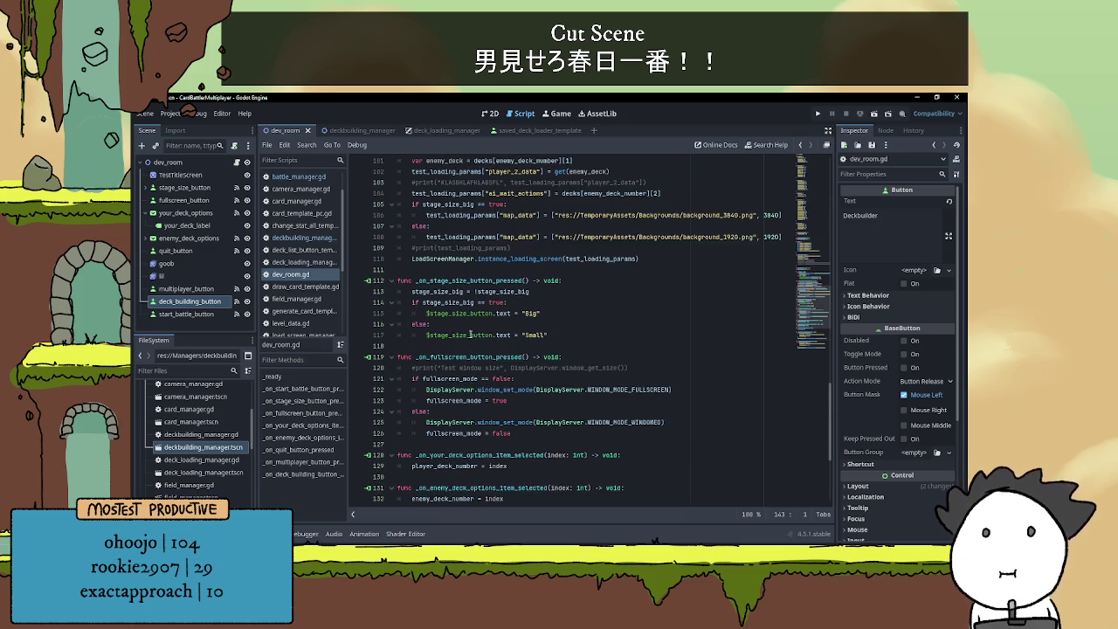
pyautogui.scroll(8, 477, 334)
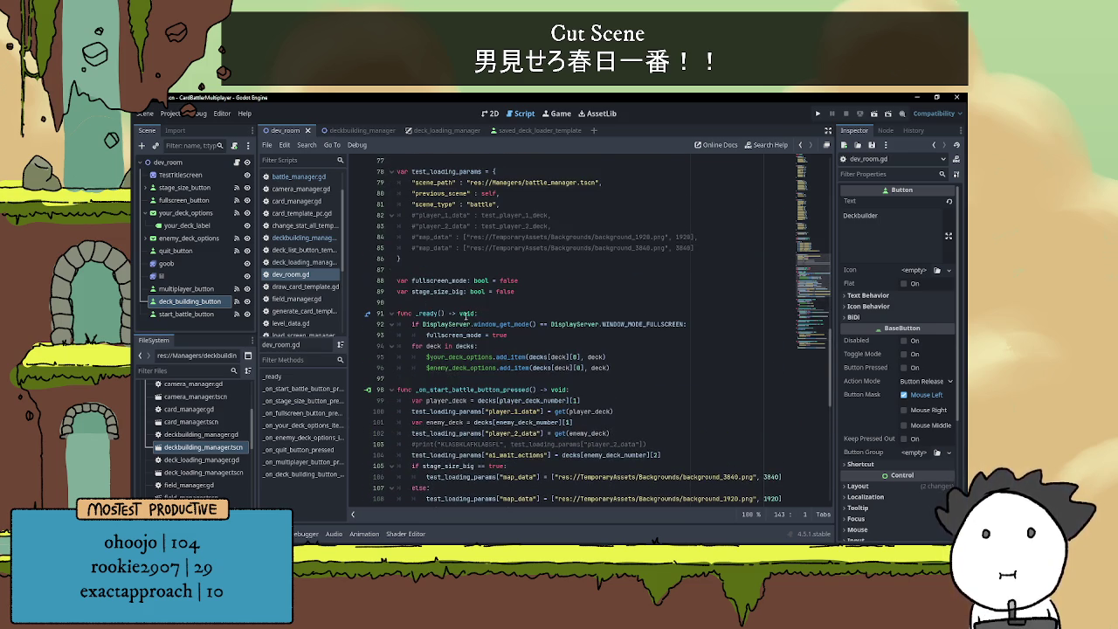
pyautogui.scroll(-4, 461, 312)
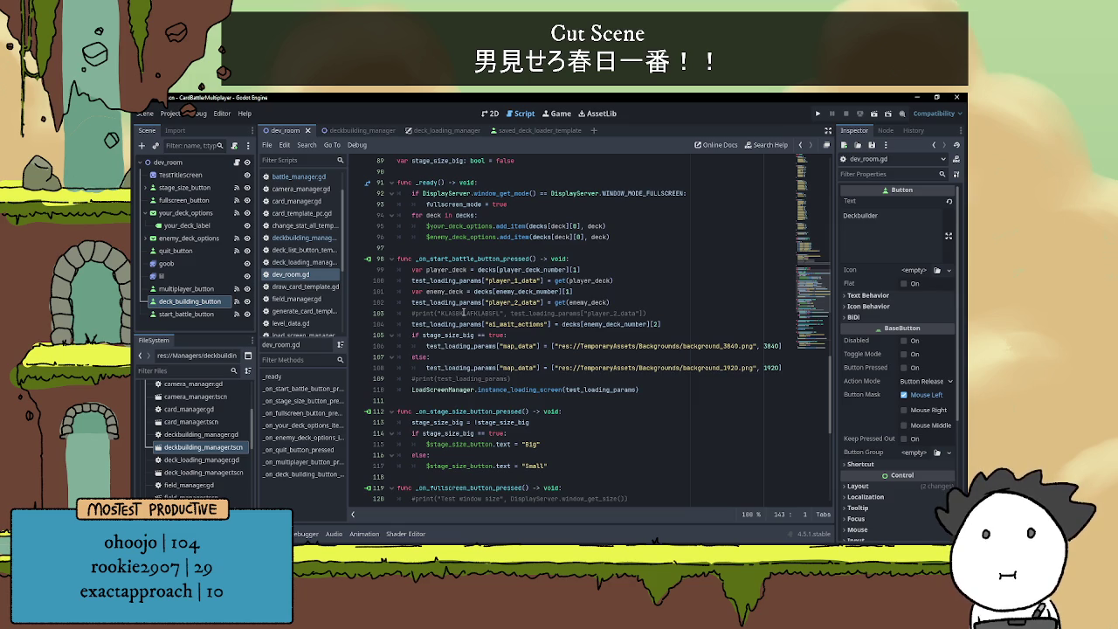
pyautogui.scroll(-1, 464, 312)
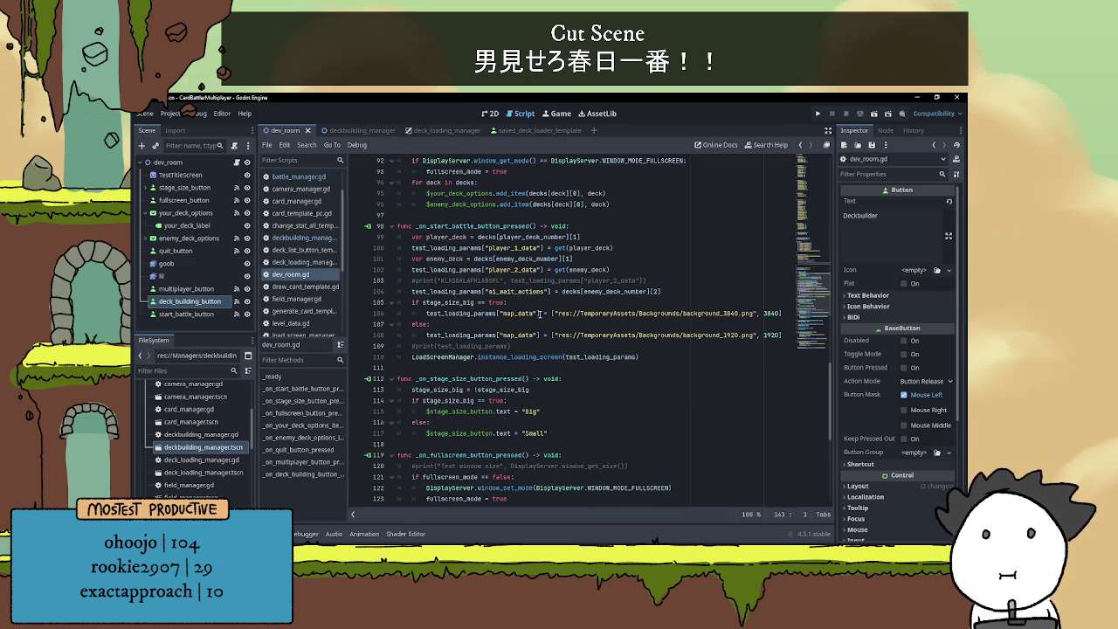
pyautogui.scroll(-6, 523, 323)
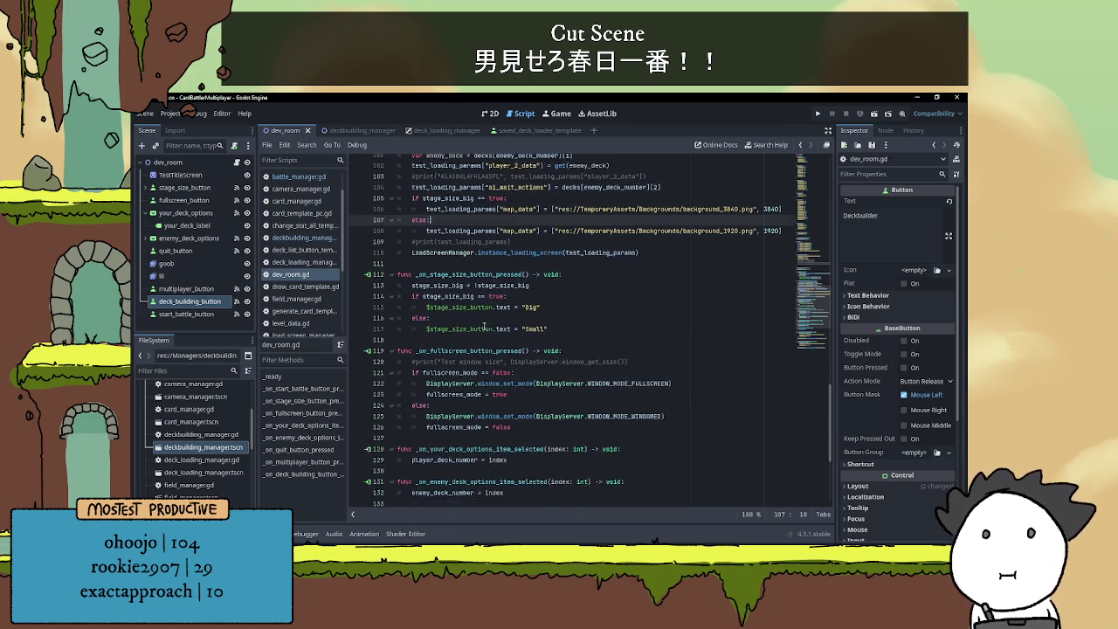
# - Inspect line 121, the function on line 128 and the add_item call on line 95
pyautogui.click(539, 281)
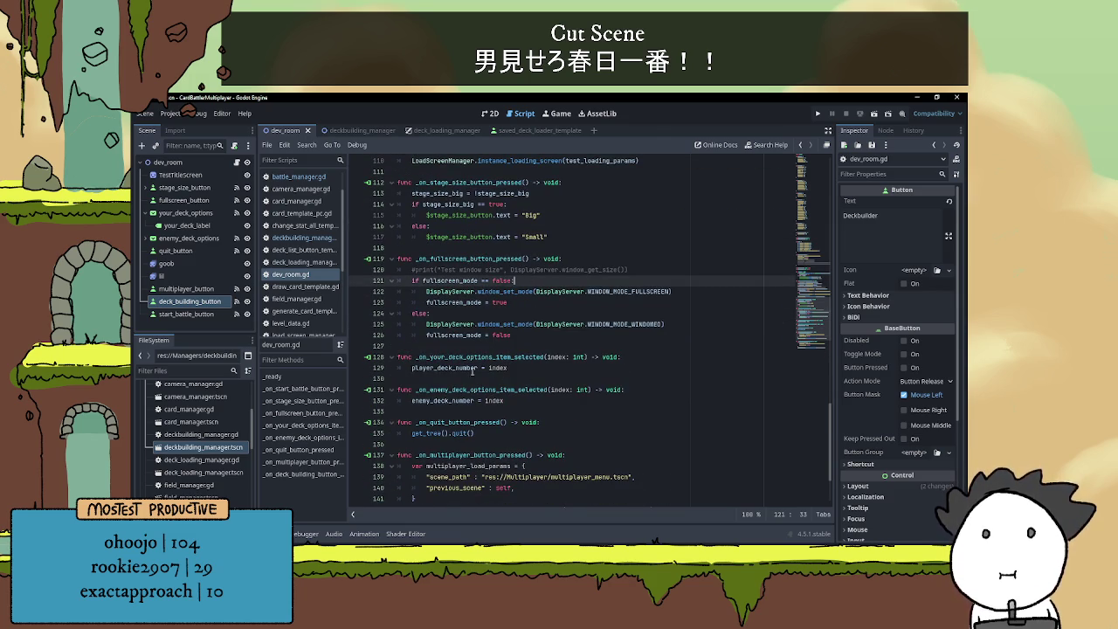
pyautogui.click(473, 370)
pyautogui.doubleClick(479, 356)
pyautogui.scroll(5, 583, 367)
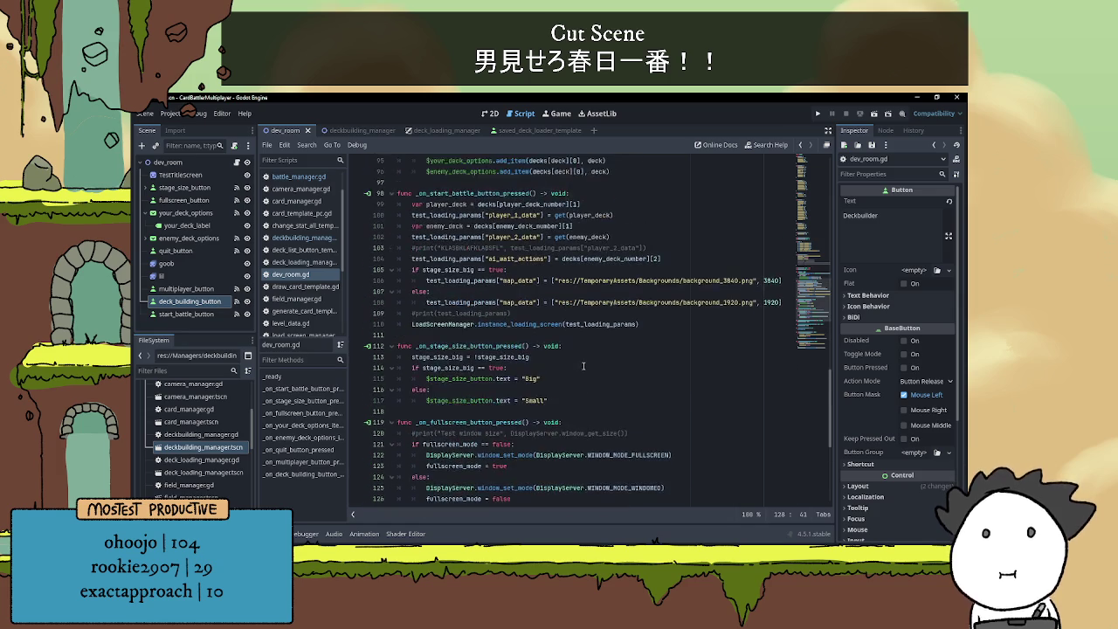
pyautogui.scroll(2, 582, 364)
pyautogui.scroll(3, 539, 335)
pyautogui.click(511, 324)
pyautogui.click(512, 314)
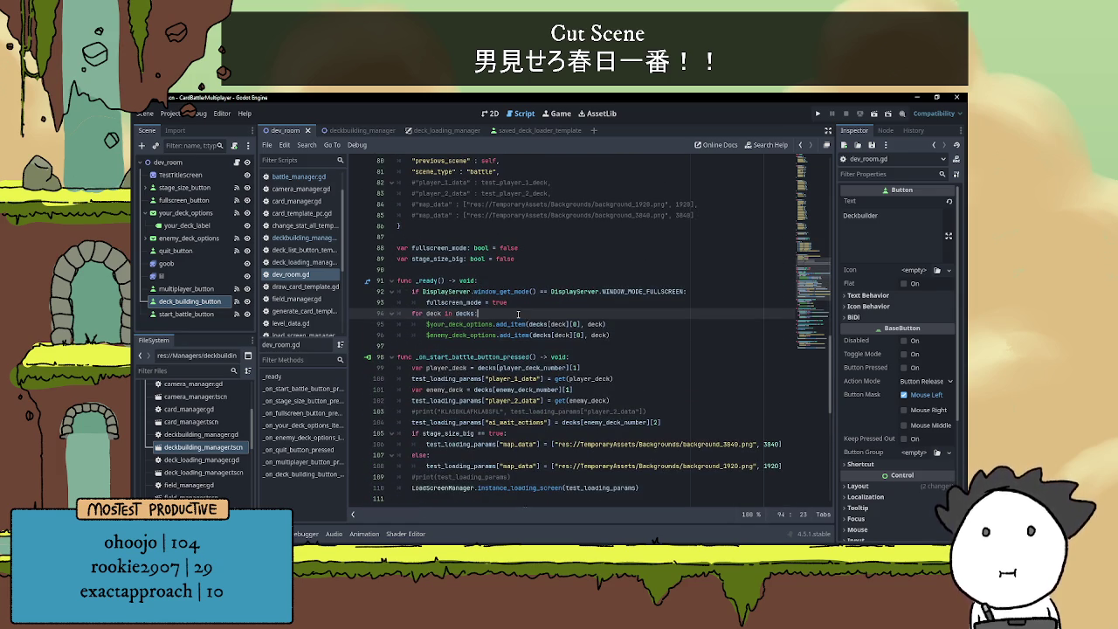
# - Highlight the occurrences of decks and inspect the decks dictionary on line 68
pyautogui.doubleClick(465, 313)
pyautogui.scroll(6, 499, 313)
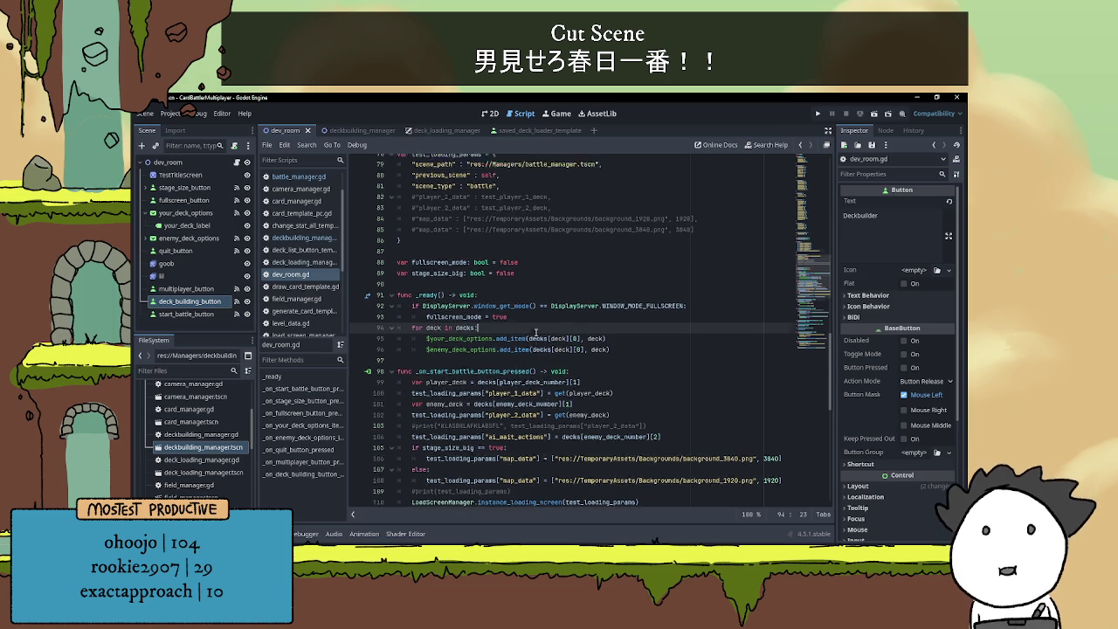
pyautogui.click(425, 226)
pyautogui.click(455, 313)
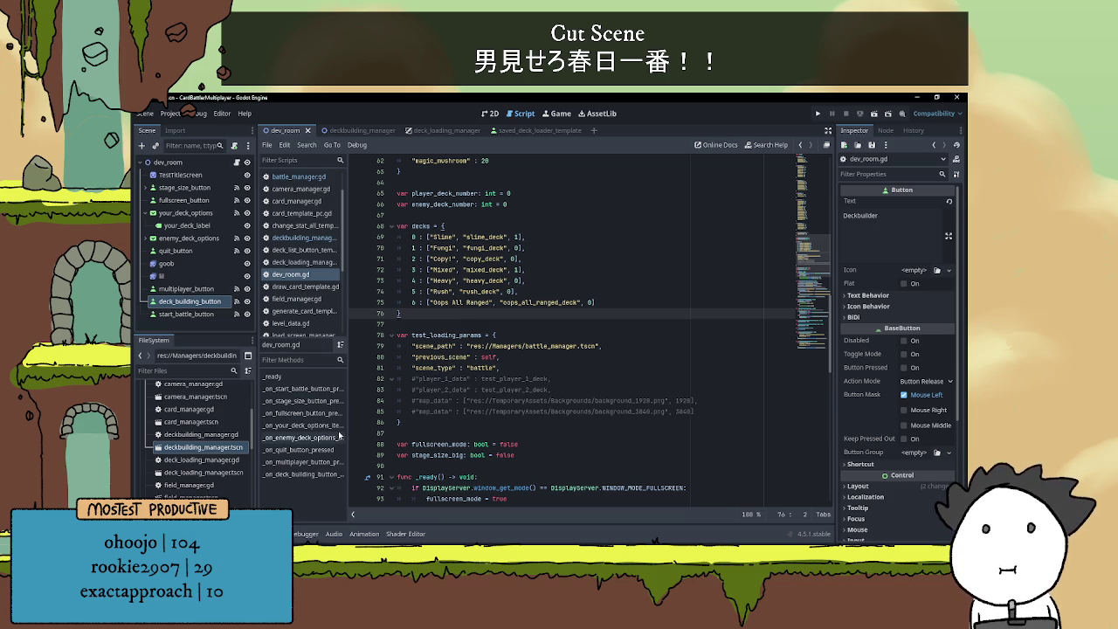
pyautogui.hotkey('alt', 'Tab')
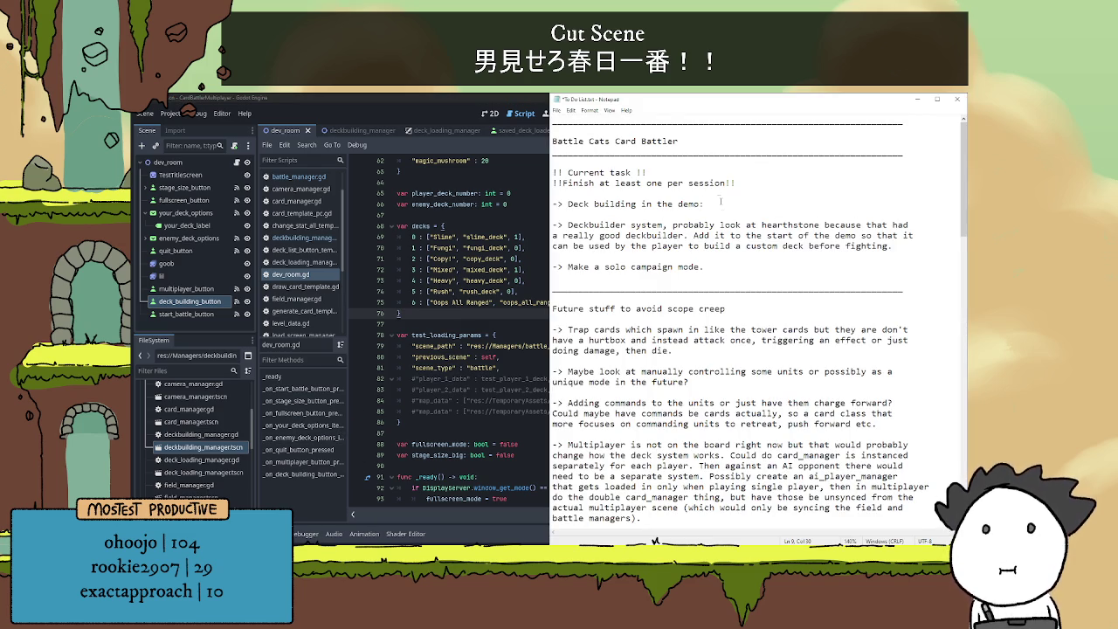
# - Replace the current task 'Deck building in the demo:' with 'Connect saved decks to dev_room'
pyautogui.moveTo(703, 204); pyautogui.dragTo(568, 203)
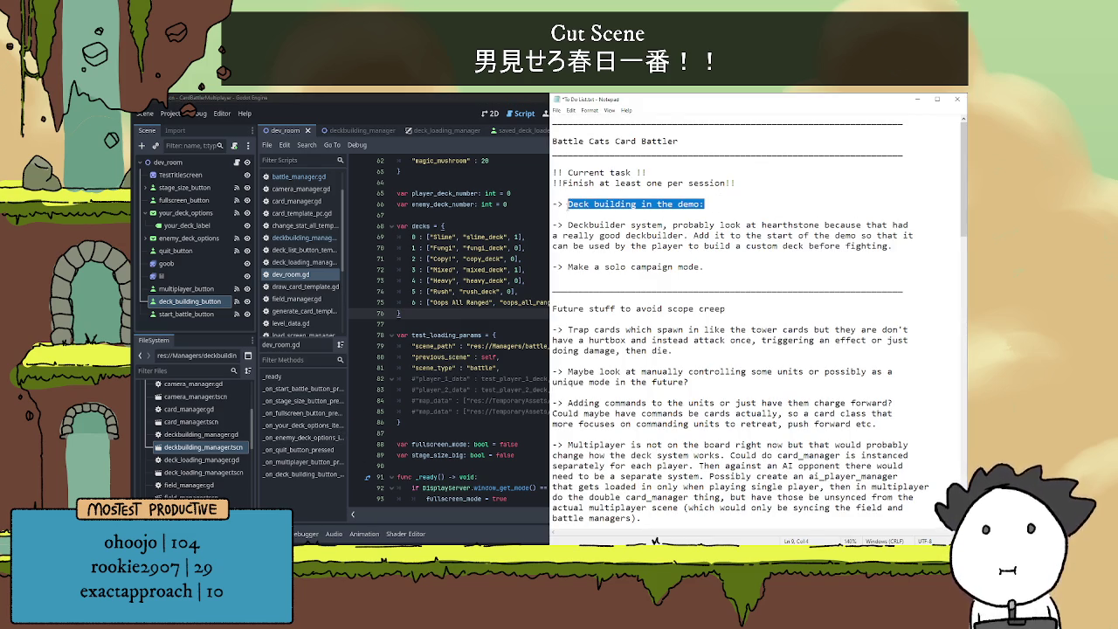
pyautogui.write('Connect ')
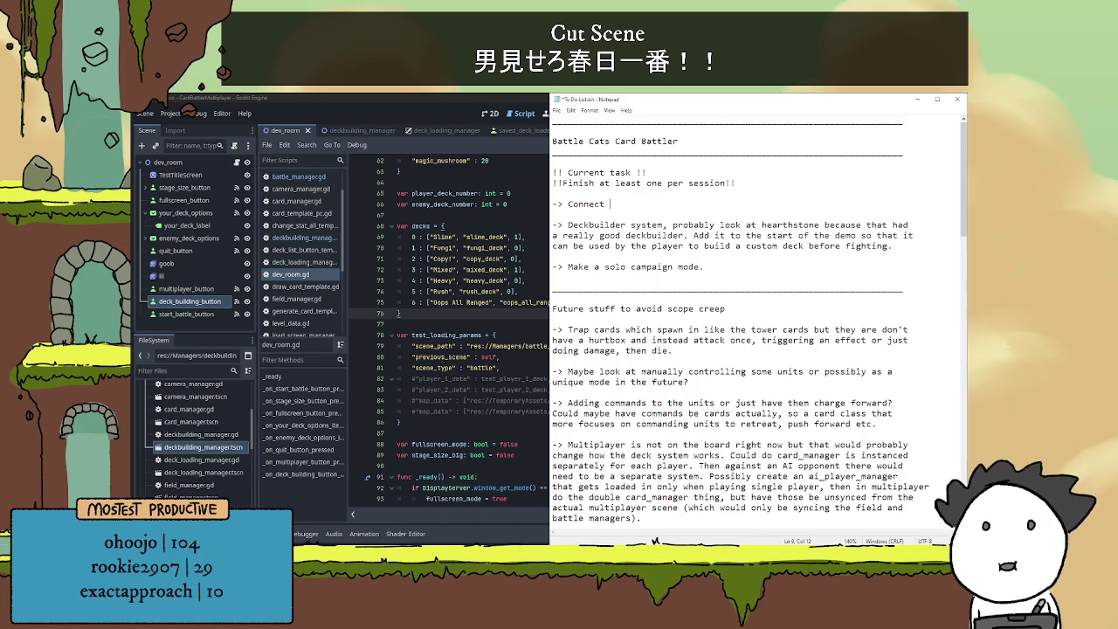
pyautogui.write('sav')
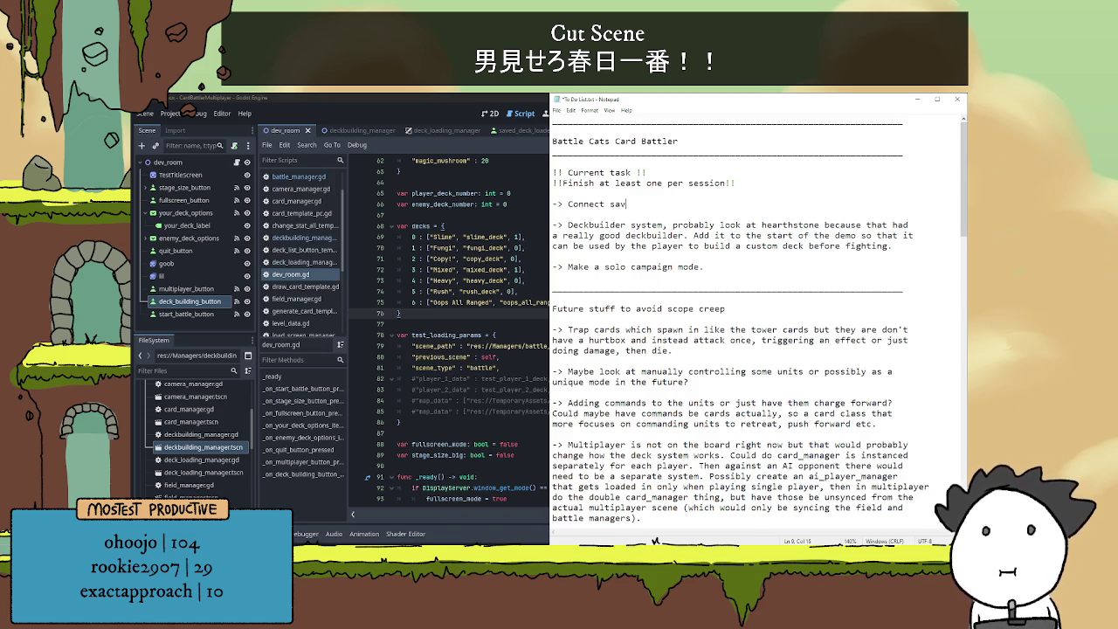
pyautogui.write('ed decks to dev_ro')
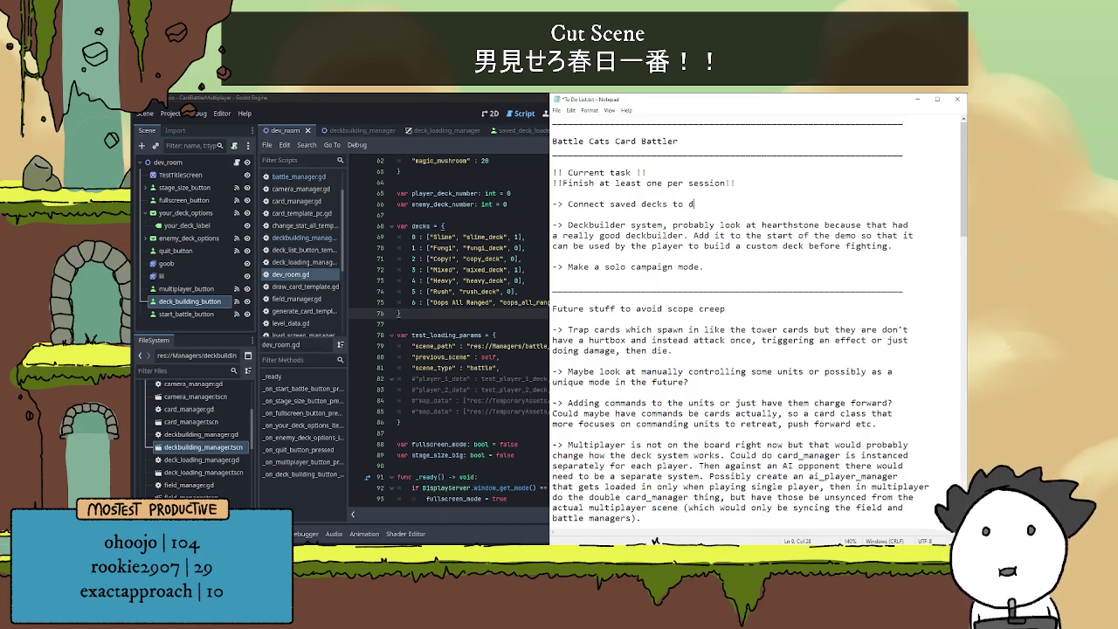
pyautogui.write('om')
pyautogui.press('Return')
pyautogui.press('Return')
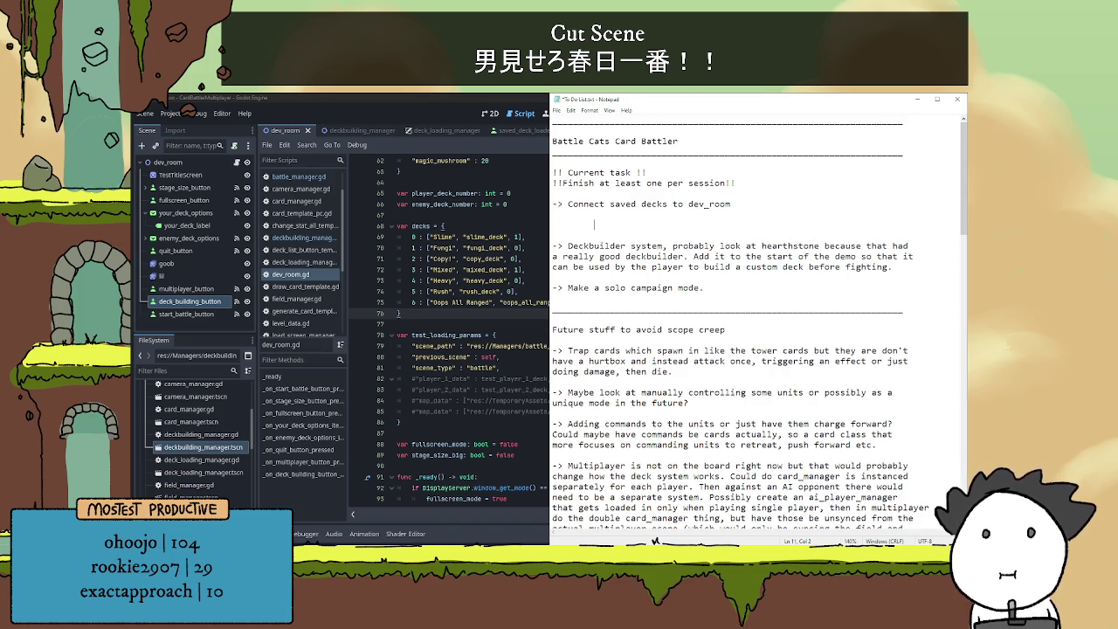
# - Add the note 'On ready, load_decks from saved data and then' below the task
pyautogui.write('On ')
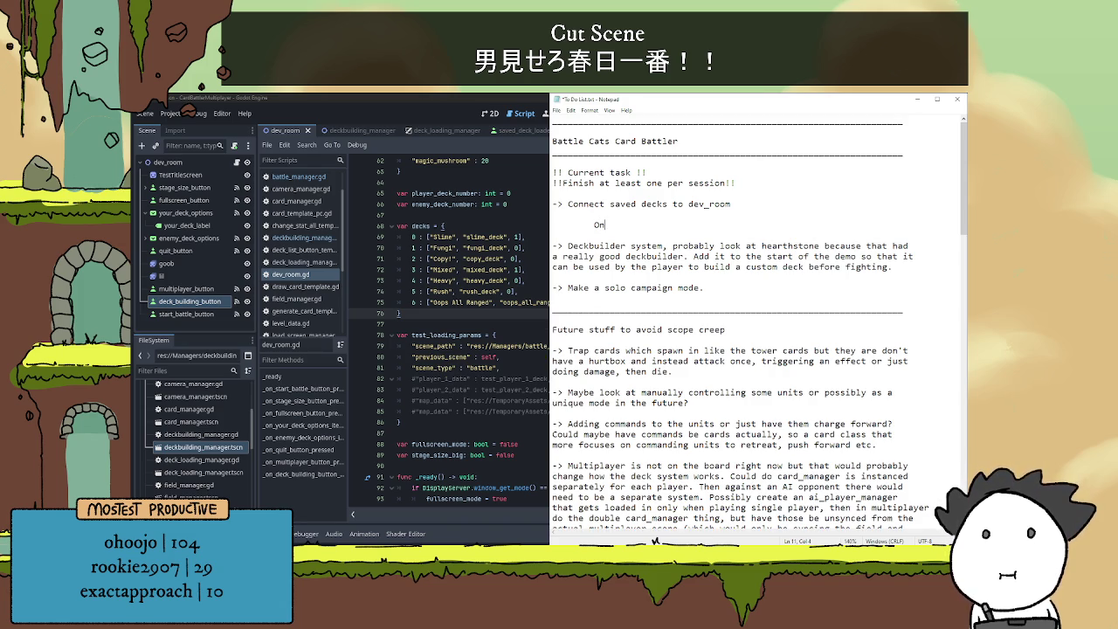
pyautogui.write('load')
pyautogui.press('BackSpace')
pyautogui.press('BackSpace')
pyautogui.press('BackSpace')
pyautogui.write('ready,')
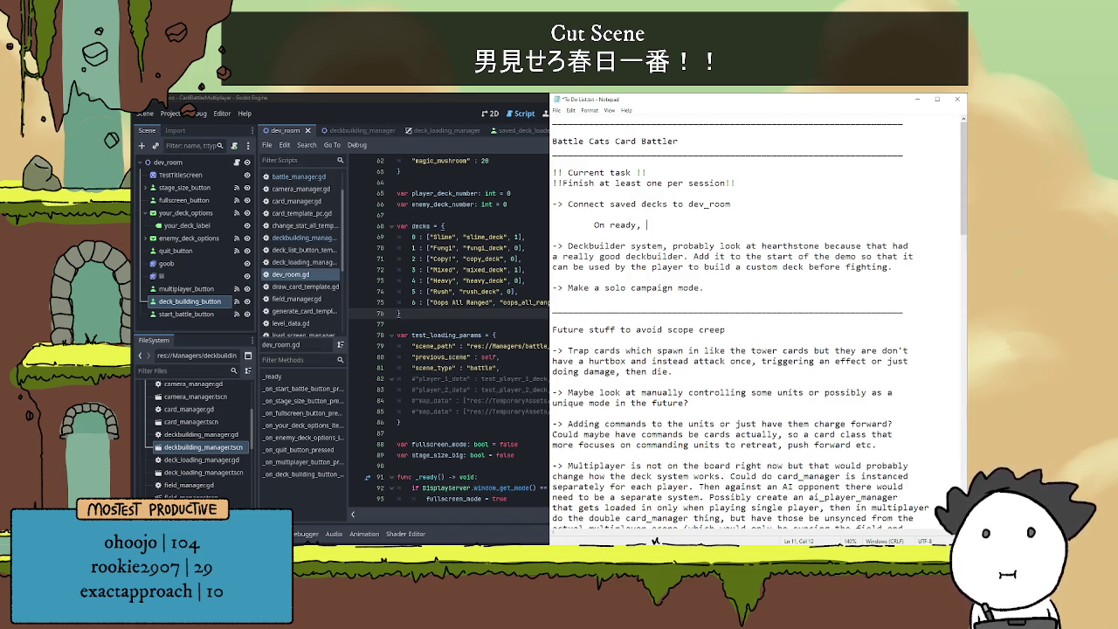
pyautogui.write('load')
pyautogui.press('BackSpace')
pyautogui.press('BackSpace')
pyautogui.press('BackSpace')
pyautogui.write('loa')
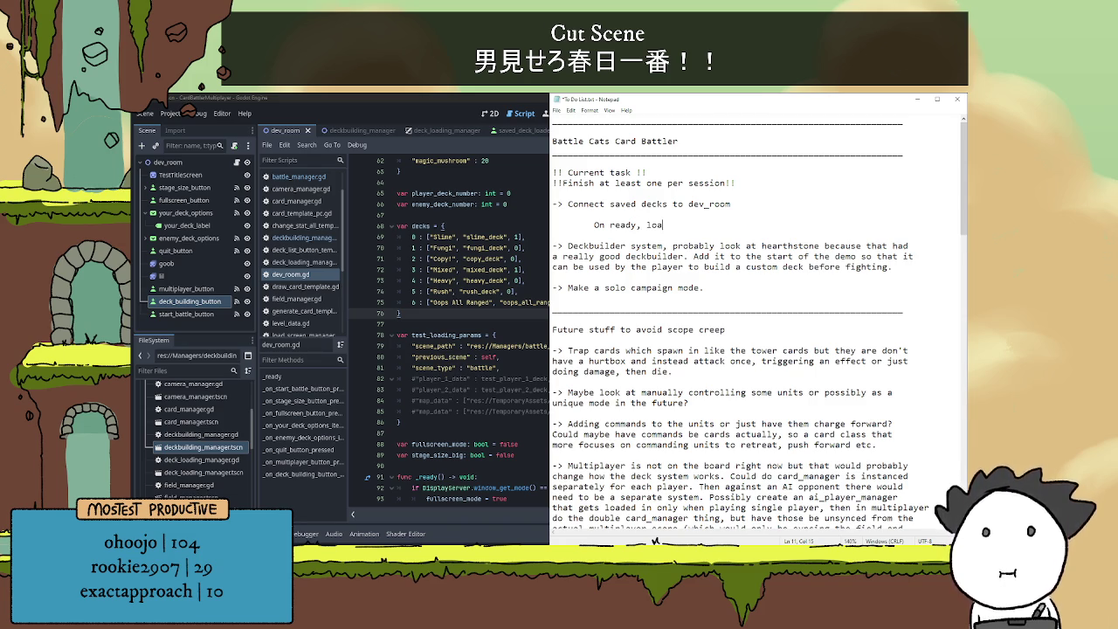
pyautogui.write('d_cards from')
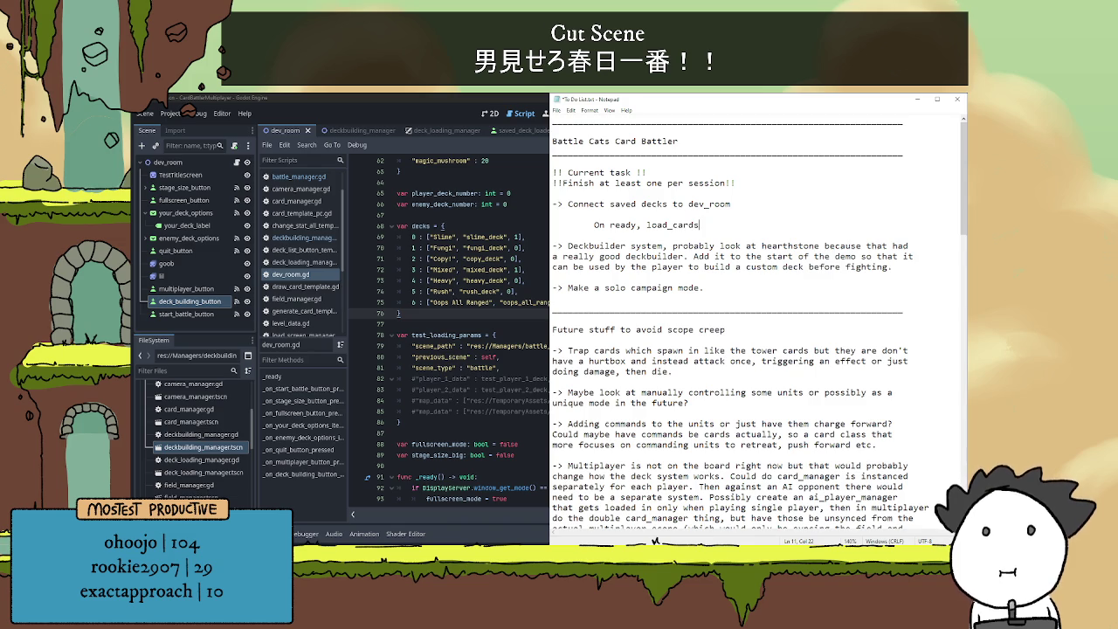
pyautogui.press('BackSpace')
pyautogui.press('BackSpace')
pyautogui.press('BackSpace')
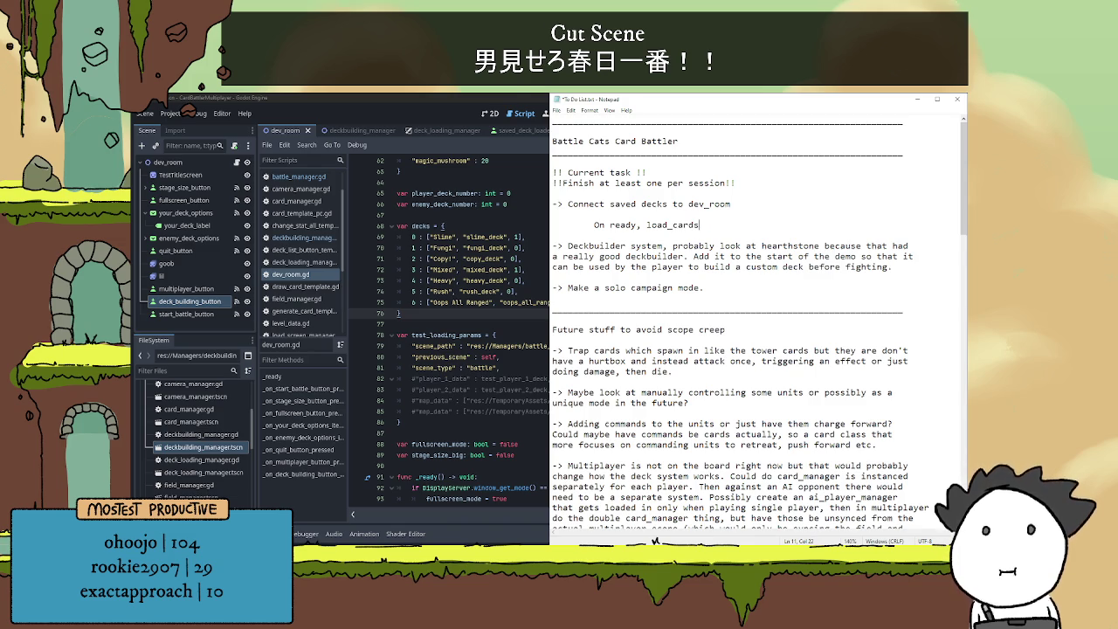
pyautogui.write('_decks form')
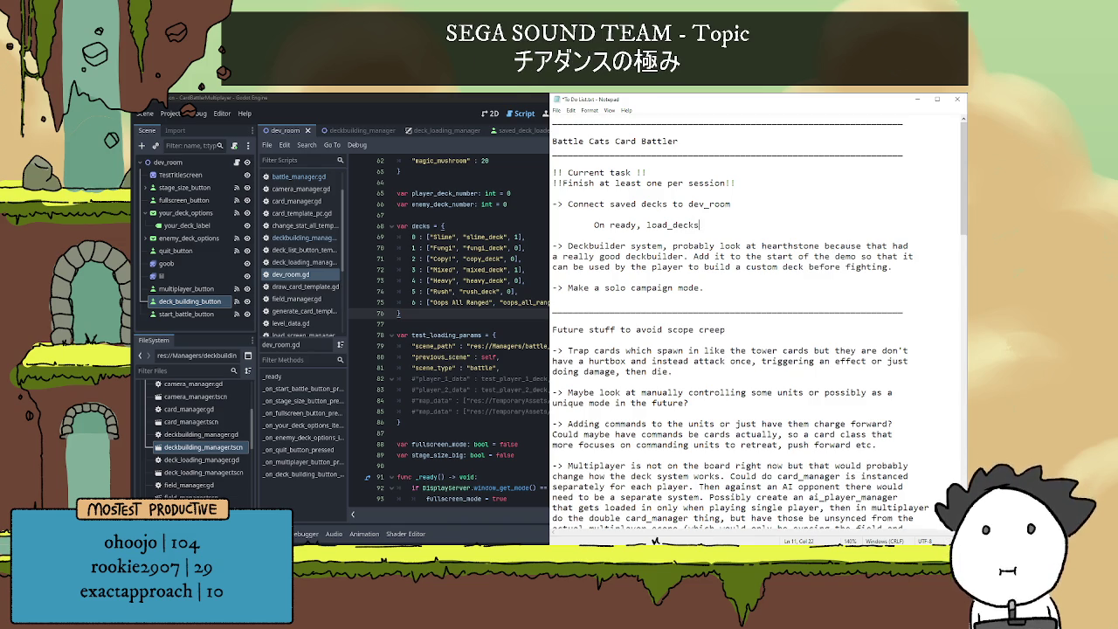
pyautogui.press('BackSpace')
pyautogui.press('BackSpace')
pyautogui.press('BackSpace')
pyautogui.write('rom sa')
pyautogui.write('data ad the')
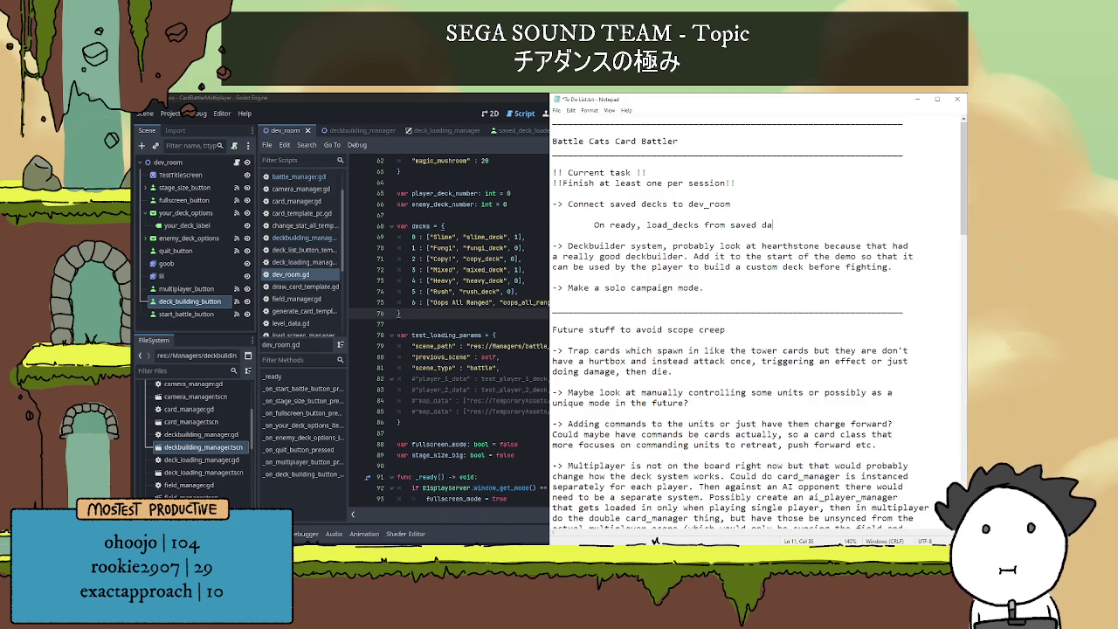
pyautogui.press('BackSpace')
pyautogui.press('BackSpace')
pyautogui.press('BackSpace')
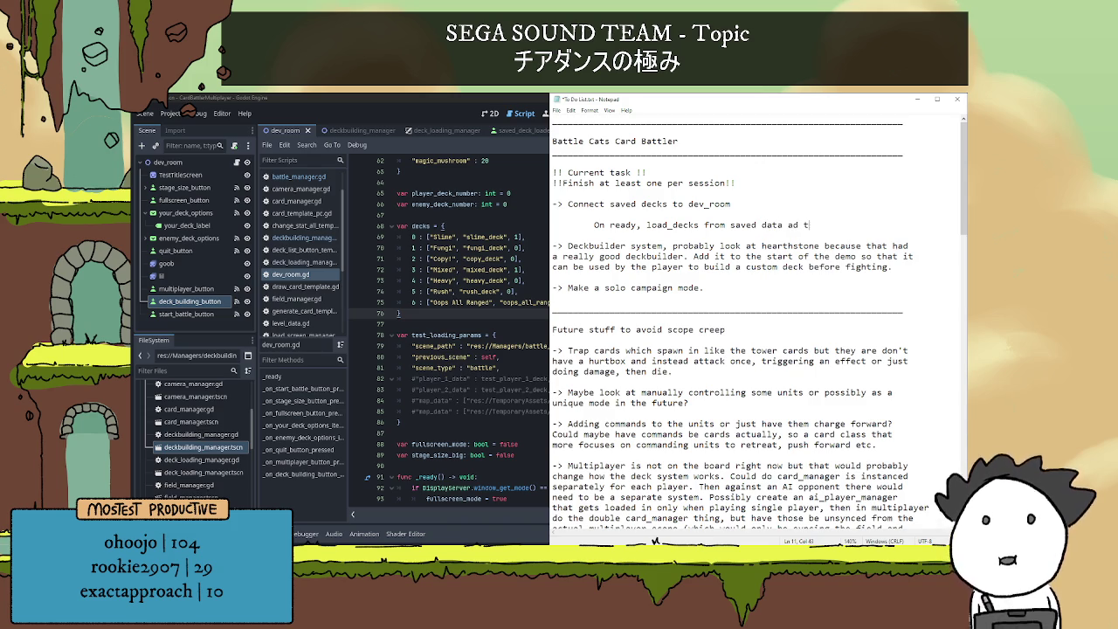
pyautogui.write('nd then')
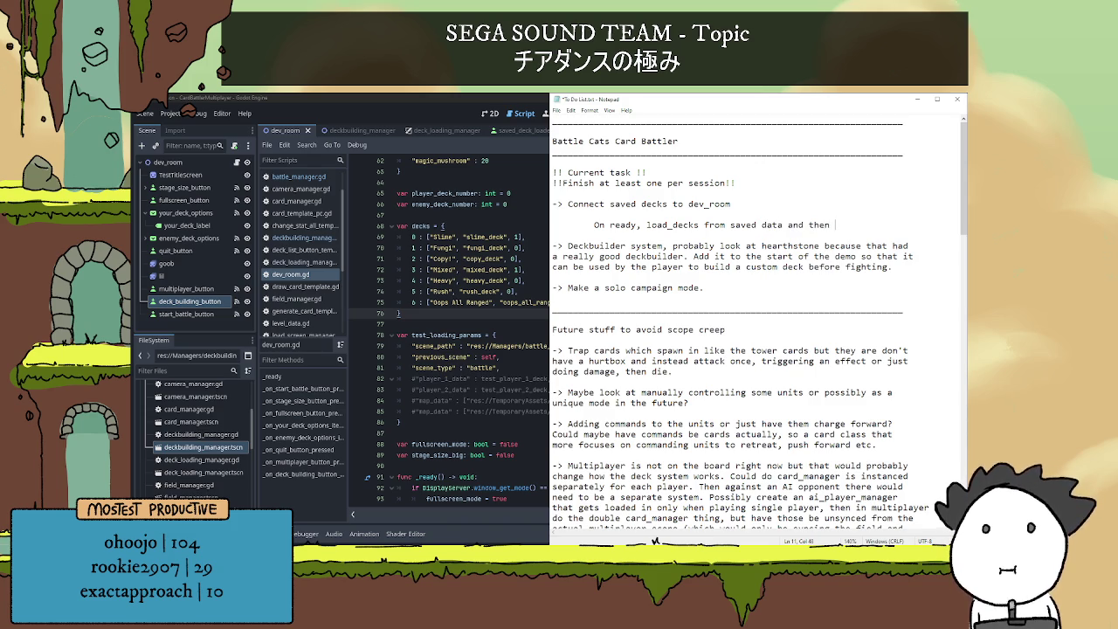
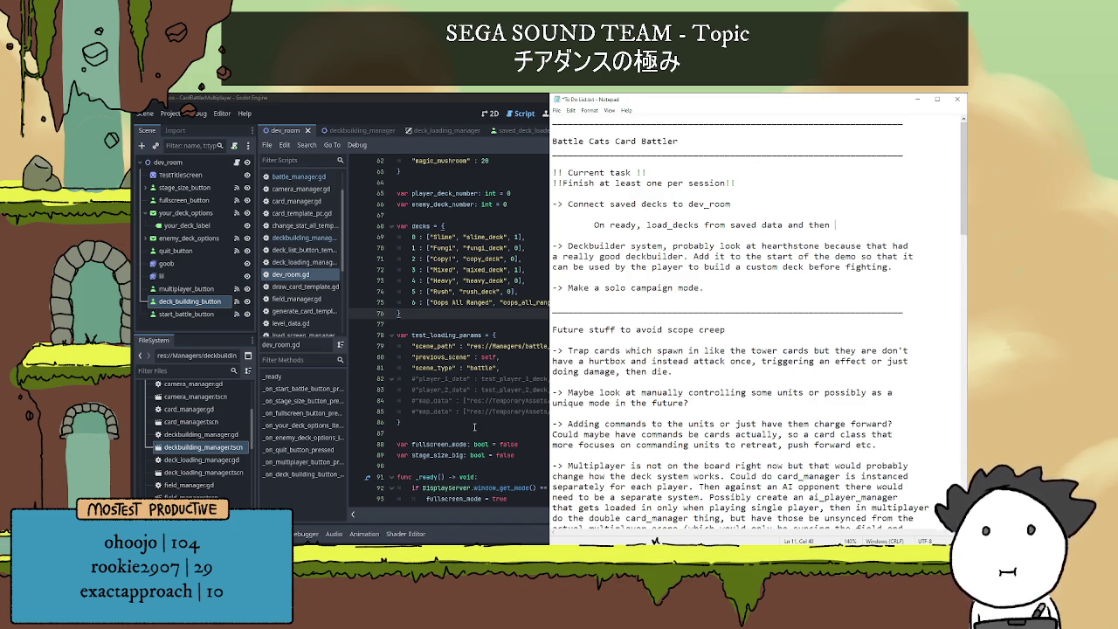
# - Review the deck_loading_manager and deckbuilding_manager scripts, then open the dev_room.gd script
pyautogui.click(438, 122)
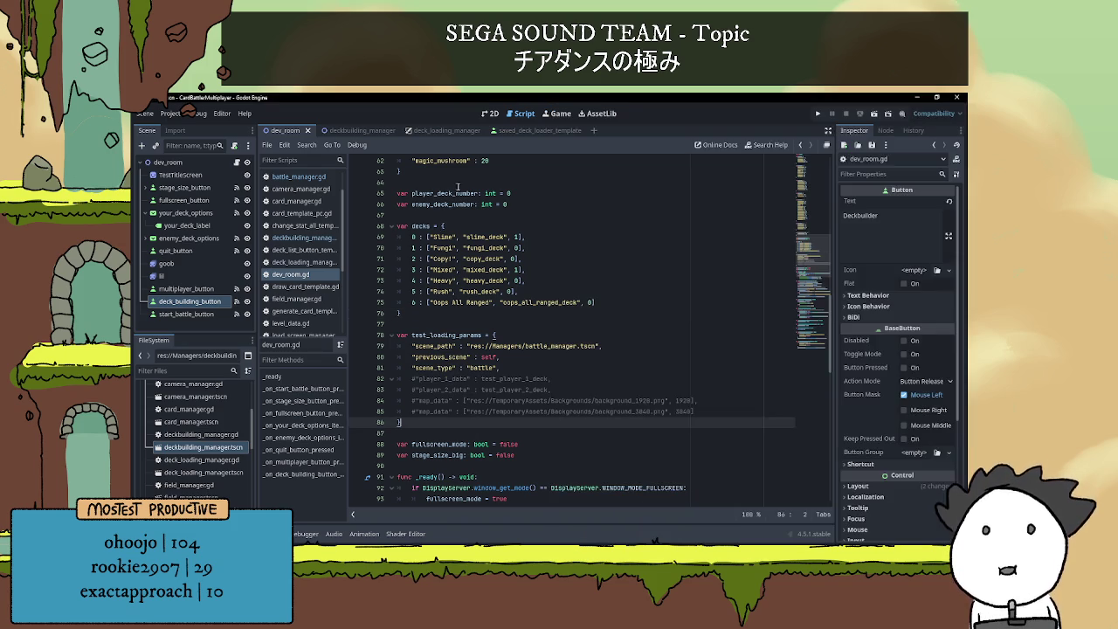
pyautogui.click(442, 130)
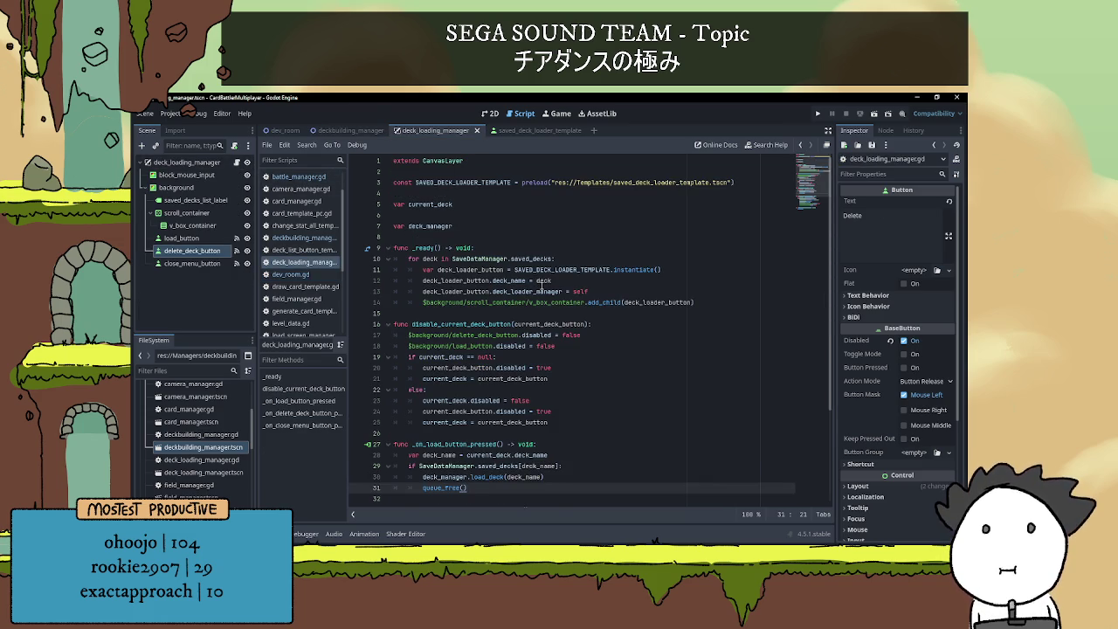
pyautogui.scroll(-1, 542, 285)
pyautogui.scroll(1, 541, 285)
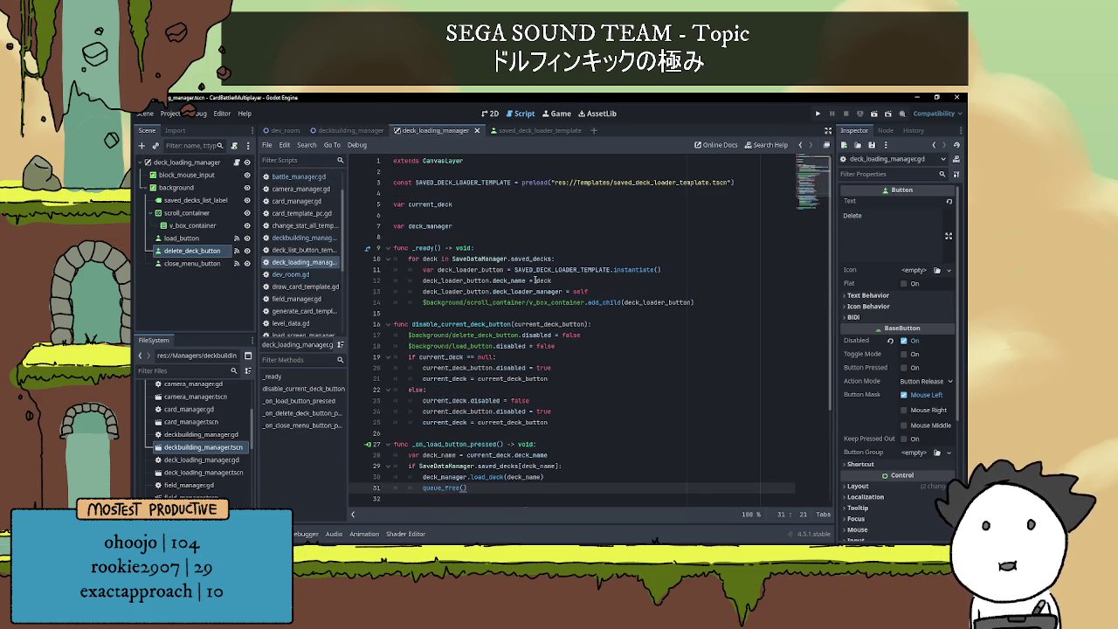
pyautogui.click(350, 130)
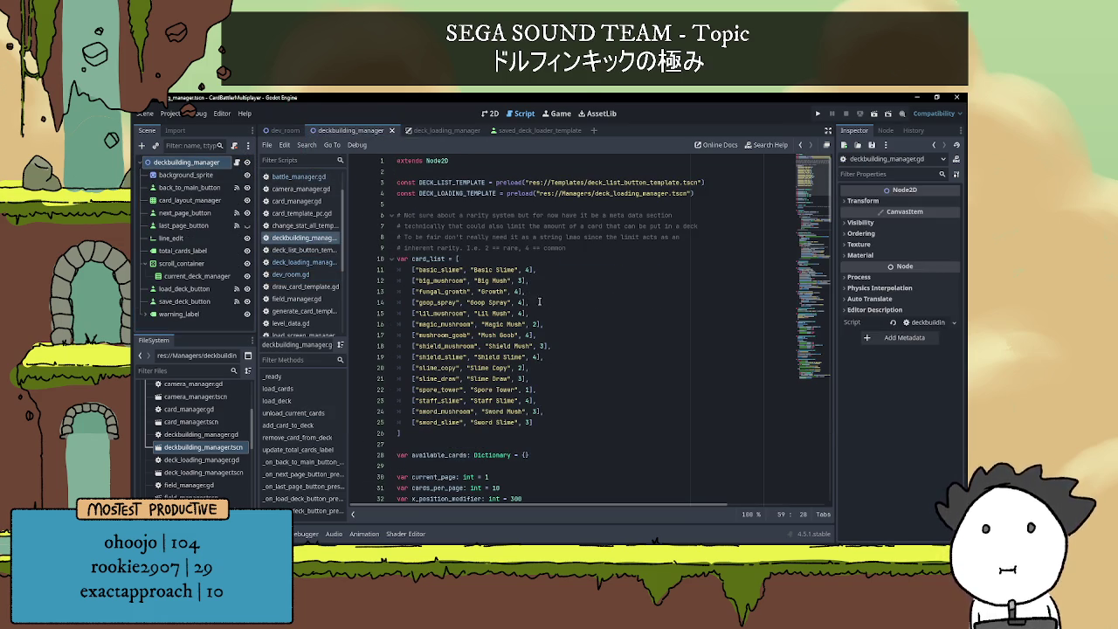
pyautogui.click(271, 132)
pyautogui.click(236, 164)
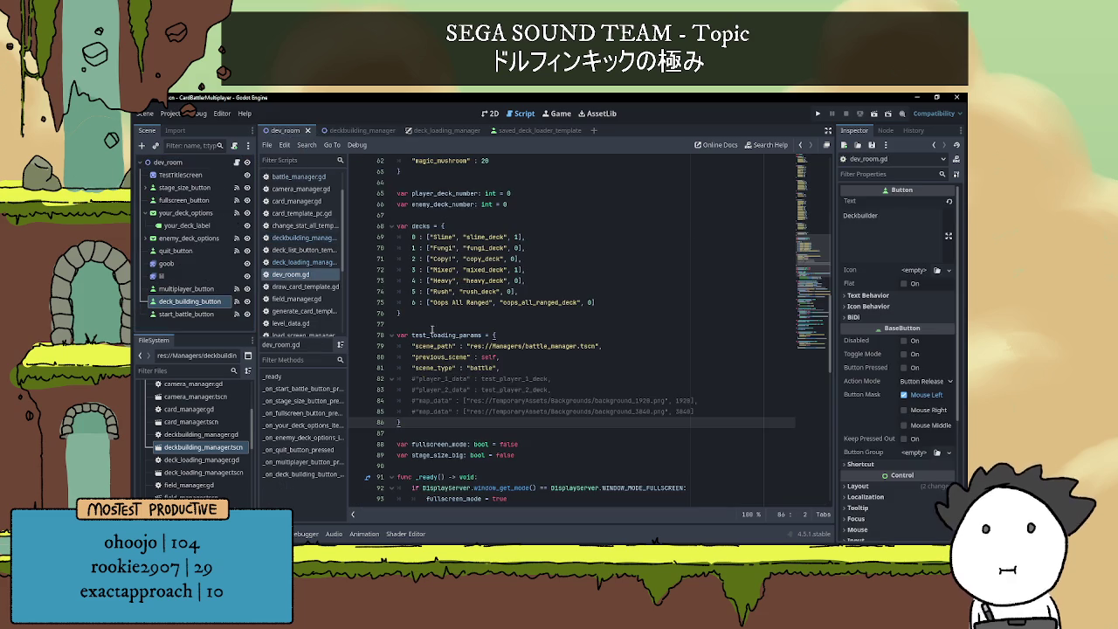
# - Finish the note with 'add_item to the' and a new line 'your deck options.'
pyautogui.hotkey('alt', 'Tab')
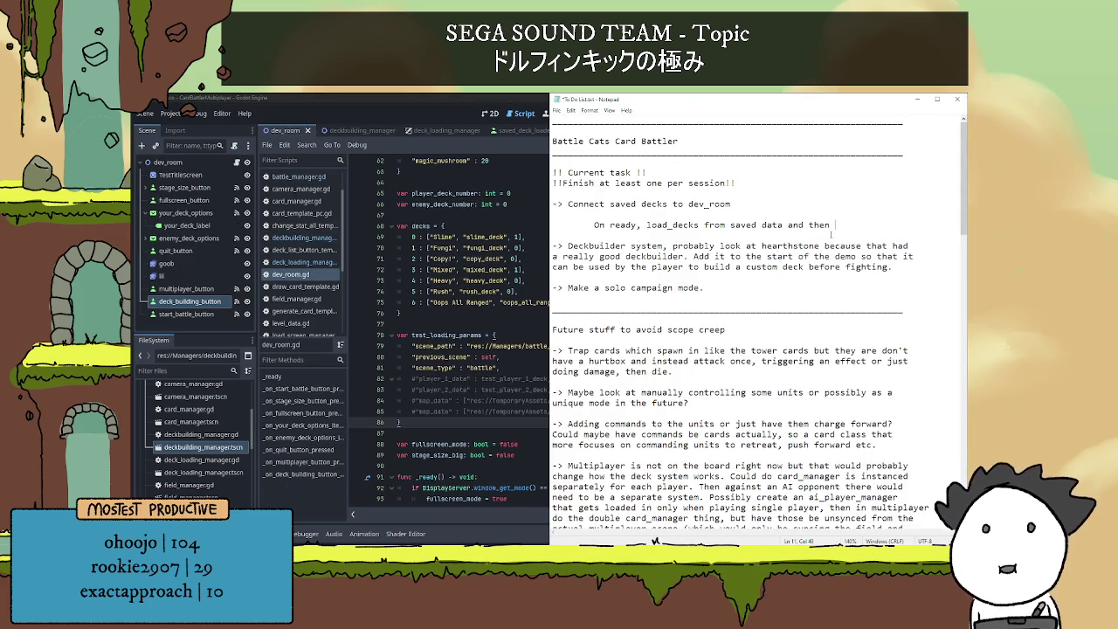
pyautogui.write('add')
pyautogui.write('Item')
pyautogui.press('BackSpace')
pyautogui.press('BackSpace')
pyautogui.press('BackSpace')
pyautogui.write('_item')
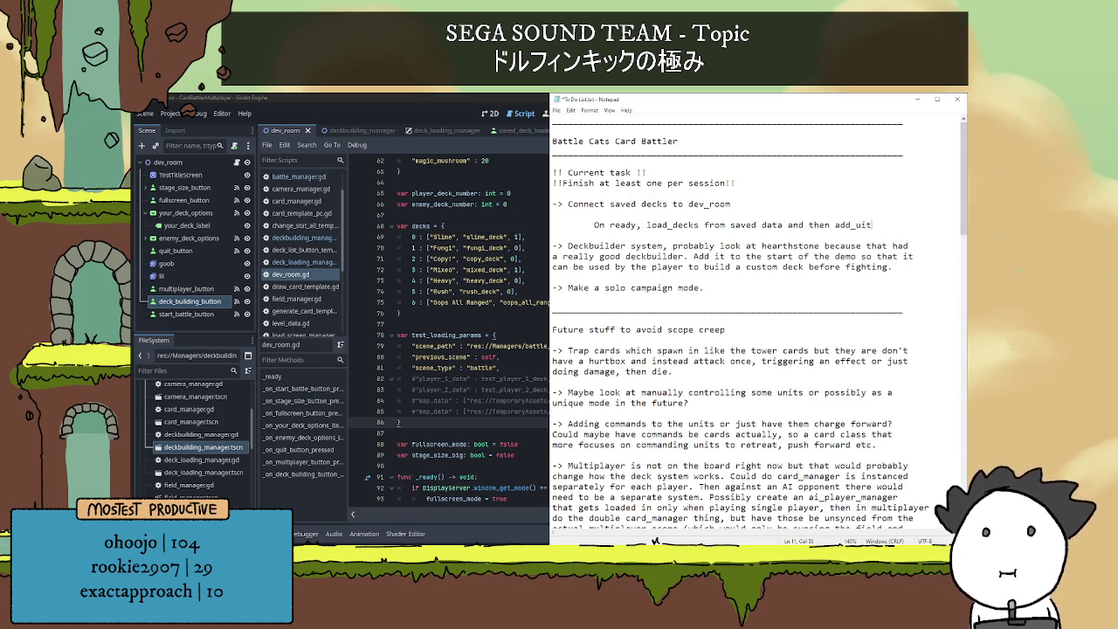
pyautogui.write(' to the')
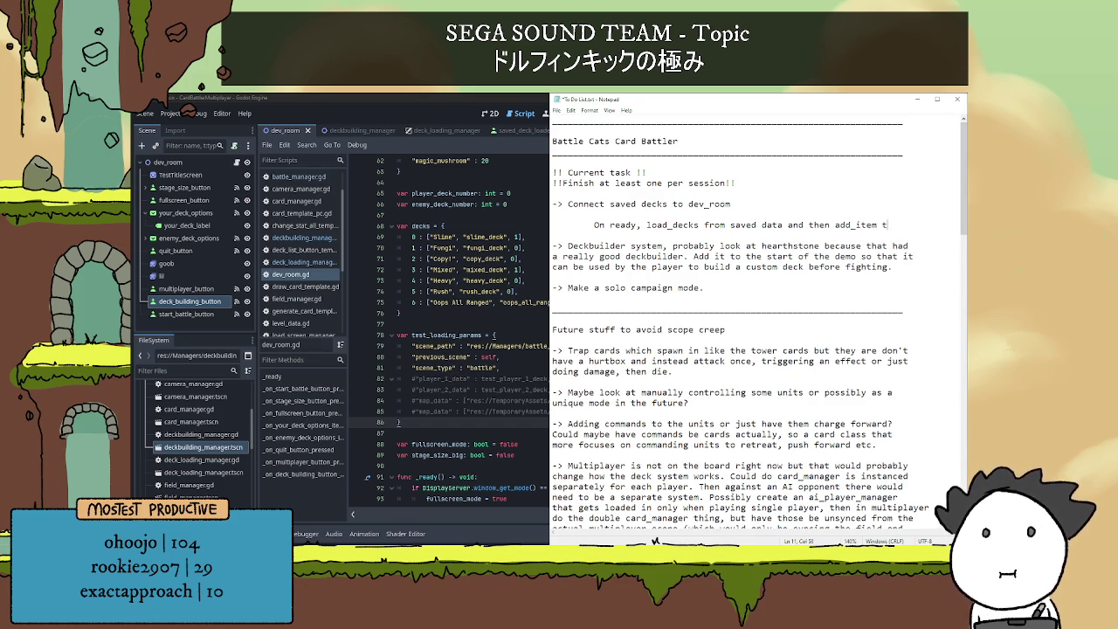
pyautogui.press('Return')
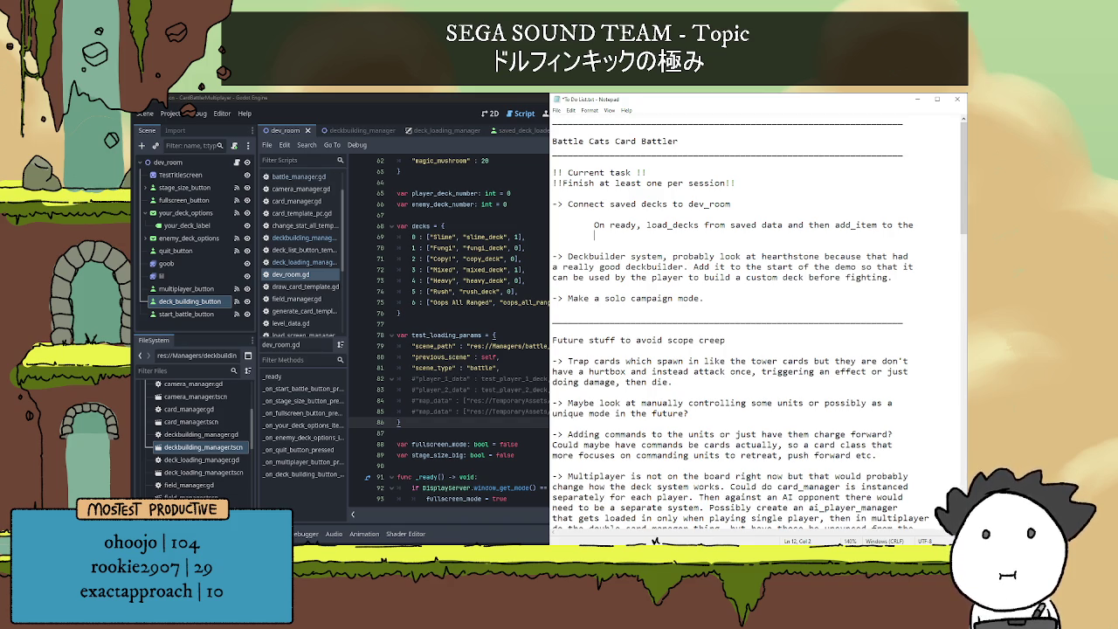
pyautogui.write('your deck ')
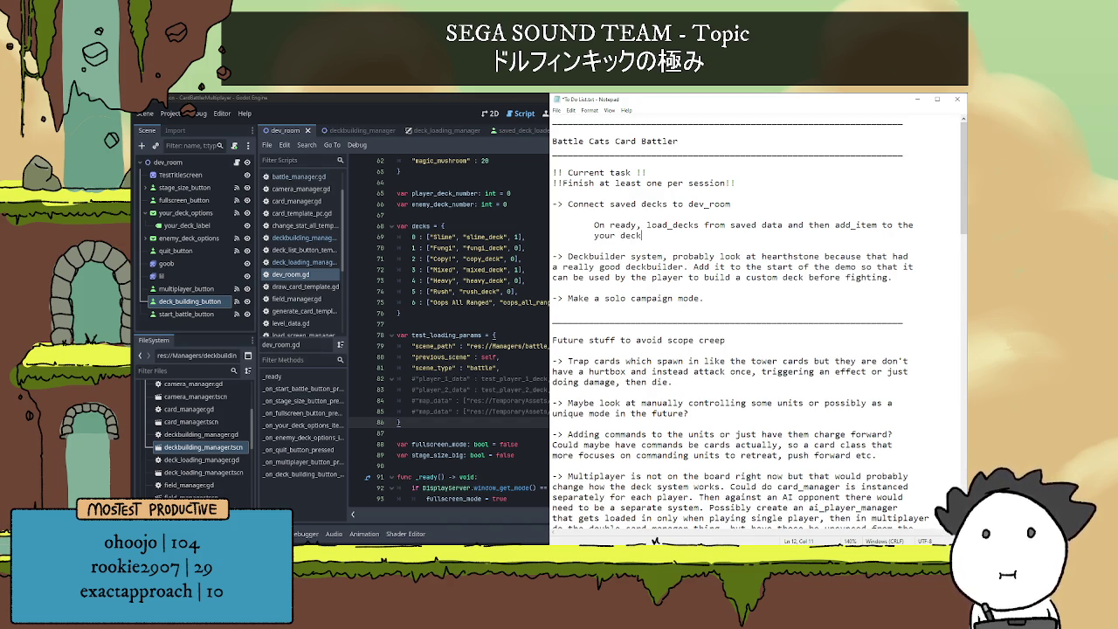
pyautogui.write('options.')
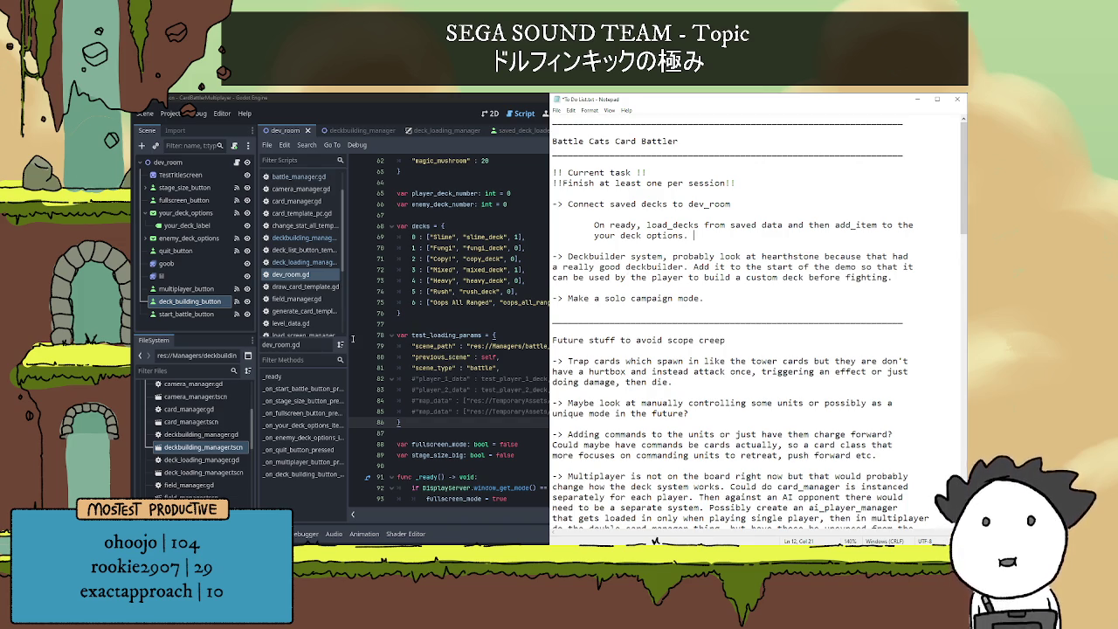
pyautogui.click(441, 320)
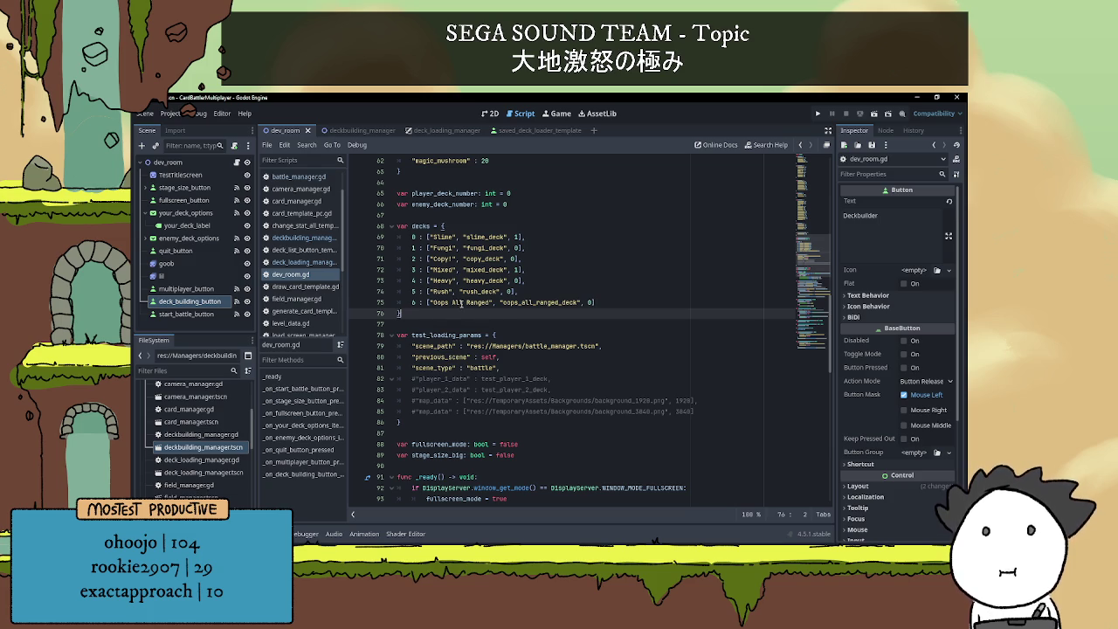
# - Inspect the oops_all_ranged_deck entry and its definition in dev_room.gd
pyautogui.doubleClick(539, 303)
pyautogui.scroll(4, 535, 315)
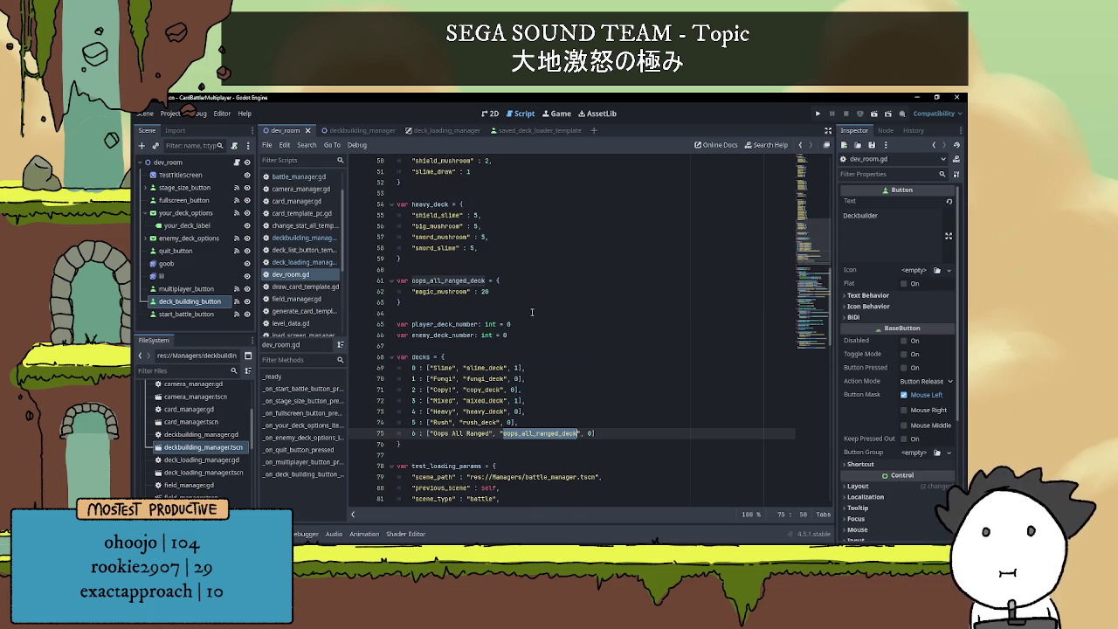
pyautogui.click(461, 290)
pyautogui.click(470, 303)
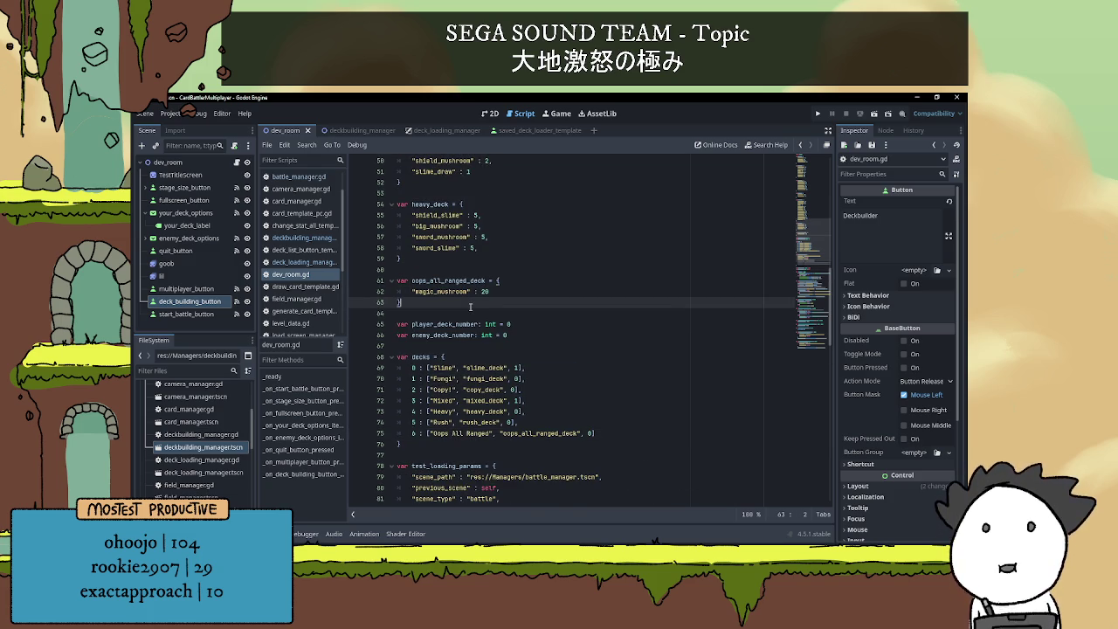
pyautogui.doubleClick(463, 292)
pyautogui.click(482, 293)
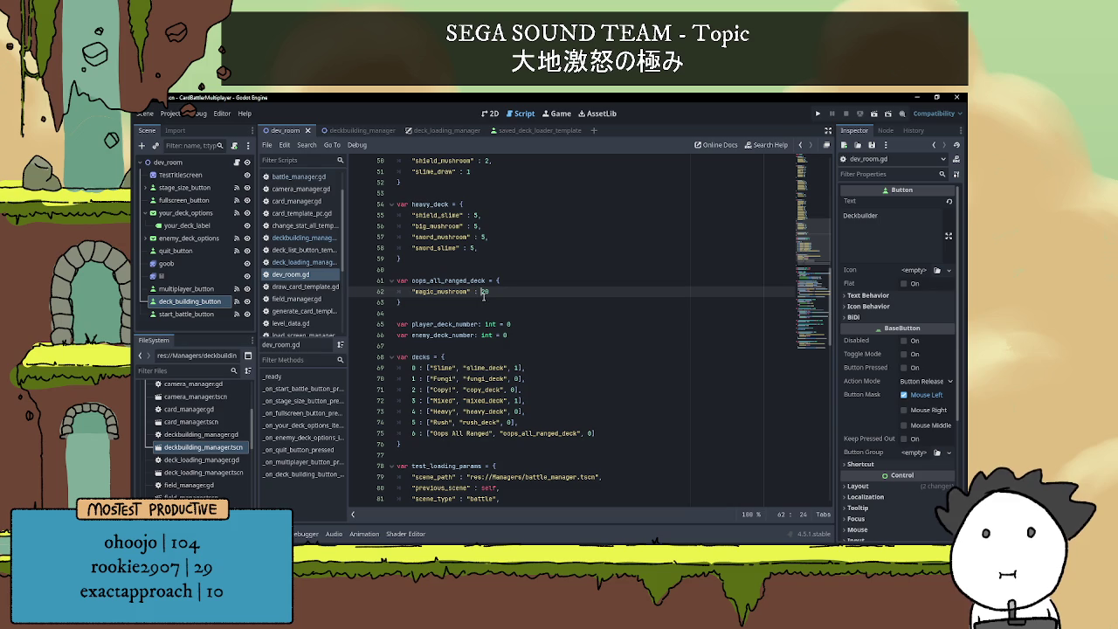
pyautogui.scroll(-4, 485, 294)
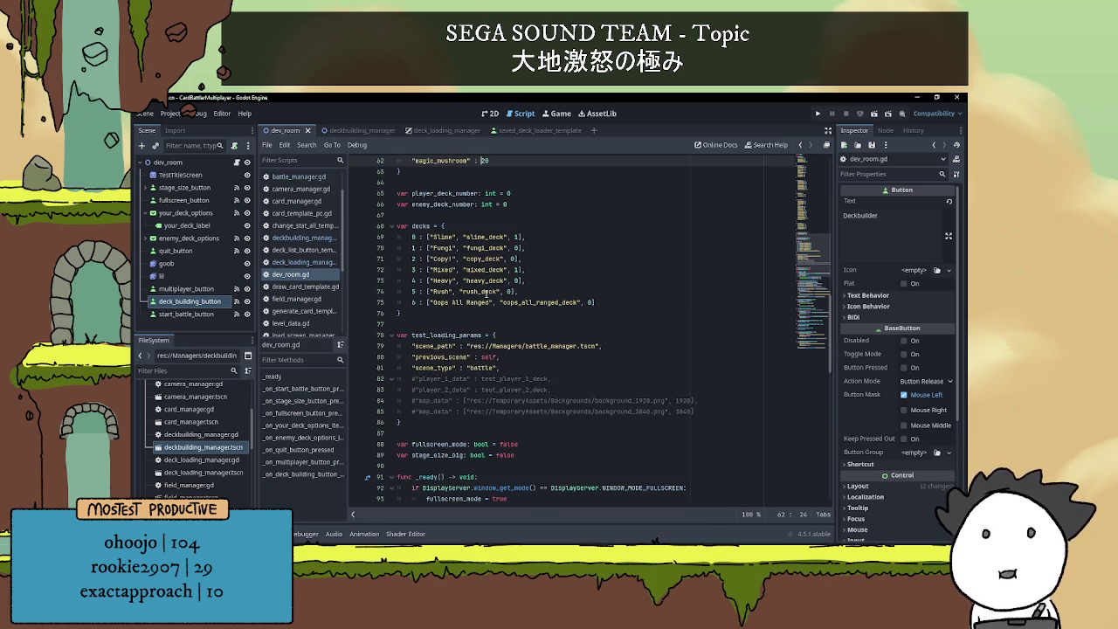
# - Open the older CardBattler project and inspect how its dev_room.gd defines the decks
pyautogui.click(336, 559)
pyautogui.click(245, 294)
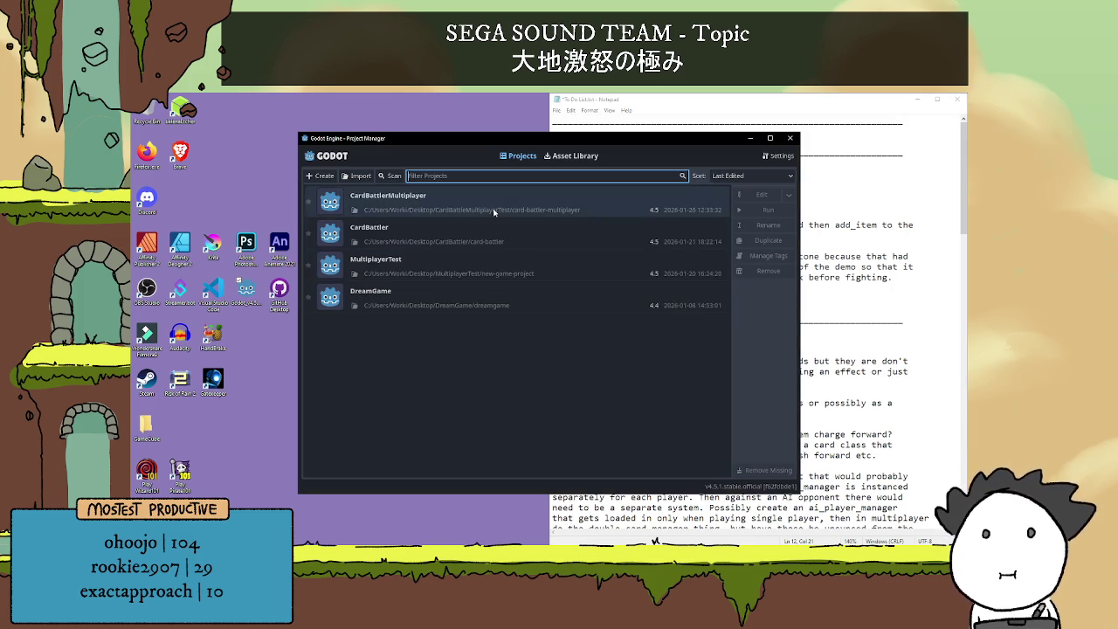
pyautogui.doubleClick(489, 234)
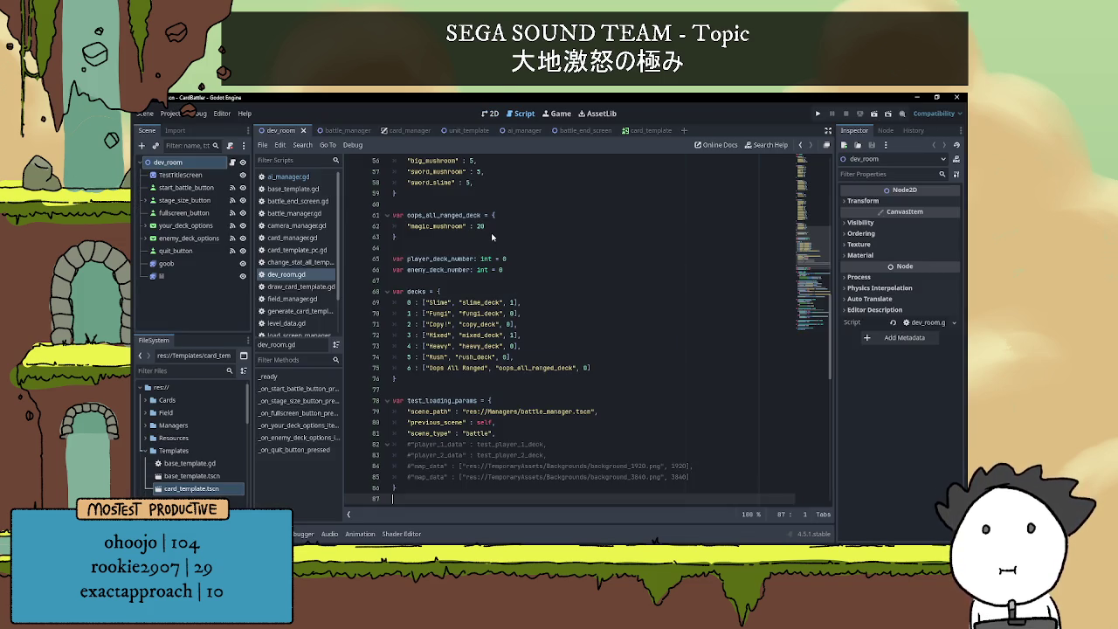
pyautogui.scroll(-2, 493, 249)
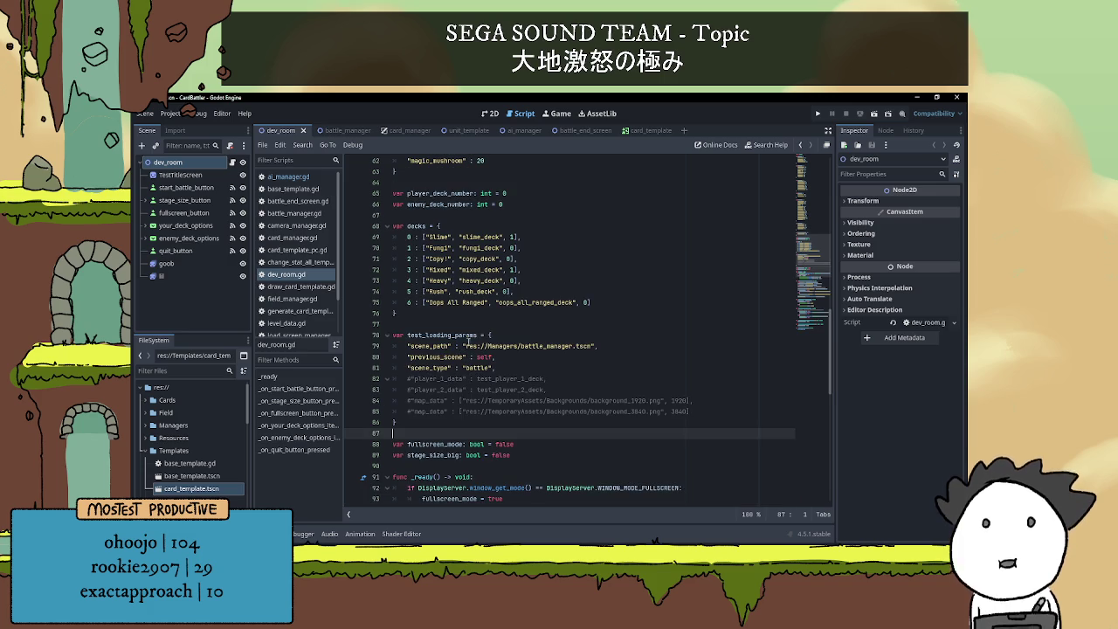
pyautogui.click(478, 324)
pyautogui.click(453, 302)
pyautogui.doubleClick(453, 303)
pyautogui.doubleClick(524, 302)
pyautogui.click(529, 324)
pyautogui.scroll(4, 556, 336)
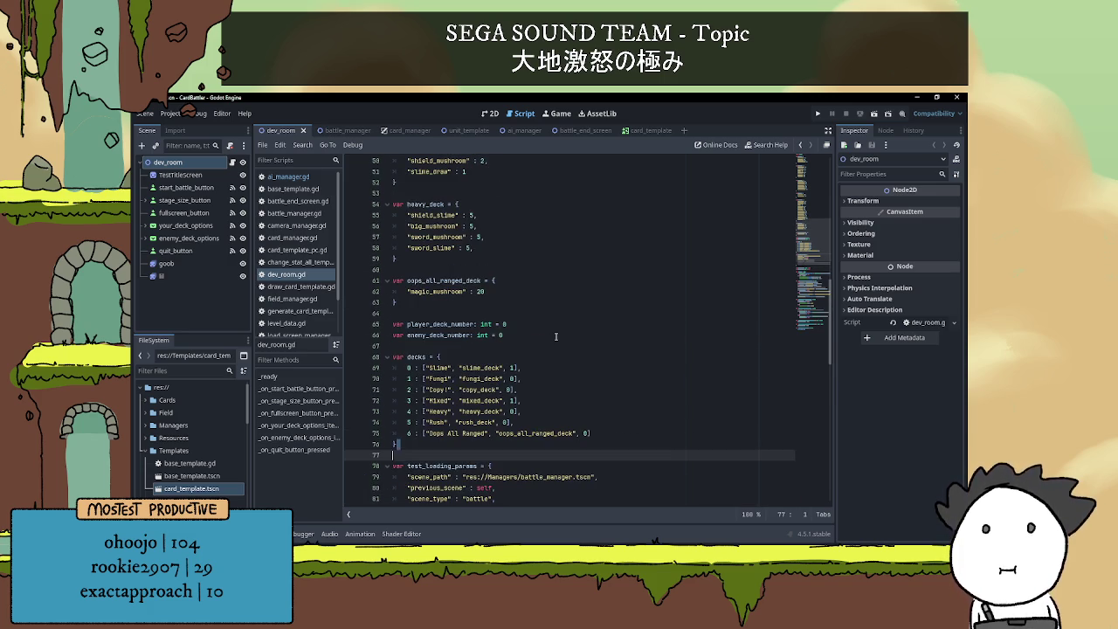
# - Close the CardBattler window and restore the CardBattlerMultiplayer editor
pyautogui.click(533, 312)
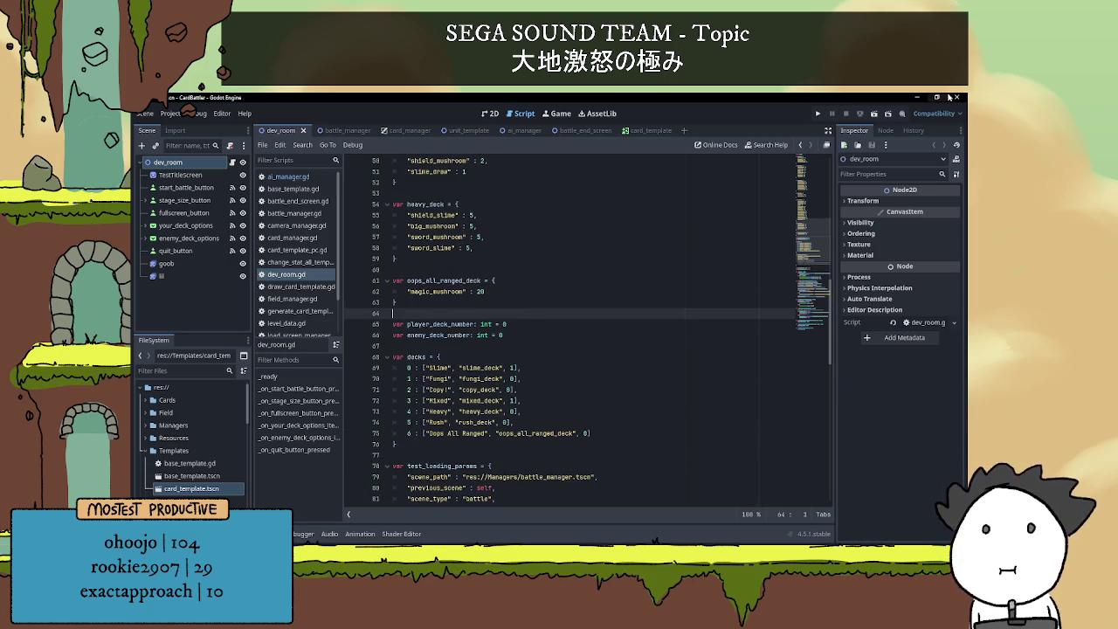
pyautogui.click(957, 97)
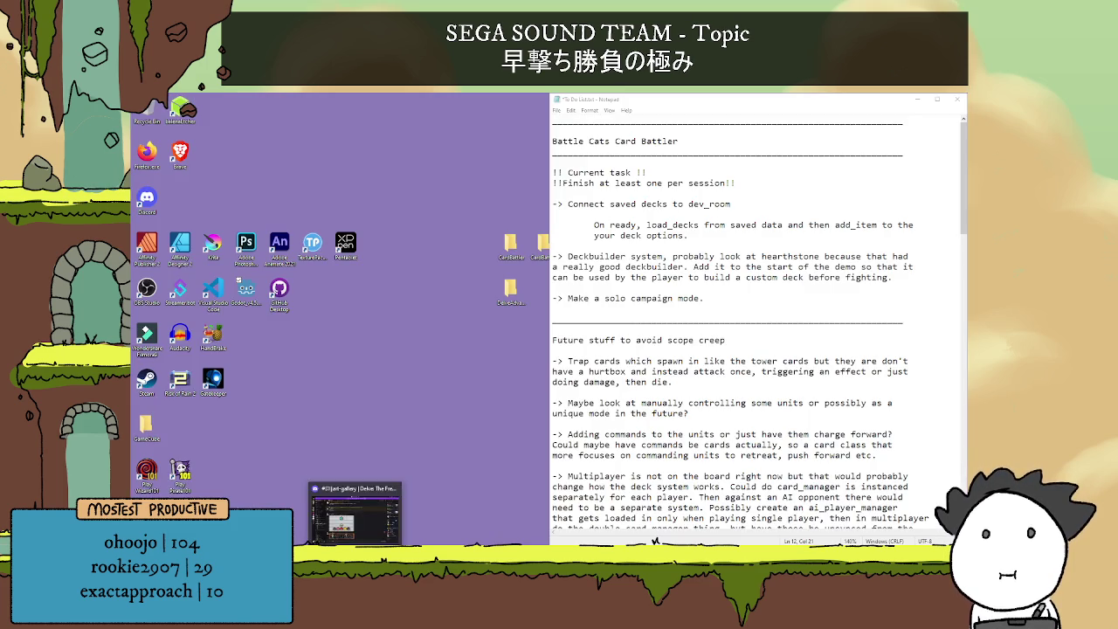
pyautogui.click(356, 510)
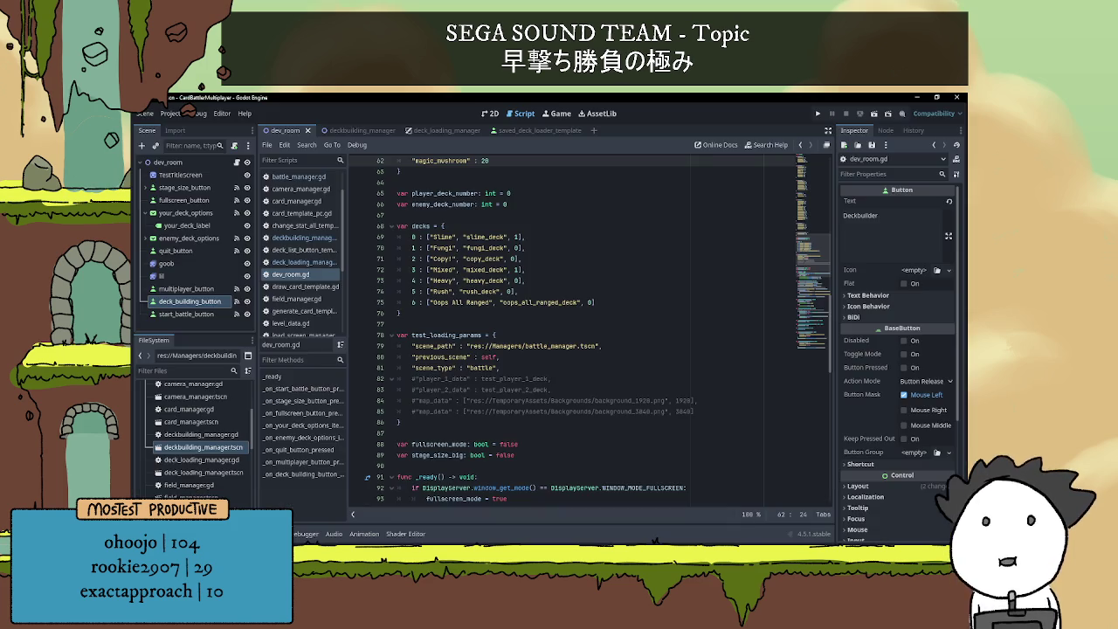
# - Delete the Oops All Ranged entry from the decks list
pyautogui.click(531, 309)
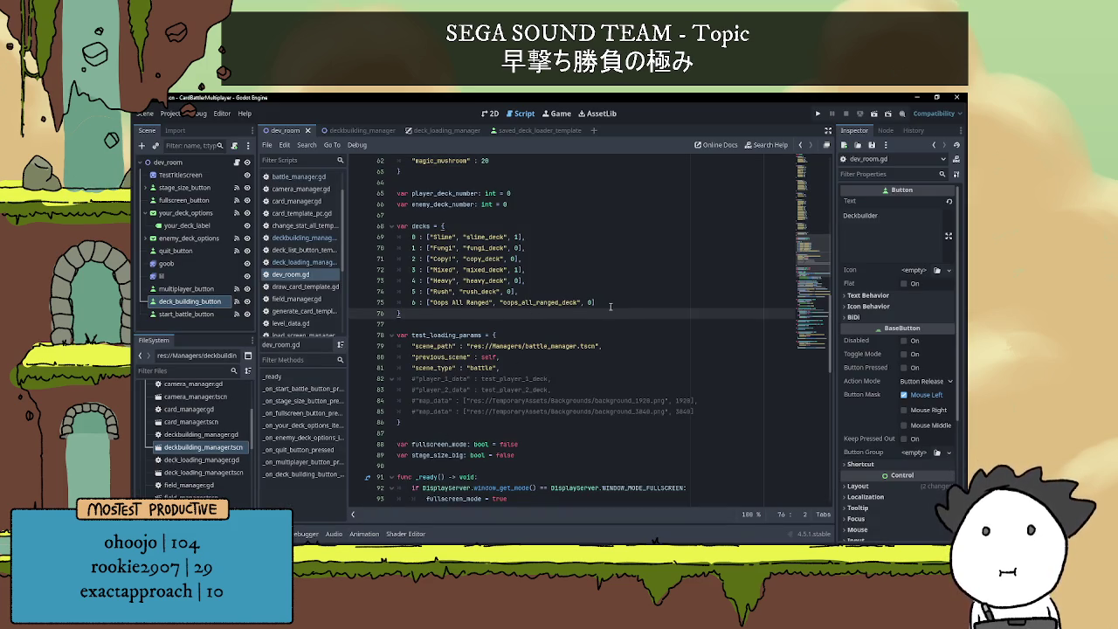
pyautogui.scroll(1, 610, 307)
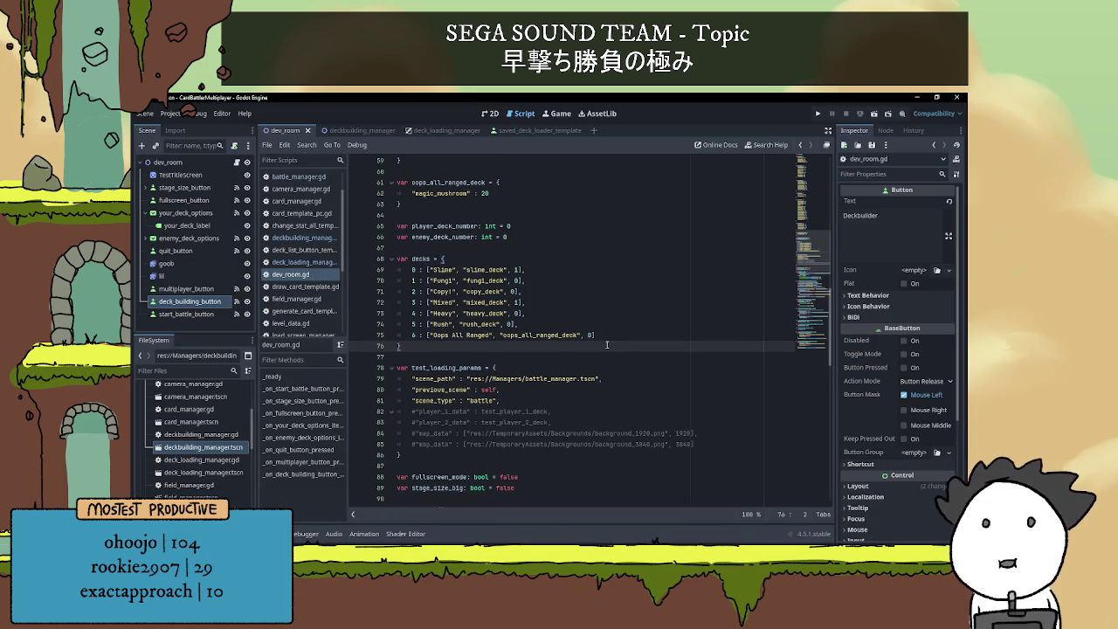
pyautogui.moveTo(608, 335); pyautogui.dragTo(374, 338)
pyautogui.press('BackSpace')
pyautogui.press('BackSpace')
# - Remove the oops_all_ranged_deck definition block and its leftover blank lines
pyautogui.scroll(4, 454, 341)
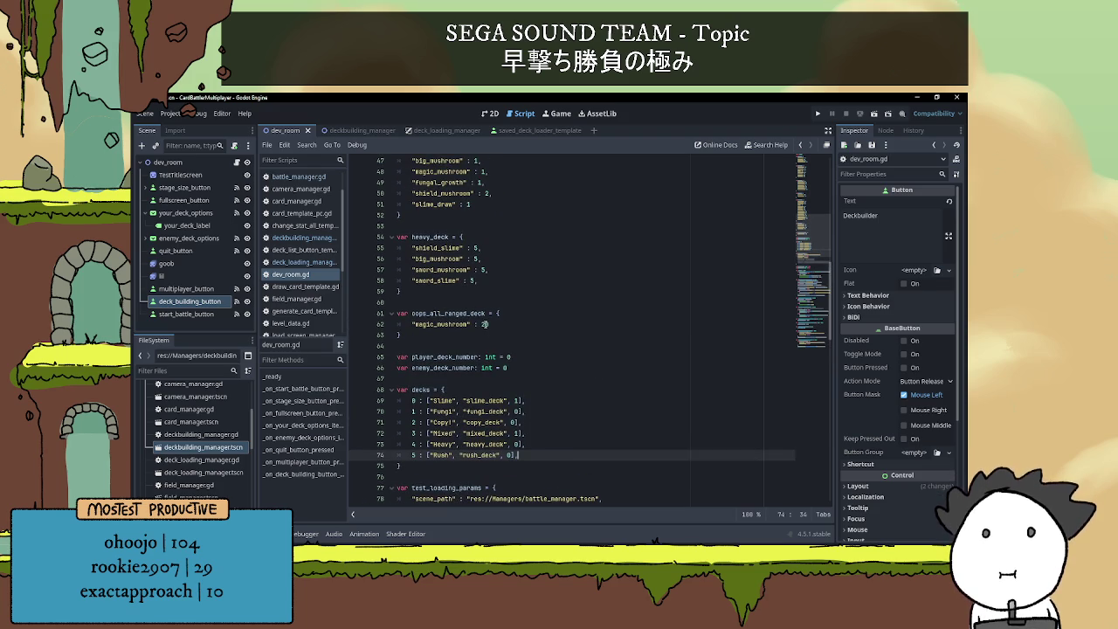
pyautogui.moveTo(403, 335); pyautogui.dragTo(395, 313)
pyautogui.press('BackSpace')
pyautogui.press('BackSpace')
pyautogui.press('Delete')
pyautogui.scroll(-1, 472, 293)
pyautogui.click(568, 385)
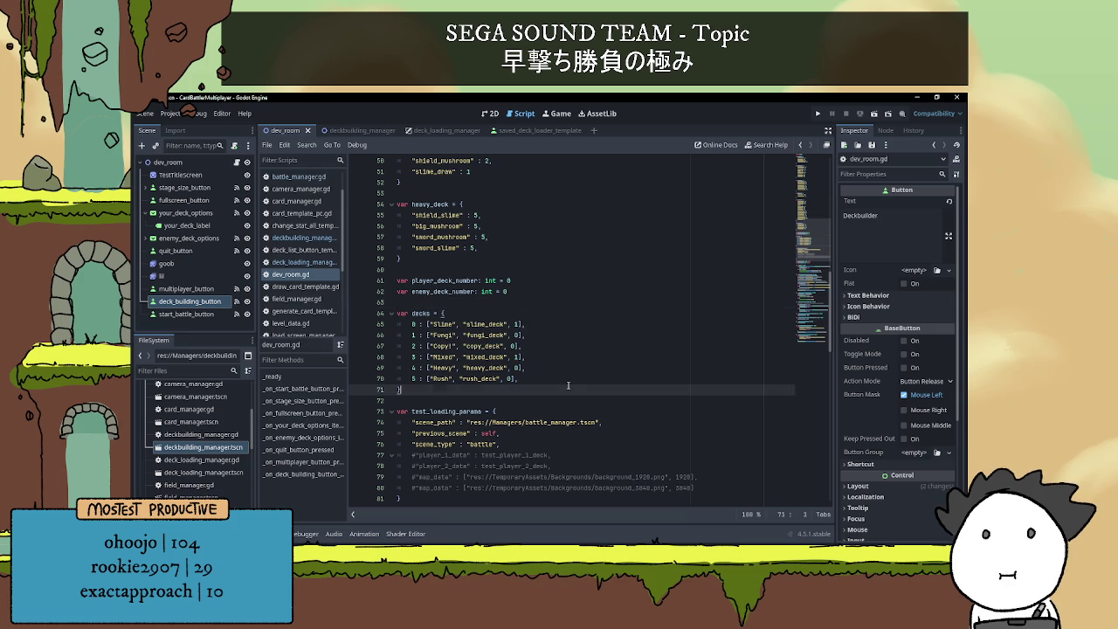
pyautogui.moveTo(522, 345); pyautogui.dragTo(378, 347)
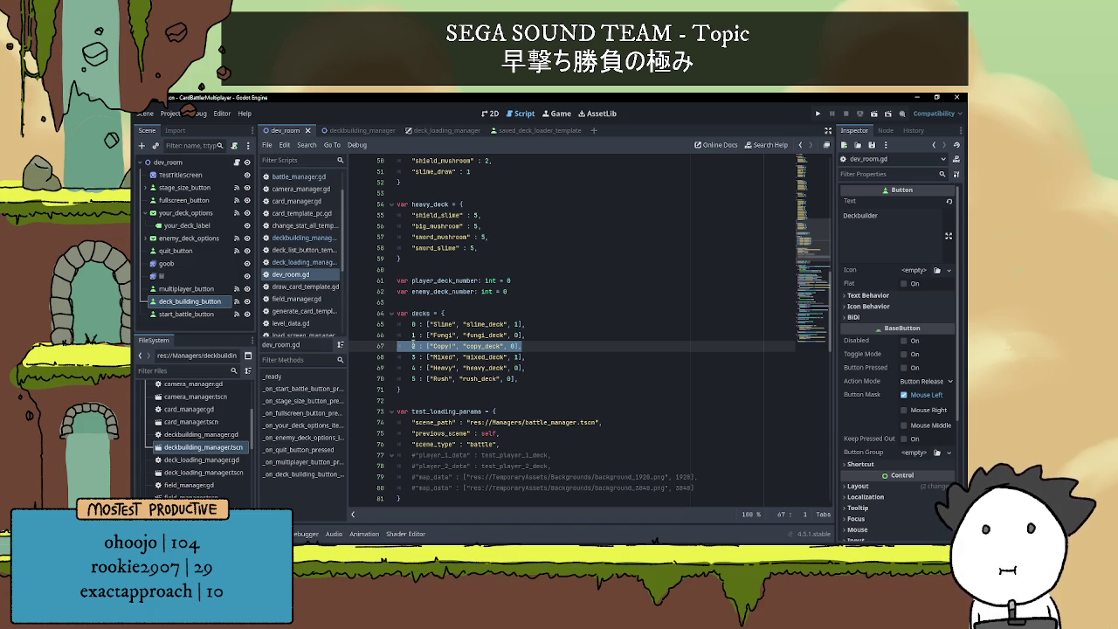
# - Delete the Copy! entry and renumber the remaining decks to indices 2, 3 and 4
pyautogui.press('BackSpace')
pyautogui.press('BackSpace')
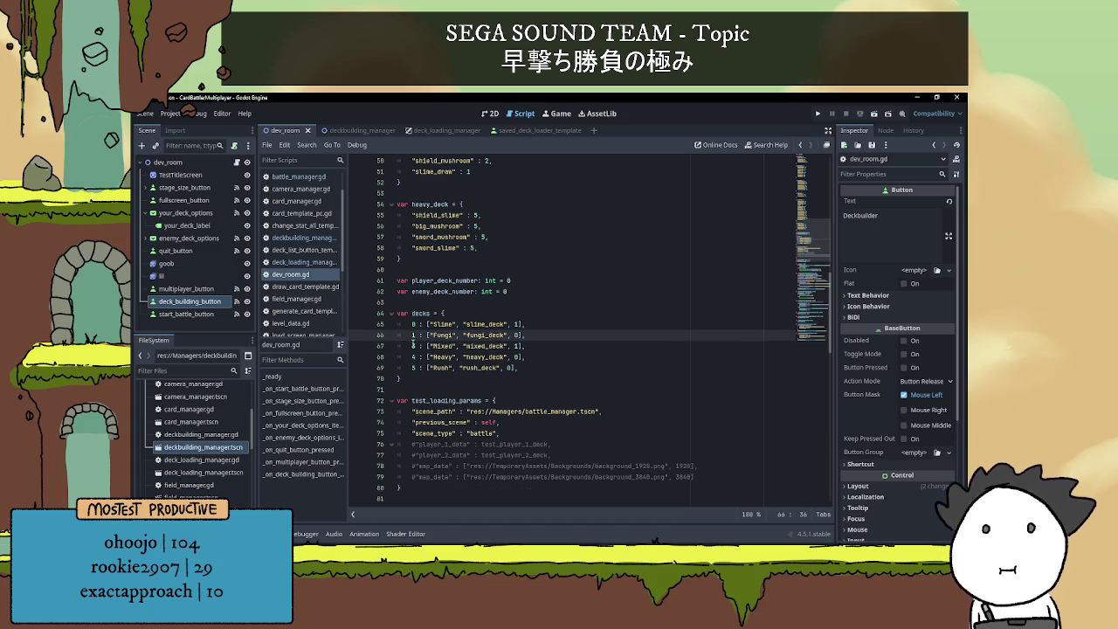
pyautogui.click(415, 345)
pyautogui.press('BackSpace')
pyautogui.write('2')
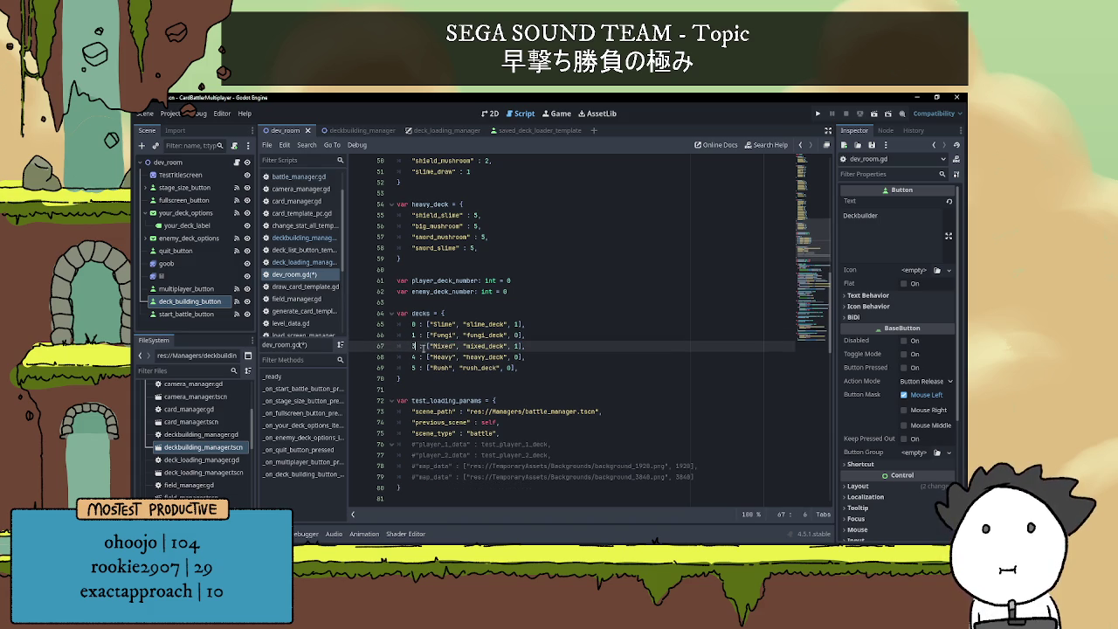
pyautogui.press('Down')
pyautogui.press('BackSpace')
pyautogui.write('3')
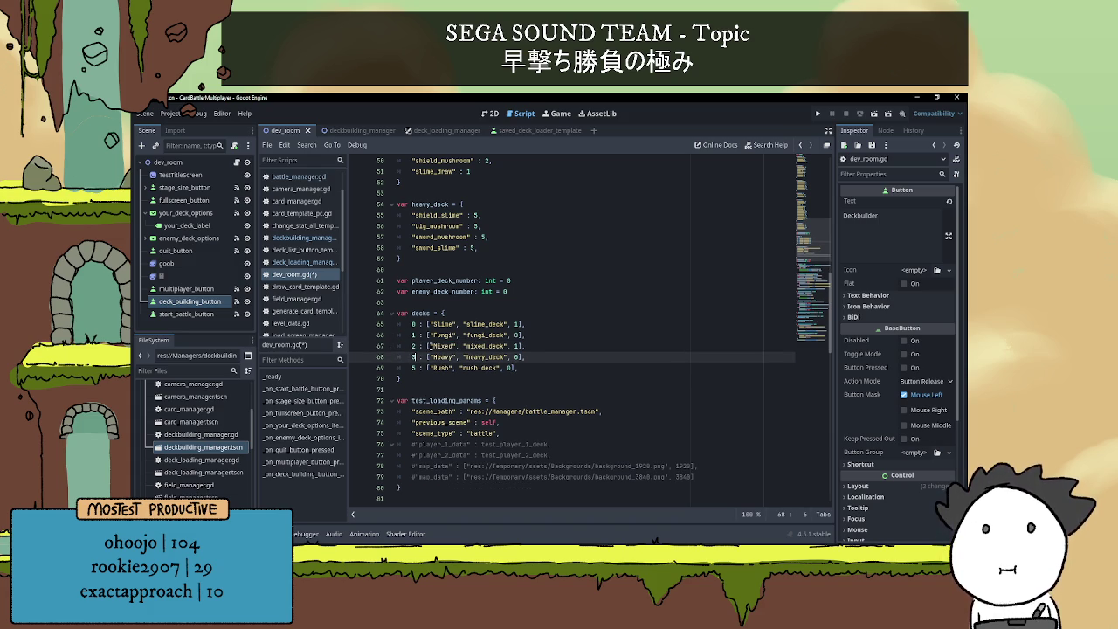
pyautogui.press('Down')
pyautogui.press('BackSpace')
pyautogui.write('4')
# - Delete the copy_deck definition block and its extra blank line
pyautogui.scroll(2, 418, 333)
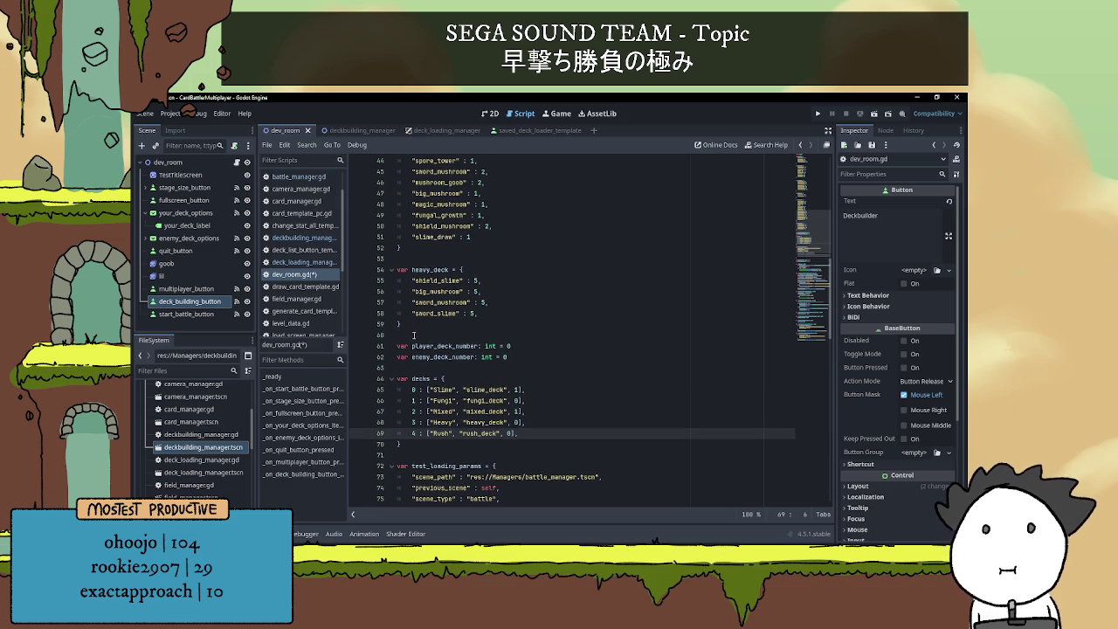
pyautogui.scroll(3, 448, 352)
pyautogui.scroll(5, 448, 352)
pyautogui.moveTo(422, 321); pyautogui.dragTo(375, 282)
pyautogui.press('BackSpace')
pyautogui.press('Up')
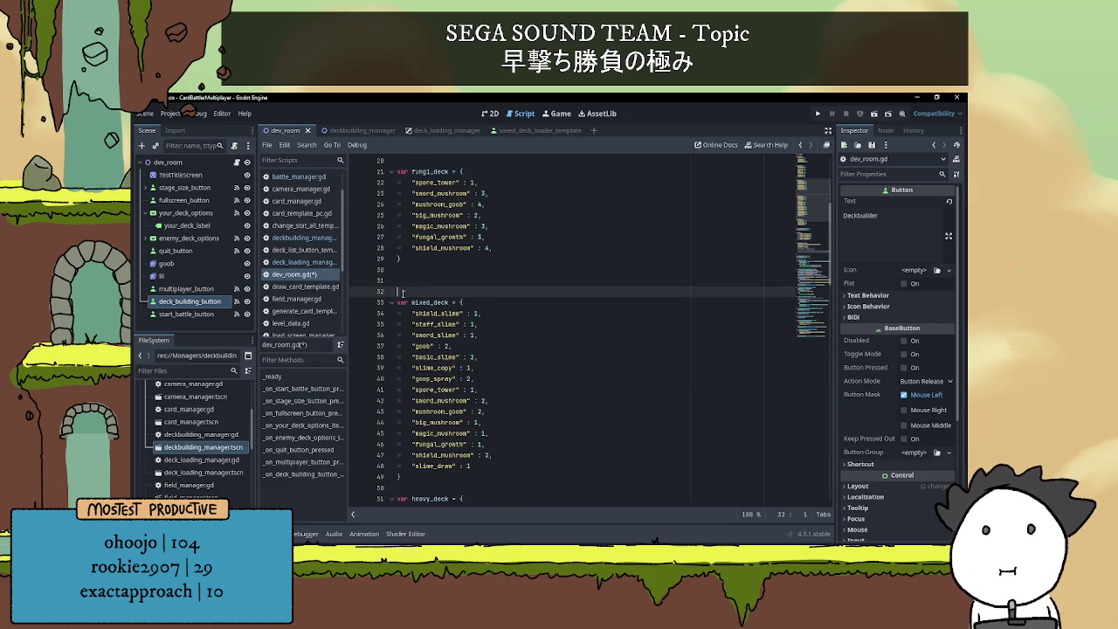
pyautogui.press('Delete')
pyautogui.press('Delete')
pyautogui.hotkey('ctrl', 'z')
pyautogui.hotkey('ctrl', 'y')
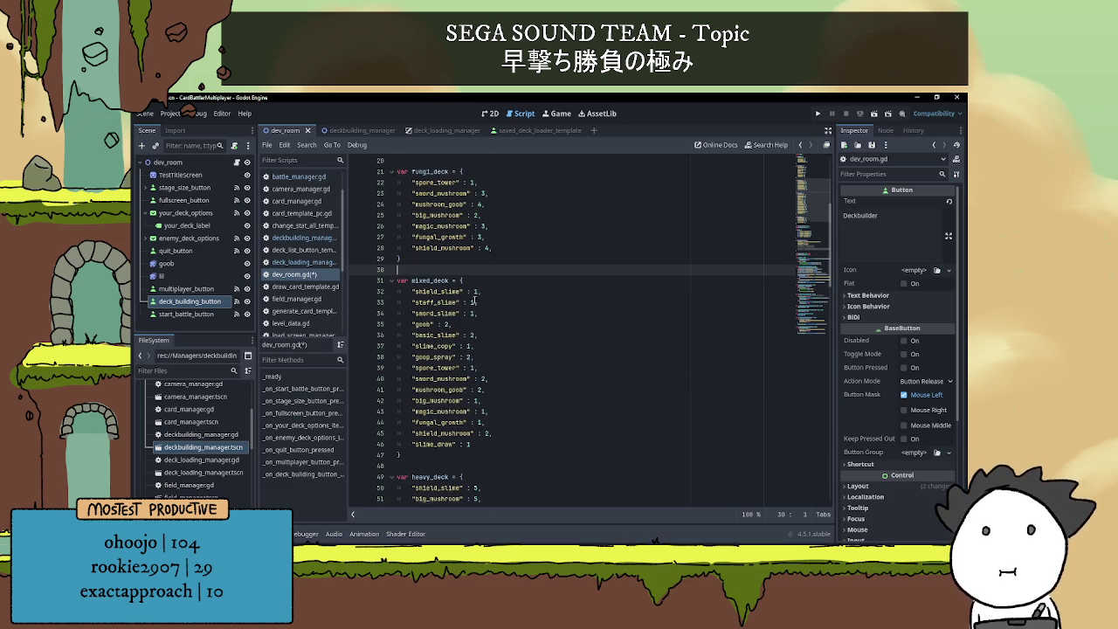
# - Set heavy_deck's shield_slime, big_mushroom and sword_slime counts to 4
pyautogui.scroll(-3, 512, 315)
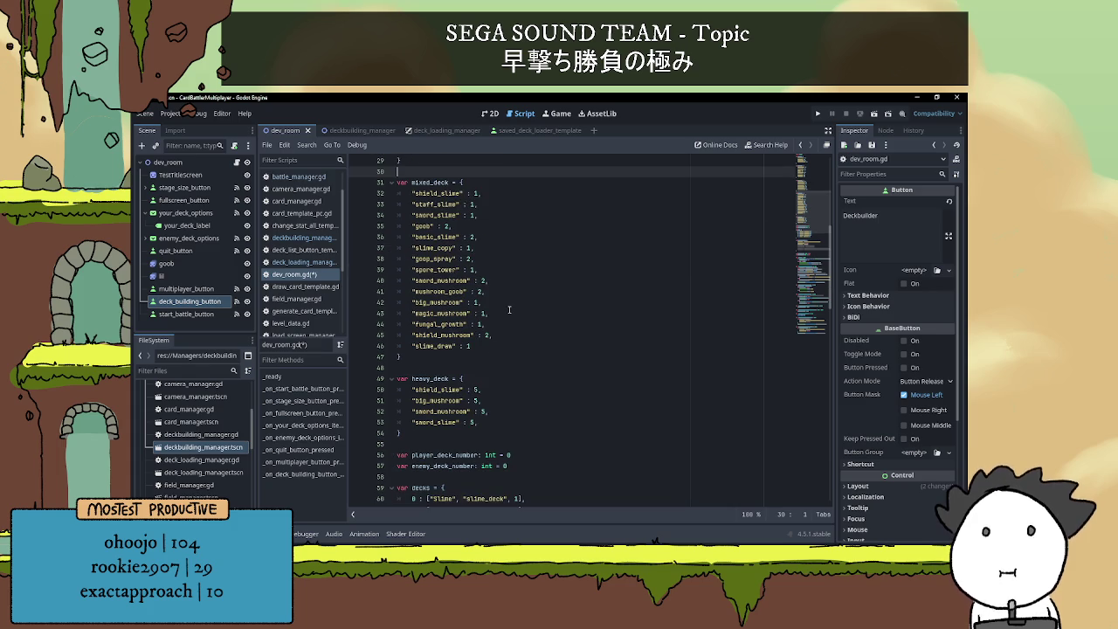
pyautogui.scroll(-1, 511, 313)
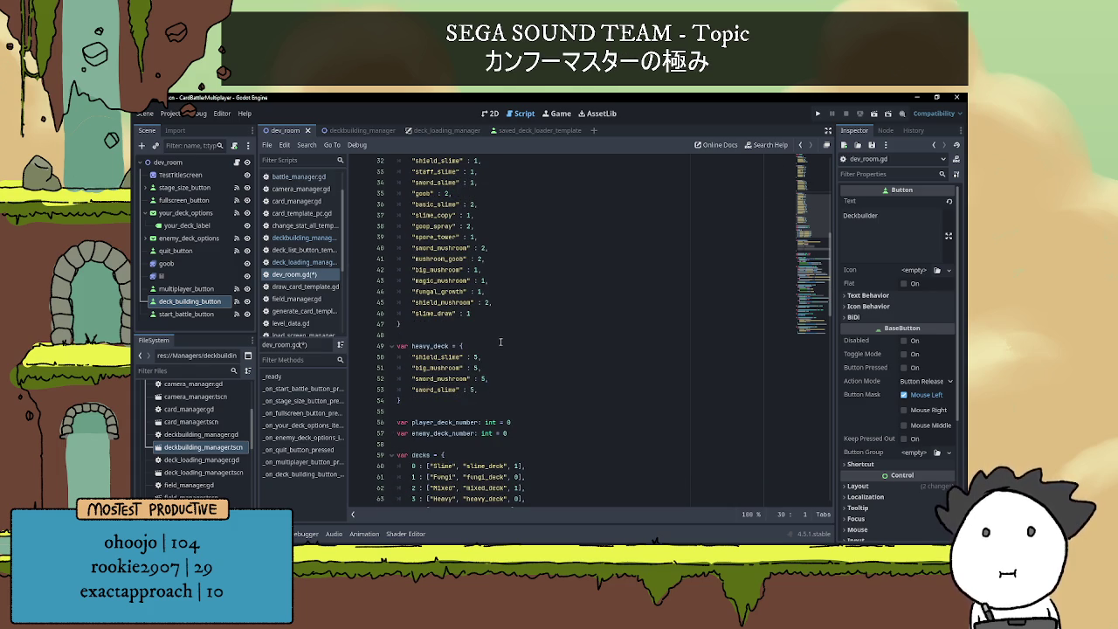
pyautogui.scroll(-1, 481, 352)
pyautogui.click(479, 324)
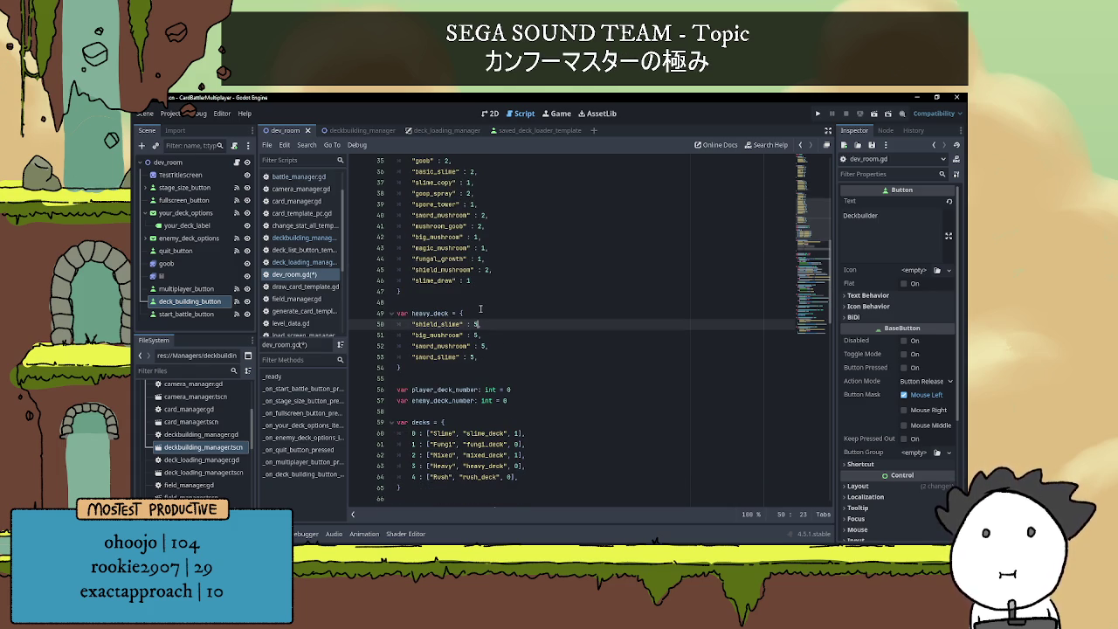
pyautogui.press('BackSpace')
pyautogui.write('4')
pyautogui.press('Down')
pyautogui.press('BackSpace')
pyautogui.write('4')
pyautogui.press('Down')
pyautogui.press('Down')
pyautogui.press('Down')
pyautogui.press('Left')
pyautogui.press('Left')
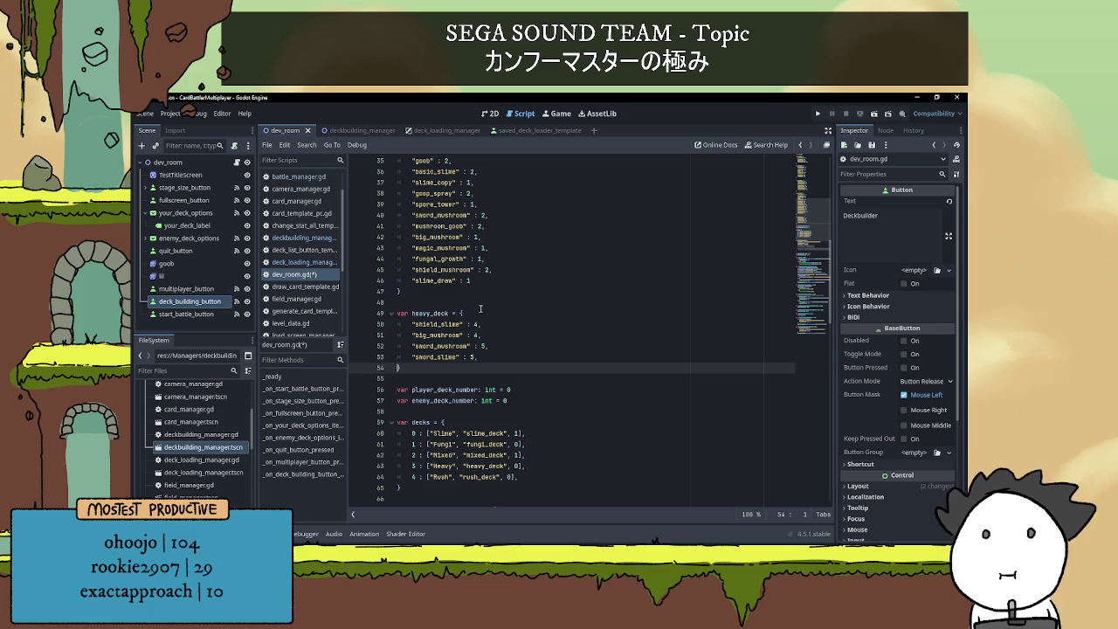
pyautogui.press('BackSpace')
pyautogui.write(',')
pyautogui.press('Up')
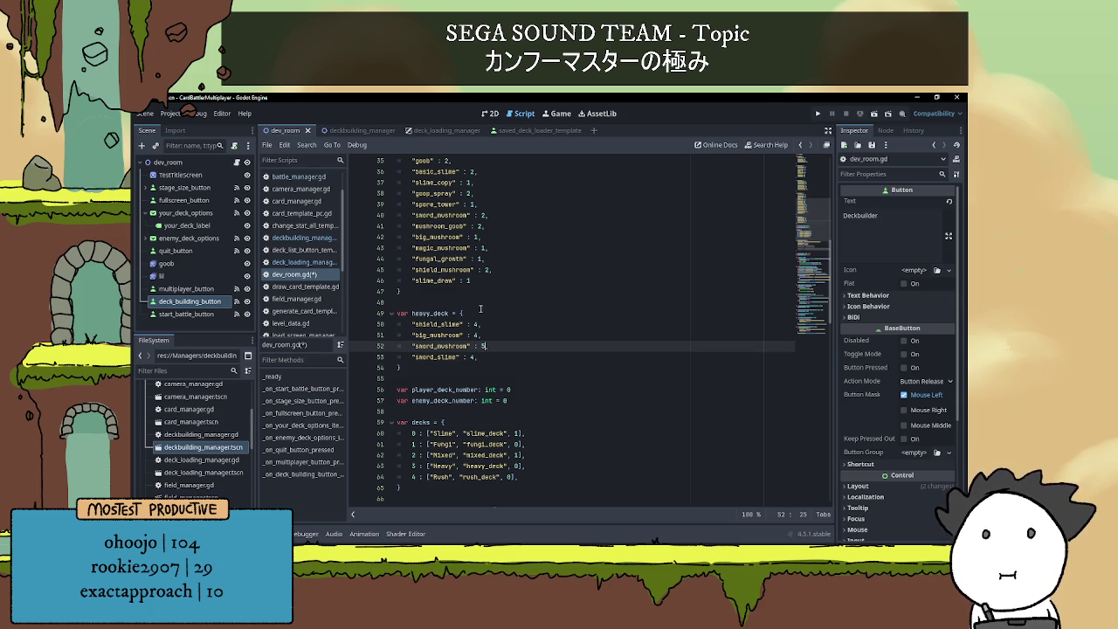
pyautogui.click(474, 292)
# - Change big_mushroom's count in heavy_deck to 3 and compare against rush_deck's counts
pyautogui.scroll(3, 474, 292)
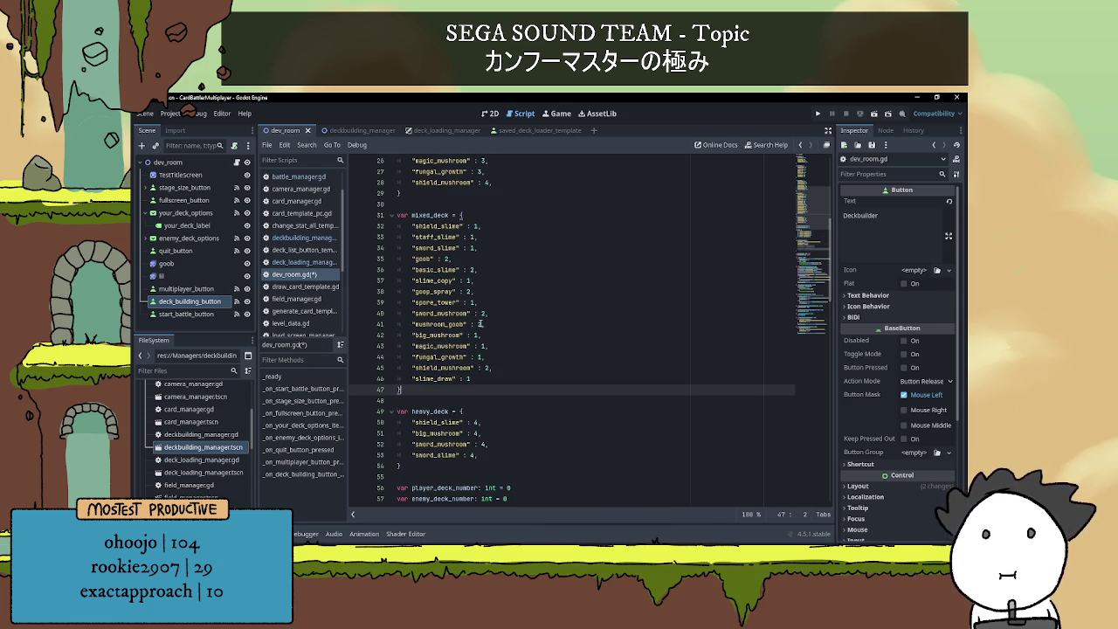
pyautogui.click(481, 431)
pyautogui.press('BackSpace')
pyautogui.press('BackSpace')
pyautogui.write('3,')
pyautogui.click(548, 380)
pyautogui.click(506, 401)
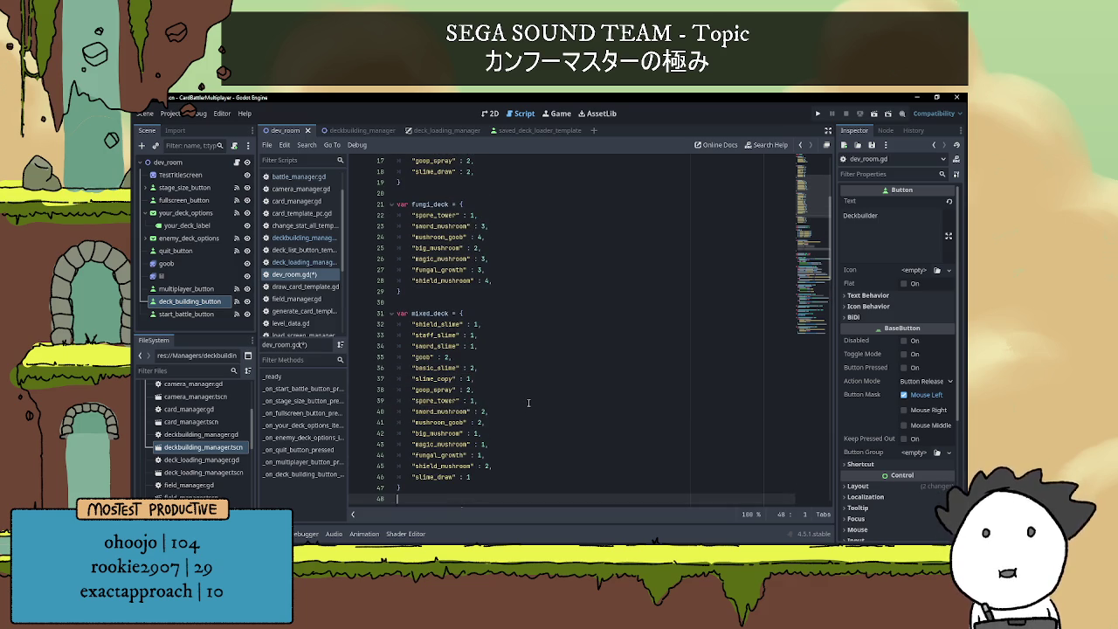
pyautogui.scroll(5, 520, 393)
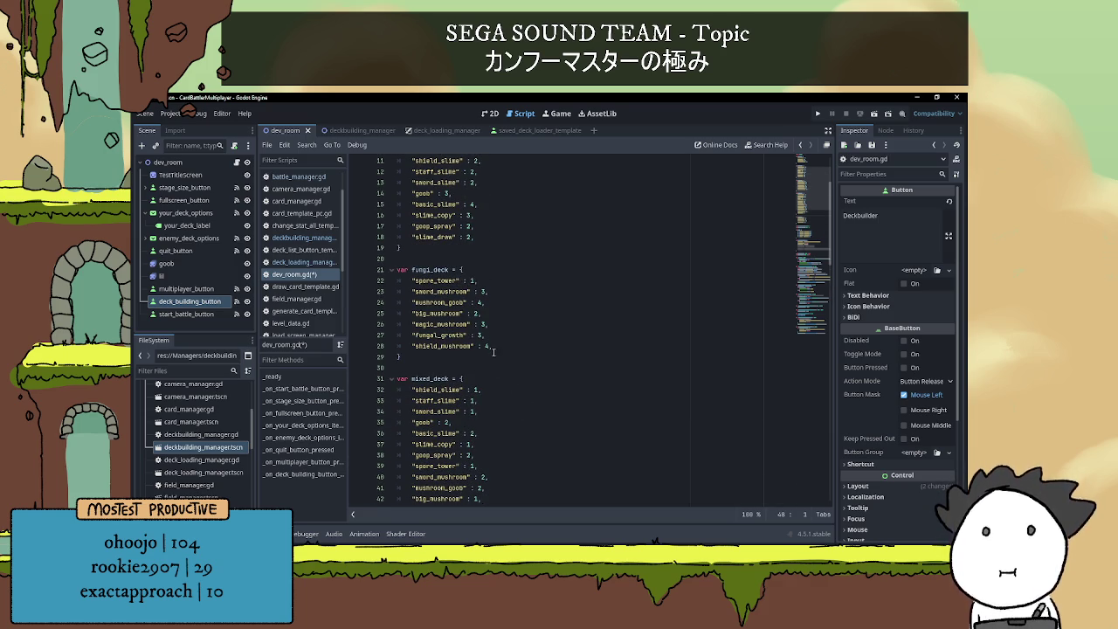
pyautogui.scroll(3, 480, 337)
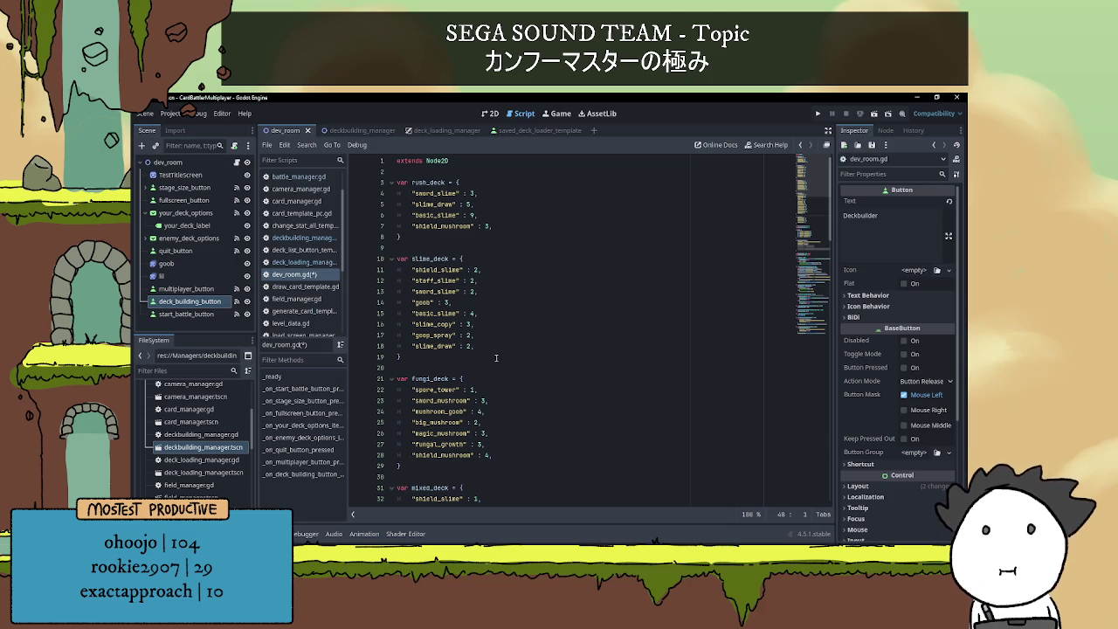
pyautogui.click(515, 215)
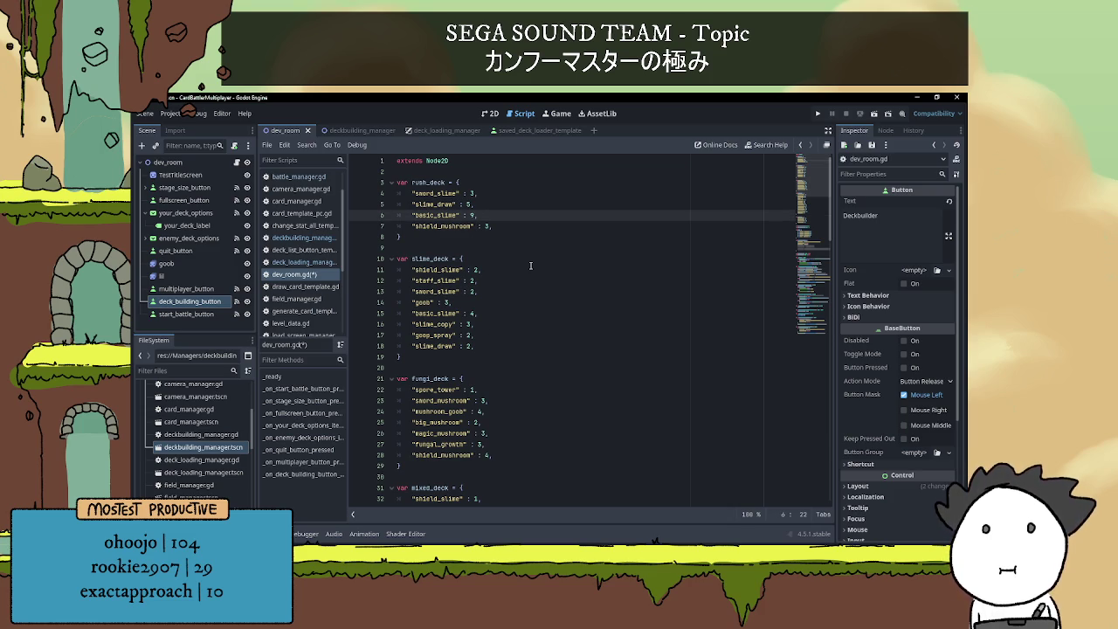
pyautogui.scroll(-9, 527, 277)
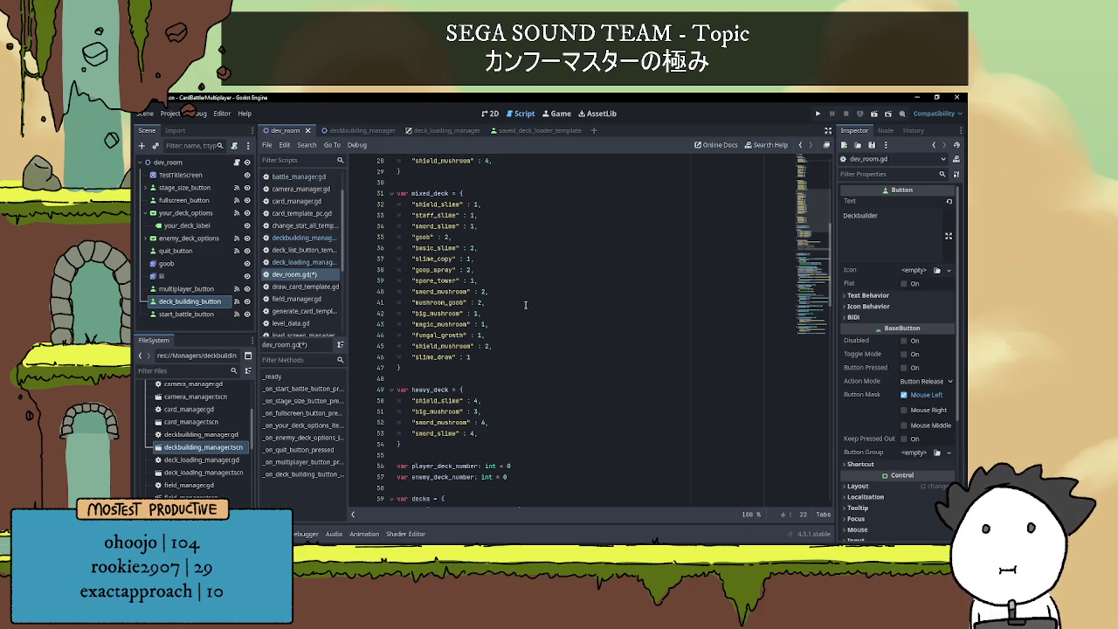
pyautogui.click(544, 315)
pyautogui.press('Down')
pyautogui.press('Down')
pyautogui.press('Down')
pyautogui.press('BackSpace')
pyautogui.press('BackSpace')
# - Undo every deck edit until dev_room.gd is back to its saved seven-deck version
pyautogui.write('4,')
pyautogui.hotkey('ctrl', 'z')
pyautogui.hotkey('ctrl', 'z')
pyautogui.hotkey('ctrl', 'z')
pyautogui.hotkey('ctrl', 'z')
pyautogui.hotkey('ctrl', 'z')
pyautogui.hotkey('ctrl', 'z')
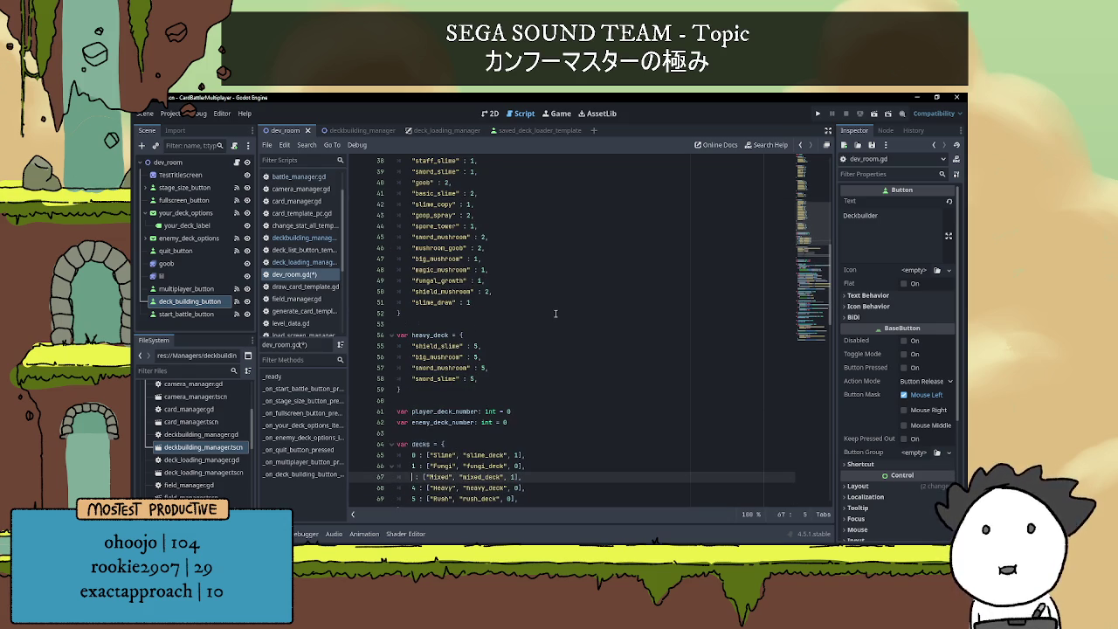
pyautogui.hotkey('ctrl', 'z')
pyautogui.hotkey('ctrl', 'z')
pyautogui.hotkey('ctrl', 'z')
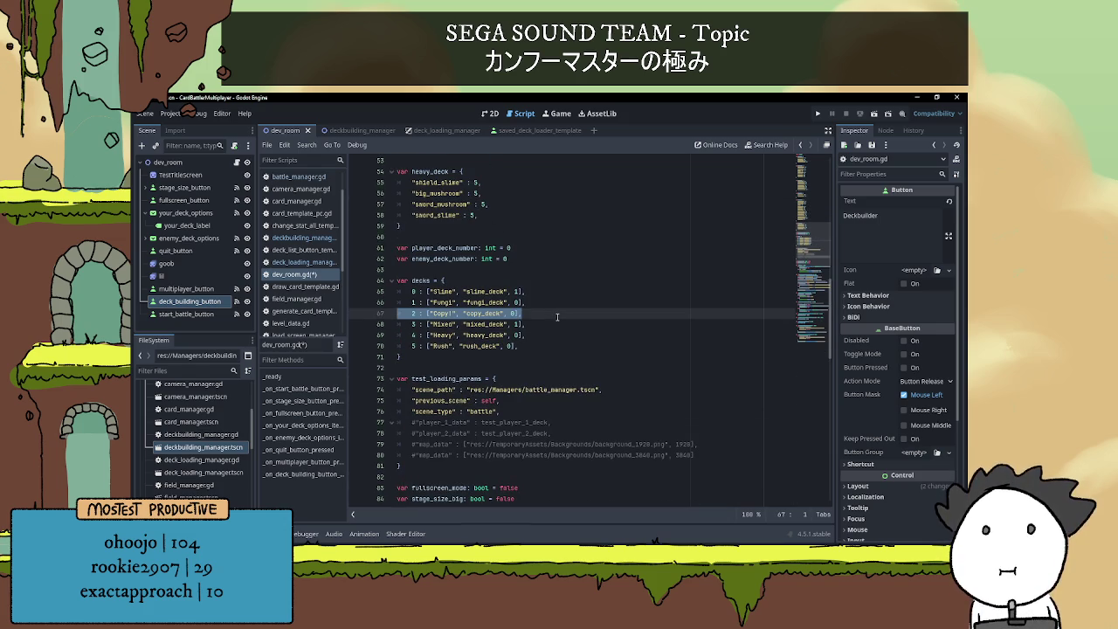
pyautogui.hotkey('ctrl', 'z')
pyautogui.hotkey('ctrl', 'z')
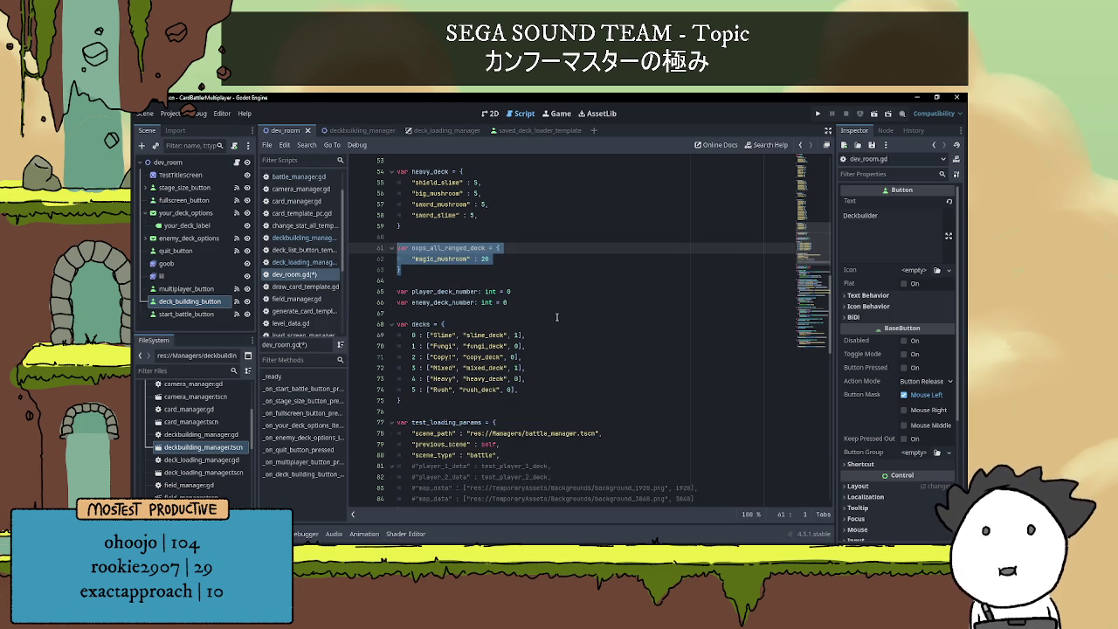
pyautogui.hotkey('ctrl', 'z')
pyautogui.hotkey('ctrl', 'z')
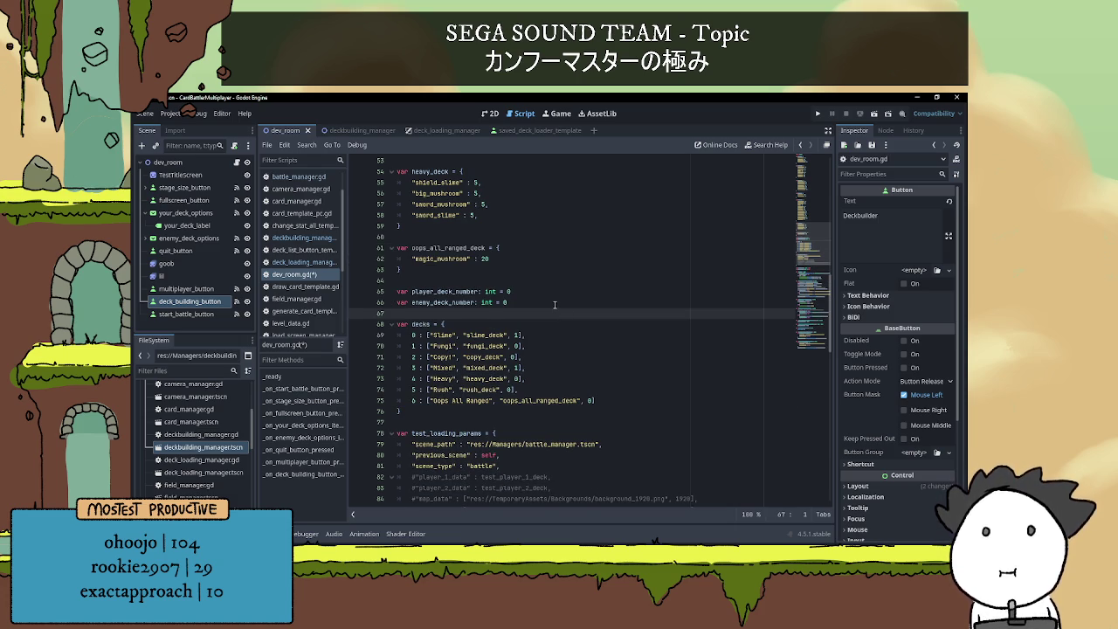
pyautogui.hotkey('ctrl', 'z')
pyautogui.hotkey('ctrl', 'z')
pyautogui.hotkey('ctrl', 'z')
pyautogui.hotkey('ctrl', 'z')
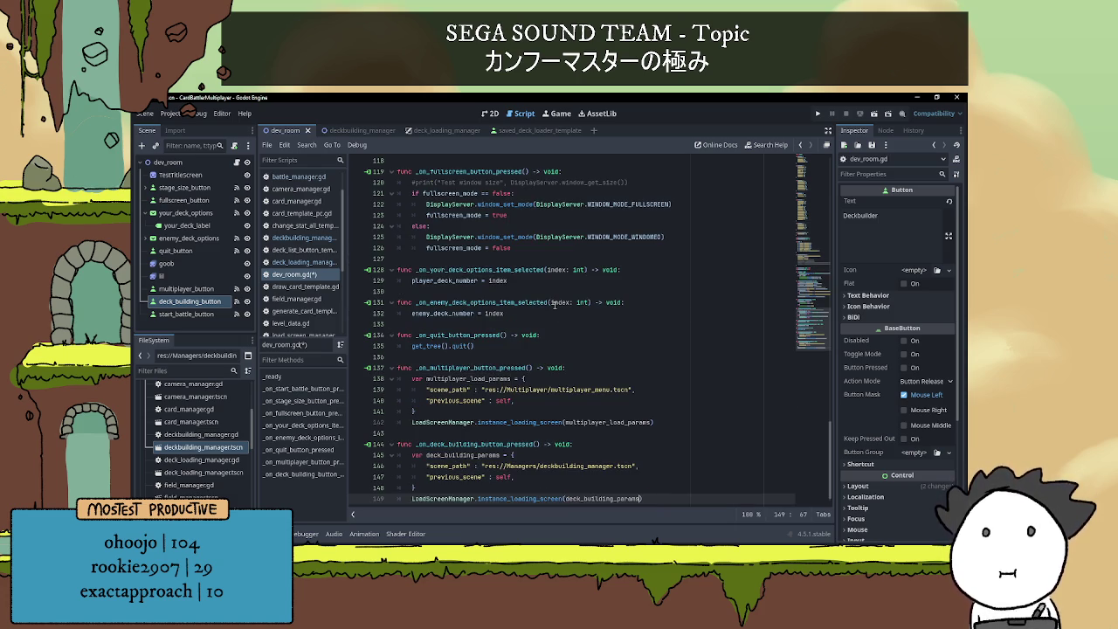
pyautogui.hotkey('ctrl', 'z')
pyautogui.hotkey('ctrl', 'z')
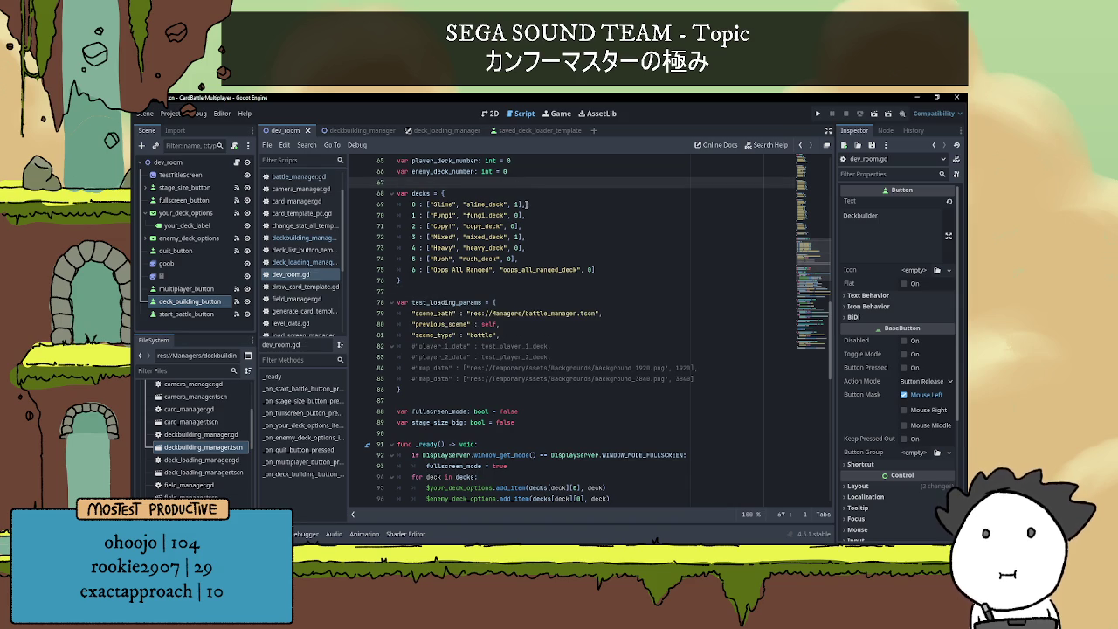
pyautogui.scroll(-9, 522, 285)
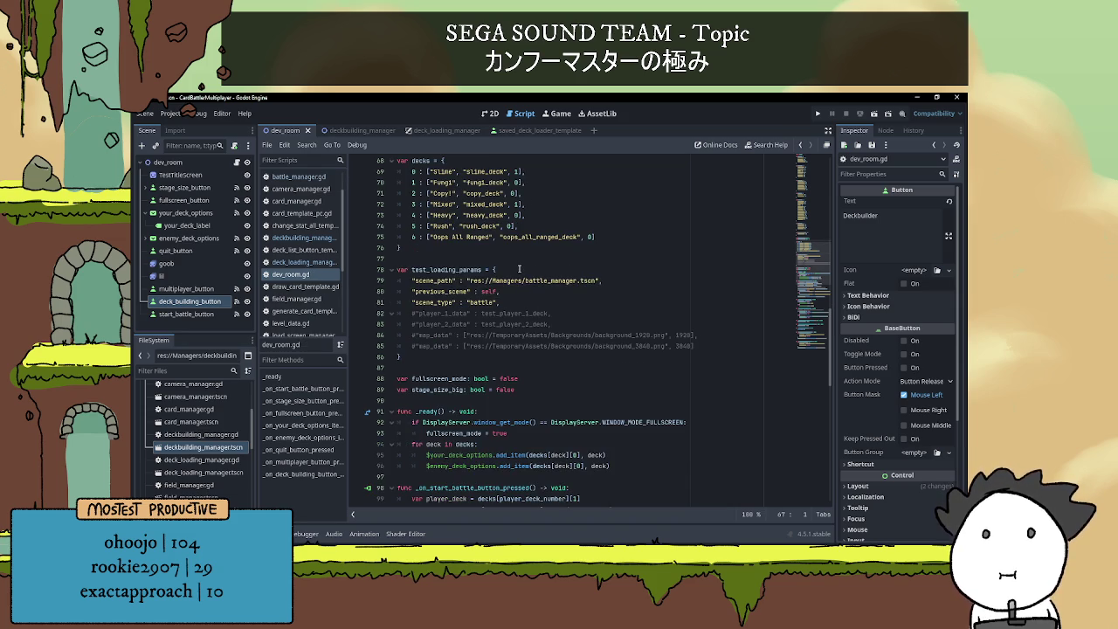
pyautogui.scroll(3, 524, 389)
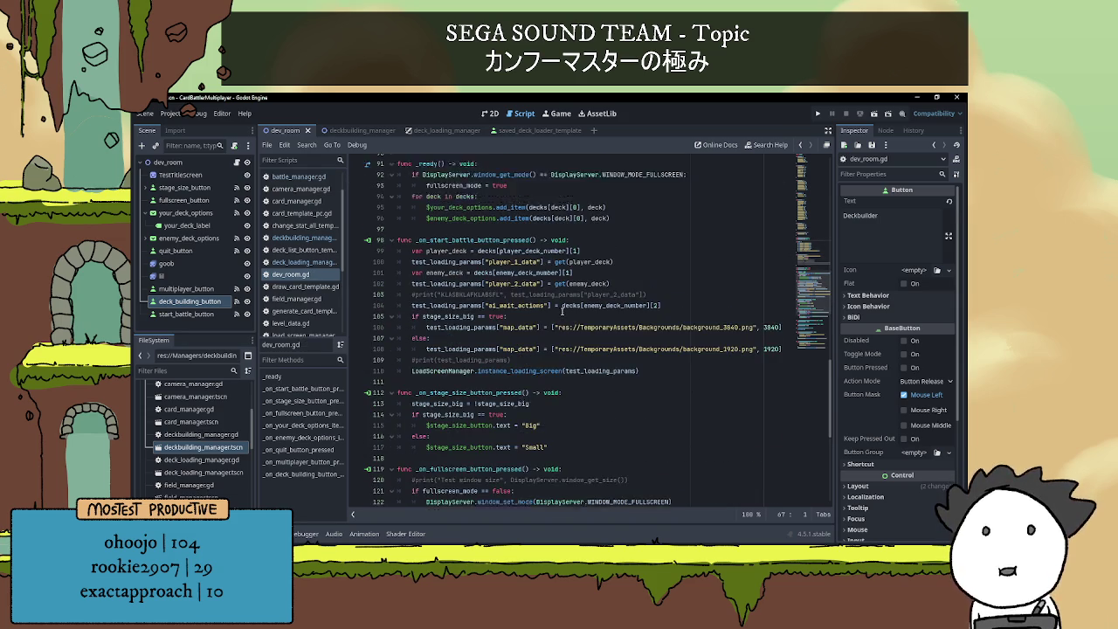
pyautogui.click(478, 280)
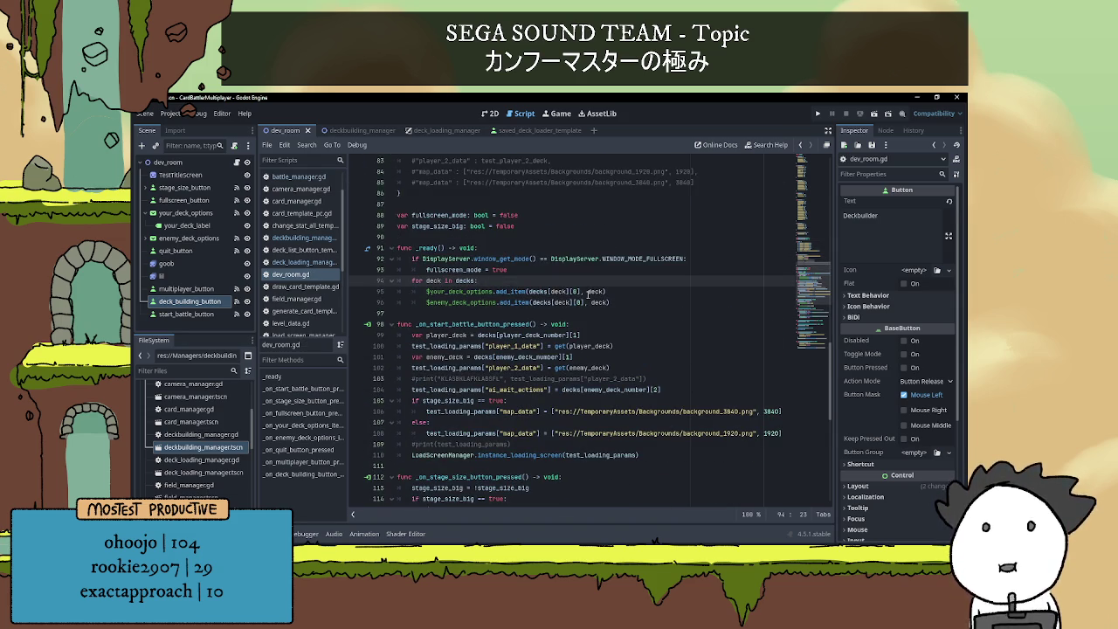
pyautogui.click(576, 291)
pyautogui.write(']')
pyautogui.click(634, 303)
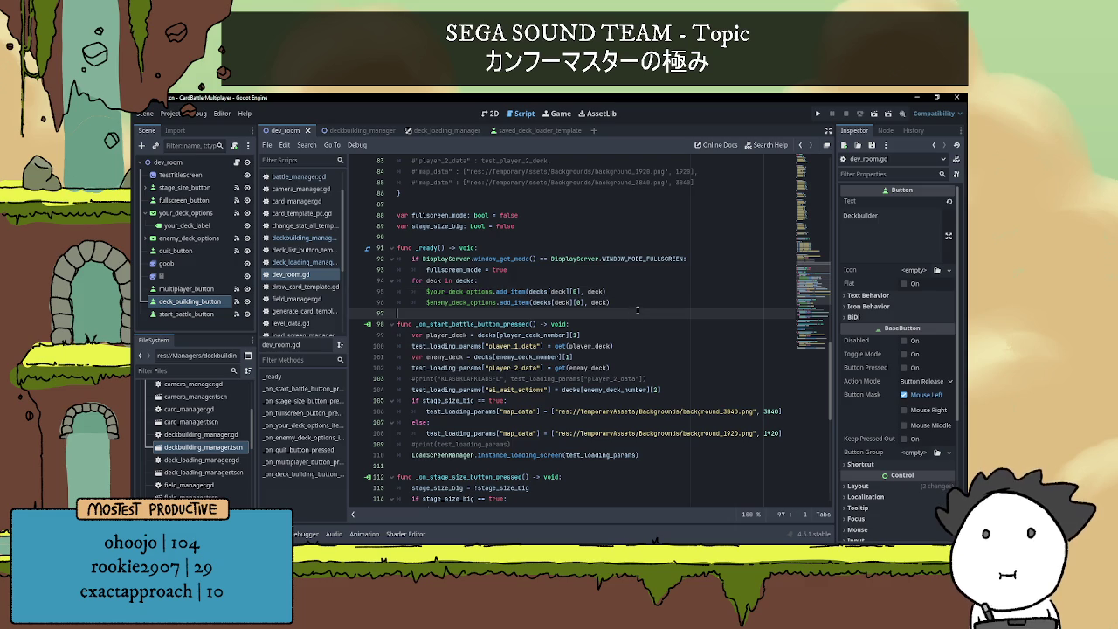
pyautogui.press('Return')
pyautogui.scroll(10, 514, 316)
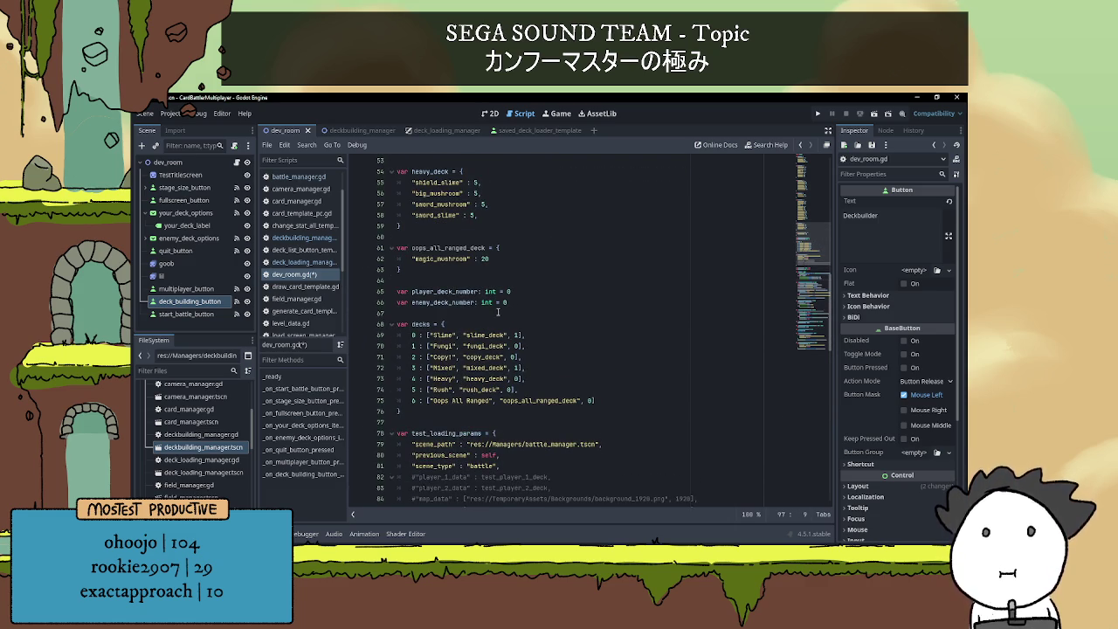
pyautogui.scroll(-7, 498, 312)
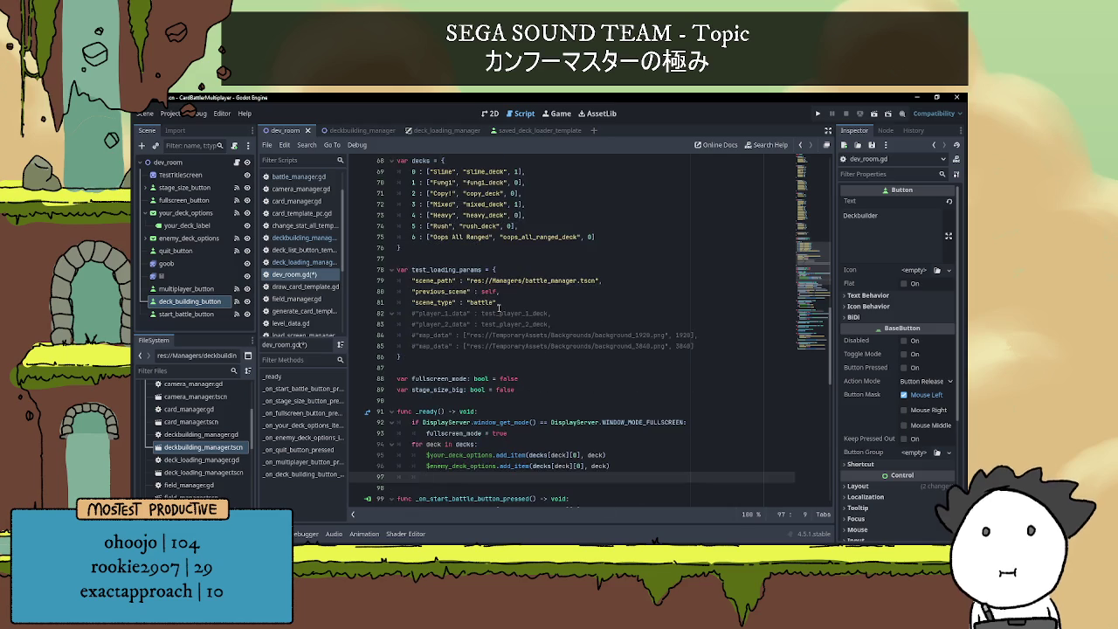
pyautogui.scroll(-2, 500, 306)
pyautogui.scroll(1, 572, 367)
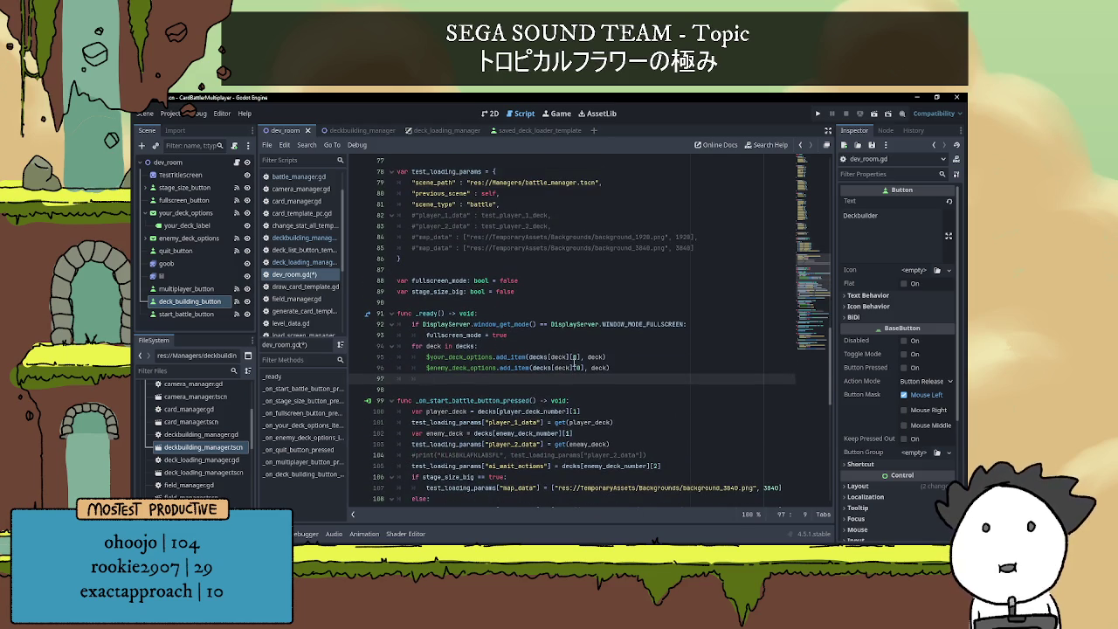
pyautogui.click(583, 368)
pyautogui.click(624, 367)
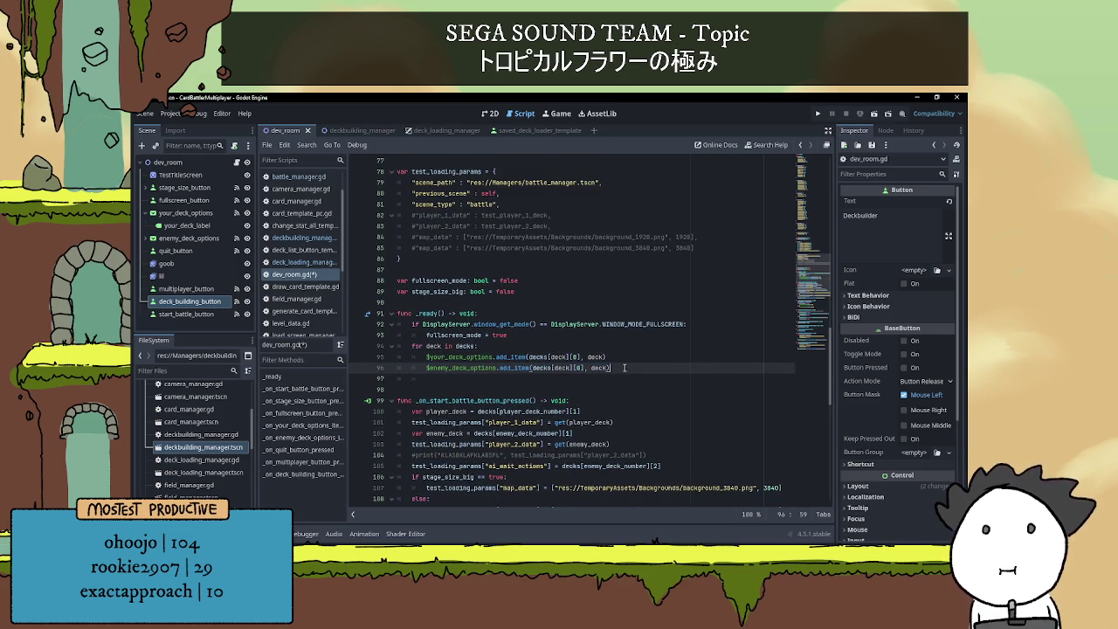
pyautogui.scroll(4, 624, 362)
pyautogui.scroll(-10, 622, 356)
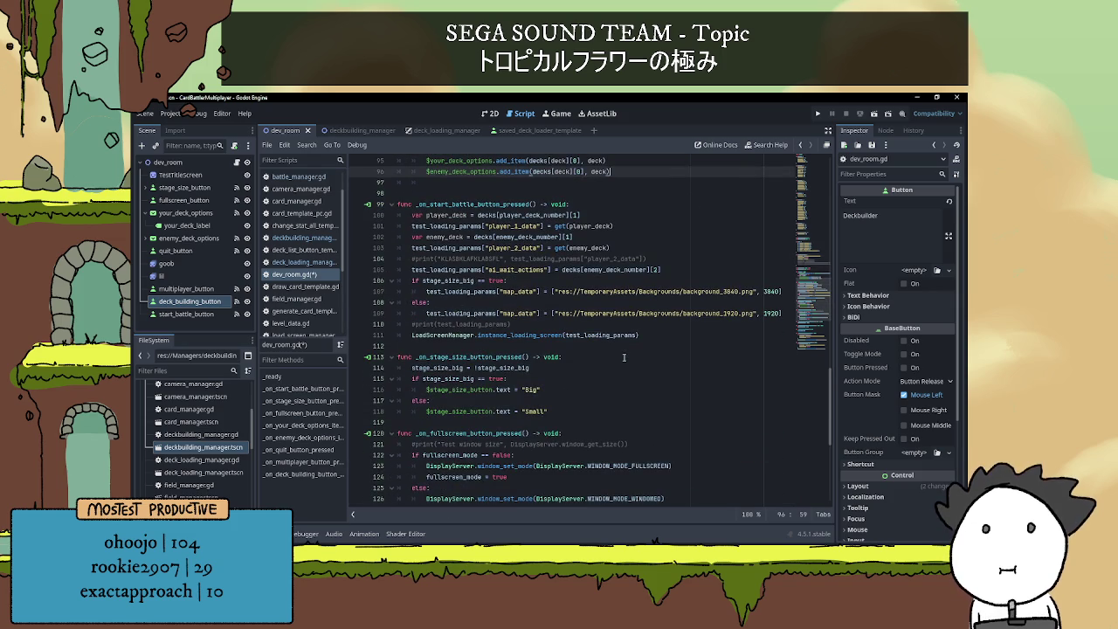
pyautogui.scroll(5, 623, 357)
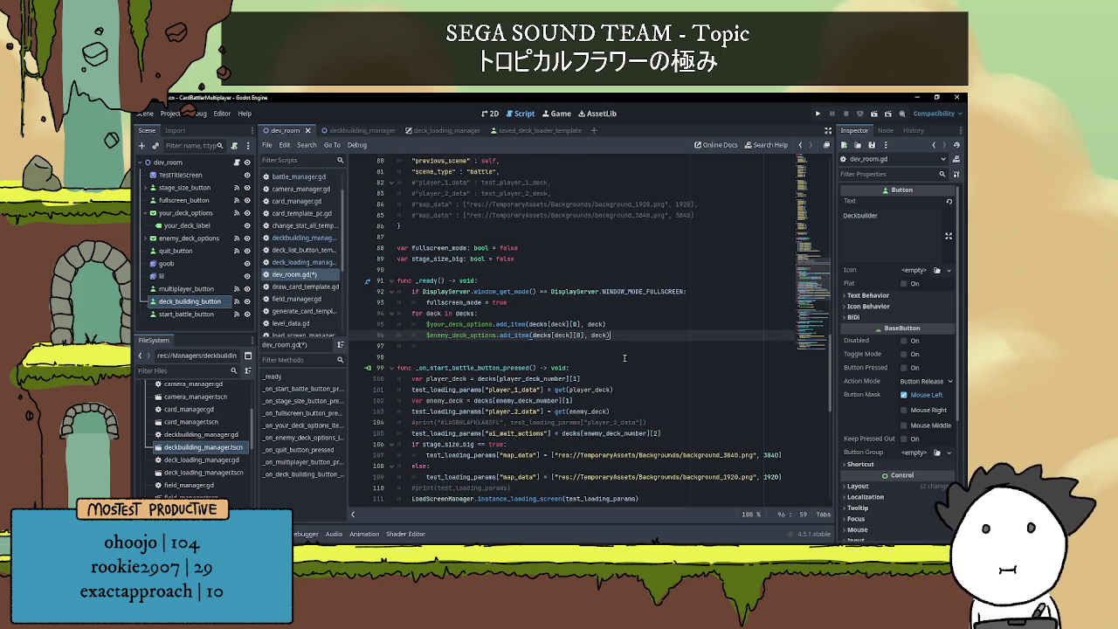
pyautogui.scroll(4, 624, 357)
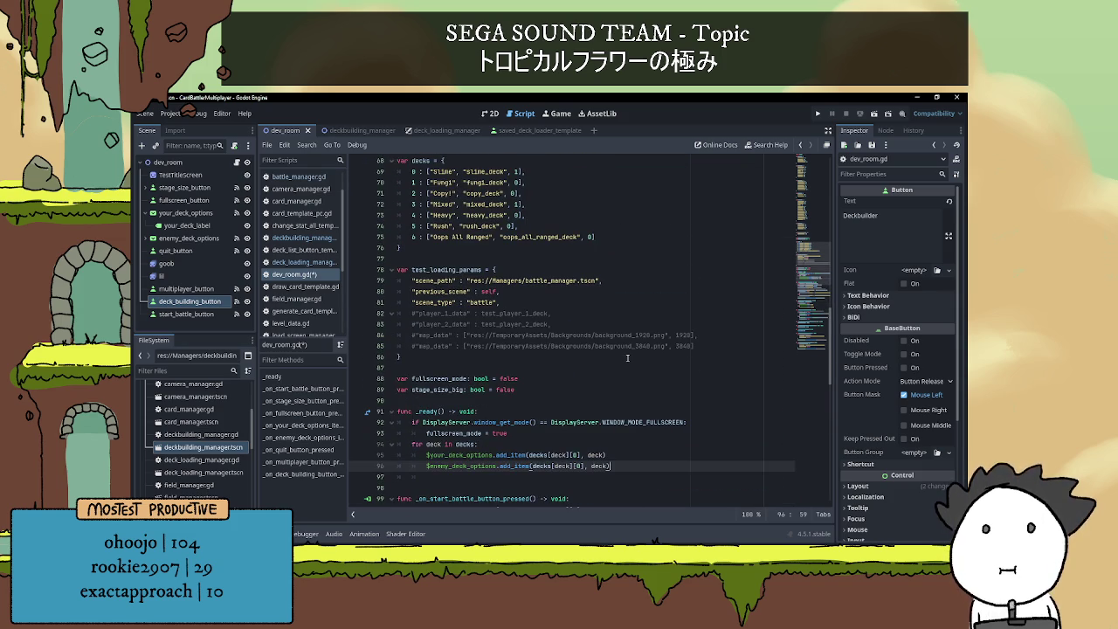
pyautogui.click(523, 430)
pyautogui.scroll(1, 554, 397)
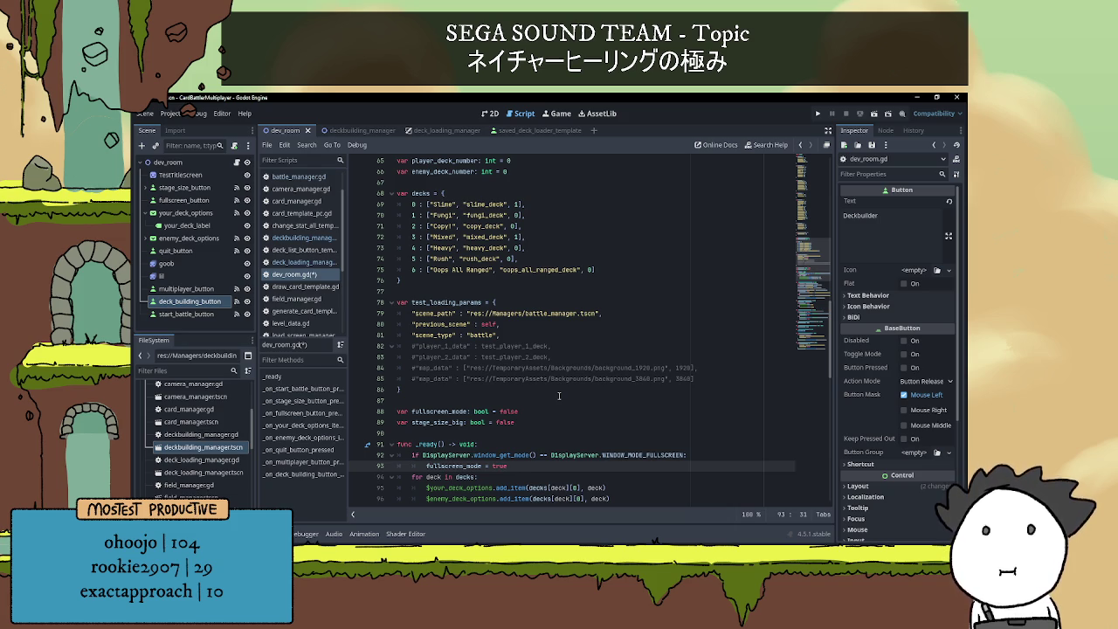
pyautogui.scroll(-5, 559, 395)
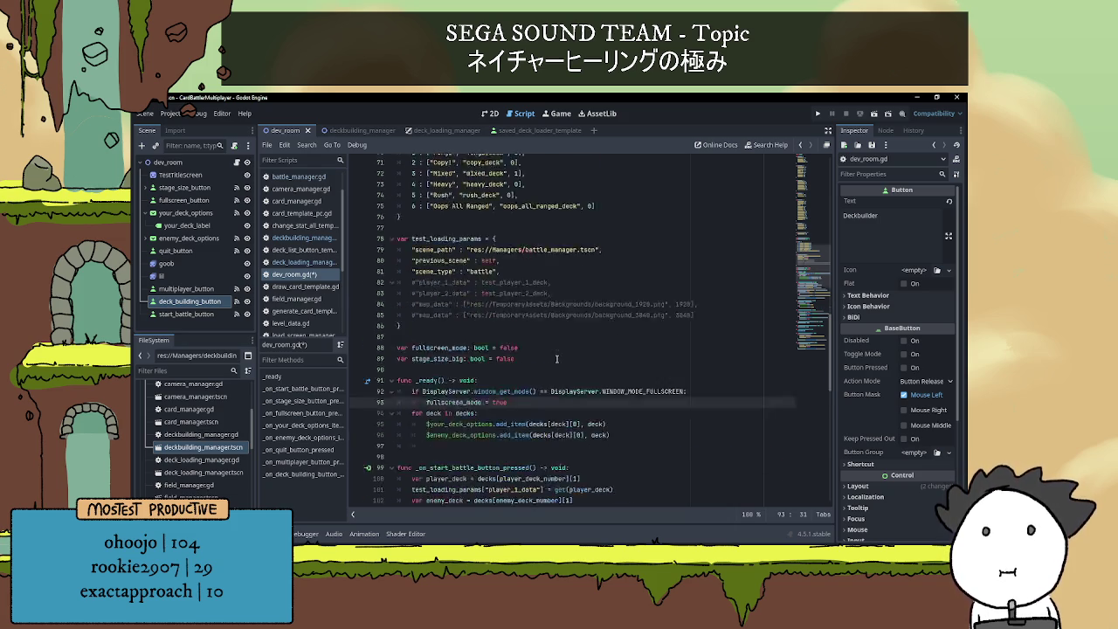
pyautogui.scroll(-1, 514, 325)
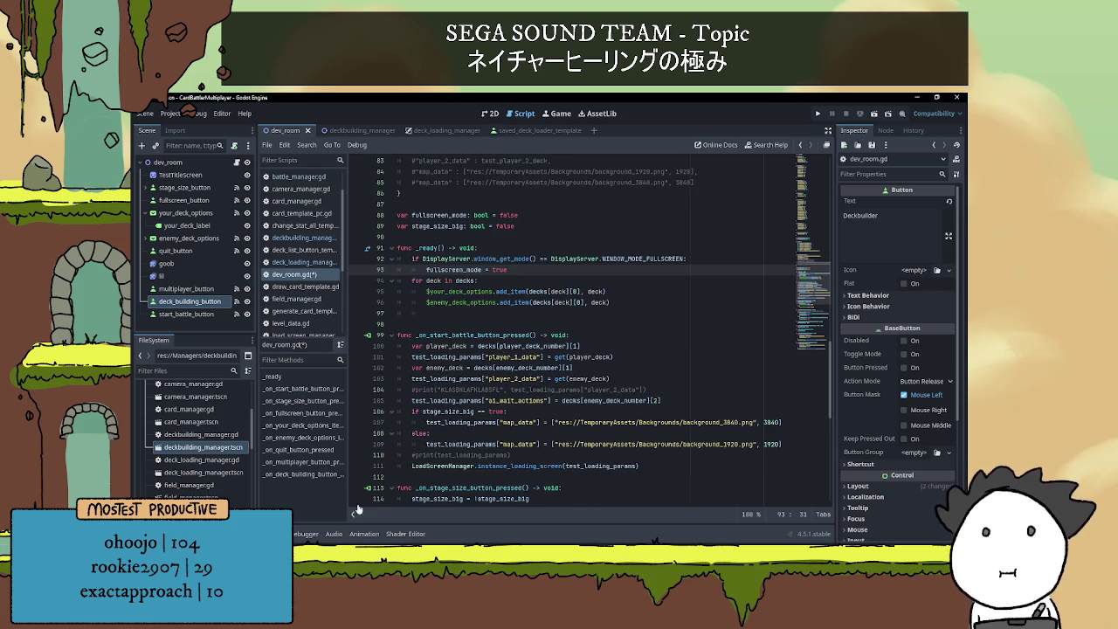
pyautogui.hotkey('alt', 'Tab')
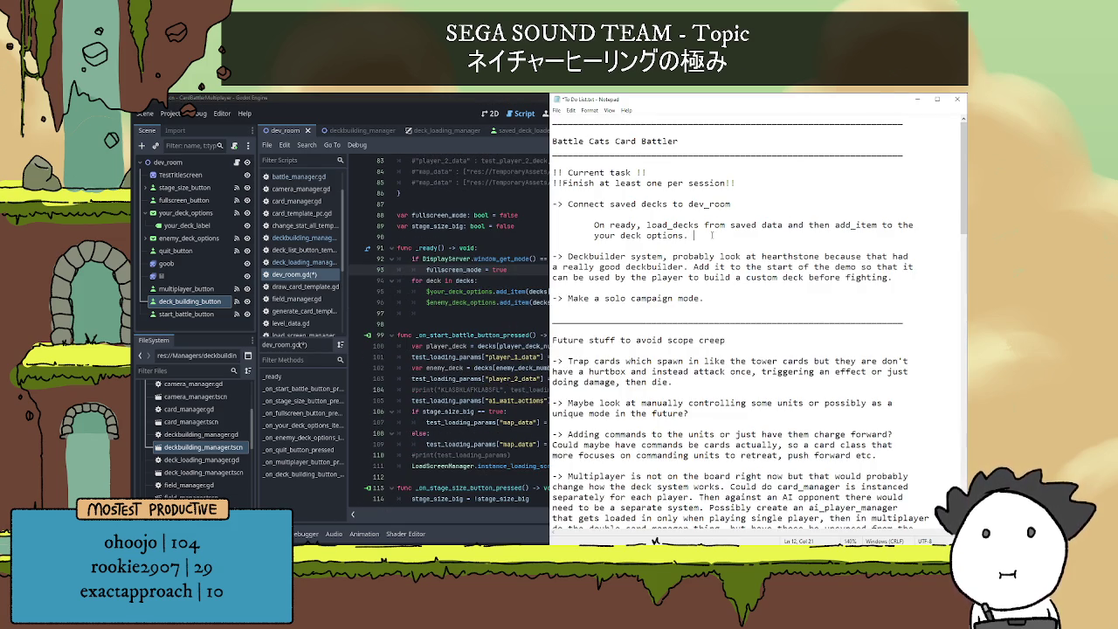
# - Note that either old decks are removed so players build their own, or originals stay alongside
pyautogui.write('Either will need to ')
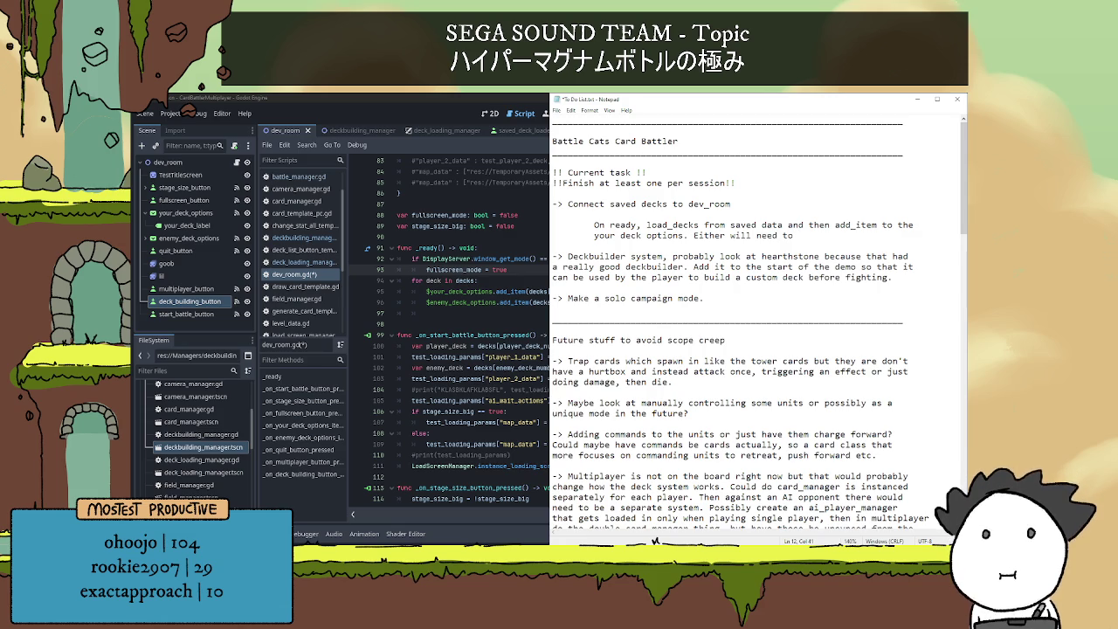
pyautogui.write('remove the old ')
pyautogui.write('decks')
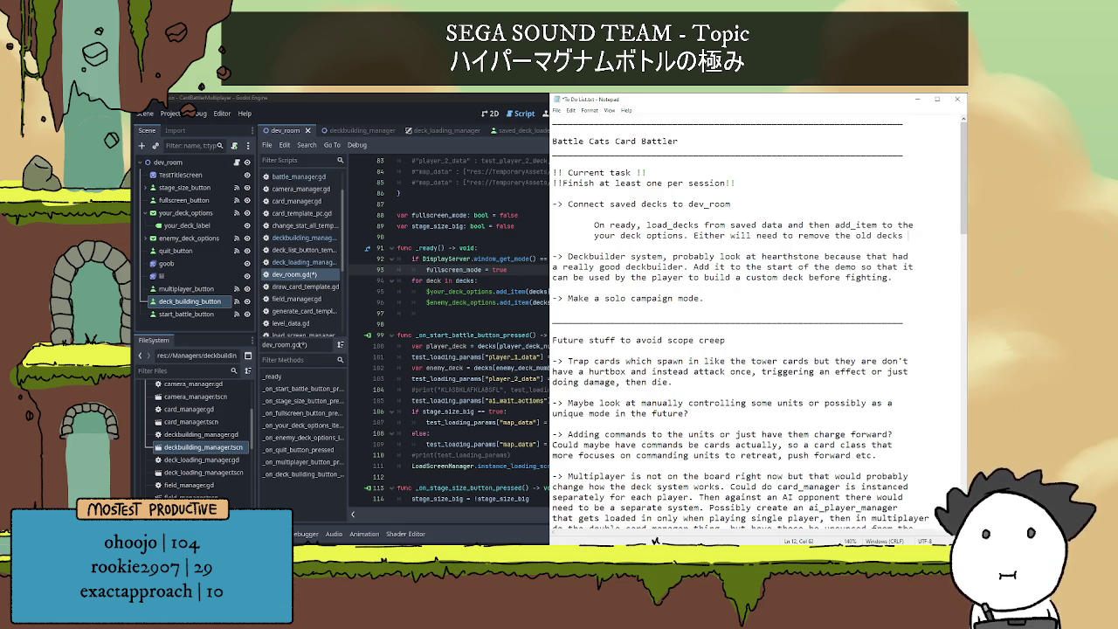
pyautogui.write(' so')
pyautogui.press('Return')
pyautogui.write('the player has to make their ')
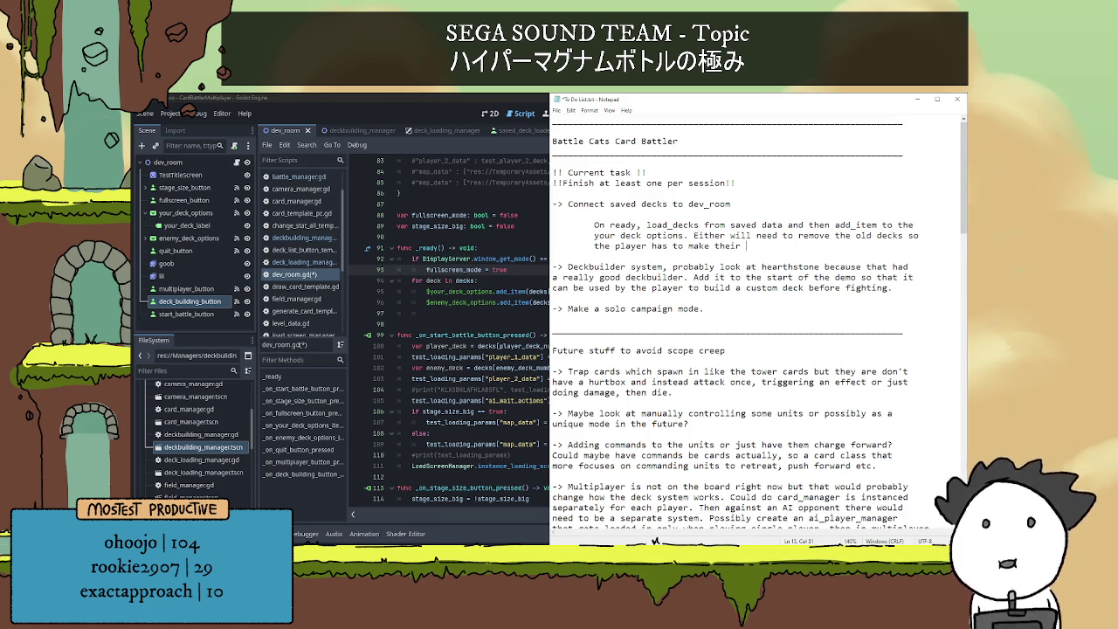
pyautogui.write('decks, or le')
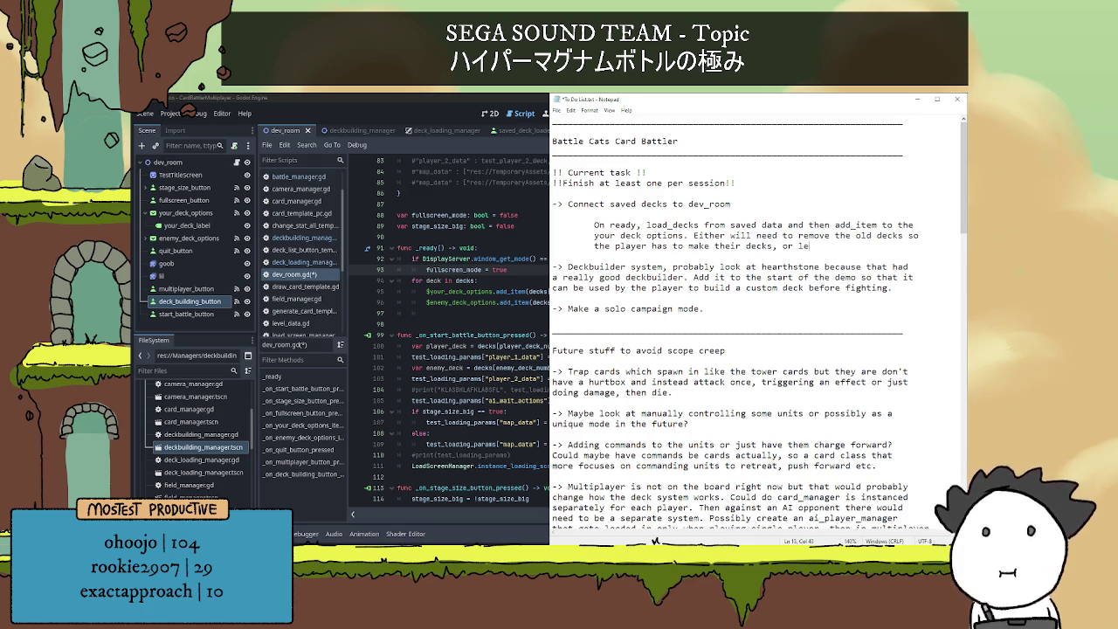
pyautogui.write('ave in the original')
pyautogui.press('Return')
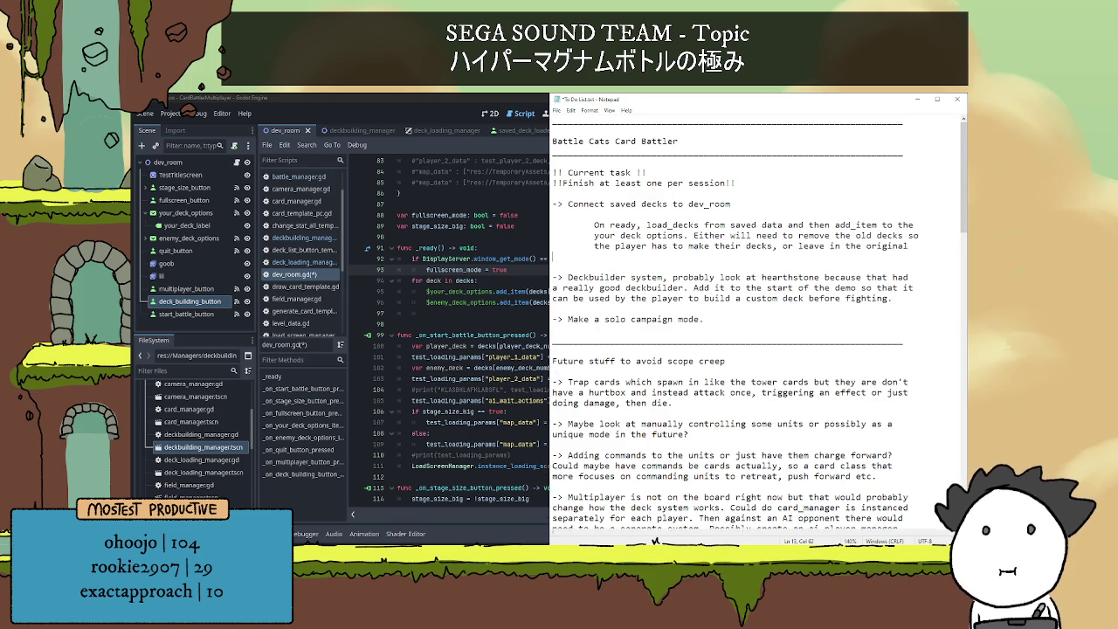
pyautogui.write('decks and ')
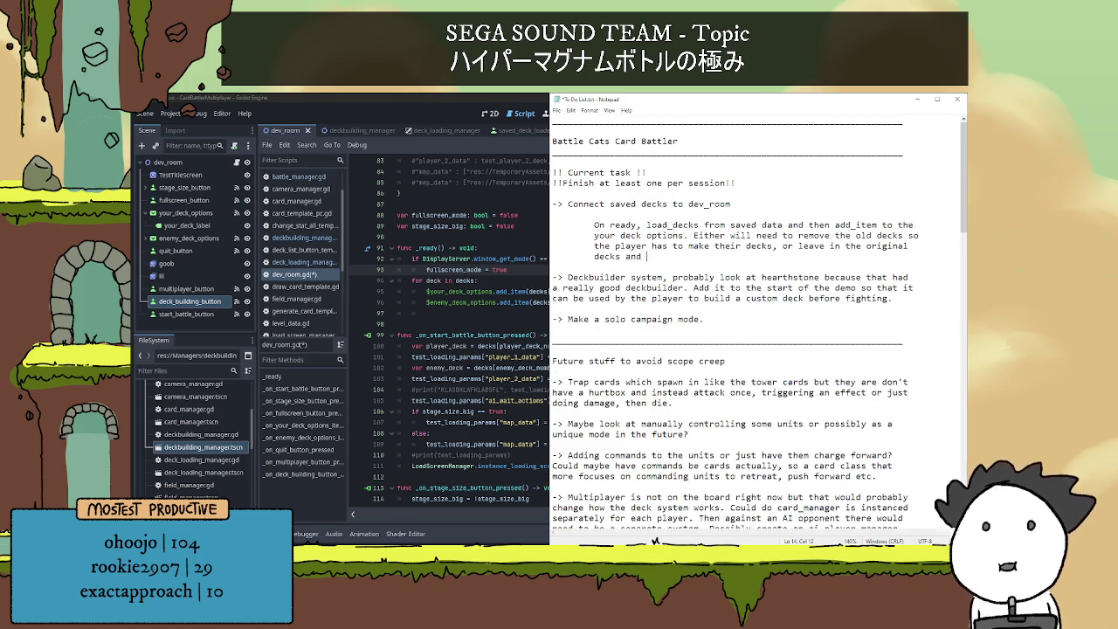
pyautogui.write('let a poe')
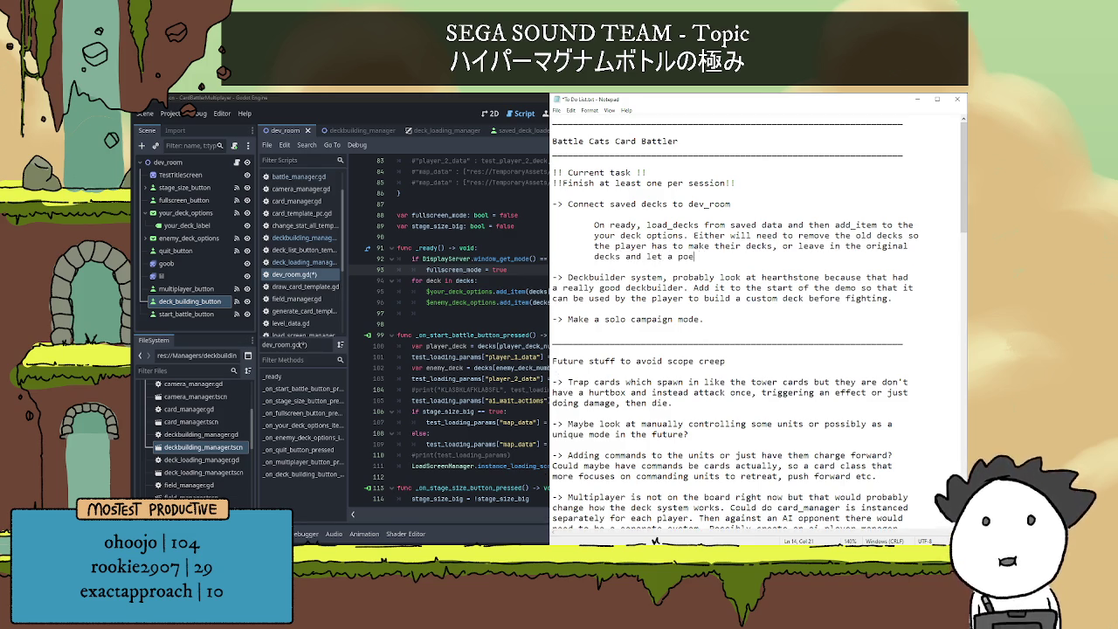
pyautogui.press('BackSpace')
pyautogui.press('BackSpace')
pyautogui.write('erson ')
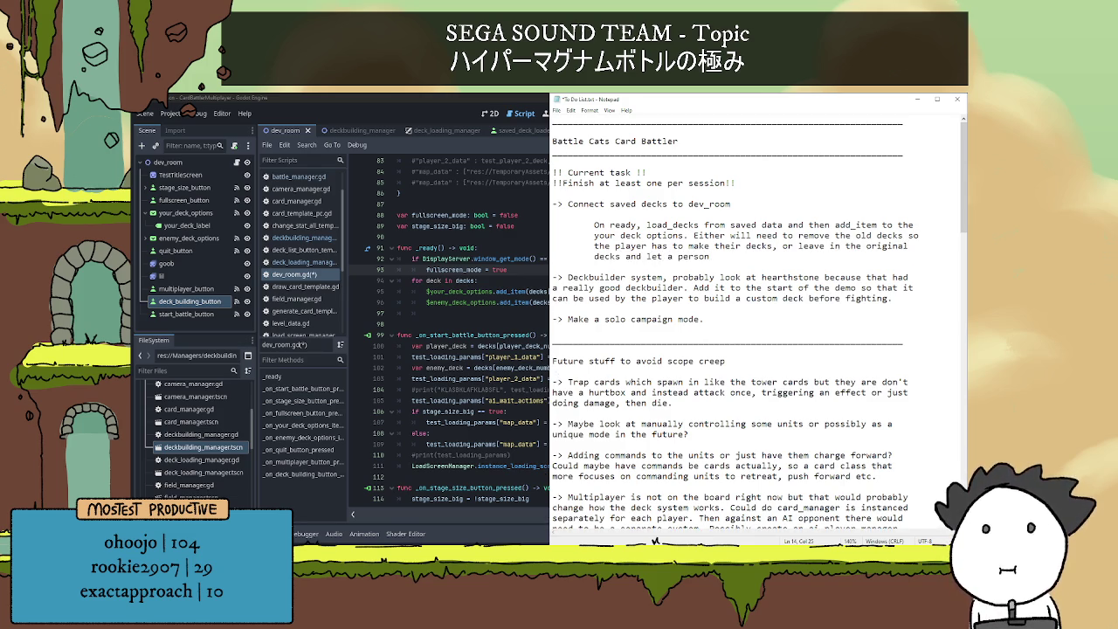
pyautogui.write('make ')
pyautogui.write('their own as ')
pyautogui.write('well, wi')
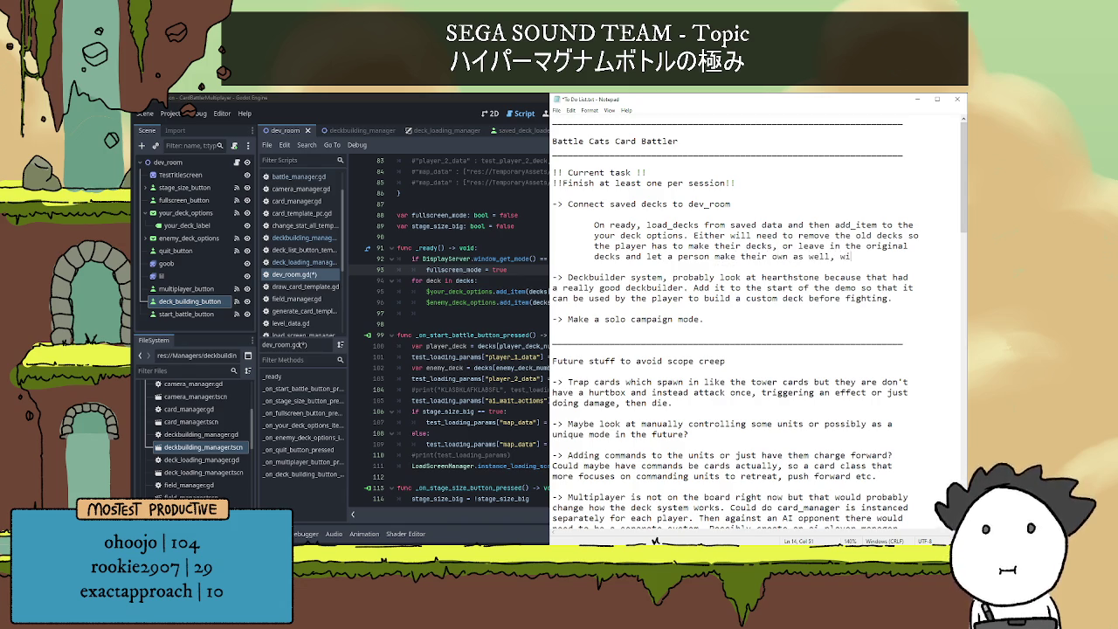
pyautogui.press('BackSpace')
pyautogui.write('hich will ')
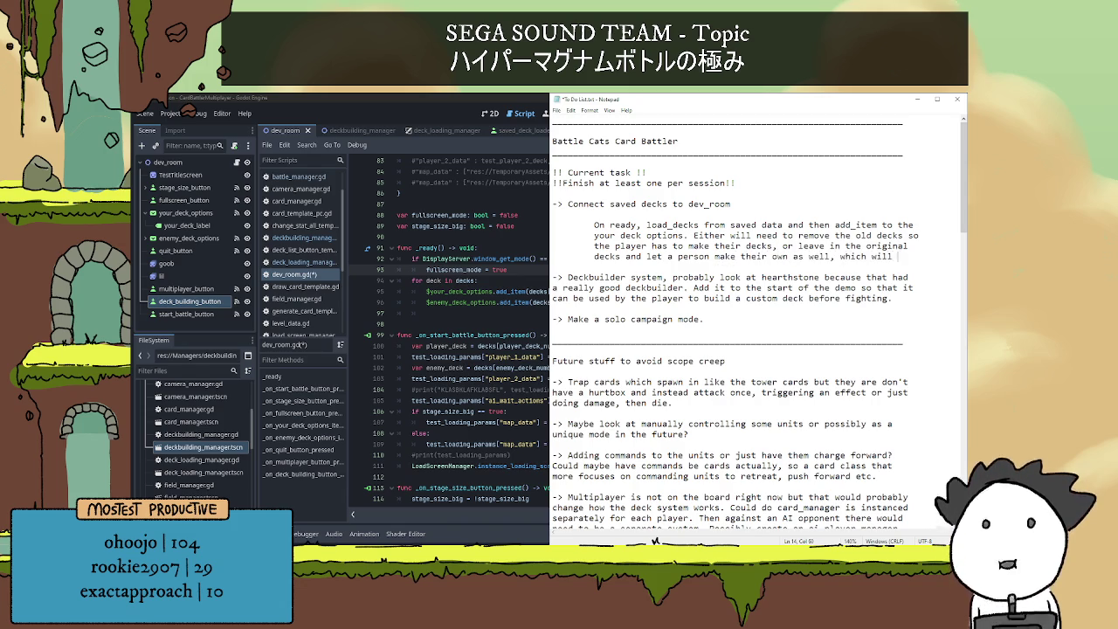
pyautogui.write('be')
pyautogui.press('Return')
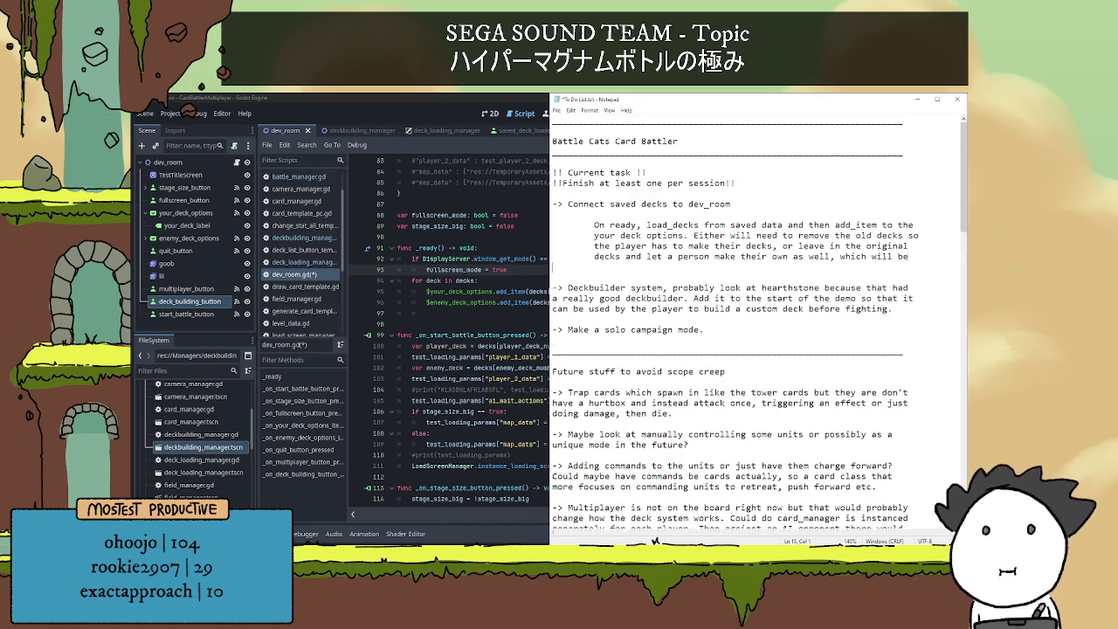
# - Add 'Maybe just leave the basic slime and fungi, then the rest are player made?' and save
pyautogui.write('added. ')
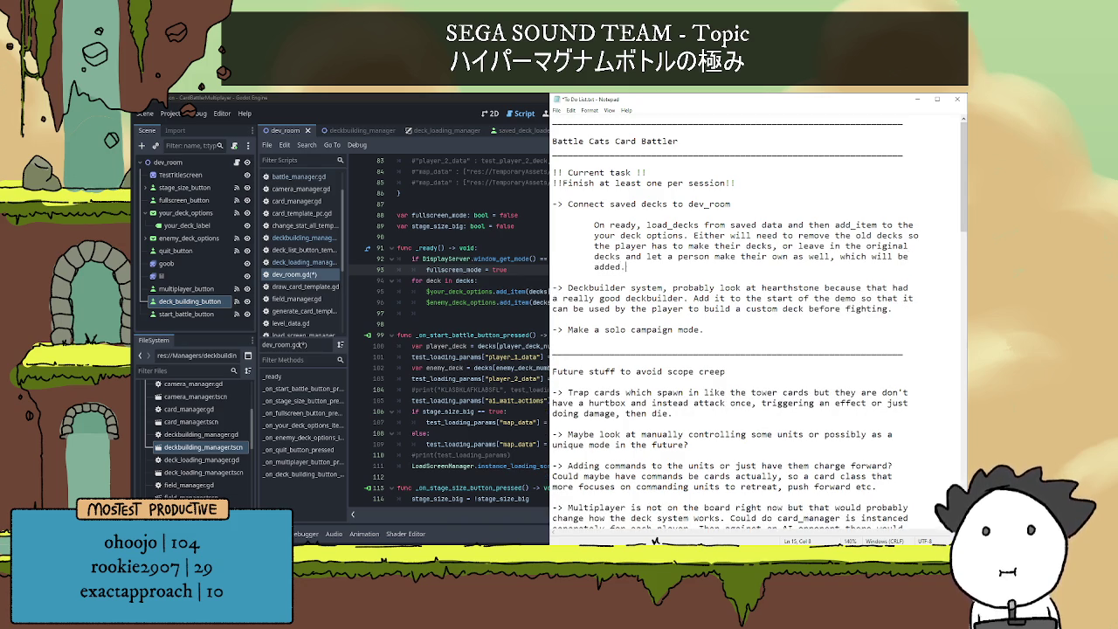
pyautogui.write('Maybe just')
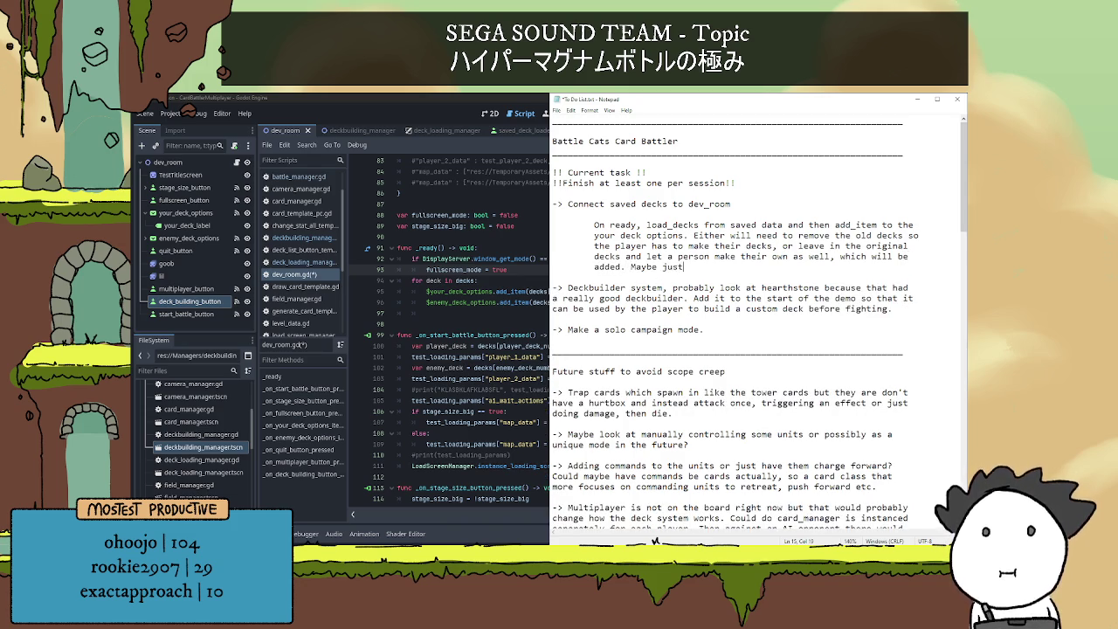
pyautogui.write(' leave the ')
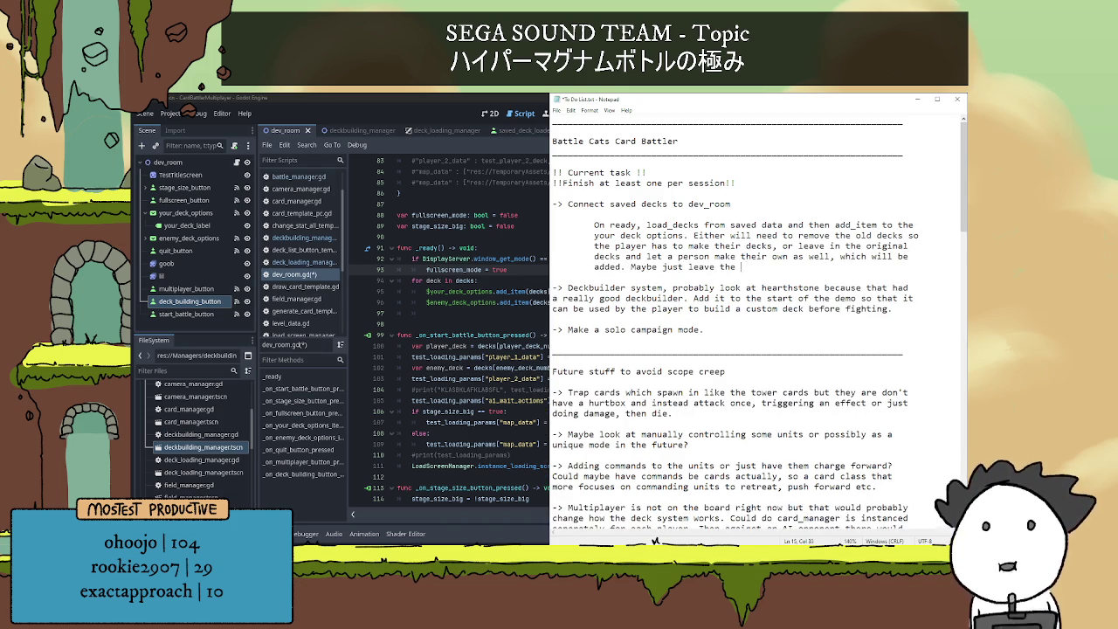
pyautogui.write('basic s')
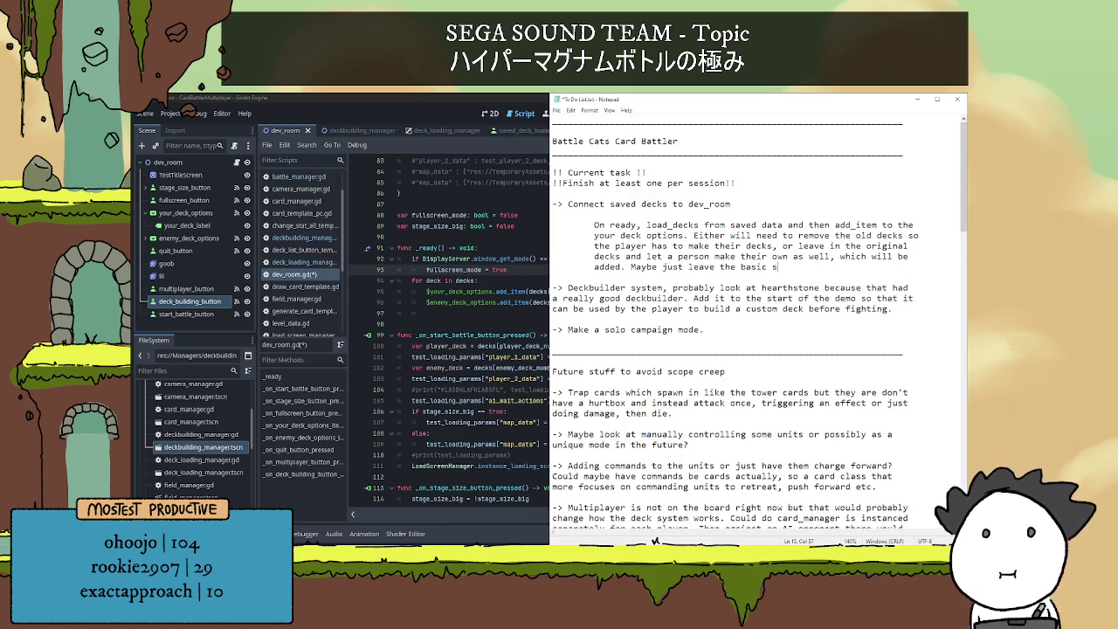
pyautogui.write('li')
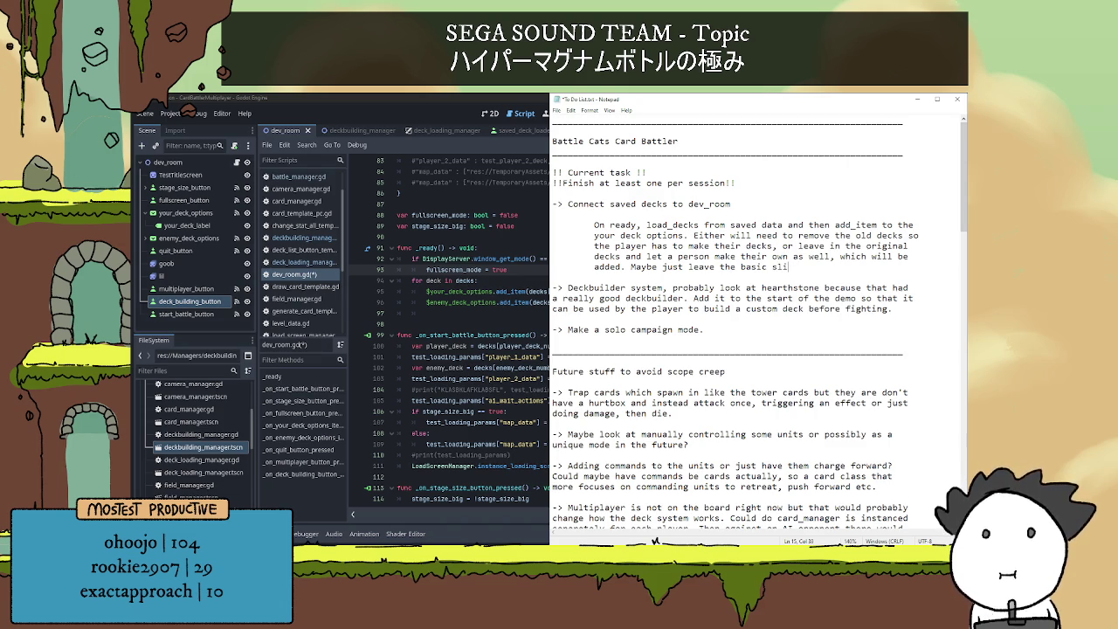
pyautogui.write('me and')
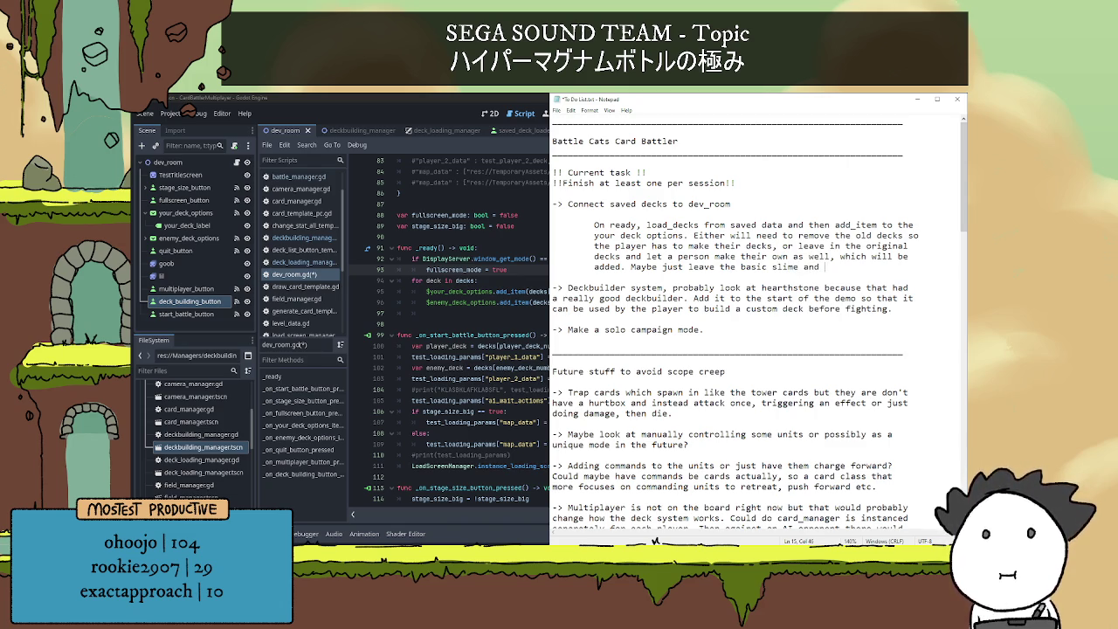
pyautogui.write('fungi for')
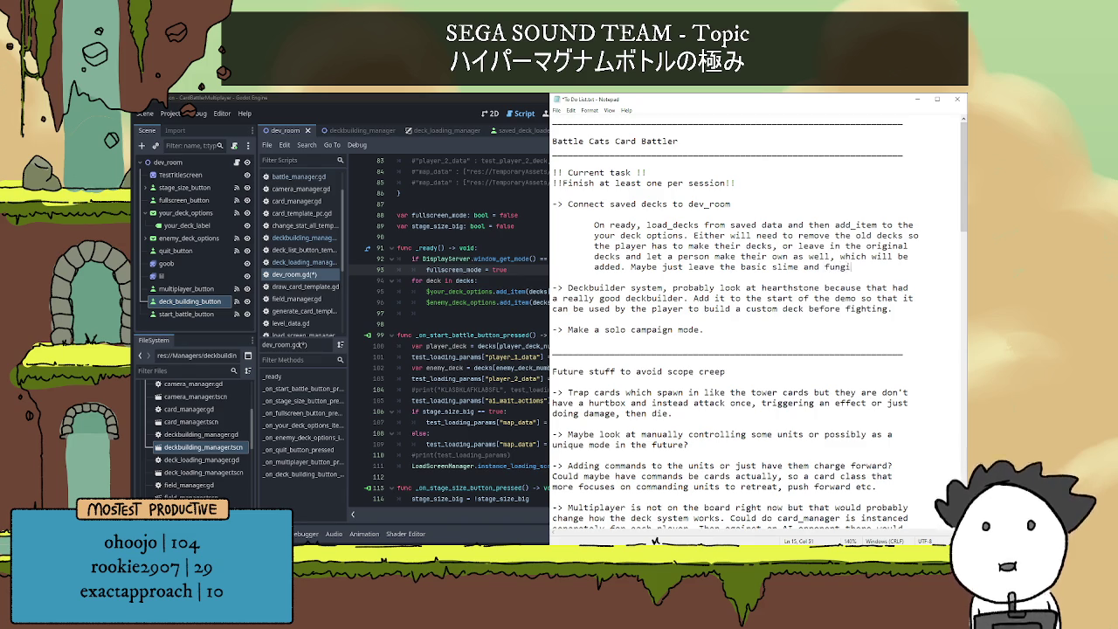
pyautogui.press('BackSpace')
pyautogui.press('BackSpace')
pyautogui.press('BackSpace')
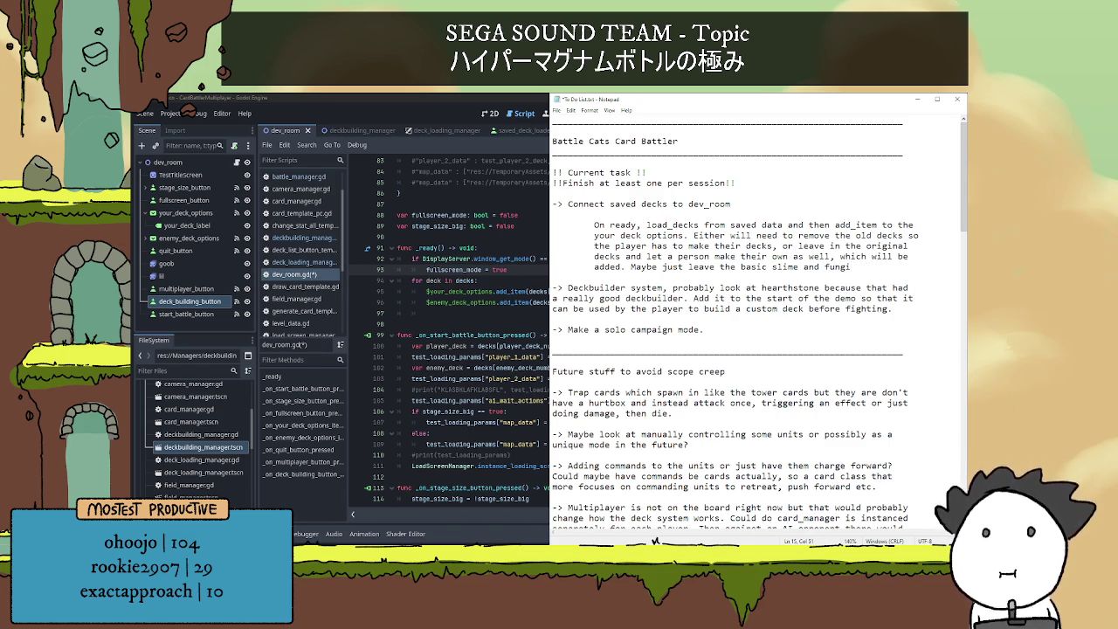
pyautogui.write(', then the')
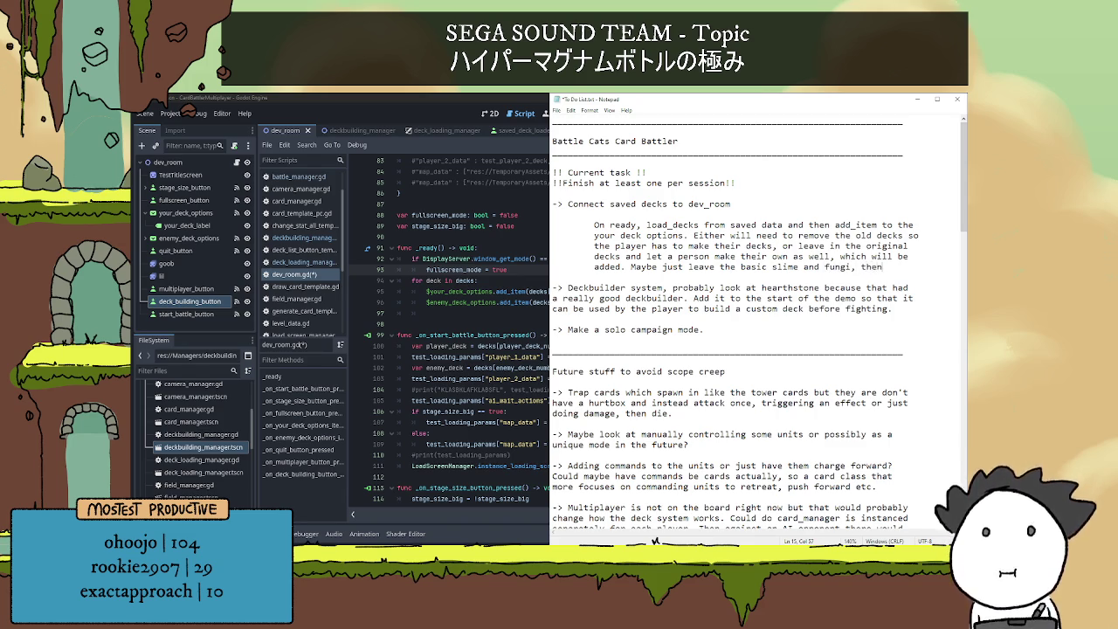
pyautogui.press('Return')
pyautogui.write('re')
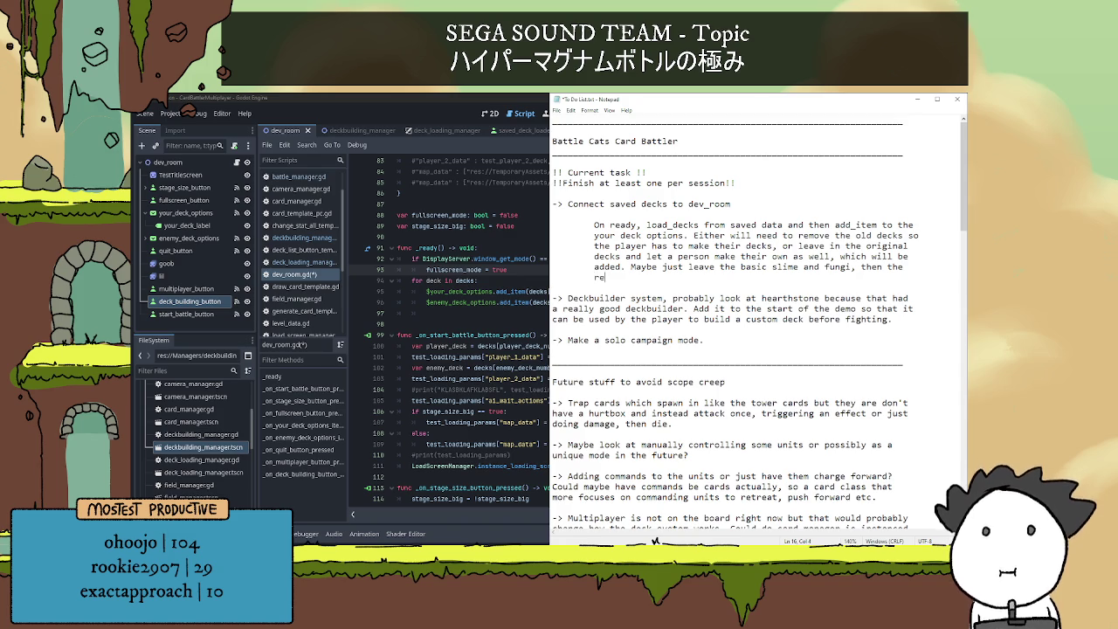
pyautogui.write('st are play')
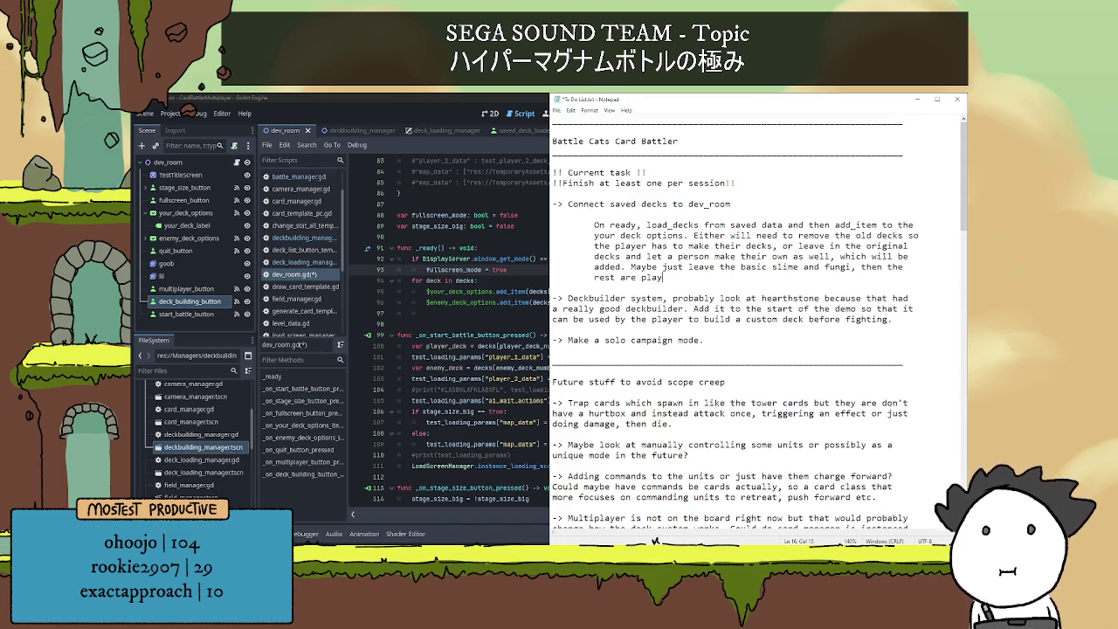
pyautogui.write('er made?')
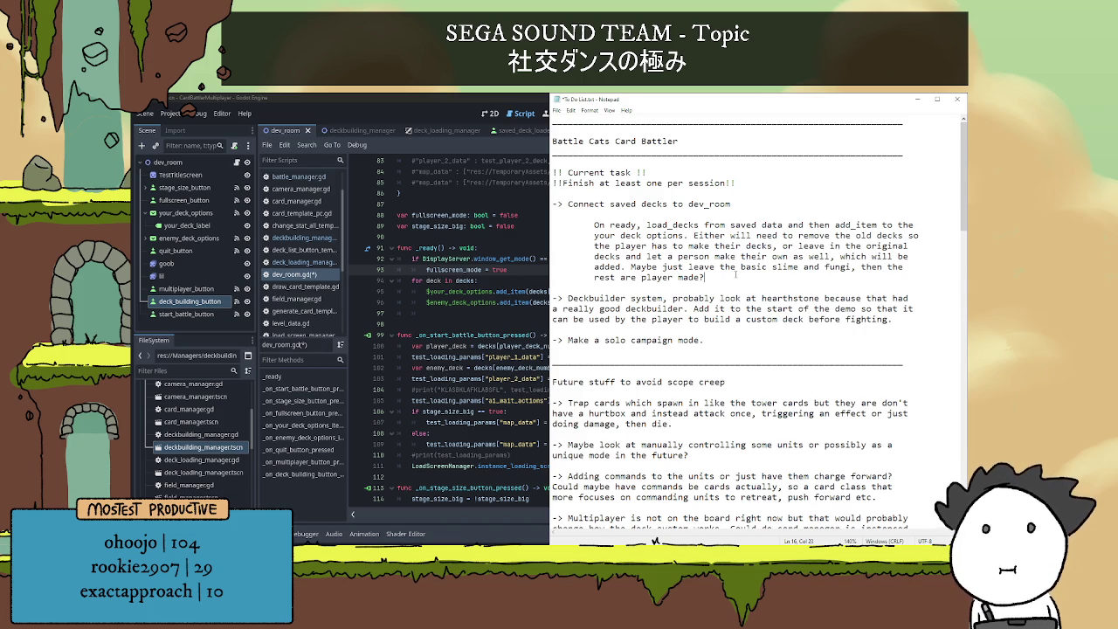
pyautogui.click(722, 283)
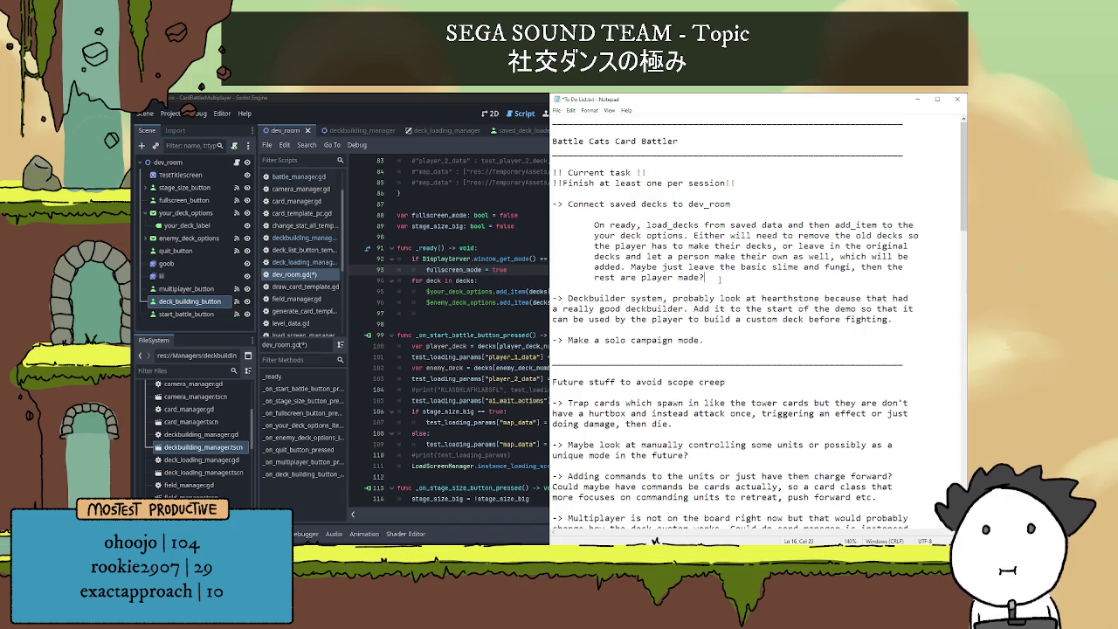
pyautogui.hotkey('ctrl', 's')
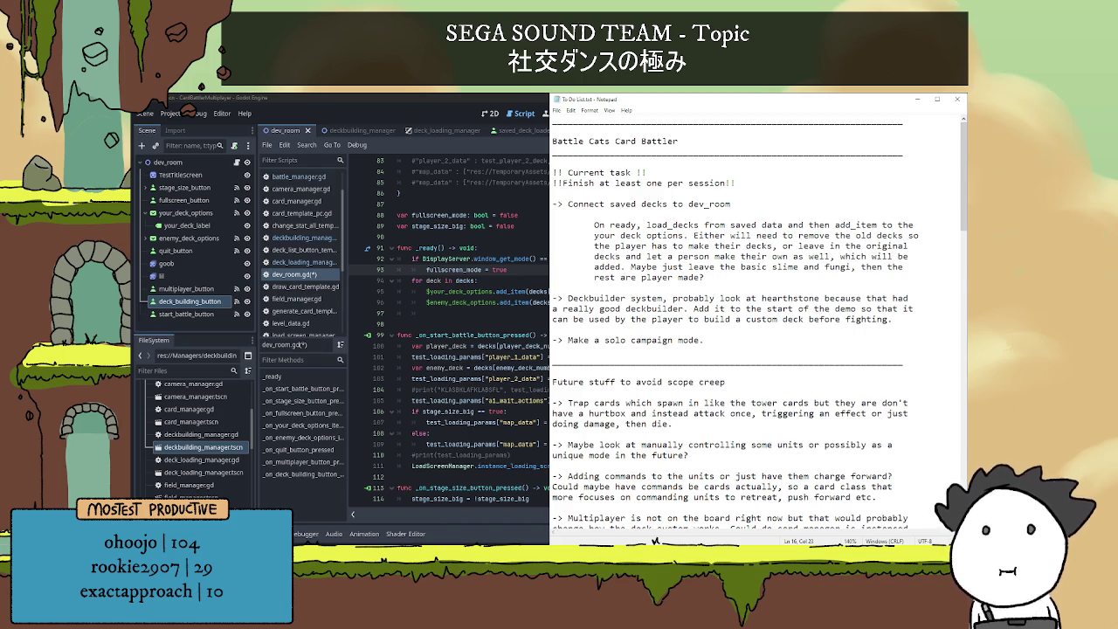
pyautogui.scroll(-2, 873, 437)
pyautogui.scroll(2, 772, 421)
pyautogui.click(765, 287)
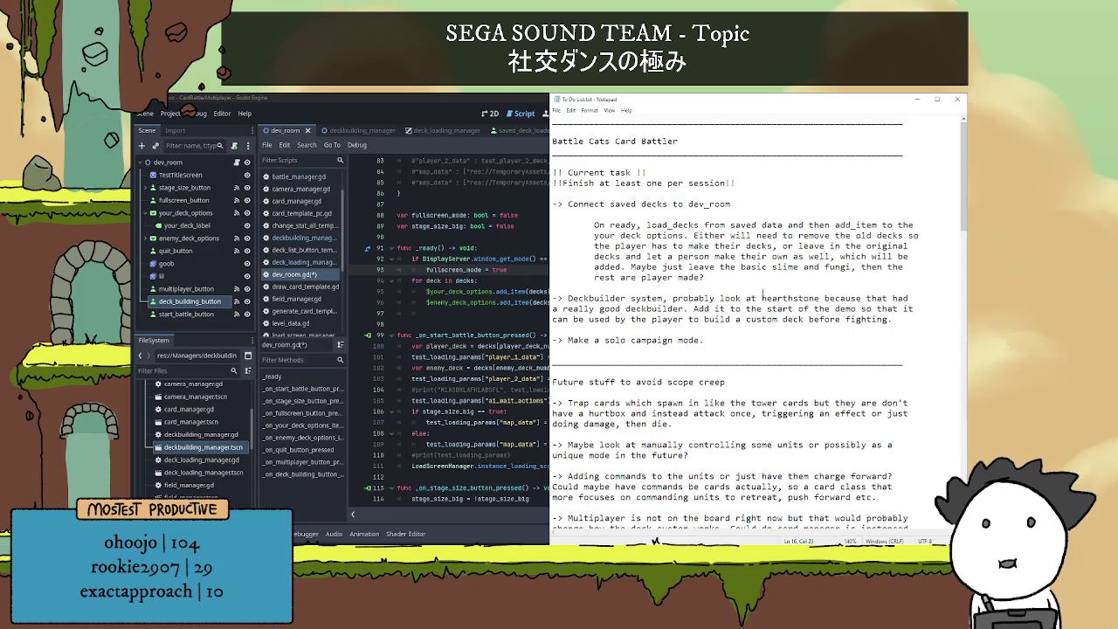
pyautogui.moveTo(764, 275)
pyautogui.mouseDown()
pyautogui.moveTo(559, 221)
pyautogui.moveTo(555, 203)
pyautogui.moveTo(551, 232)
pyautogui.mouseUp()
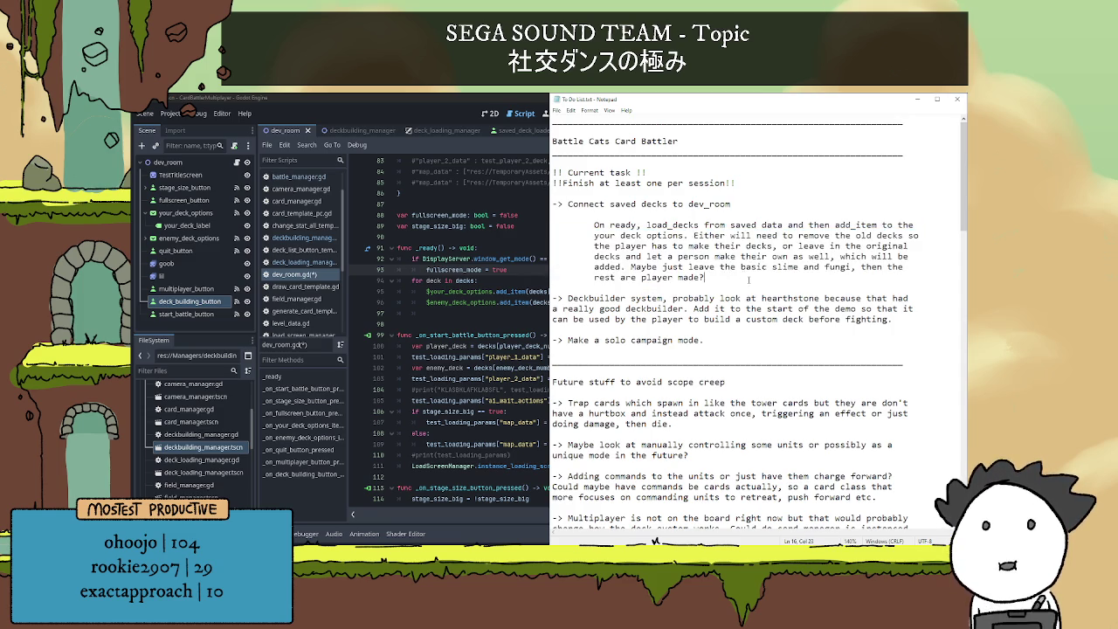
pyautogui.press('Up')
pyautogui.press('Up')
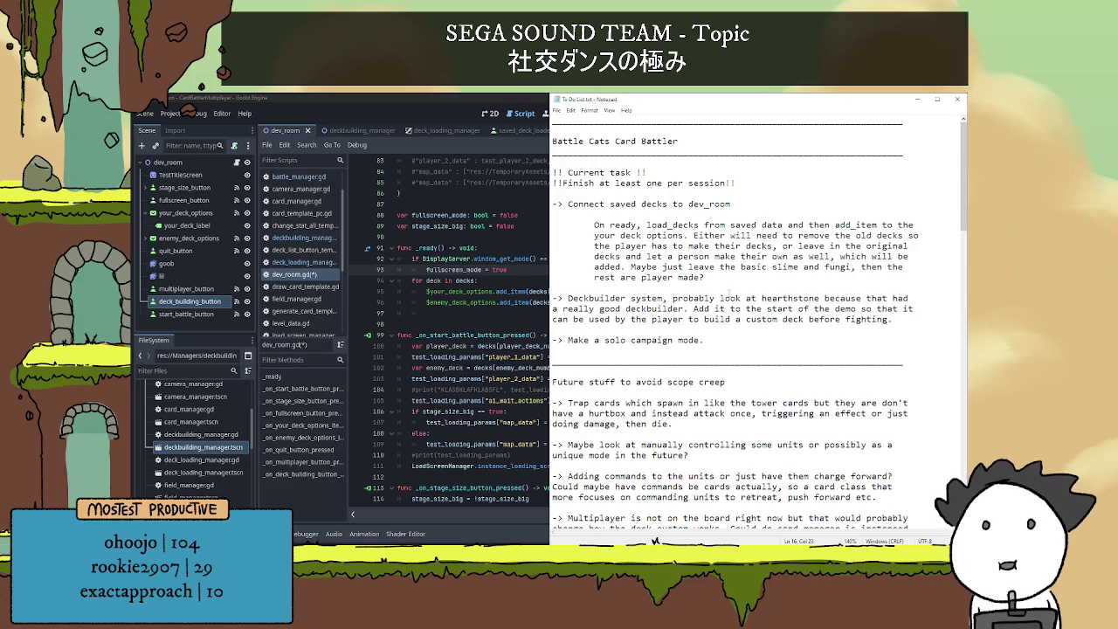
pyautogui.scroll(-1, 729, 292)
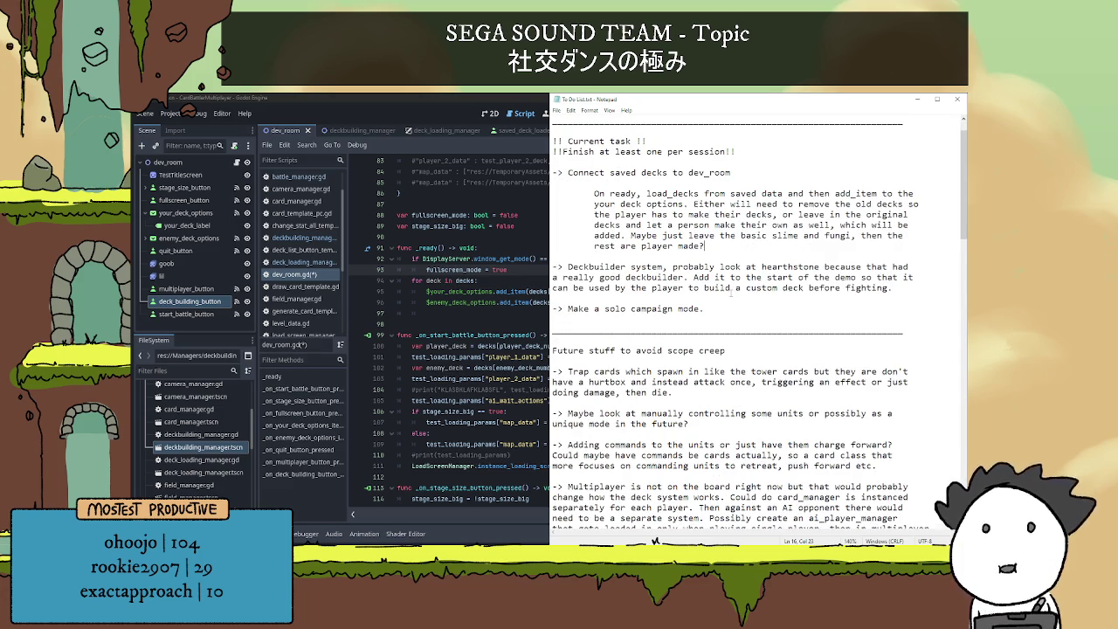
pyautogui.scroll(1, 748, 321)
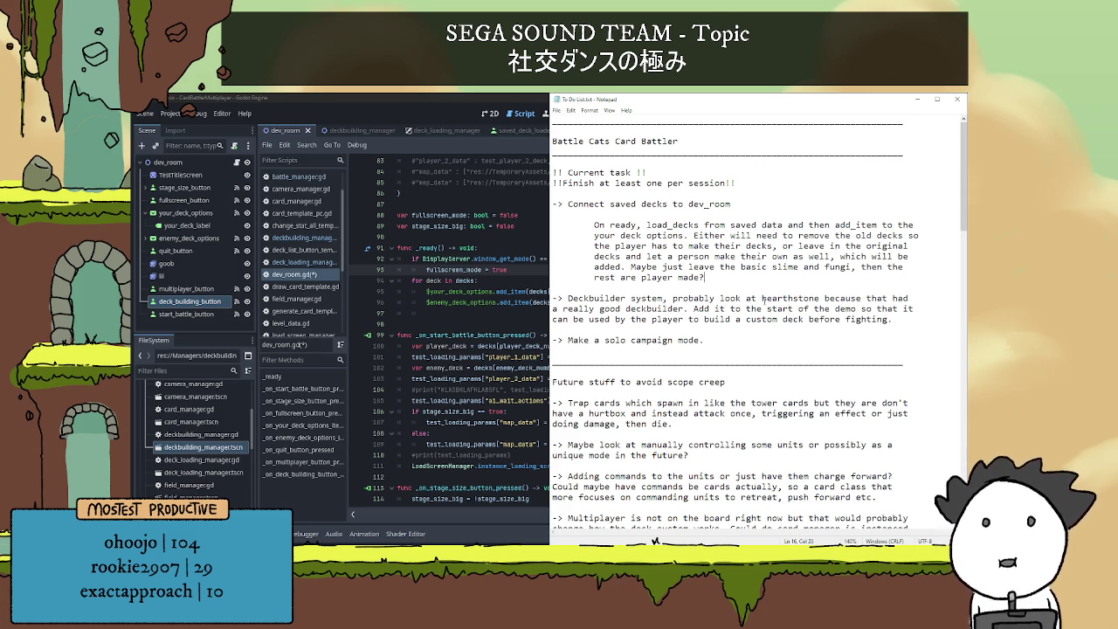
pyautogui.press('Return')
pyautogui.press('Return')
pyautogui.press('Tab')
# - Type 'ALSO REMEMBER TO ADD THE LOGIC FOR LOADING SAVED DECKS INTO THE MULTIPLAYER' and save
pyautogui.write('ALSO REM')
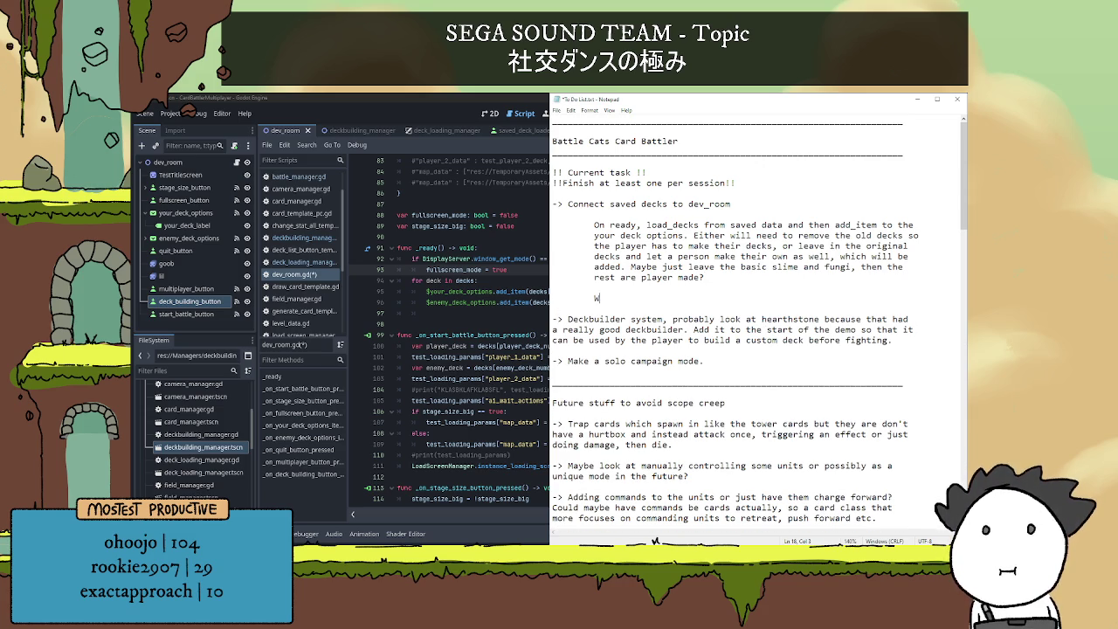
pyautogui.write('EMBER TOO')
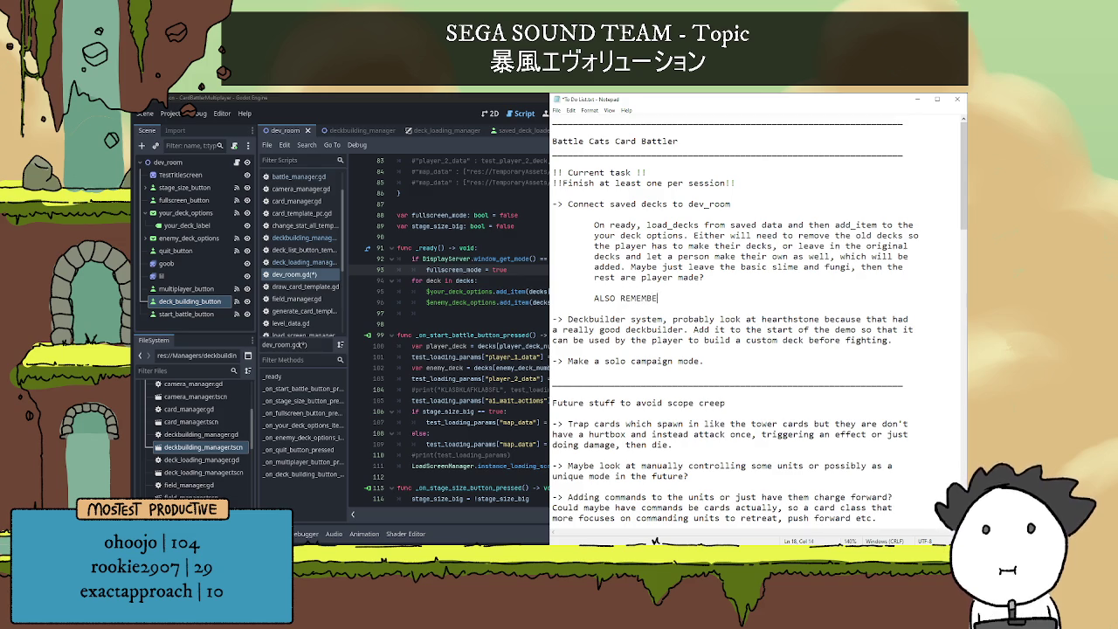
pyautogui.press('BackSpace')
pyautogui.write('ADD ')
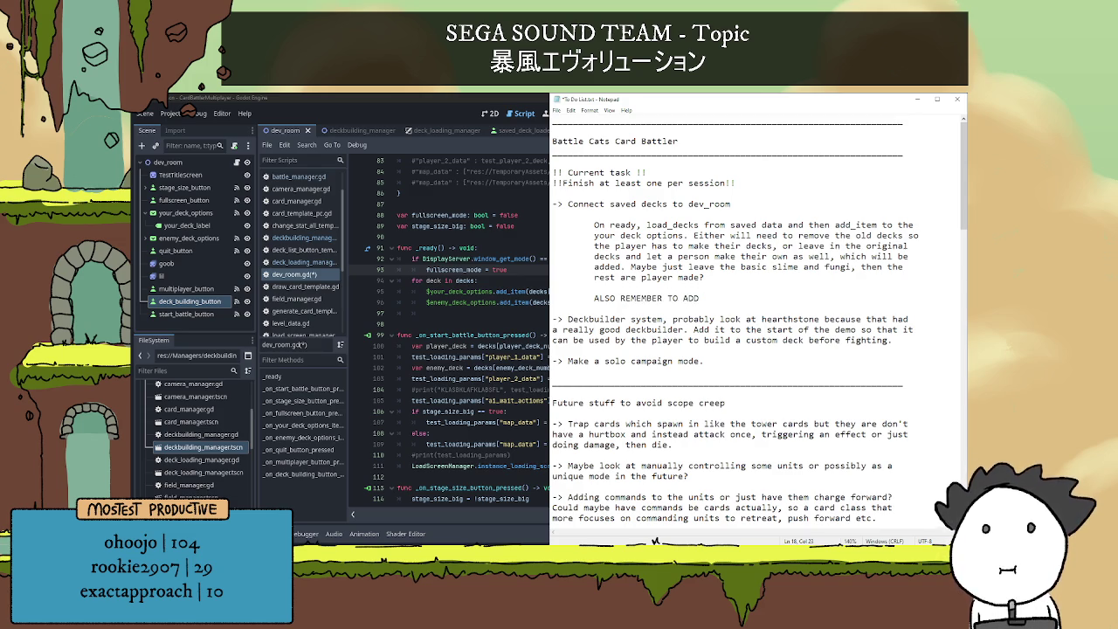
pyautogui.write('THE LOGIC FOR LO')
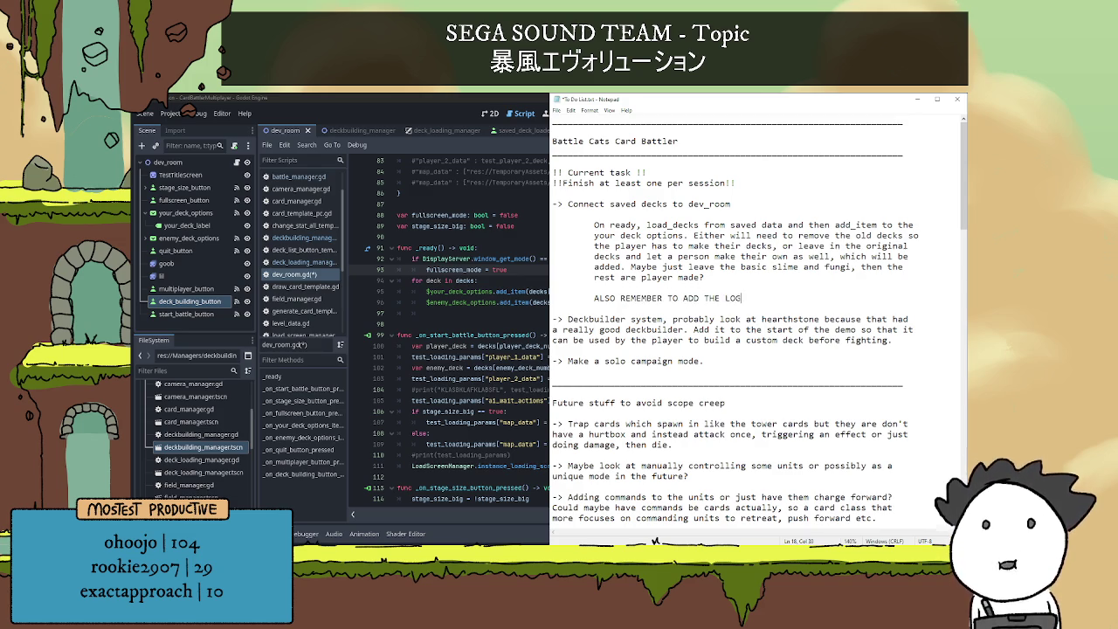
pyautogui.write('ADI')
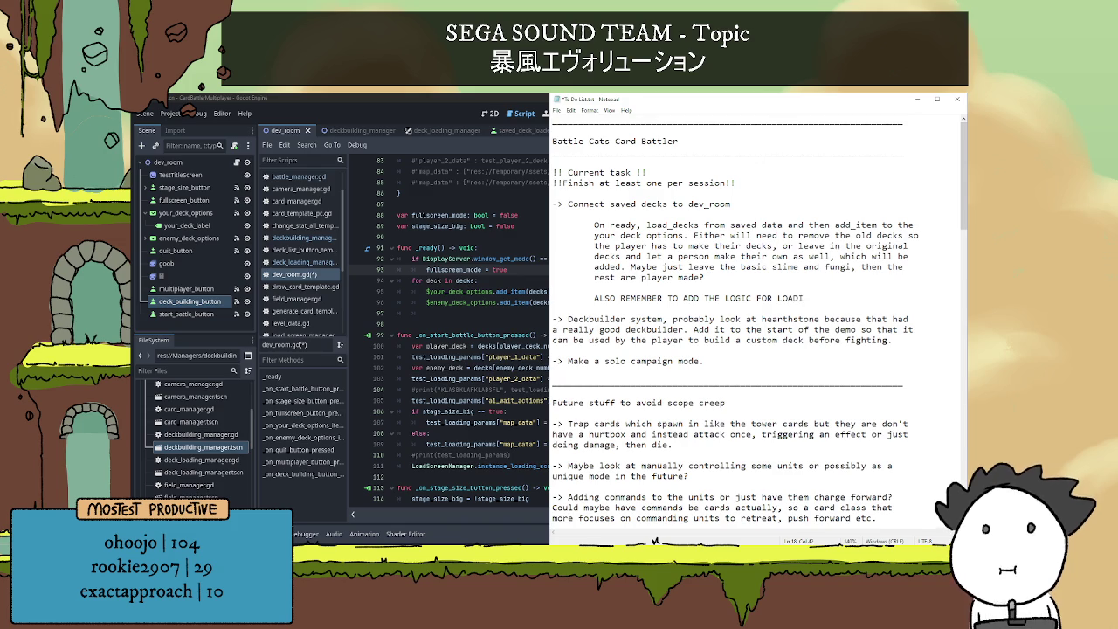
pyautogui.write('NG SAVED ')
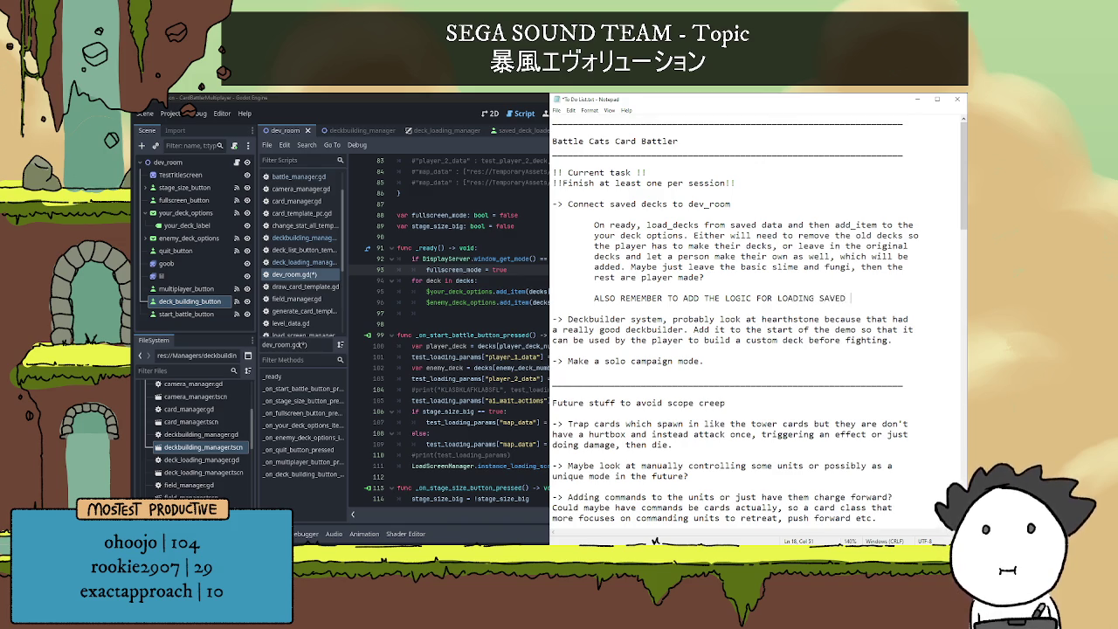
pyautogui.write('DECKS INTO THE')
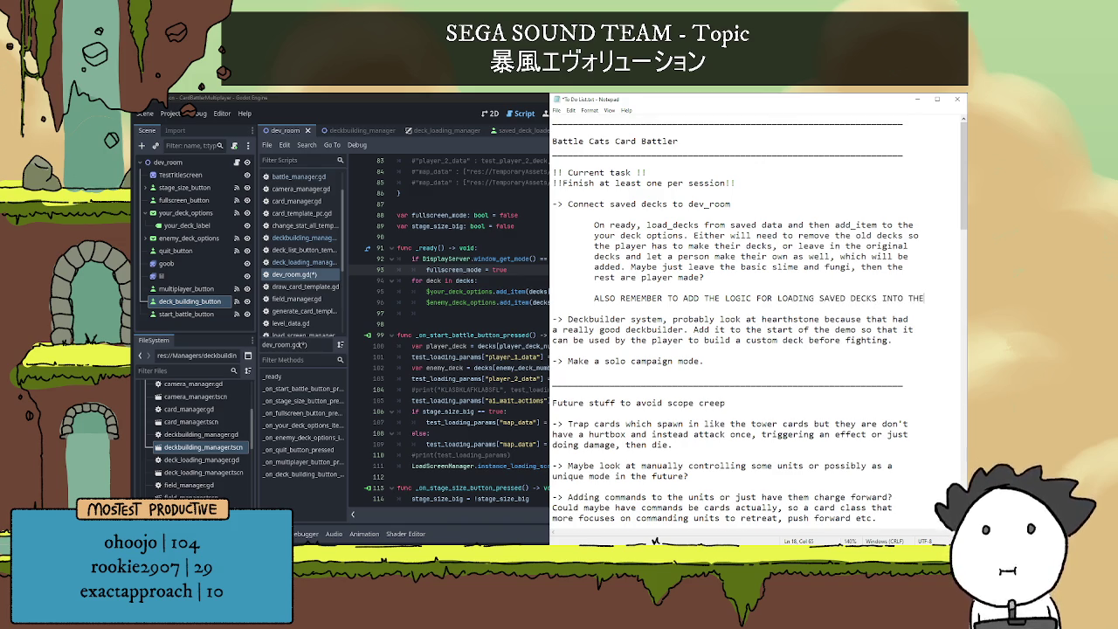
pyautogui.press('Return')
pyautogui.write('MULTIPLAYER.')
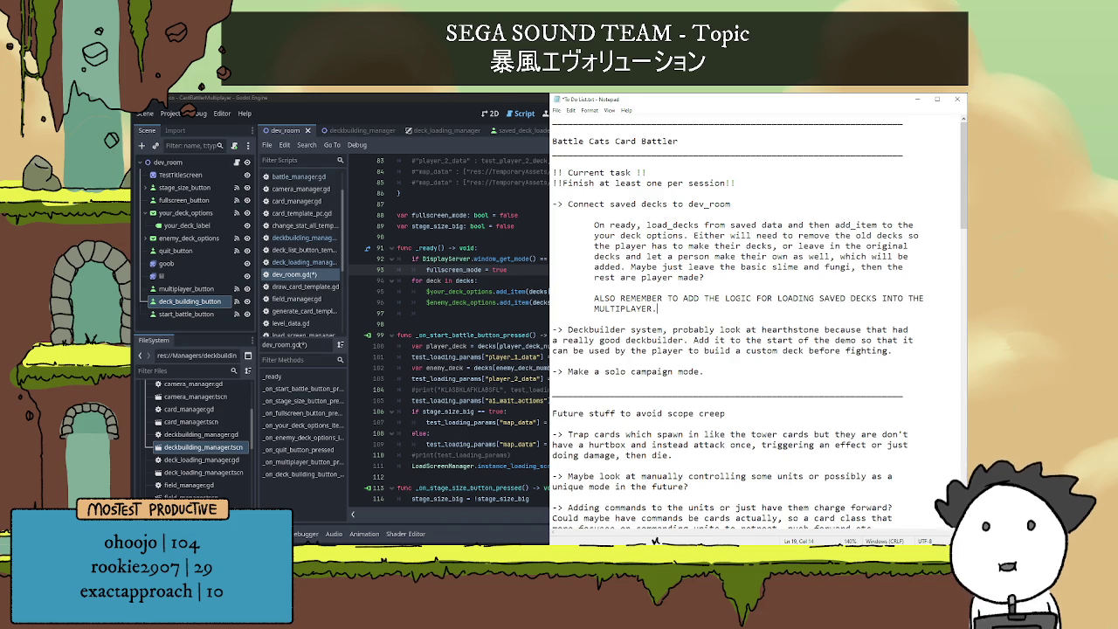
pyautogui.hotkey('ctrl', 's')
pyautogui.scroll(-1, 737, 321)
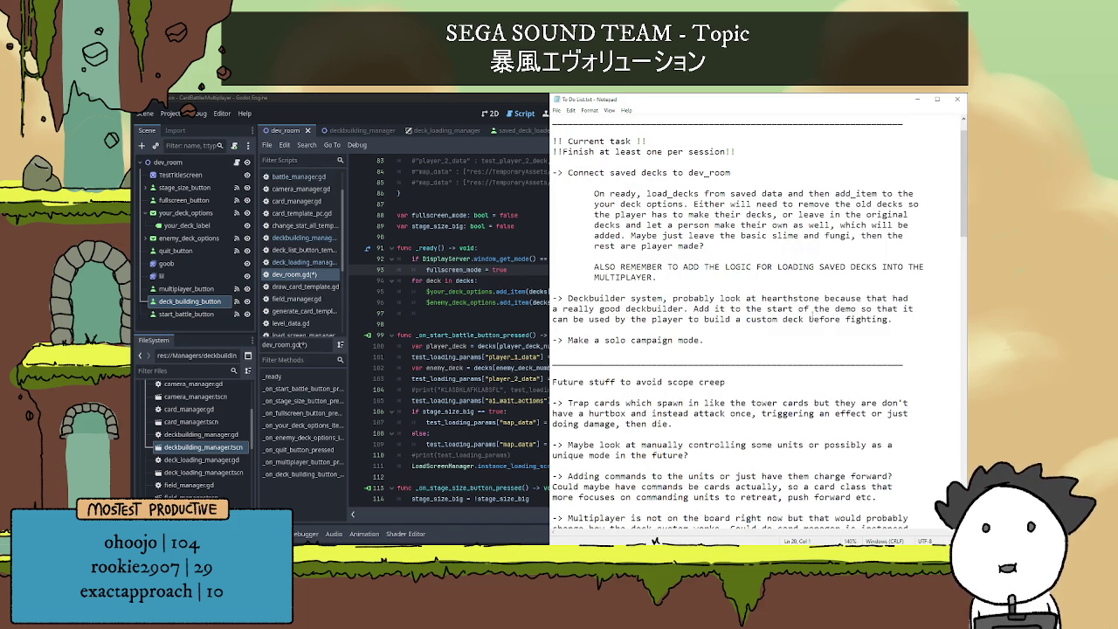
# - Delete the '-> Deckbuilder system' paragraph and its blank line, leaving 'Make a solo campaign mode.' next
pyautogui.moveTo(904, 321)
pyautogui.mouseDown()
pyautogui.moveTo(567, 307)
pyautogui.moveTo(495, 292)
pyautogui.mouseUp()
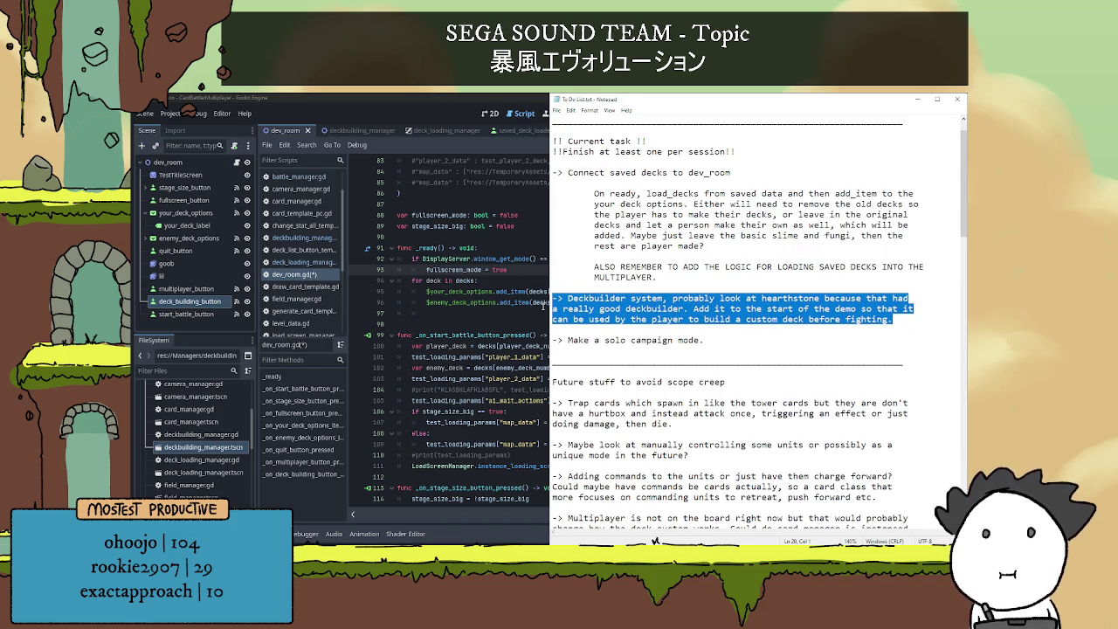
pyautogui.press('BackSpace')
pyautogui.press('BackSpace')
pyautogui.scroll(1, 704, 294)
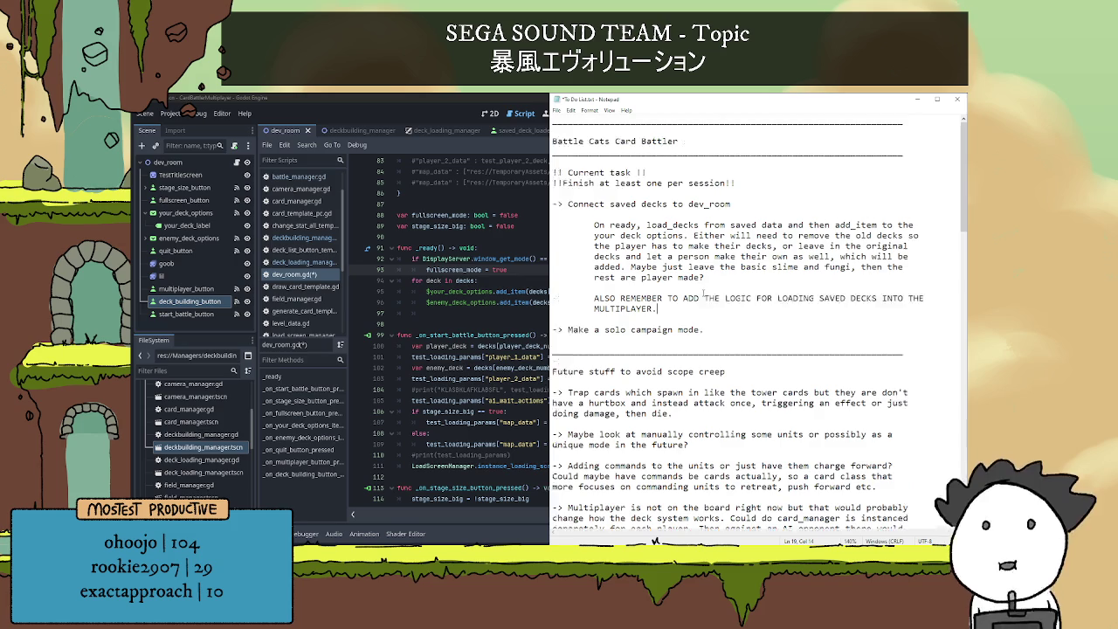
pyautogui.click(724, 330)
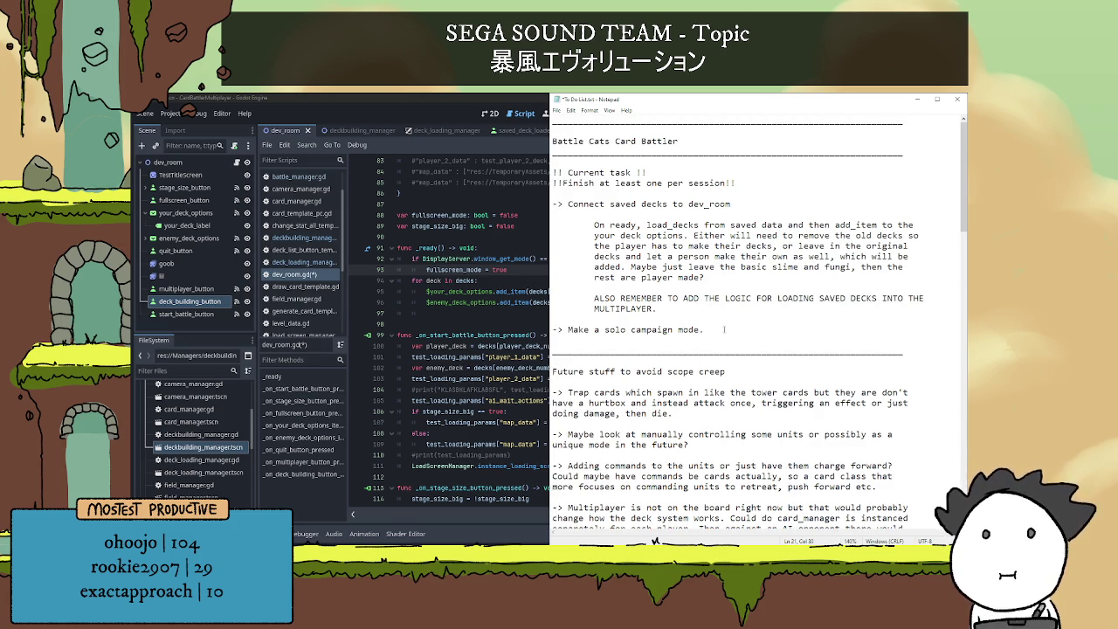
pyautogui.moveTo(710, 312)
pyautogui.mouseDown()
pyautogui.moveTo(603, 299)
pyautogui.moveTo(594, 227)
pyautogui.moveTo(554, 194)
pyautogui.mouseUp()
pyautogui.click(762, 306)
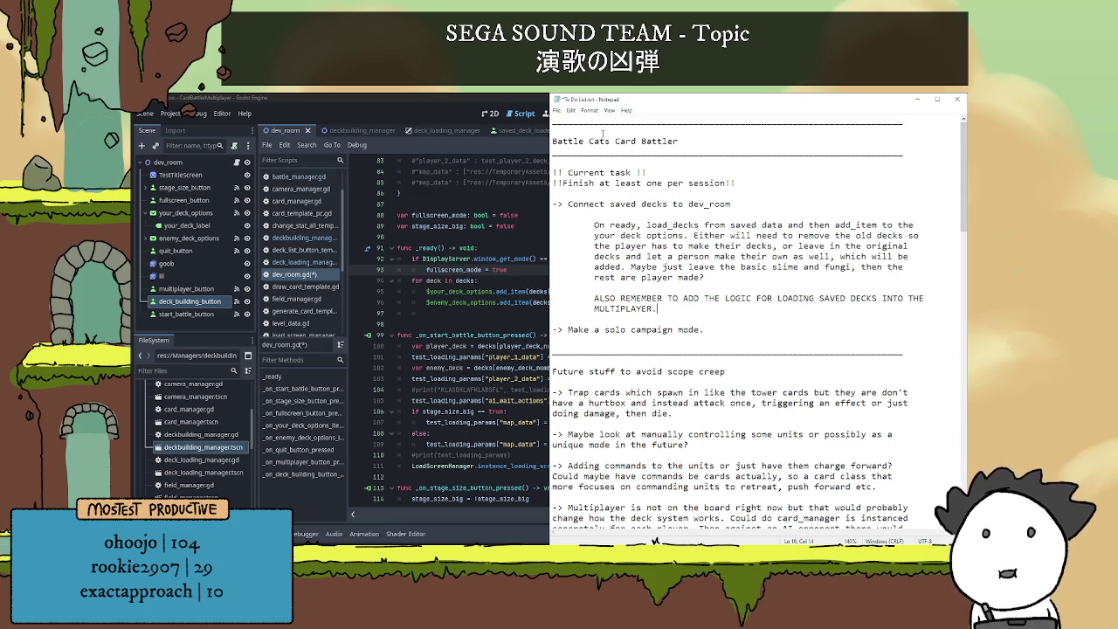
pyautogui.moveTo(615, 140); pyautogui.dragTo(552, 142)
# - Delete 'Battle Cats ' so the heading reads 'Card Battler'
pyautogui.press('BackSpace')
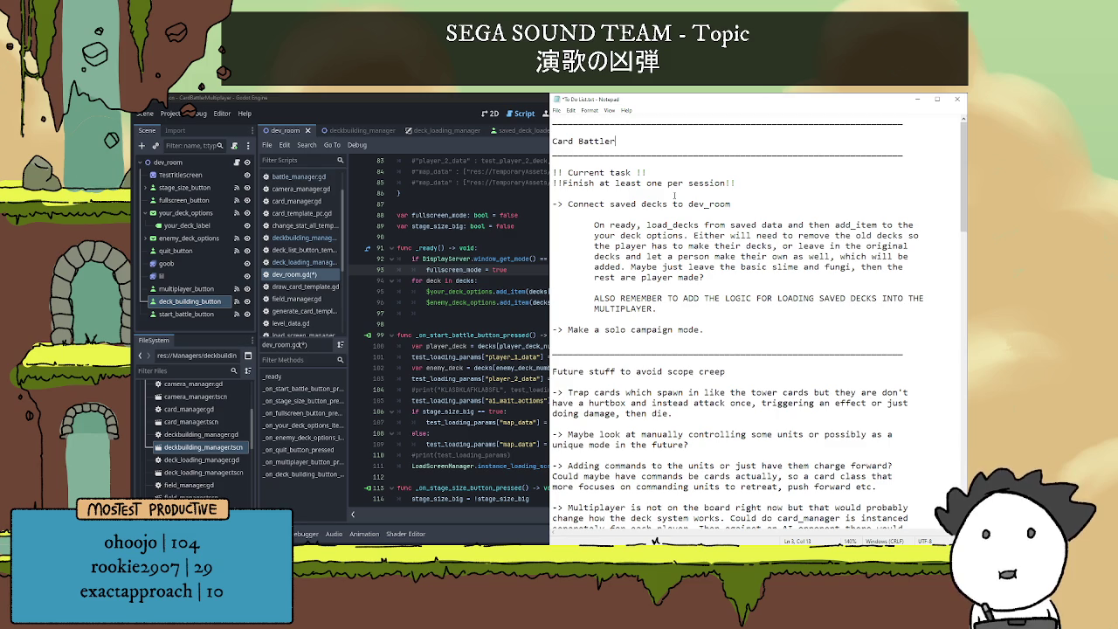
pyautogui.scroll(-14, 751, 349)
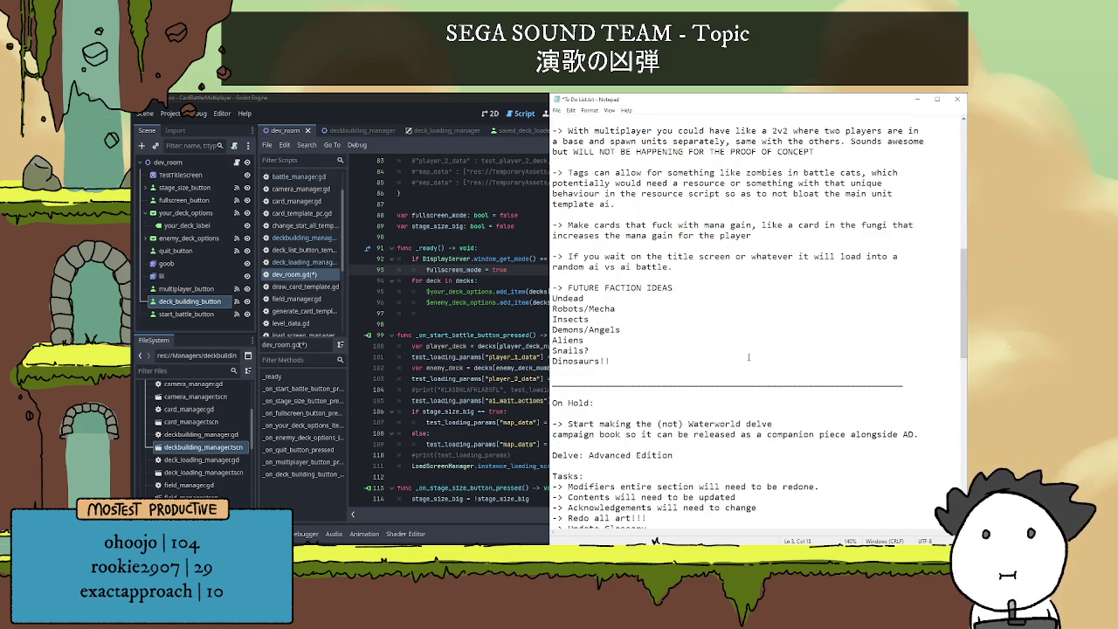
pyautogui.scroll(-5, 751, 349)
pyautogui.scroll(15, 763, 358)
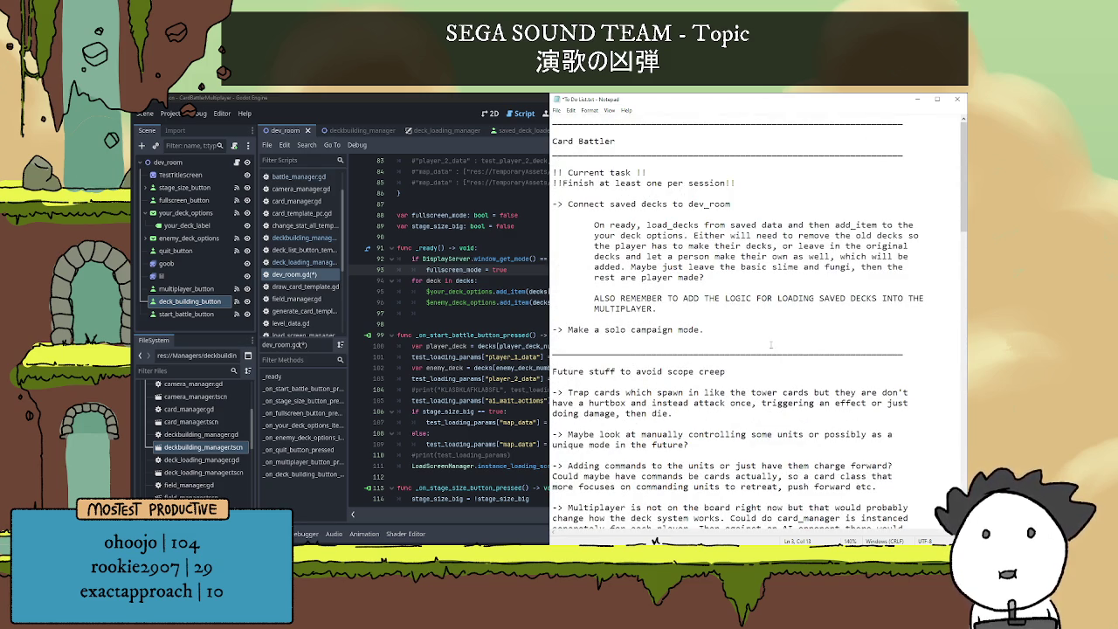
pyautogui.click(764, 312)
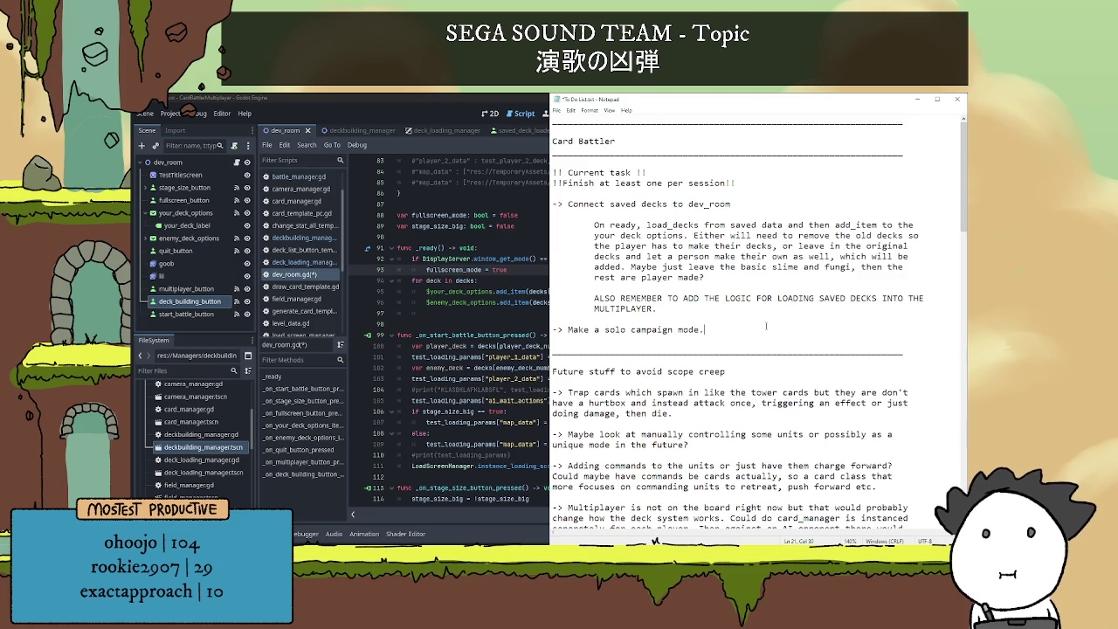
pyautogui.click(763, 322)
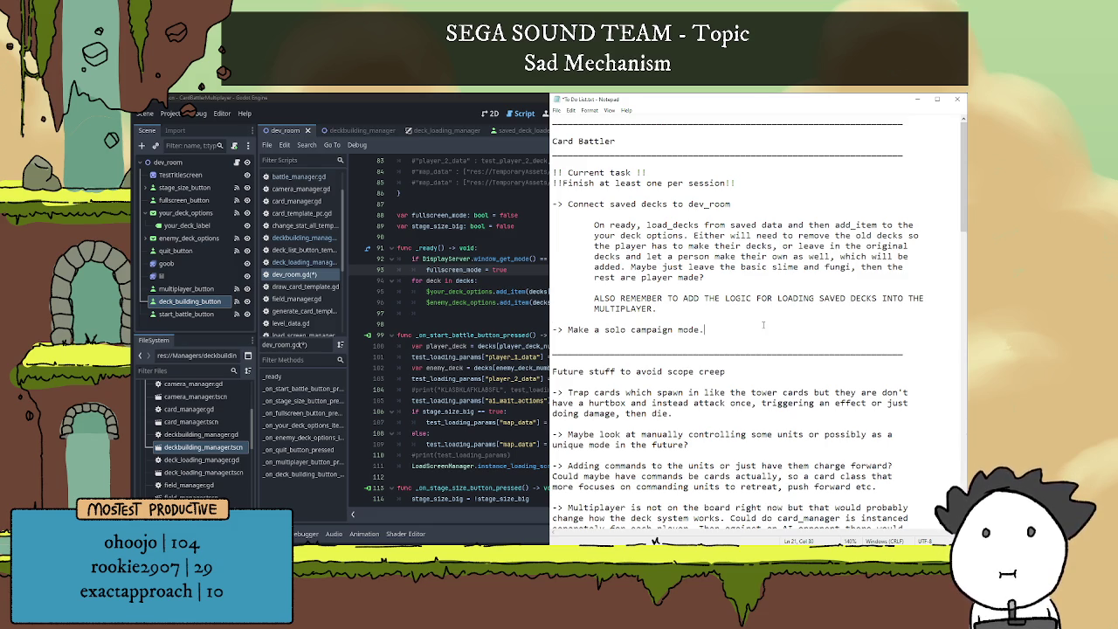
pyautogui.scroll(-5, 762, 325)
pyautogui.scroll(5, 768, 314)
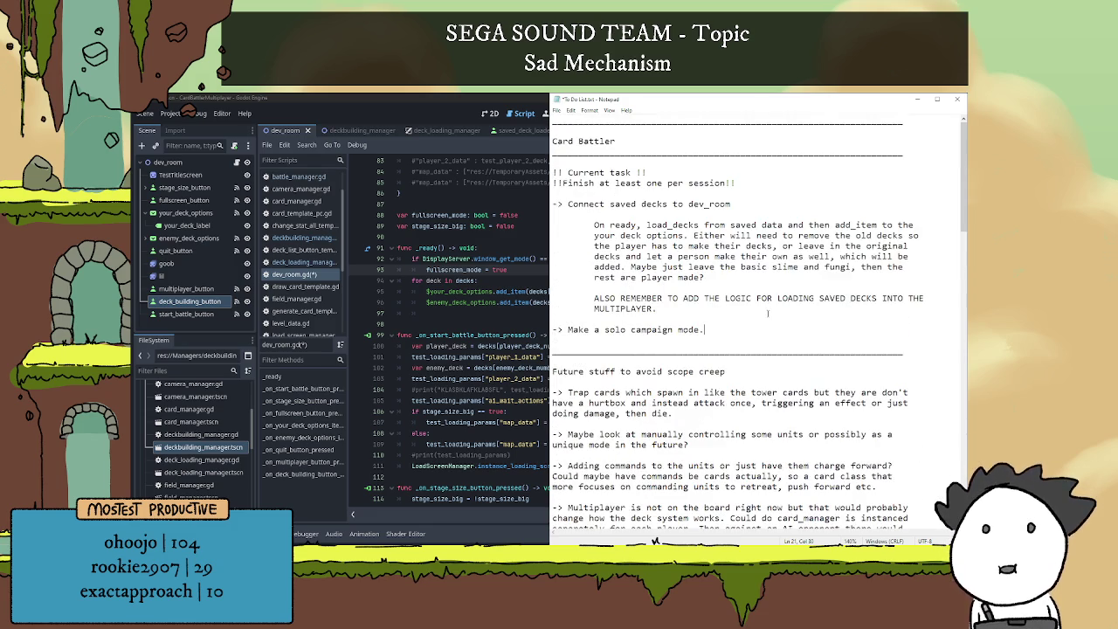
pyautogui.click(750, 307)
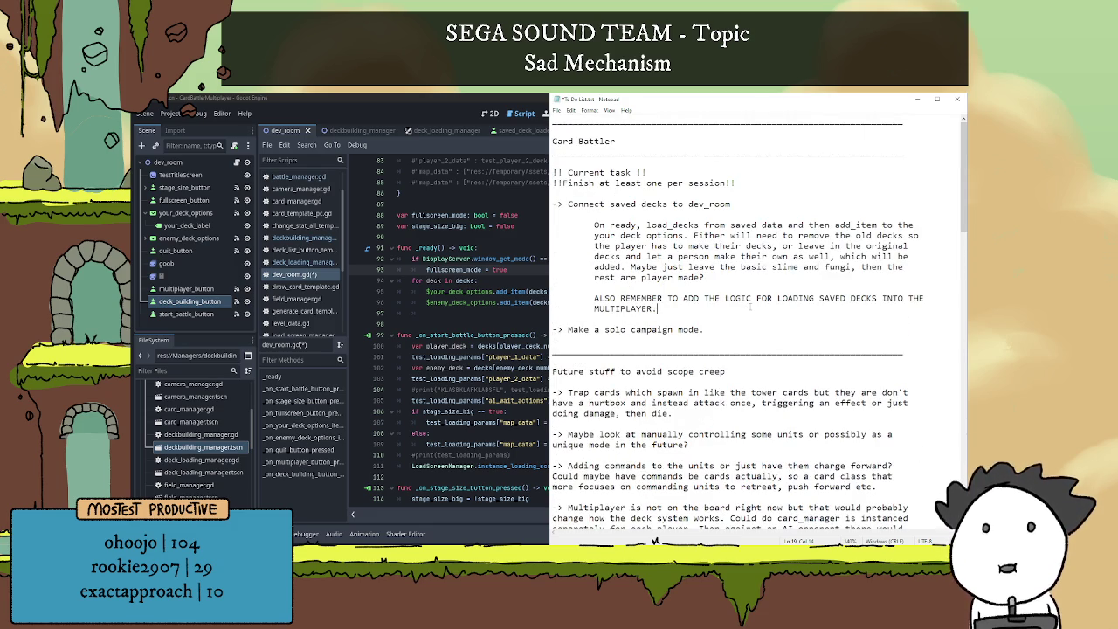